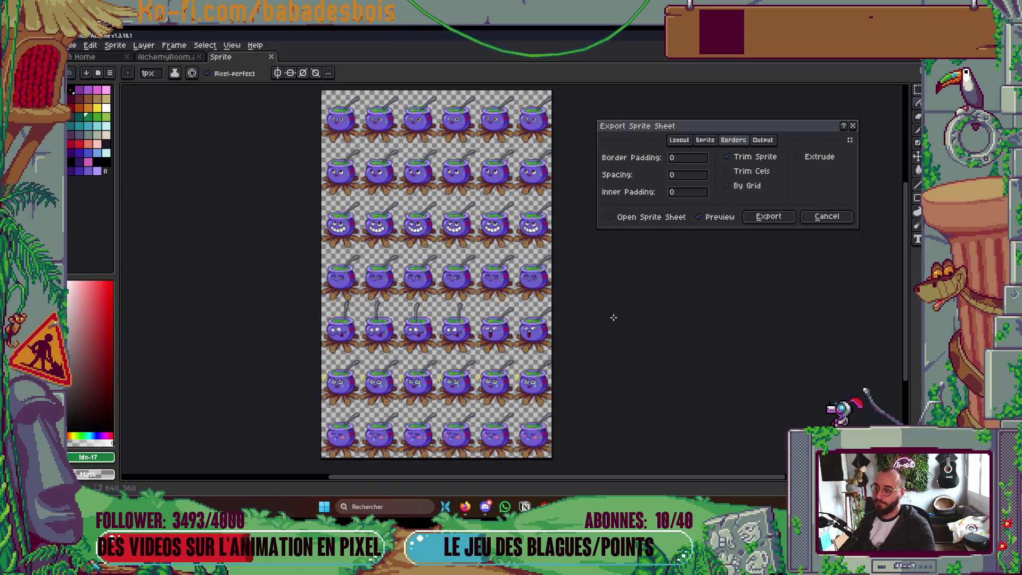
# Step: Export the cauldron sprite sheet to Caldron_AlchemyRoom.png, replacing the existing file
pyautogui.click(762, 141)
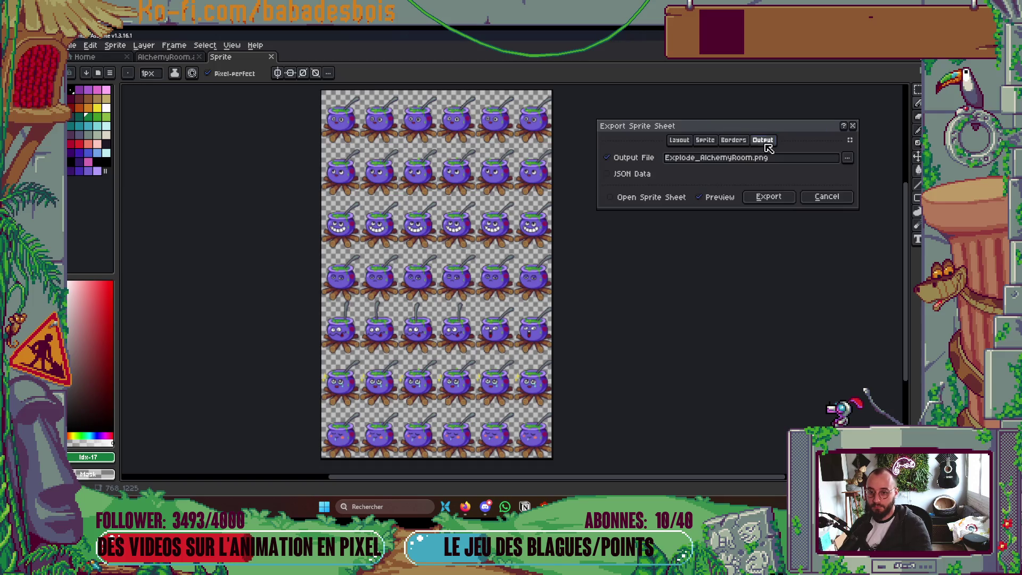
pyautogui.click(847, 159)
pyautogui.click(841, 174)
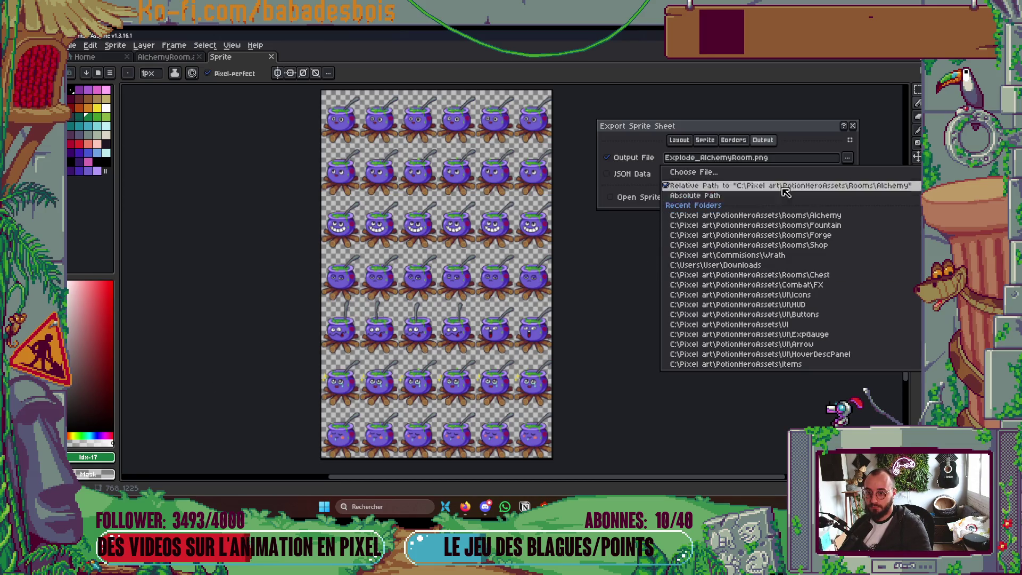
pyautogui.click(748, 185)
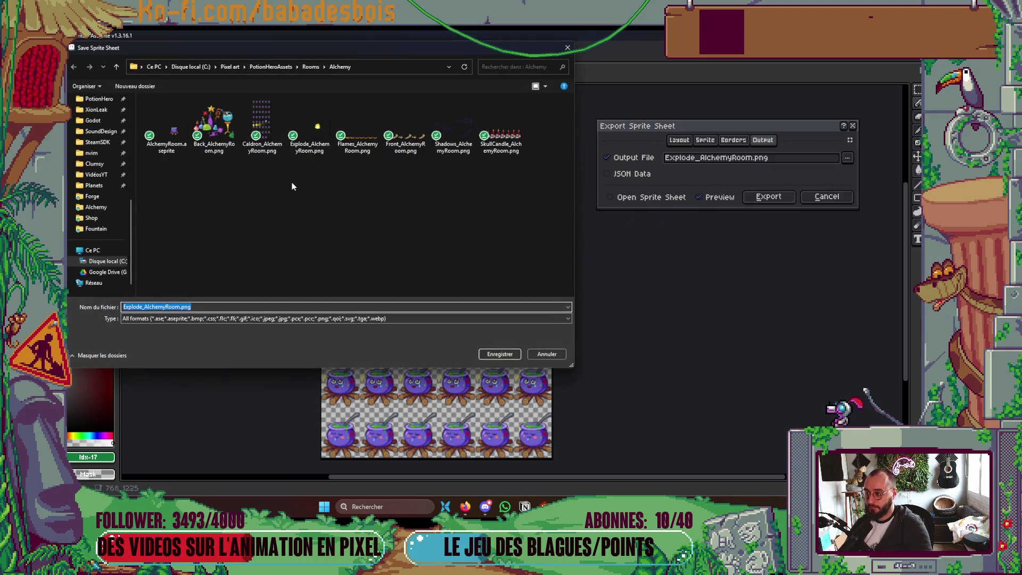
pyautogui.click(262, 128)
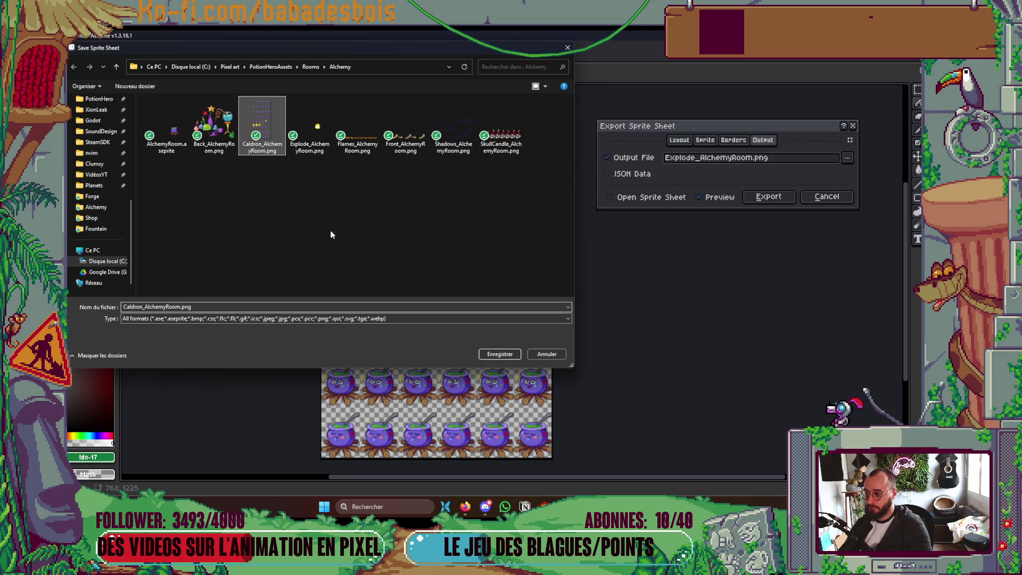
pyautogui.click(499, 354)
pyautogui.click(515, 268)
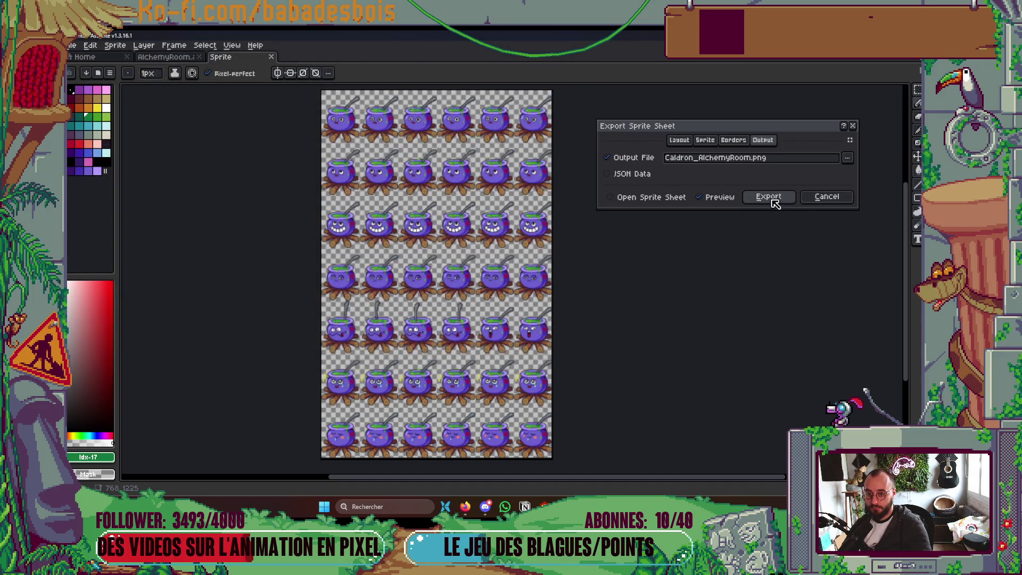
pyautogui.click(768, 196)
pyautogui.press('Tab')
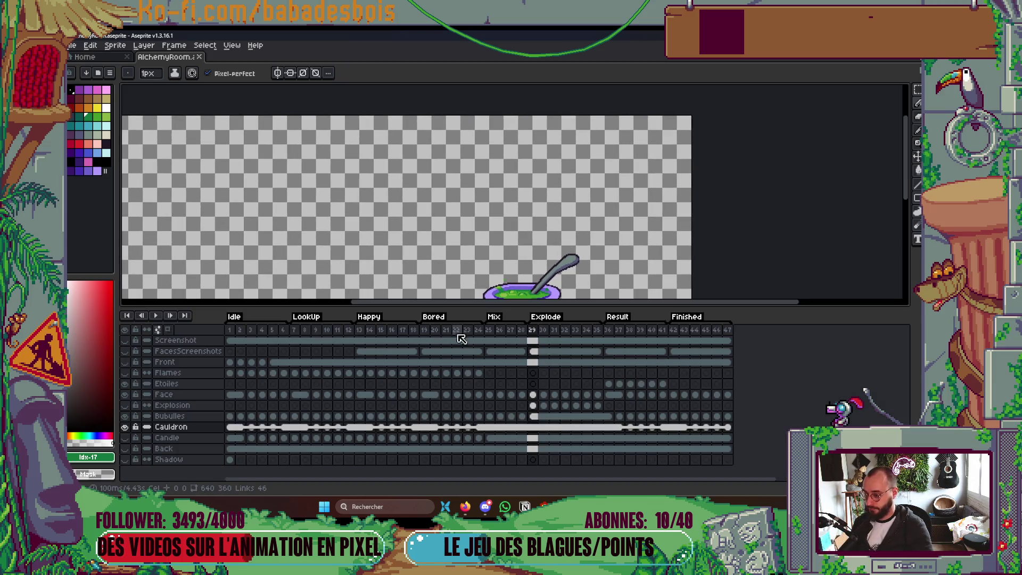
# Step: Hide the Cauldron, Bubulles and other cauldron layers, leaving only Explosion visible
pyautogui.click(124, 426)
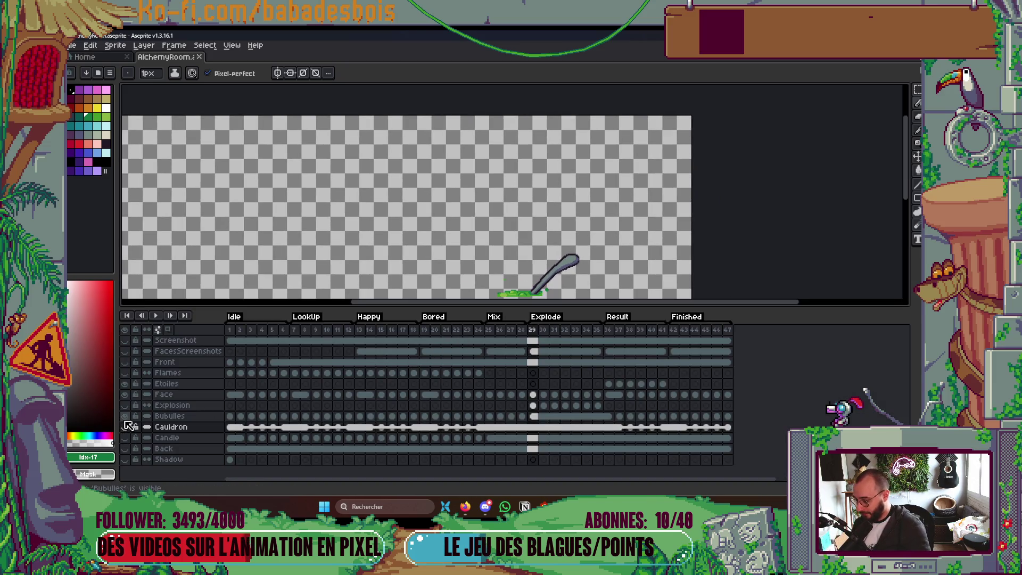
pyautogui.click(124, 416)
pyautogui.click(125, 405)
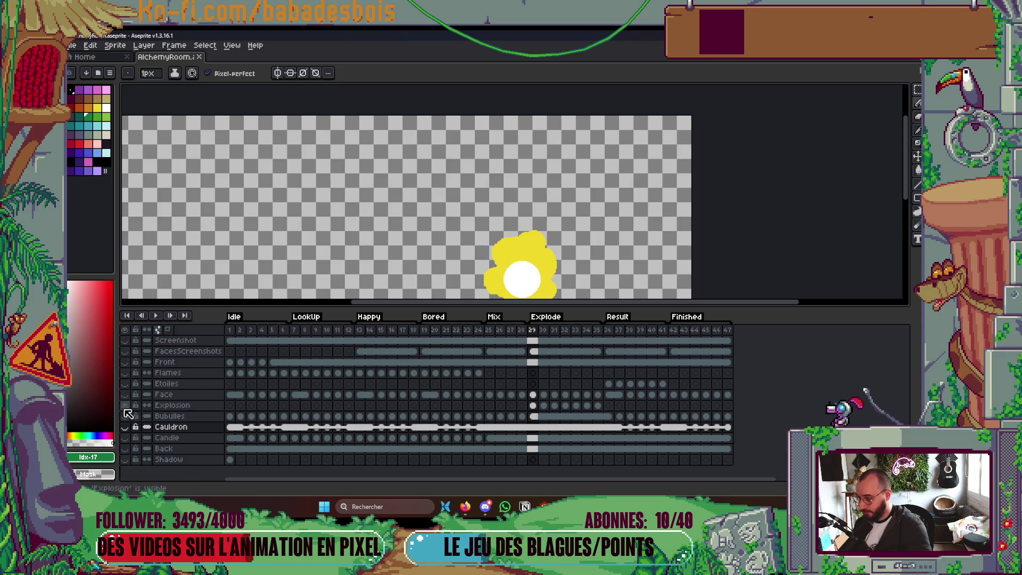
pyautogui.click(125, 405)
# Step: Play the explosion animation and bring up the Export Sprite Sheet settings
pyautogui.press('Tab')
pyautogui.press('Tab')
pyautogui.press('Tab')
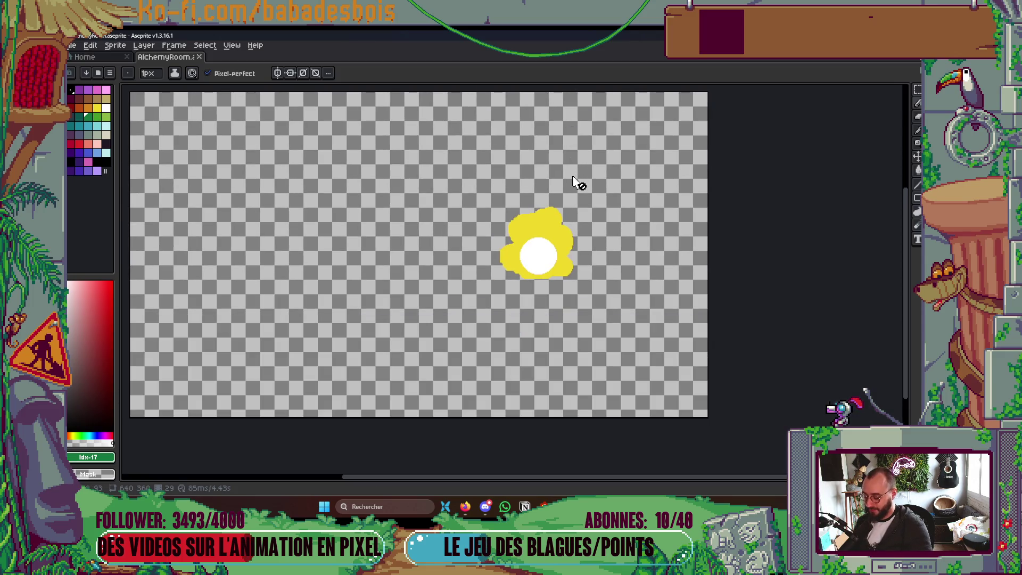
pyautogui.press('Tab')
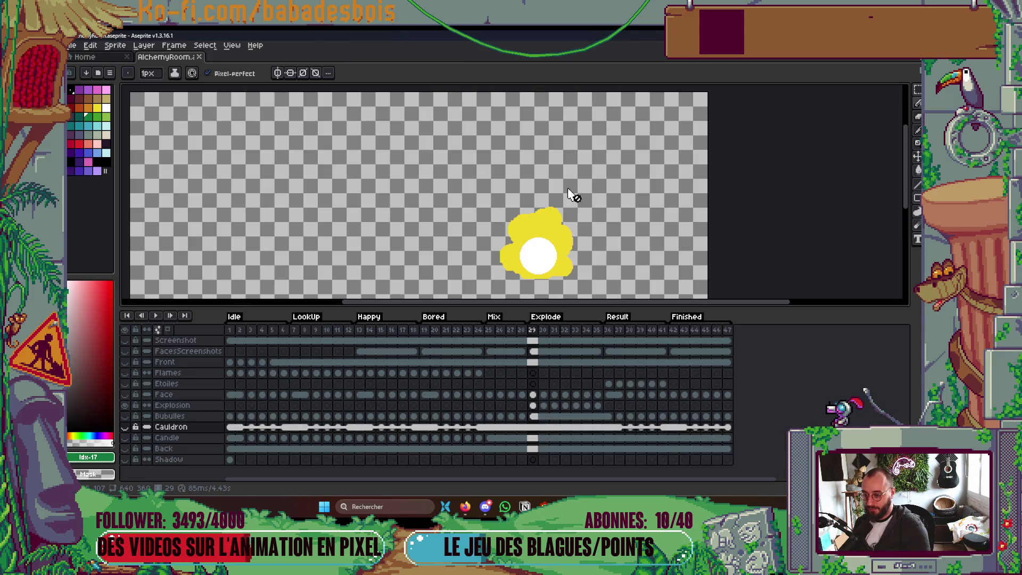
pyautogui.press('Return')
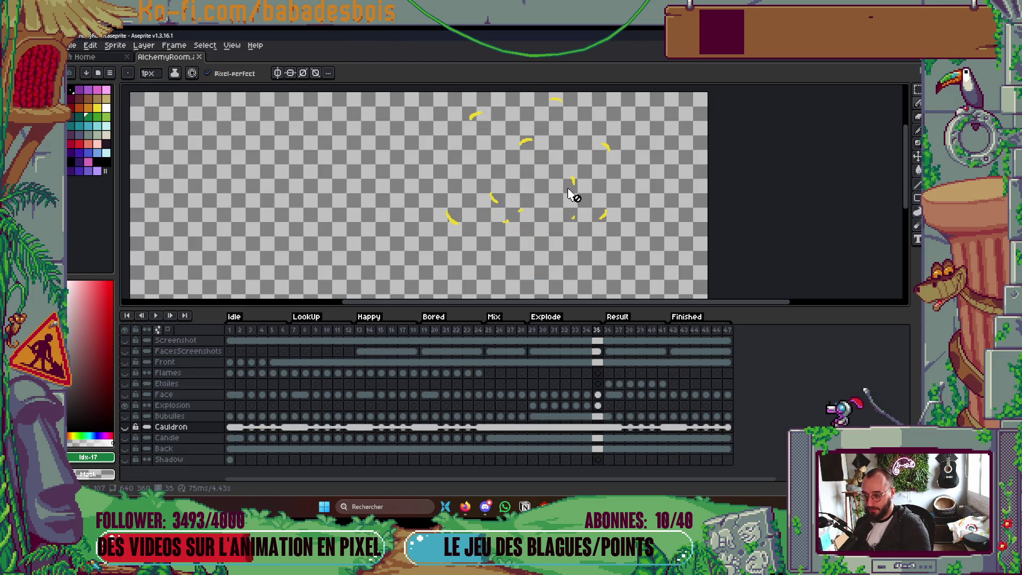
pyautogui.hotkey('ctrl', 'e')
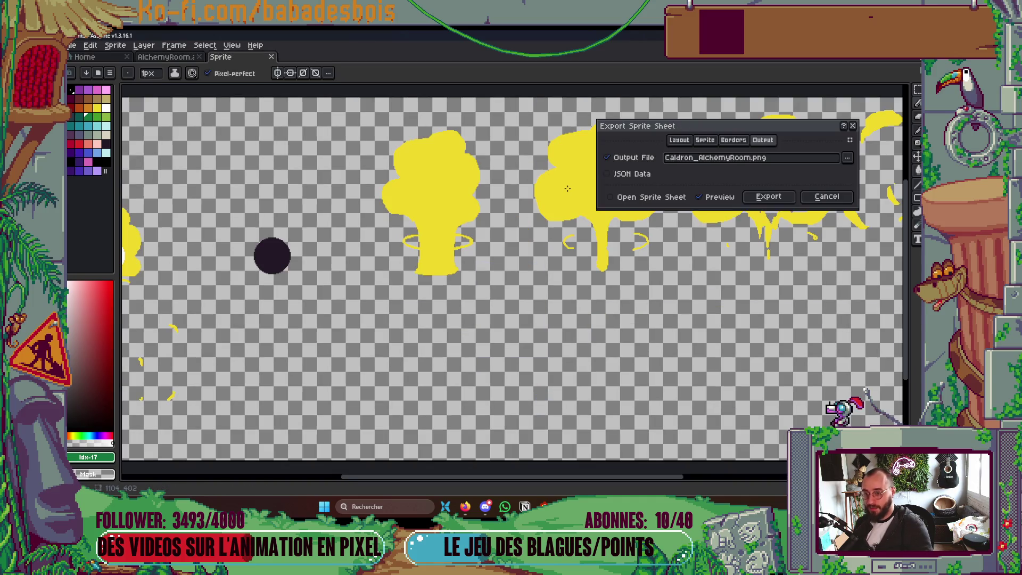
# Step: Turn off Trim Sprite in the export's border settings
pyautogui.click(734, 140)
pyautogui.click(737, 157)
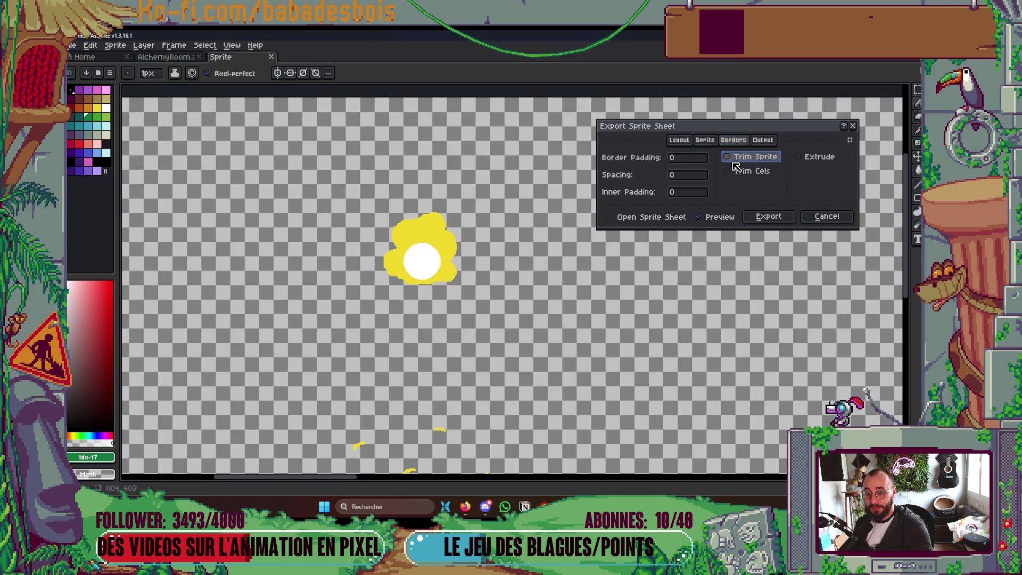
pyautogui.moveTo(471, 319)
pyautogui.mouseDown()
pyautogui.moveTo(585, 380)
pyautogui.moveTo(364, 314)
pyautogui.moveTo(480, 346)
pyautogui.mouseUp()
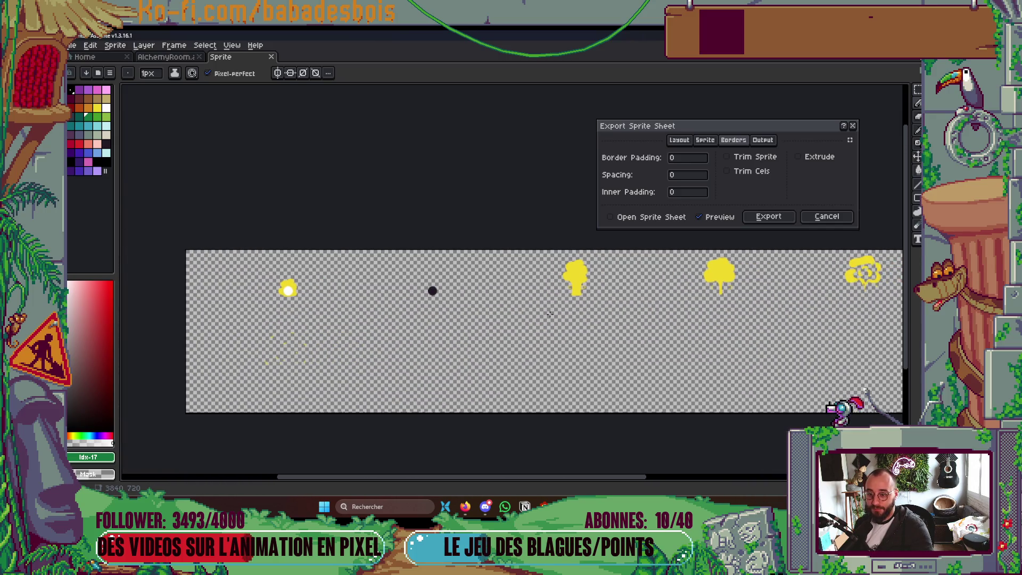
# Step: Use a fixed layout of 2 columns and export, overwriting Caldron_AlchemyRoom.png
pyautogui.click(679, 140)
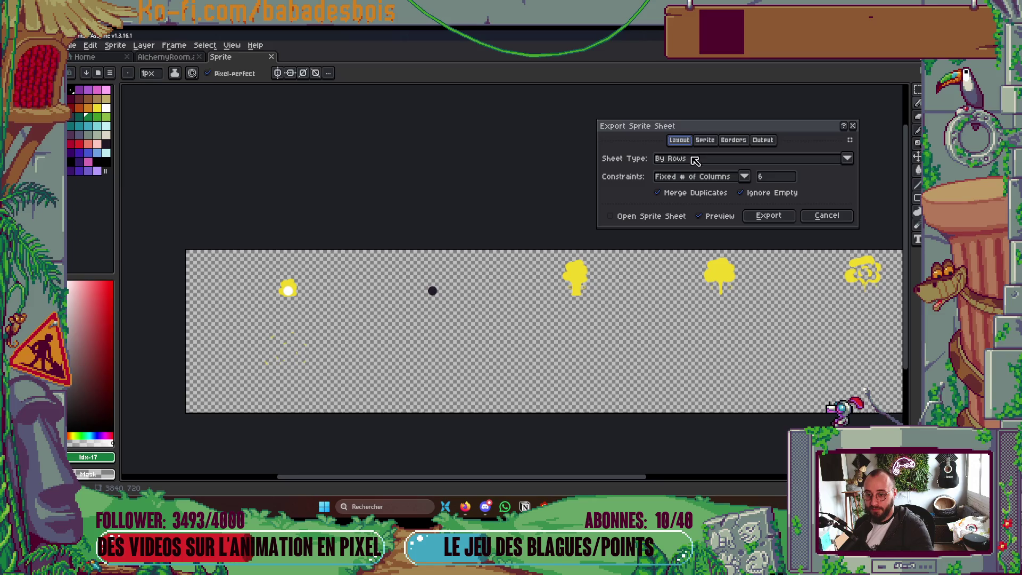
pyautogui.click(729, 177)
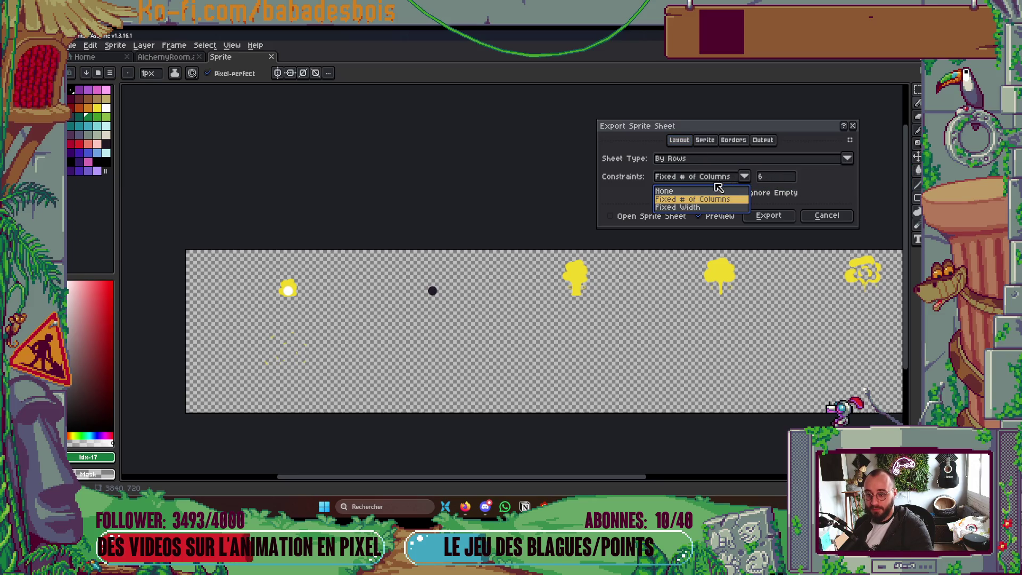
pyautogui.click(785, 182)
pyautogui.press('Tab')
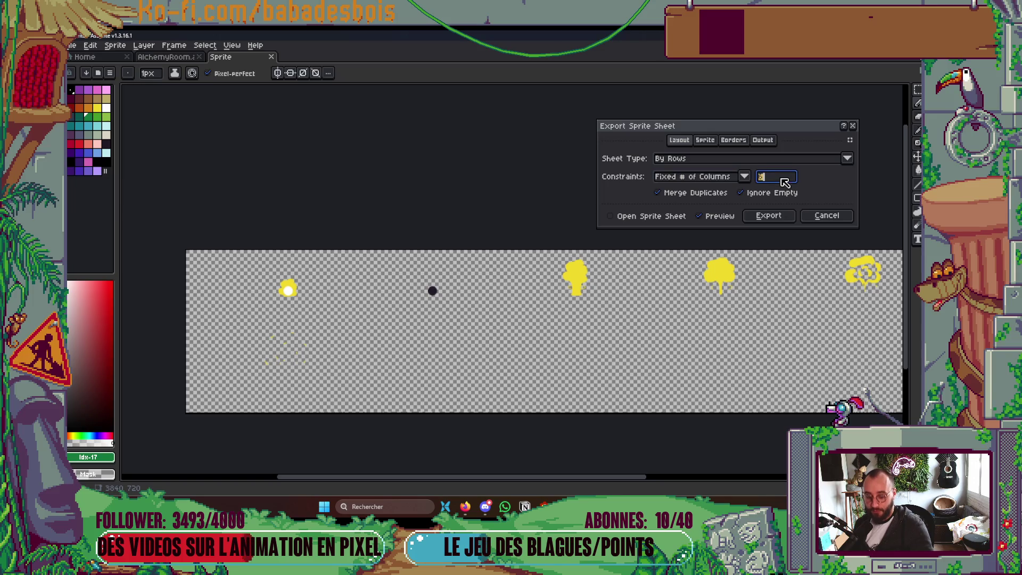
pyautogui.write('2')
pyautogui.press('Return')
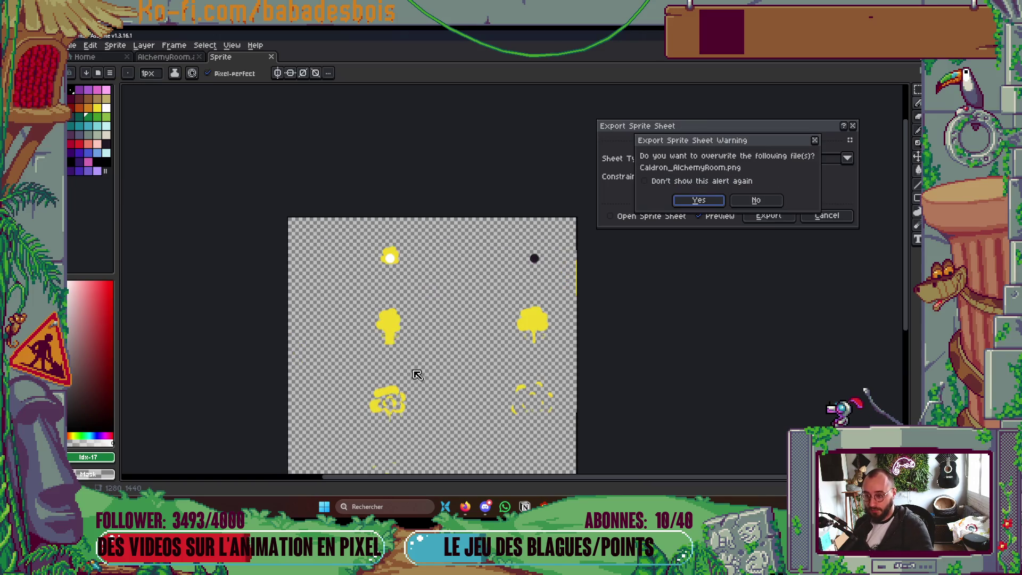
pyautogui.click(703, 200)
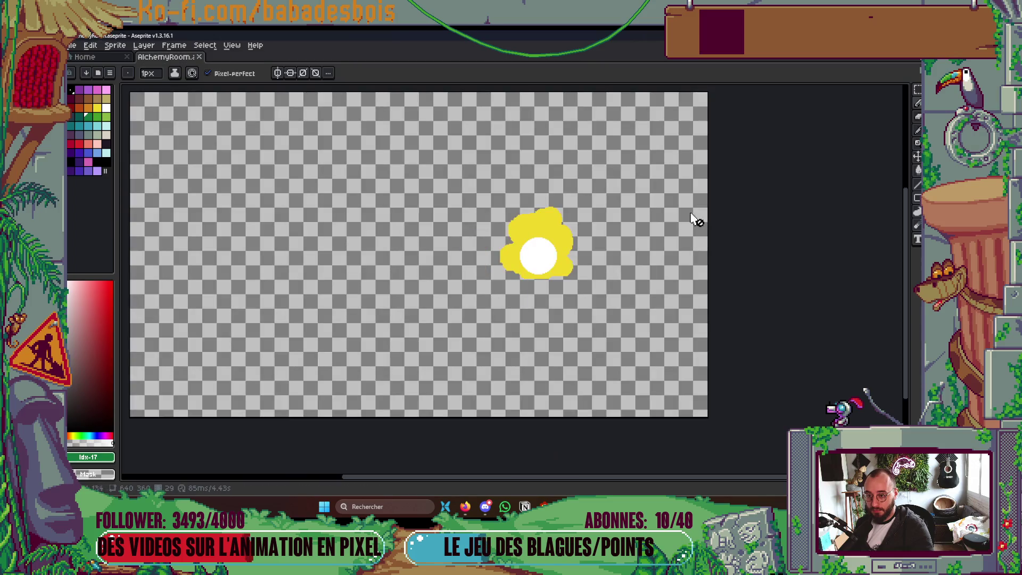
# Step: Set the sprite sheet output file to Explode_AlchemyRoom.png, replacing the existing file
pyautogui.hotkey('ctrl', 'e')
pyautogui.click(763, 140)
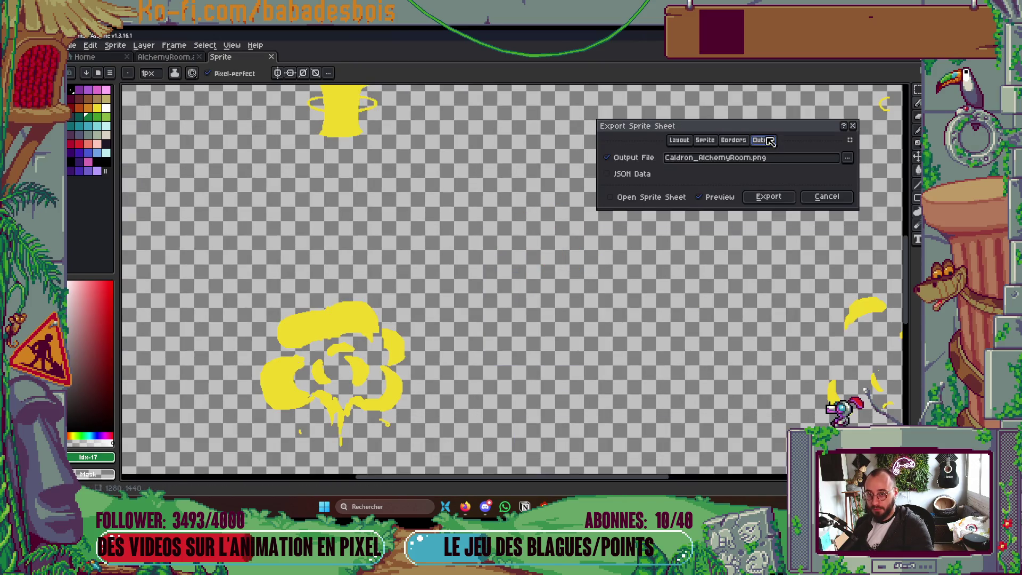
pyautogui.click(847, 158)
pyautogui.click(842, 172)
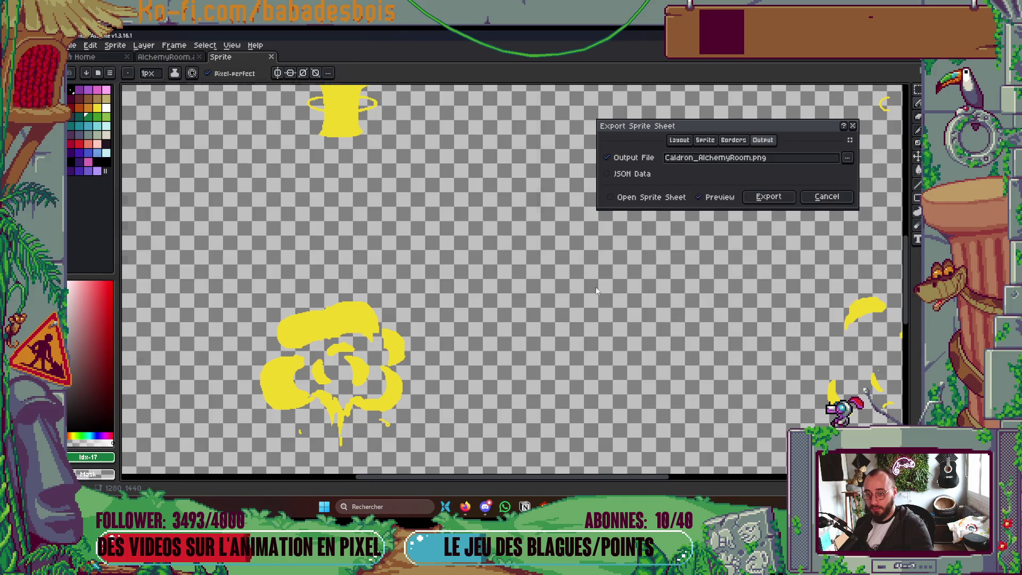
pyautogui.click(321, 135)
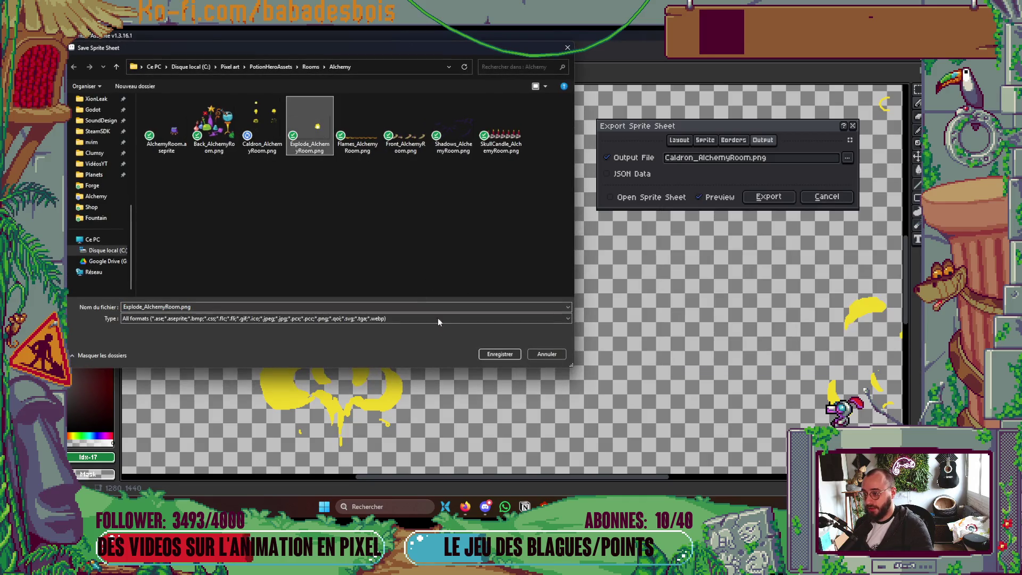
pyautogui.click(508, 355)
pyautogui.click(511, 268)
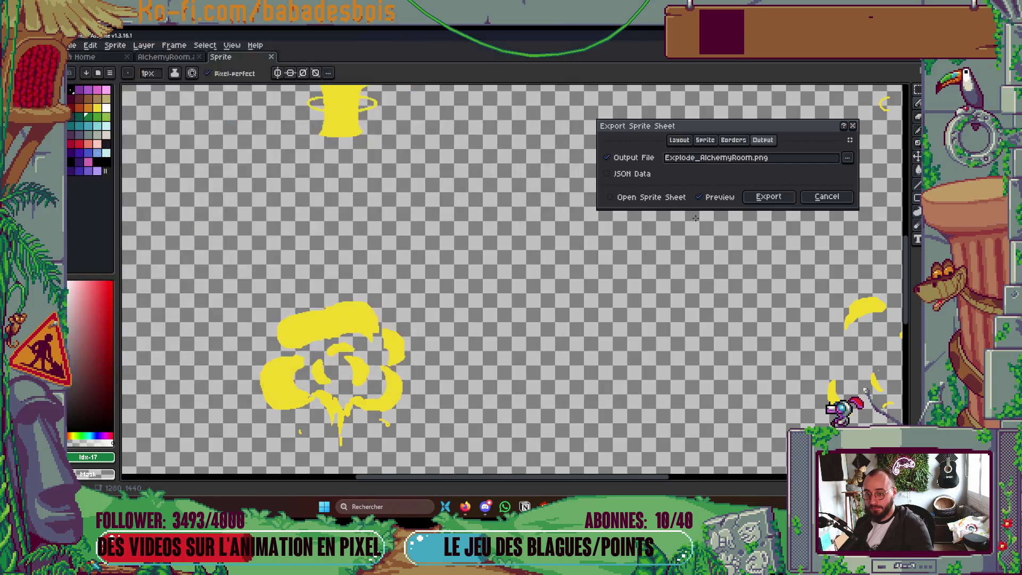
# Step: Export the 2-column explosion sprite sheet after checking its preview
pyautogui.scroll(1, 496, 313)
pyautogui.moveTo(496, 313)
pyautogui.mouseDown()
pyautogui.moveTo(470, 241)
pyautogui.moveTo(471, 197)
pyautogui.moveTo(468, 263)
pyautogui.mouseUp()
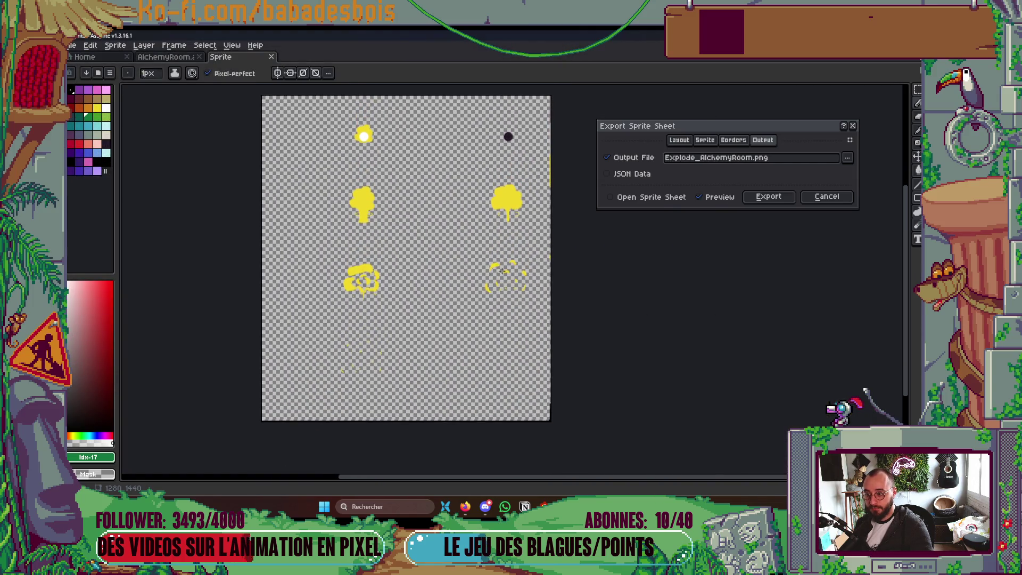
pyautogui.click(780, 199)
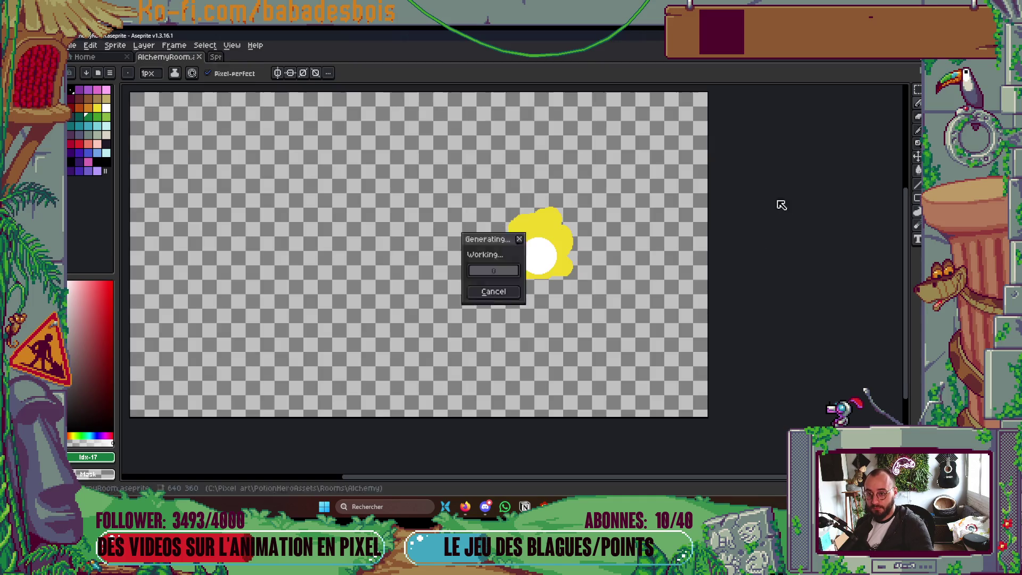
pyautogui.hotkey('alt', 'Tab')
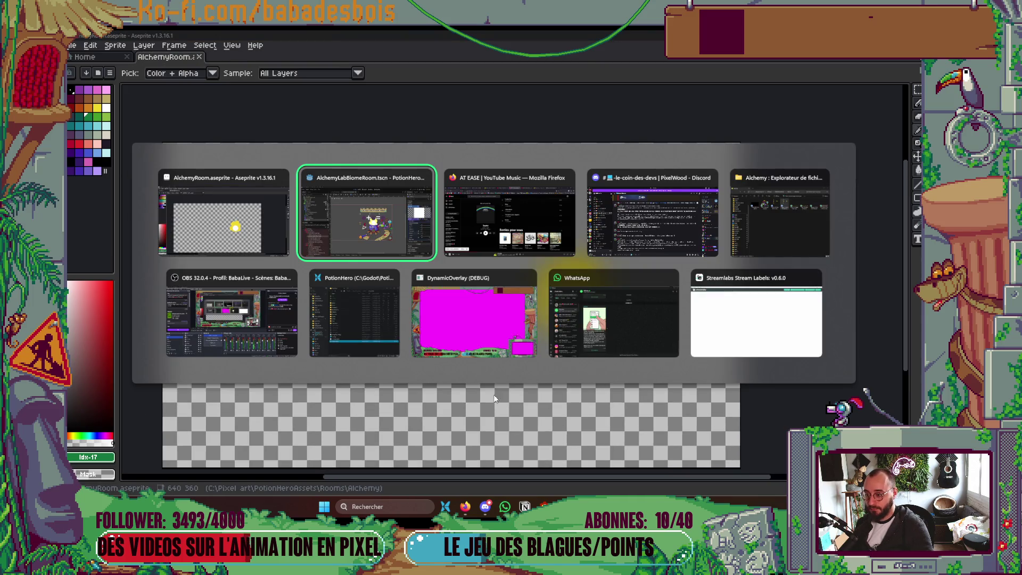
pyautogui.click(221, 227)
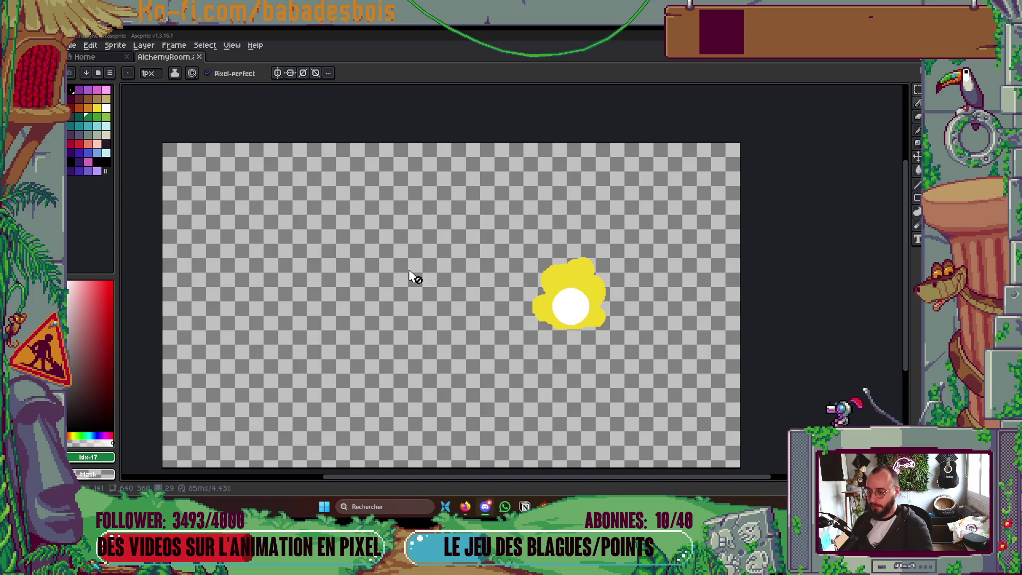
# Step: Play the explosion animation in Aseprite, then switch to the Godot editor
pyautogui.press('Tab')
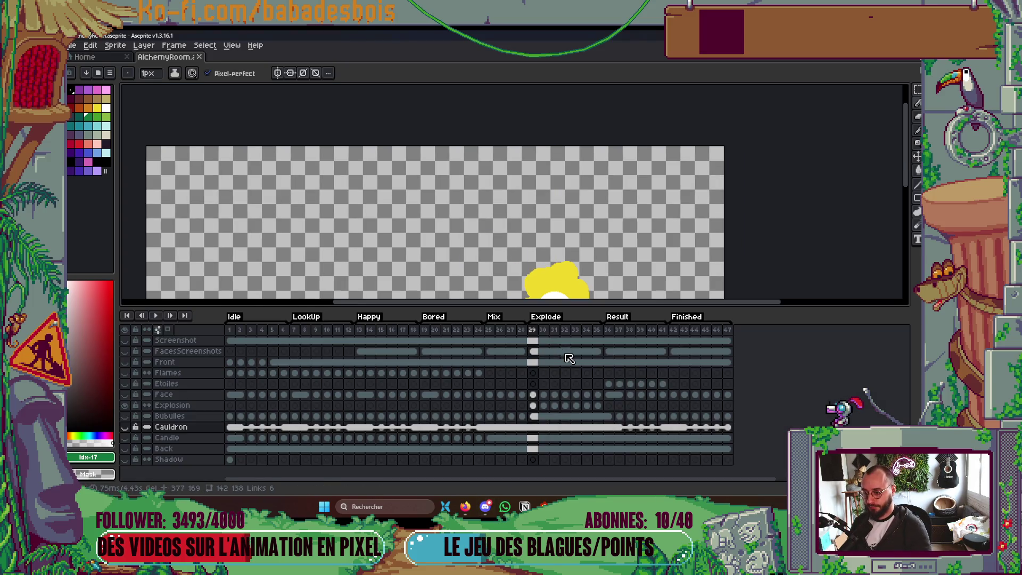
pyautogui.press('Tab')
pyautogui.press('Return')
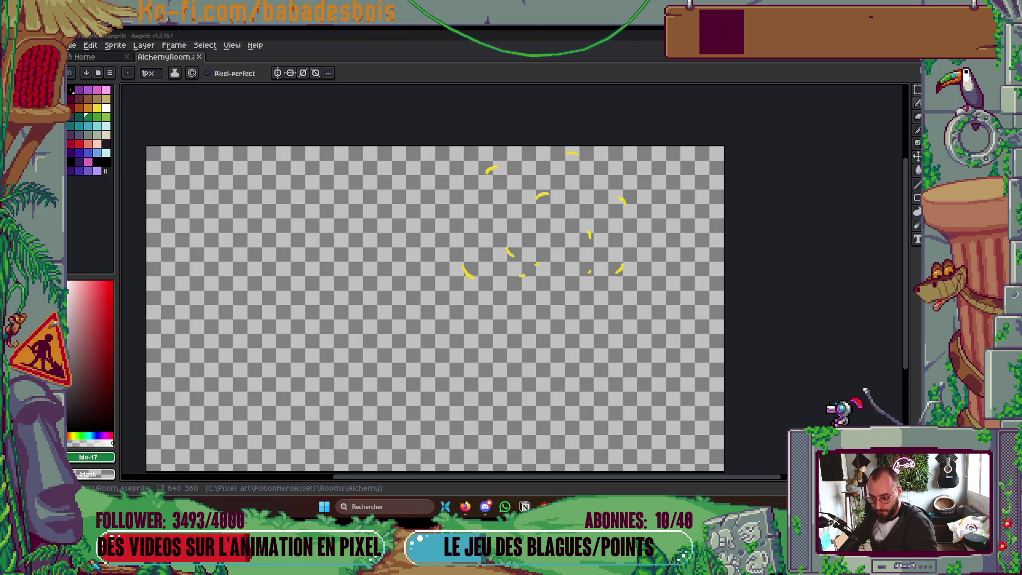
pyautogui.hotkey('alt', 'Tab')
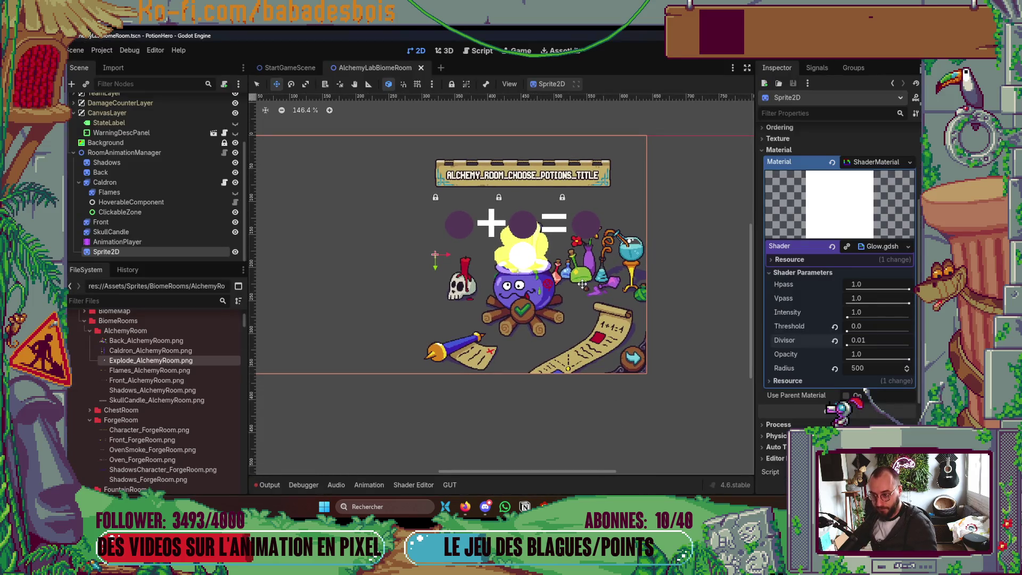
# Step: Bring up the context menu of the glowing Sprite2D node above the cauldron
pyautogui.scroll(3, 546, 261)
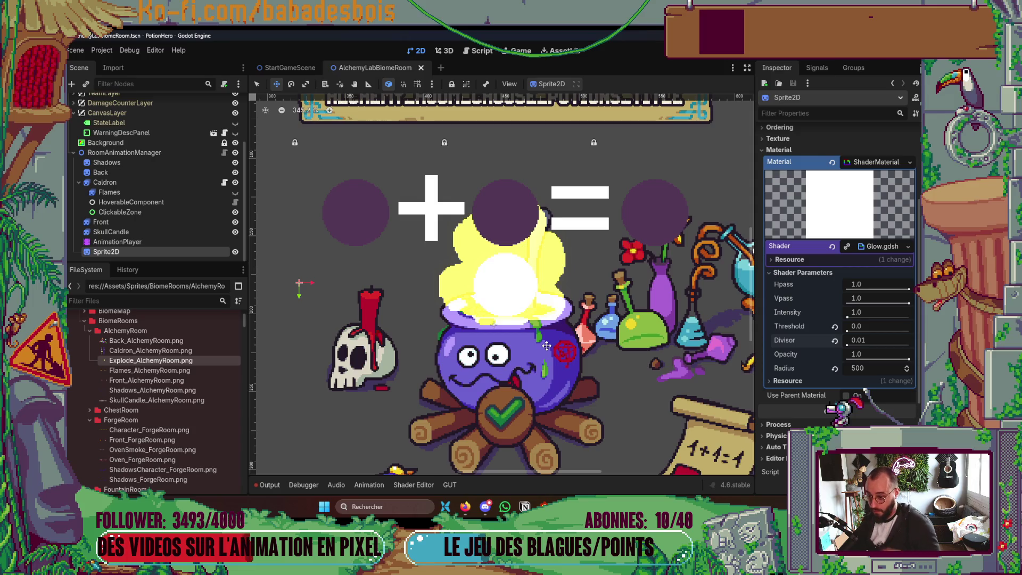
pyautogui.moveTo(546, 346); pyautogui.dragTo(568, 303)
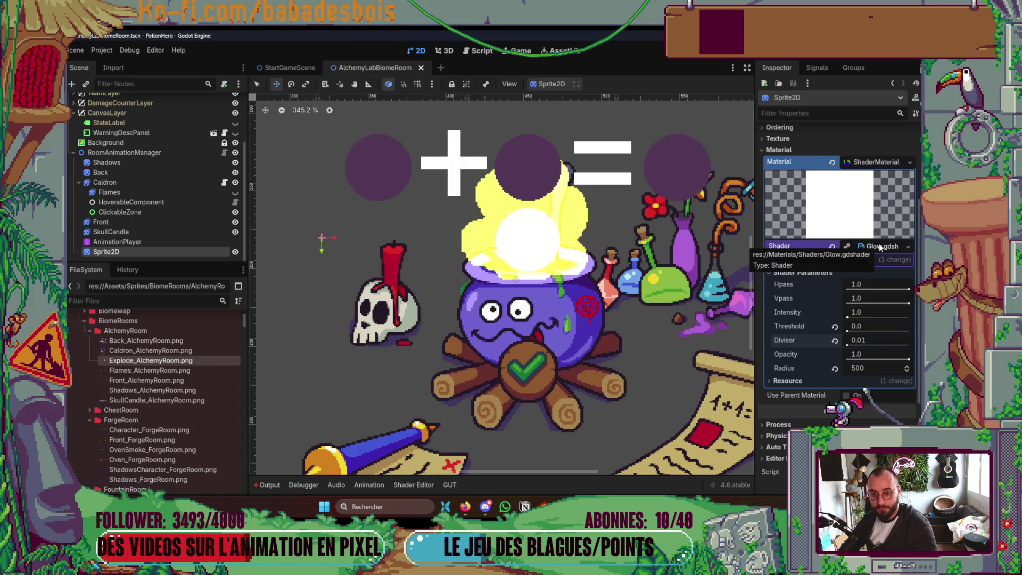
pyautogui.rightClick(116, 249)
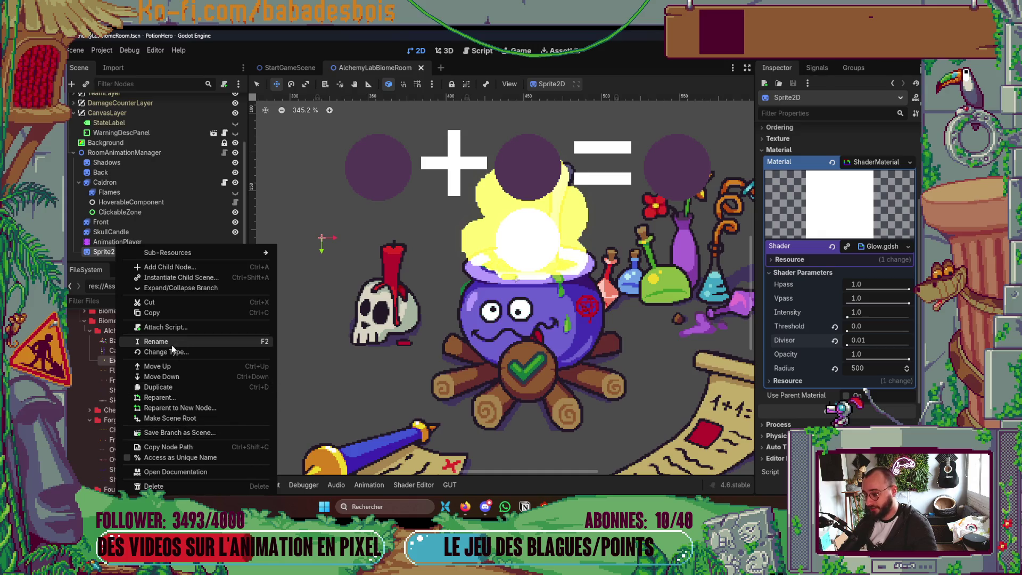
# Step: Convert the Sprite2D into an AnimatedSprite2D and rename it Explosion
pyautogui.click(169, 352)
pyautogui.doubleClick(426, 199)
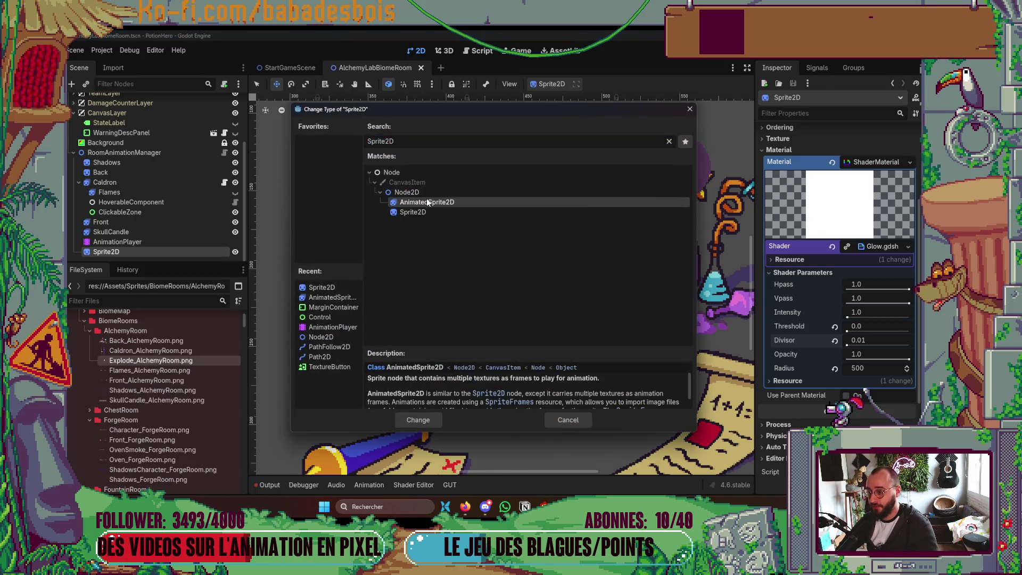
pyautogui.doubleClick(143, 252)
pyautogui.write('Explosion')
pyautogui.press('Return')
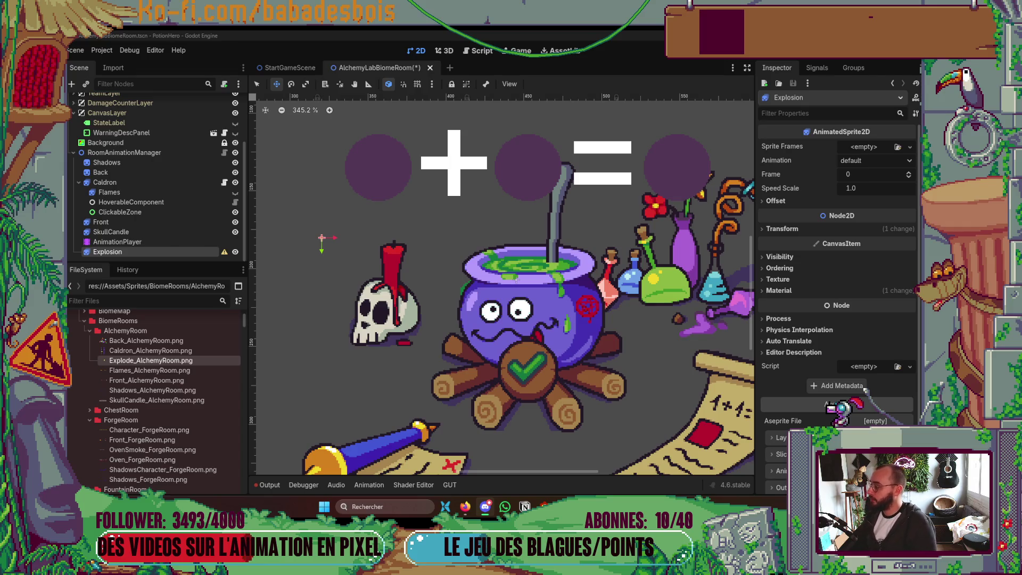
# Step: Give Explosion a new SpriteFrames resource and open it in the SpriteFrames editor
pyautogui.scroll(-2, 393, 371)
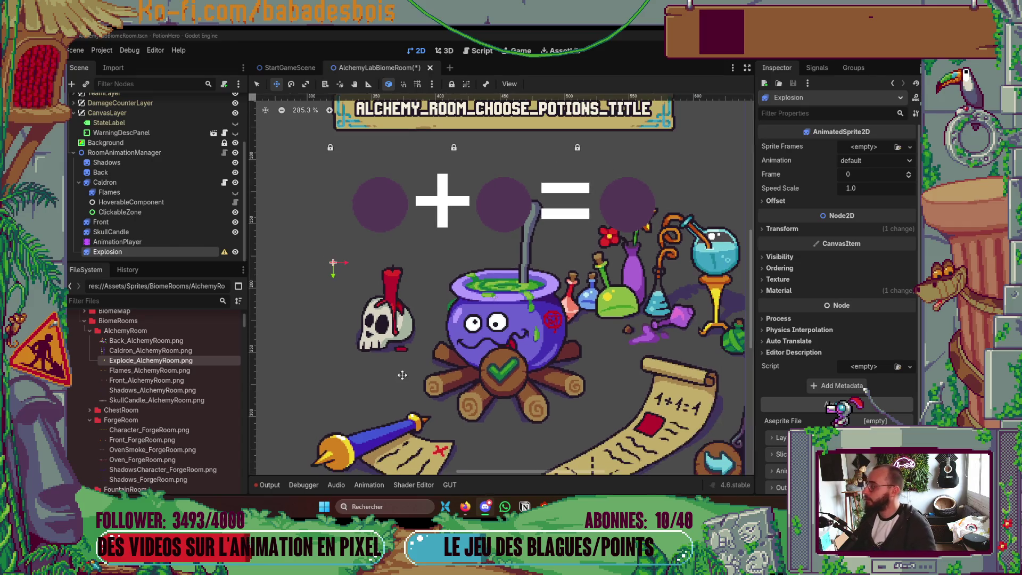
pyautogui.scroll(-2, 394, 372)
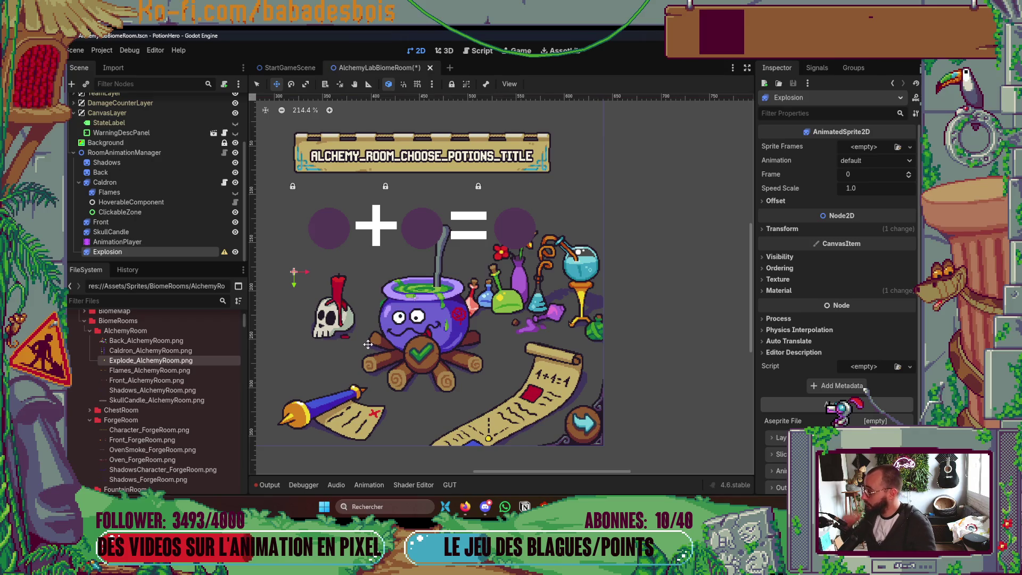
pyautogui.moveTo(400, 333); pyautogui.dragTo(427, 321)
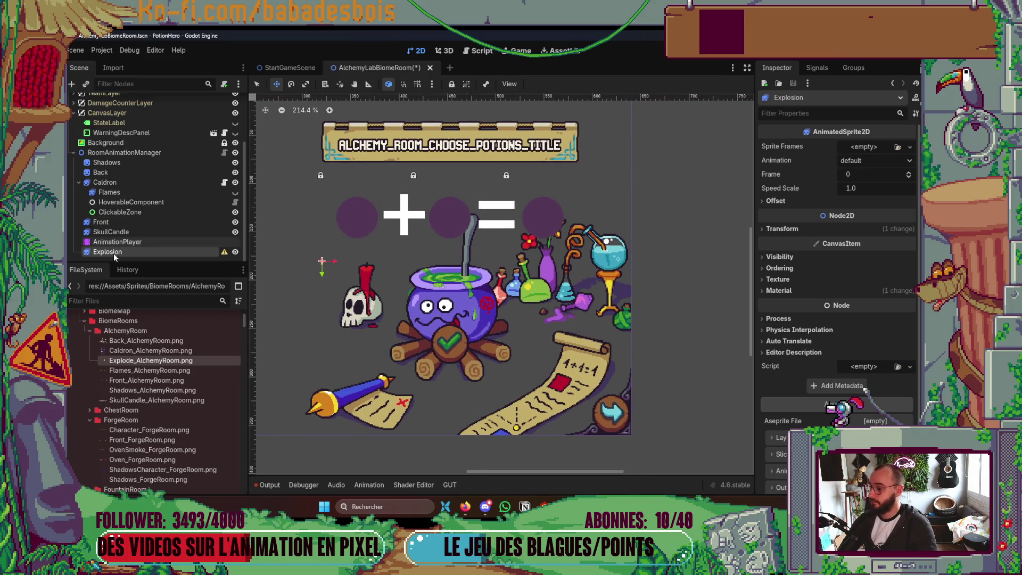
pyautogui.click(138, 242)
pyautogui.click(135, 249)
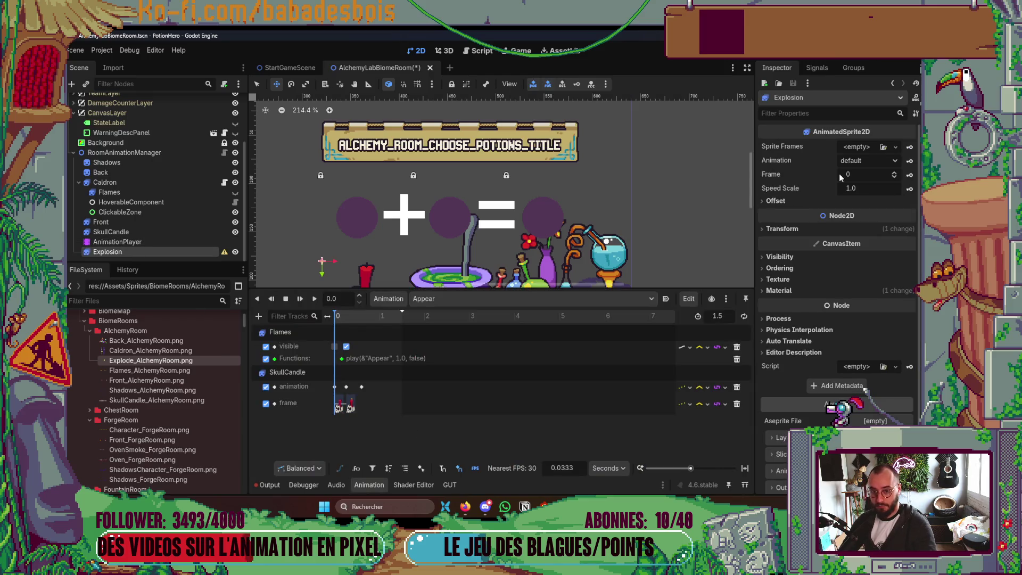
pyautogui.click(854, 147)
pyautogui.click(866, 172)
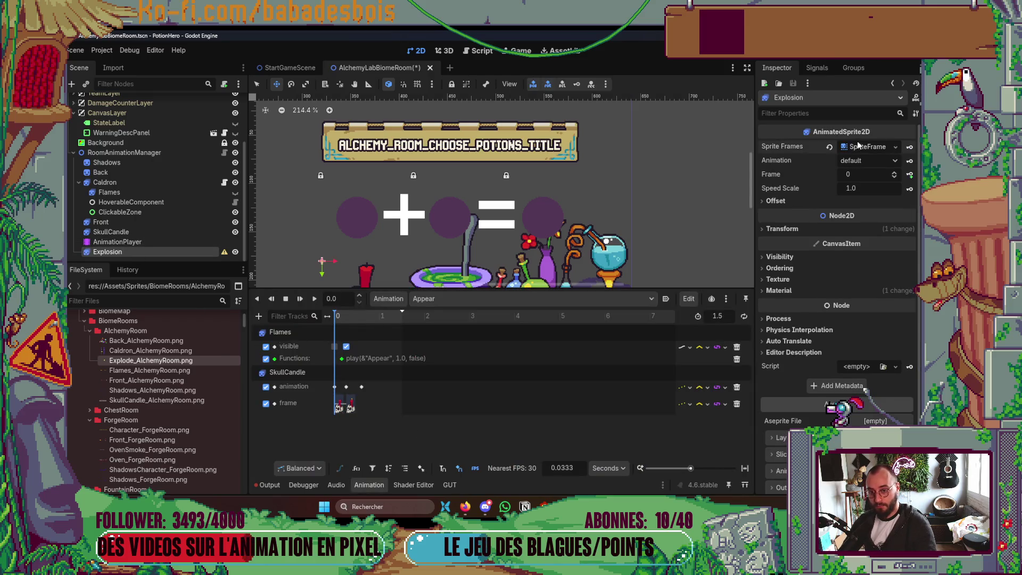
pyautogui.click(870, 147)
# Step: Copy Explode_AlchemyRoom.png into the project files and start adding frames from a sprite sheet
pyautogui.click(501, 324)
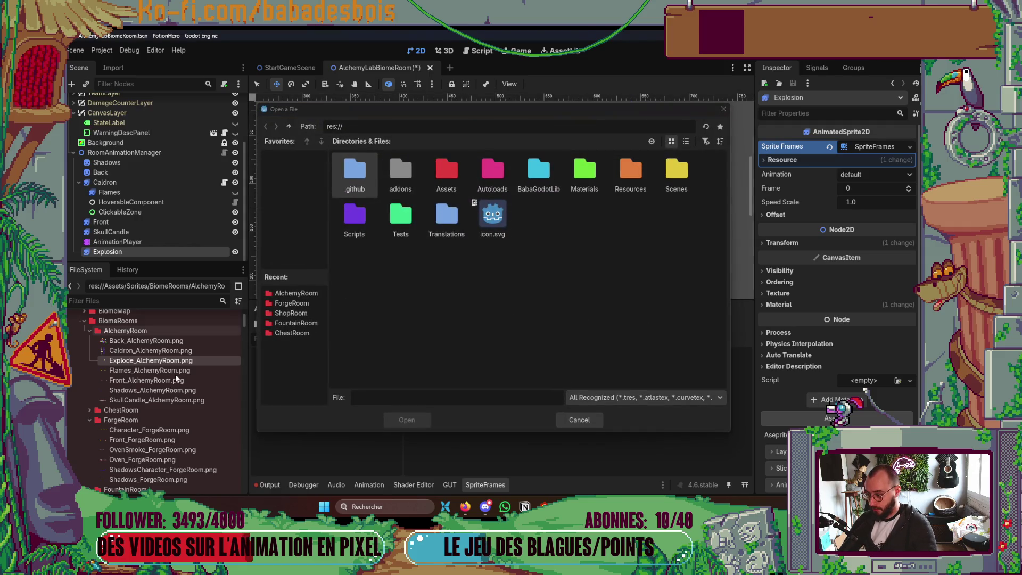
pyautogui.click(724, 109)
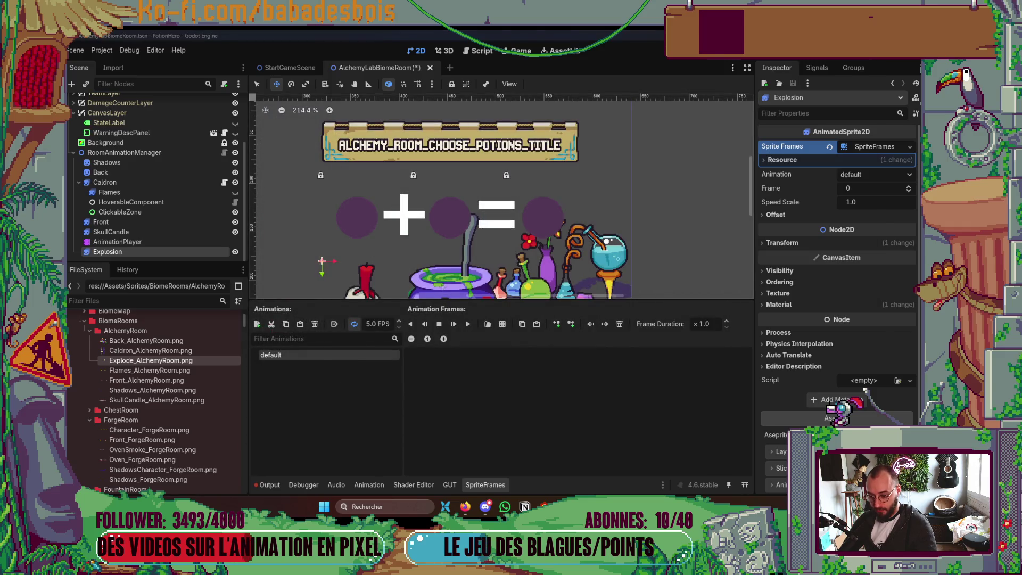
pyautogui.hotkey('alt', 'Tab')
pyautogui.moveTo(641, 117)
pyautogui.mouseDown()
pyautogui.moveTo(579, 175)
pyautogui.moveTo(157, 363)
pyautogui.mouseUp()
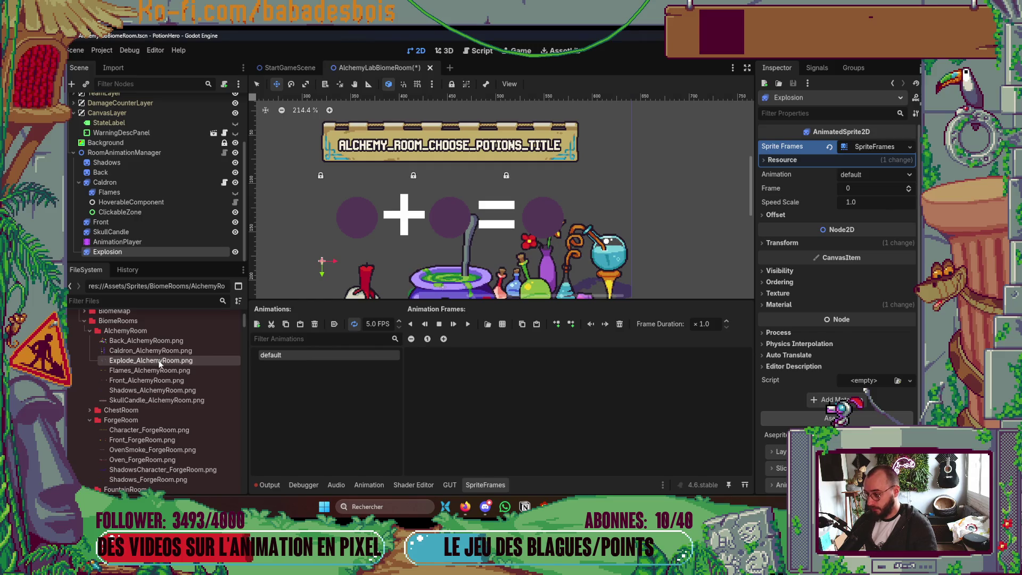
pyautogui.scroll(-3, 309, 282)
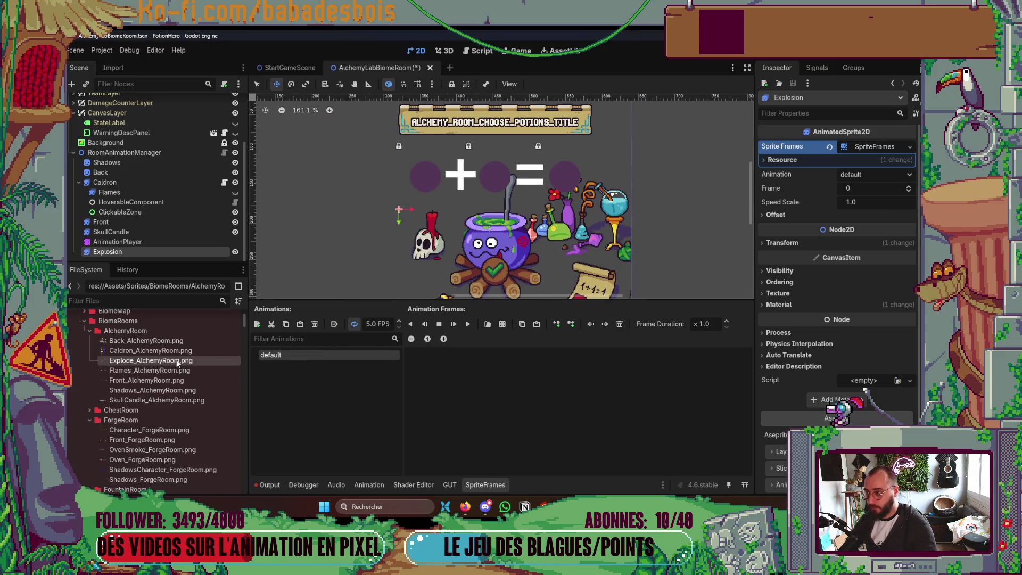
pyautogui.moveTo(175, 363)
pyautogui.mouseDown()
pyautogui.moveTo(898, 198)
pyautogui.moveTo(886, 201)
pyautogui.mouseUp()
pyautogui.click(501, 323)
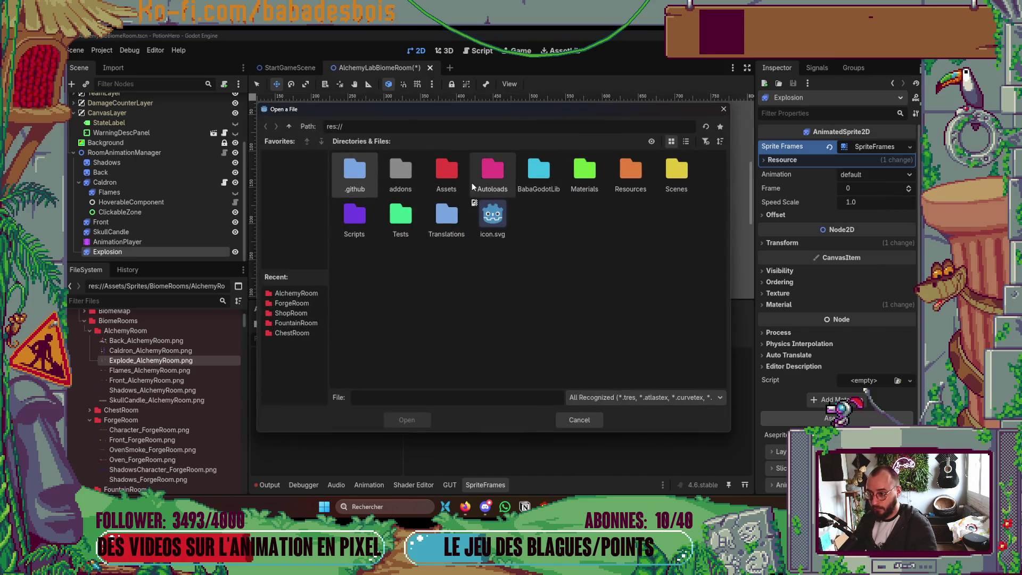
# Step: Open Explode_AlchemyRoom.png from Assets/Sprites/BiomeRooms/AlchemyRoom as the sprite sheet
pyautogui.doubleClick(448, 184)
pyautogui.doubleClick(443, 184)
pyautogui.doubleClick(448, 180)
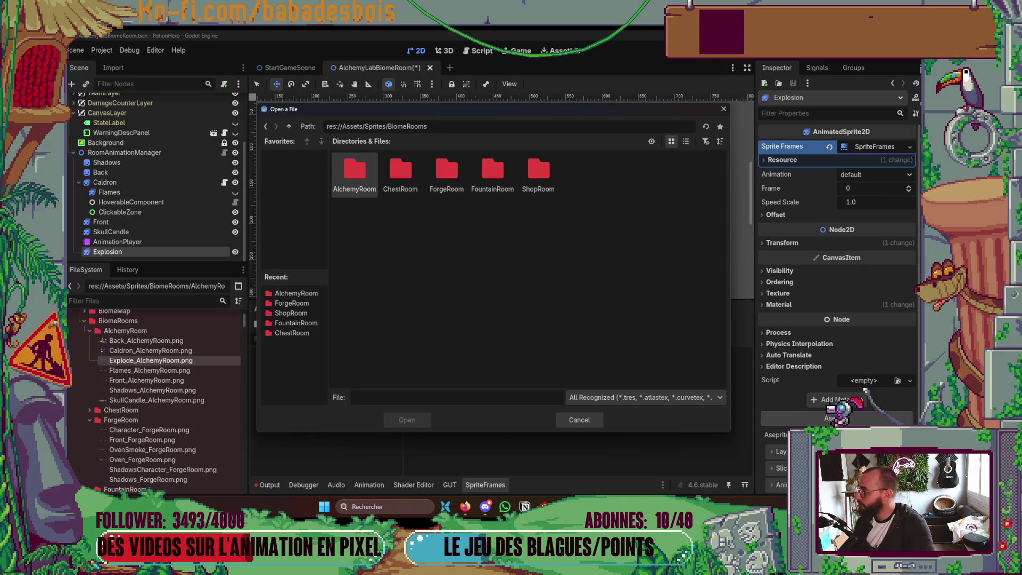
pyautogui.doubleClick(369, 174)
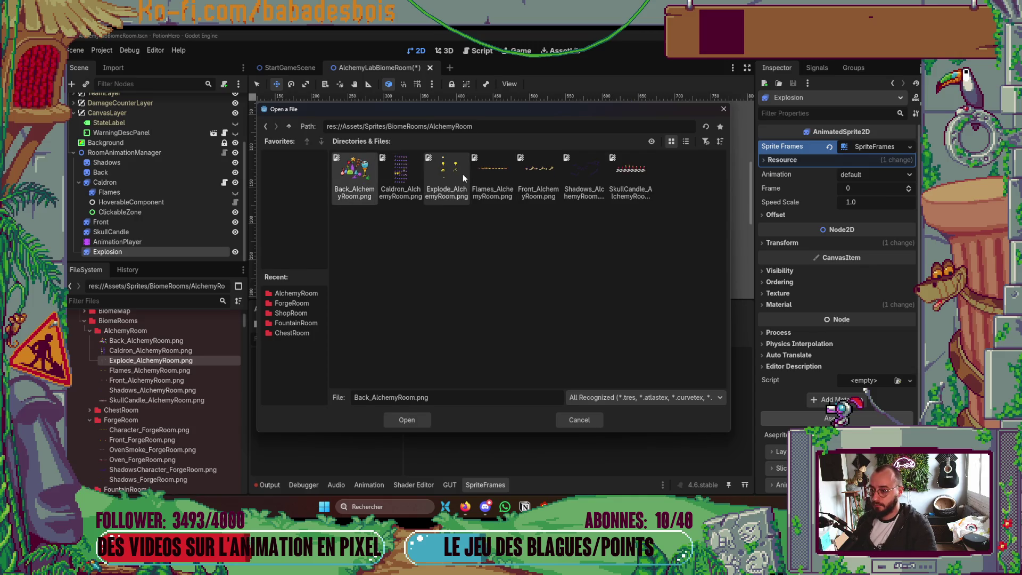
pyautogui.doubleClick(462, 174)
# Step: Set the sheet's horizontal frame count to 2
pyautogui.click(747, 124)
pyautogui.press('BackSpace')
pyautogui.write('2')
pyautogui.press('Tab')
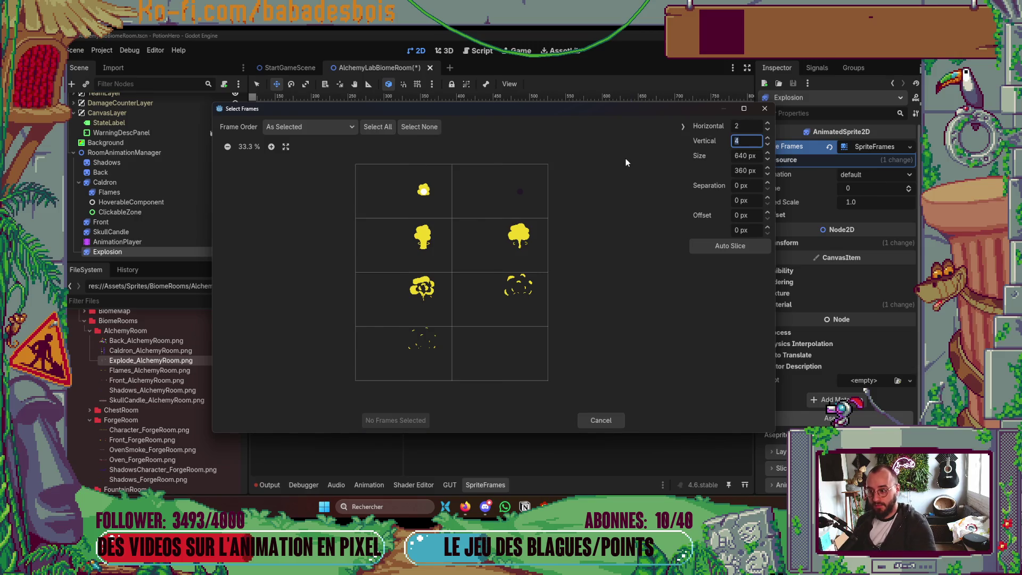
# Step: Set 4 vertical frames, then add explosion frames 0–6 to the default animation
pyautogui.write('4')
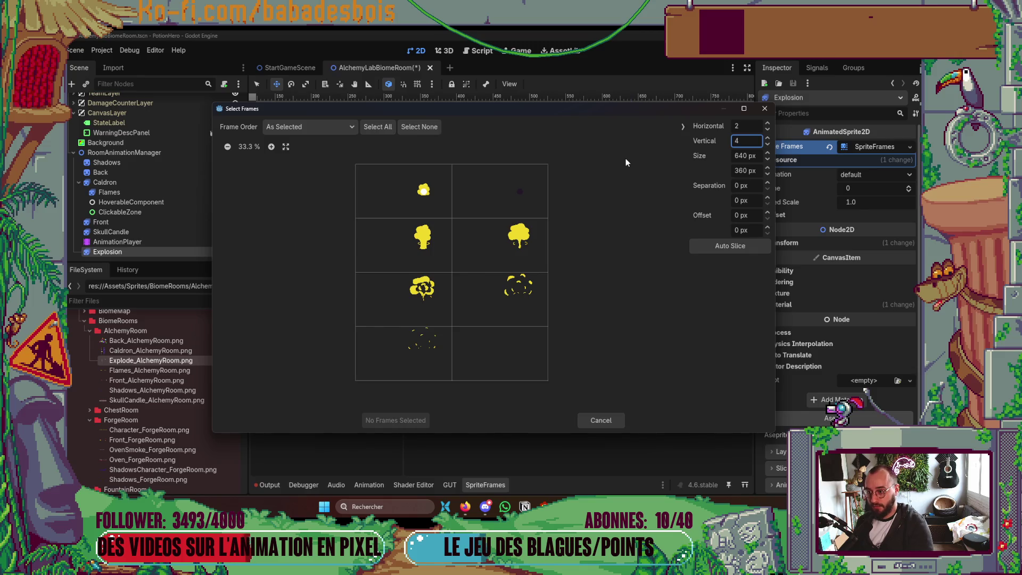
pyautogui.moveTo(421, 203)
pyautogui.mouseDown()
pyautogui.moveTo(463, 194)
pyautogui.moveTo(430, 247)
pyautogui.moveTo(430, 299)
pyautogui.moveTo(461, 353)
pyautogui.moveTo(415, 354)
pyautogui.mouseUp()
pyautogui.click(395, 420)
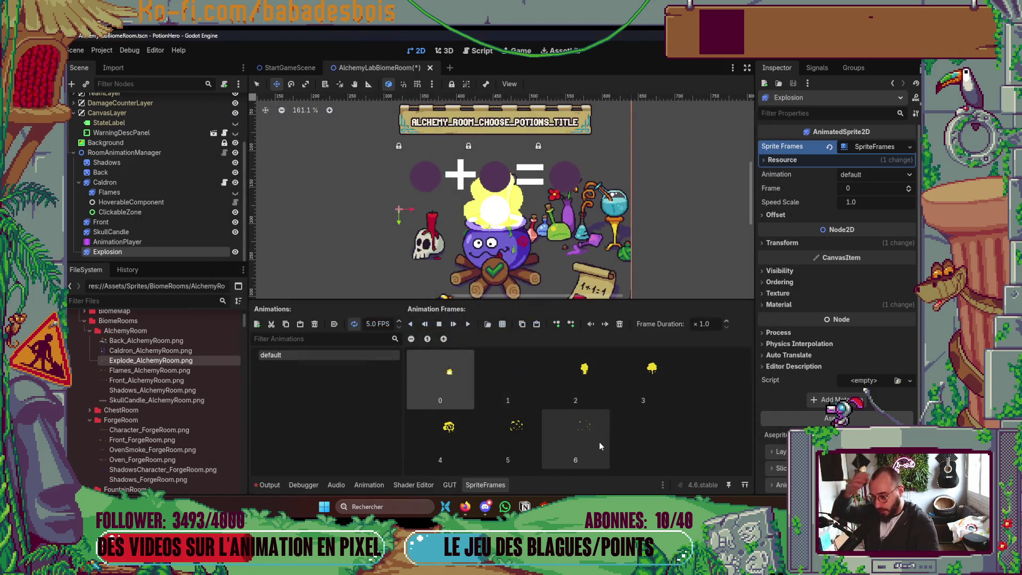
pyautogui.scroll(-4, 651, 222)
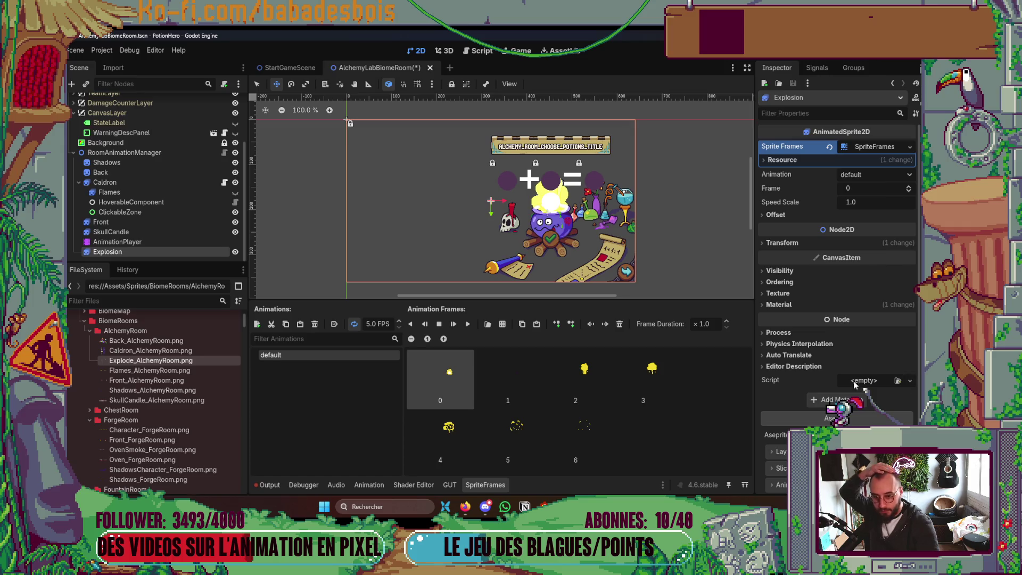
pyautogui.click(778, 304)
# Step: Open the material's Glow shader parameters and close the shader code panel
pyautogui.click(876, 316)
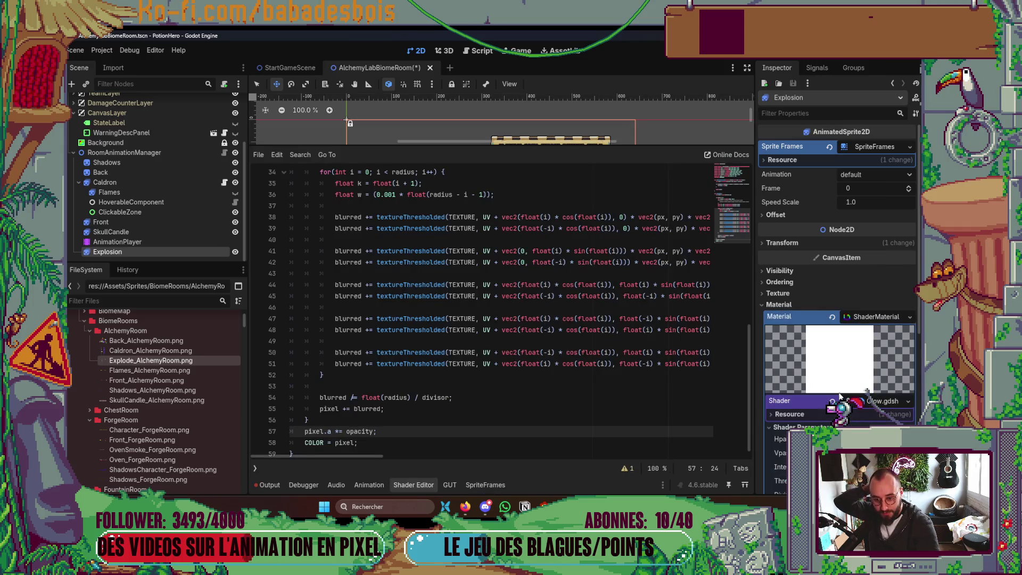
pyautogui.click(414, 484)
pyautogui.scroll(-3, 841, 372)
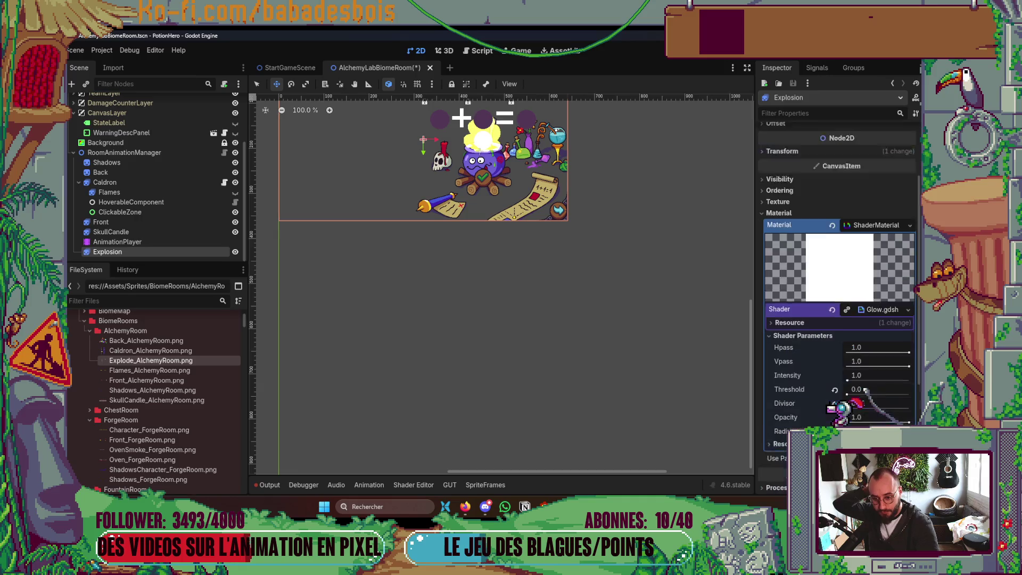
pyautogui.scroll(-2, 865, 390)
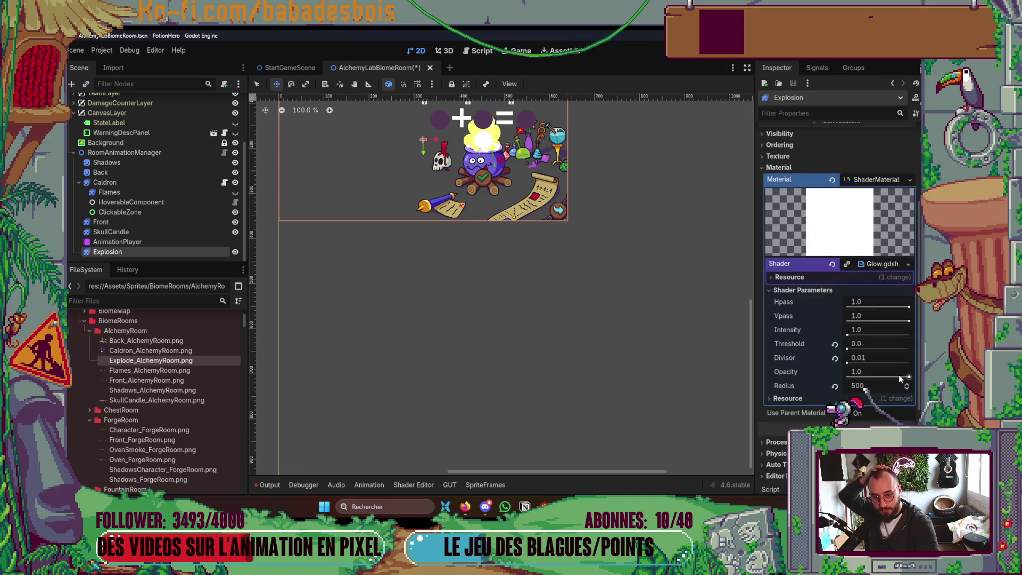
# Step: Preview a larger glow Divisor and zero Opacity, then put Divisor back to 0.01
pyautogui.moveTo(846, 362)
pyautogui.mouseDown()
pyautogui.moveTo(859, 363)
pyautogui.moveTo(847, 365)
pyautogui.mouseUp()
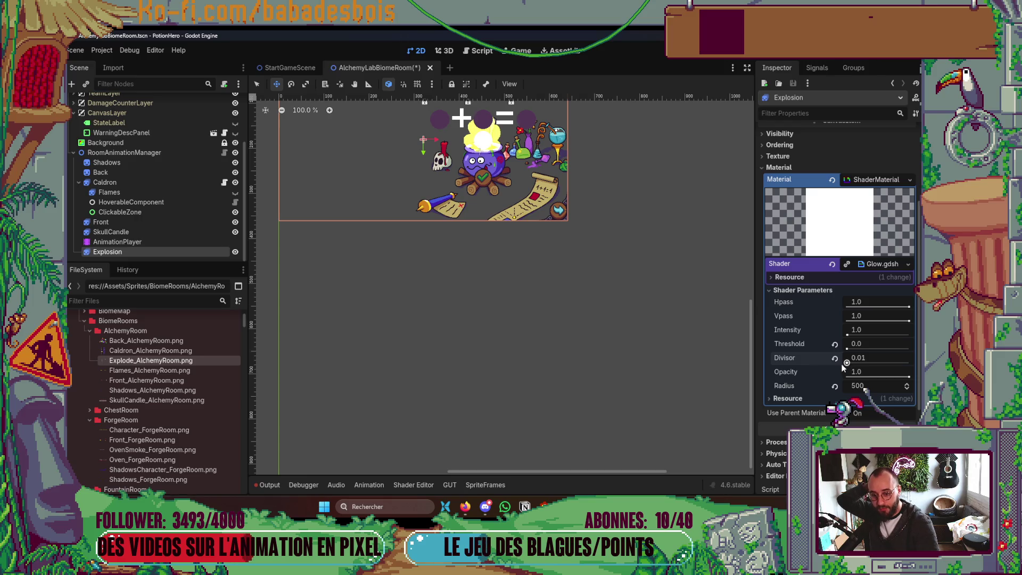
pyautogui.moveTo(908, 378)
pyautogui.mouseDown()
pyautogui.moveTo(771, 382)
pyautogui.moveTo(908, 377)
pyautogui.mouseUp()
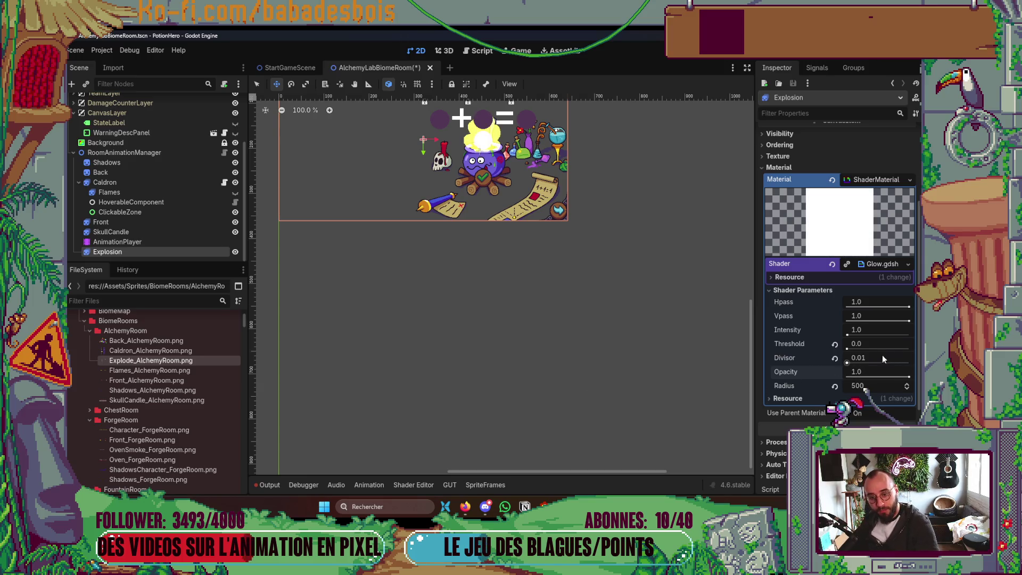
pyautogui.moveTo(847, 363)
pyautogui.mouseDown()
pyautogui.moveTo(820, 363)
pyautogui.moveTo(847, 363)
pyautogui.mouseUp()
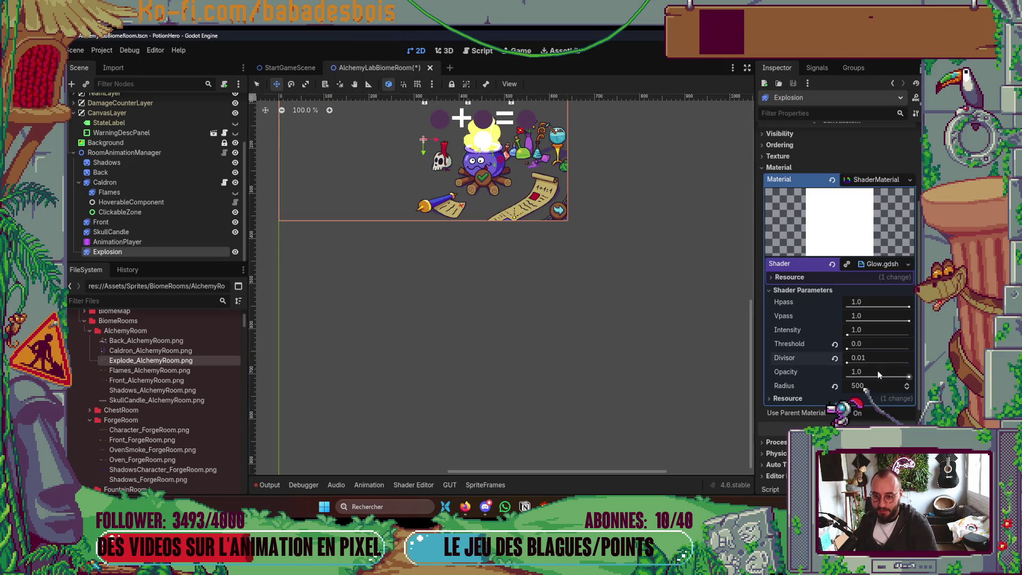
pyautogui.scroll(2, 513, 264)
pyautogui.scroll(8, 514, 264)
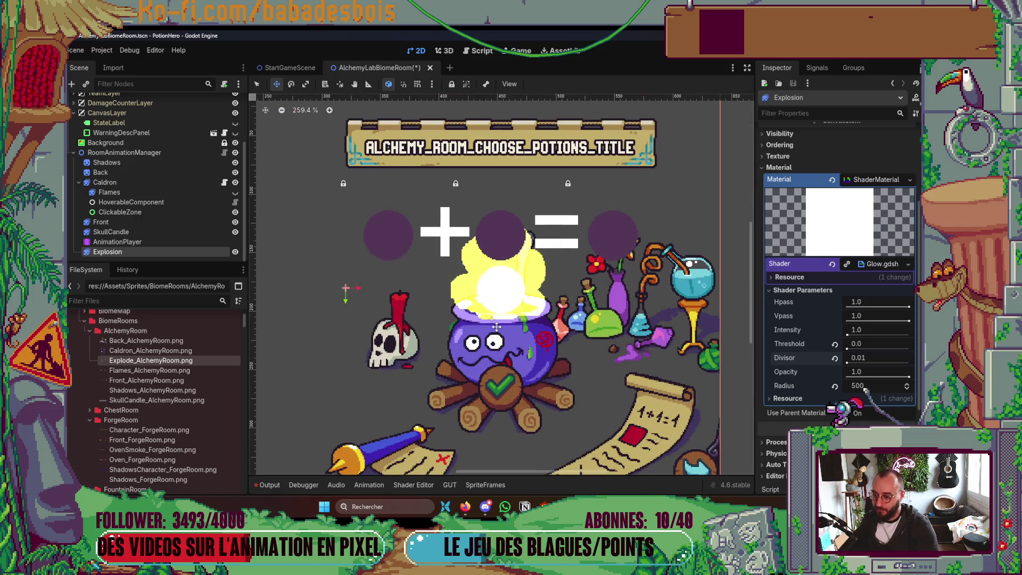
pyautogui.scroll(-7, 495, 337)
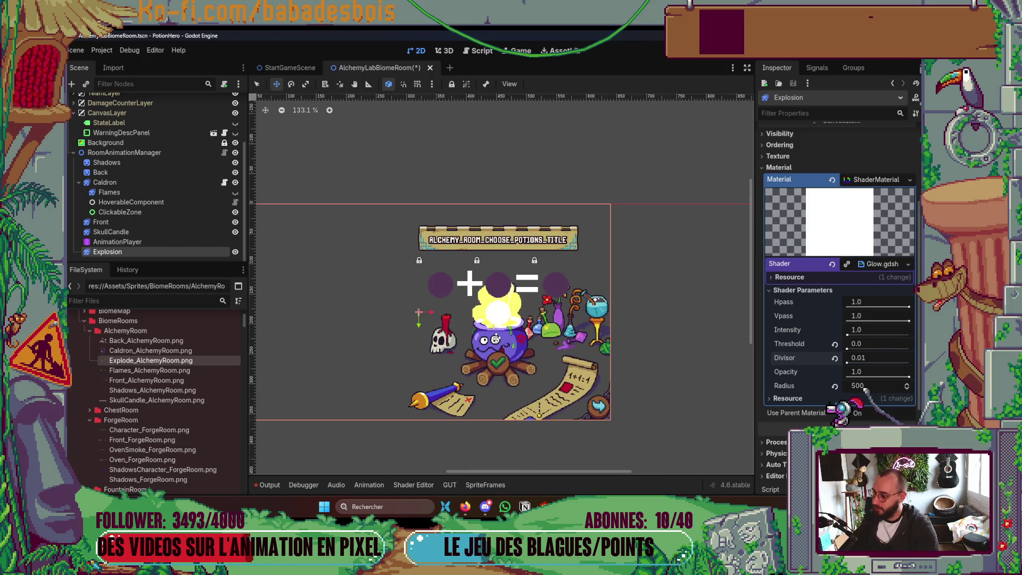
# Step: Set glow Intensity to 0 and preview different Divisor and Opacity values
pyautogui.click(857, 330)
pyautogui.write('0')
pyautogui.press('Return')
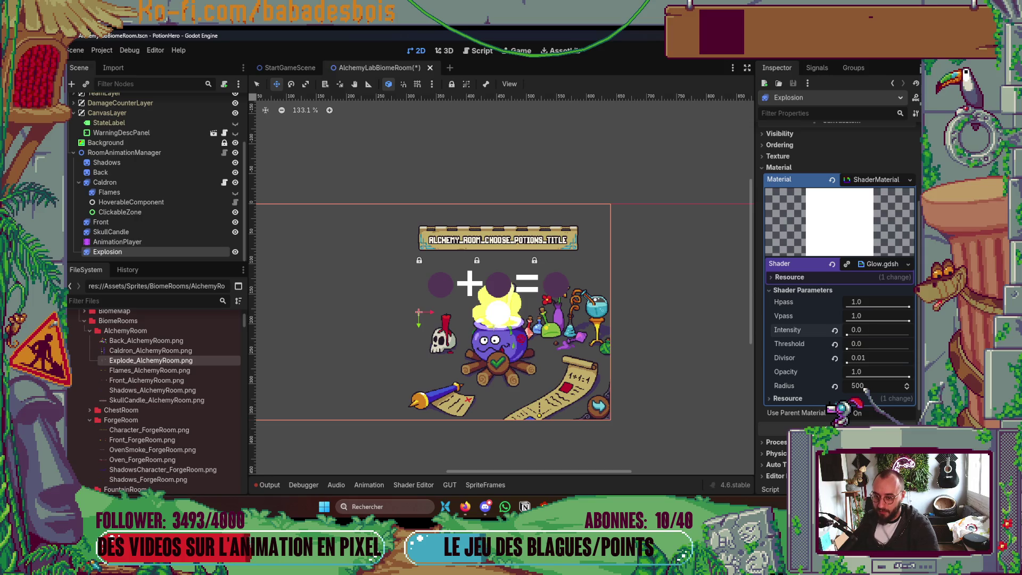
pyautogui.moveTo(847, 362)
pyautogui.mouseDown()
pyautogui.moveTo(879, 359)
pyautogui.moveTo(846, 362)
pyautogui.mouseUp()
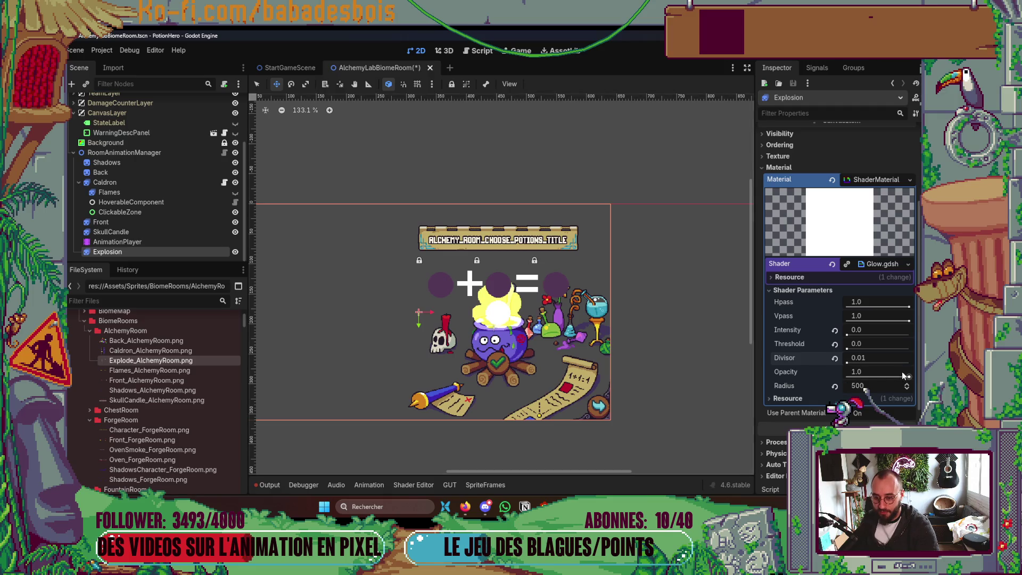
pyautogui.moveTo(908, 376)
pyautogui.mouseDown()
pyautogui.moveTo(872, 376)
pyautogui.moveTo(909, 379)
pyautogui.mouseUp()
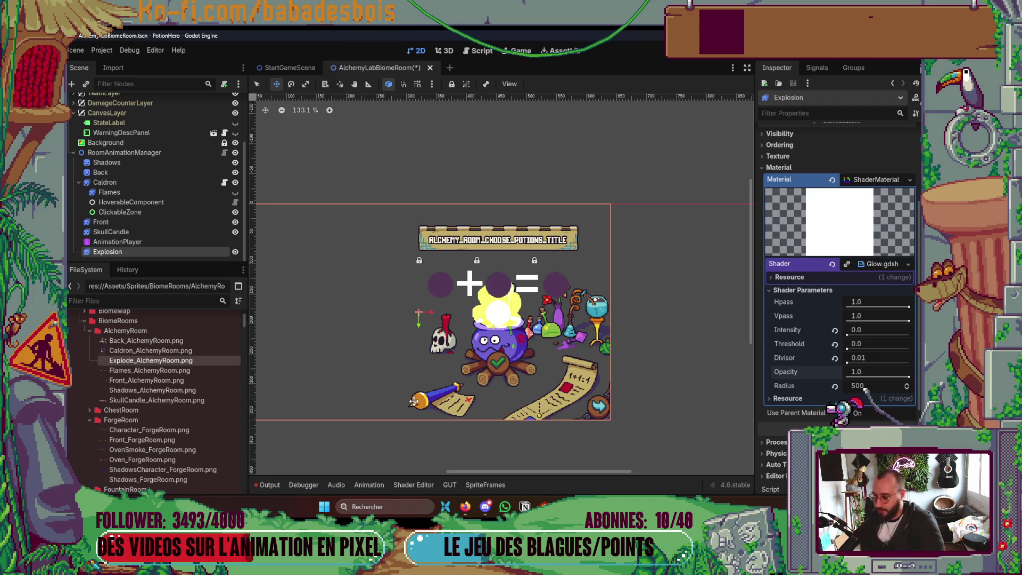
# Step: Save the room scene and adjust the glow shader's Divisor value
pyautogui.hscroll(-3, 585, 256)
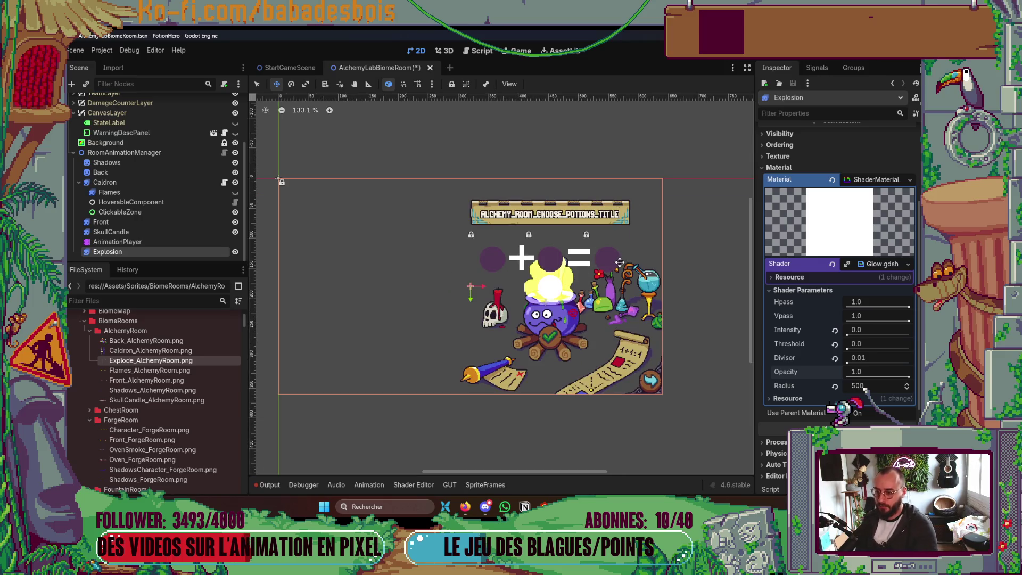
pyautogui.scroll(1, 612, 282)
pyautogui.hotkey('ctrl', 's')
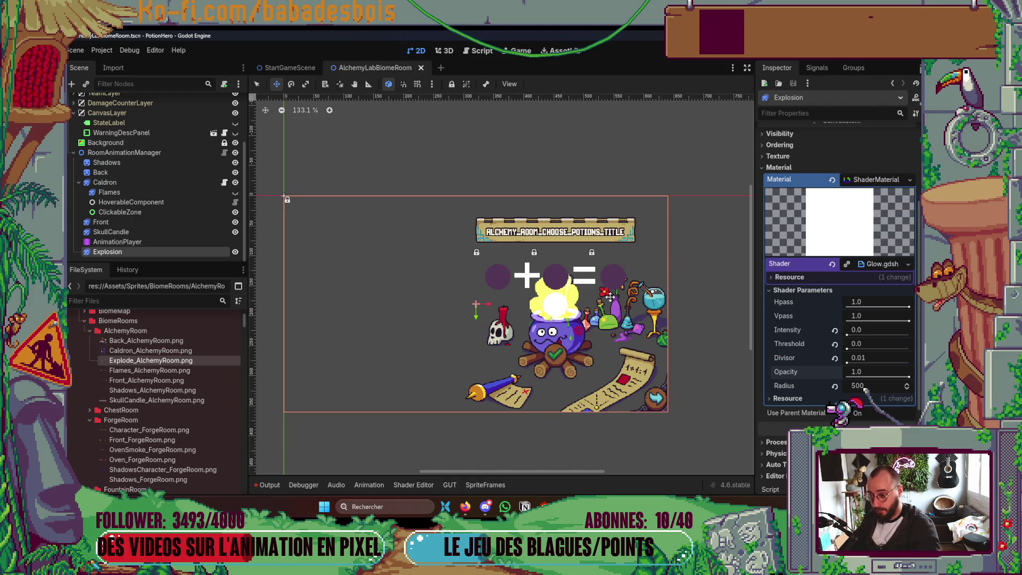
pyautogui.moveTo(847, 362)
pyautogui.mouseDown()
pyautogui.moveTo(802, 368)
pyautogui.moveTo(884, 348)
pyautogui.moveTo(910, 348)
pyautogui.moveTo(907, 360)
pyautogui.moveTo(846, 359)
pyautogui.moveTo(873, 329)
pyautogui.mouseUp()
# Step: Reset glow Threshold to 0.5, set Intensity to 1, and test a higher Divisor
pyautogui.click(835, 344)
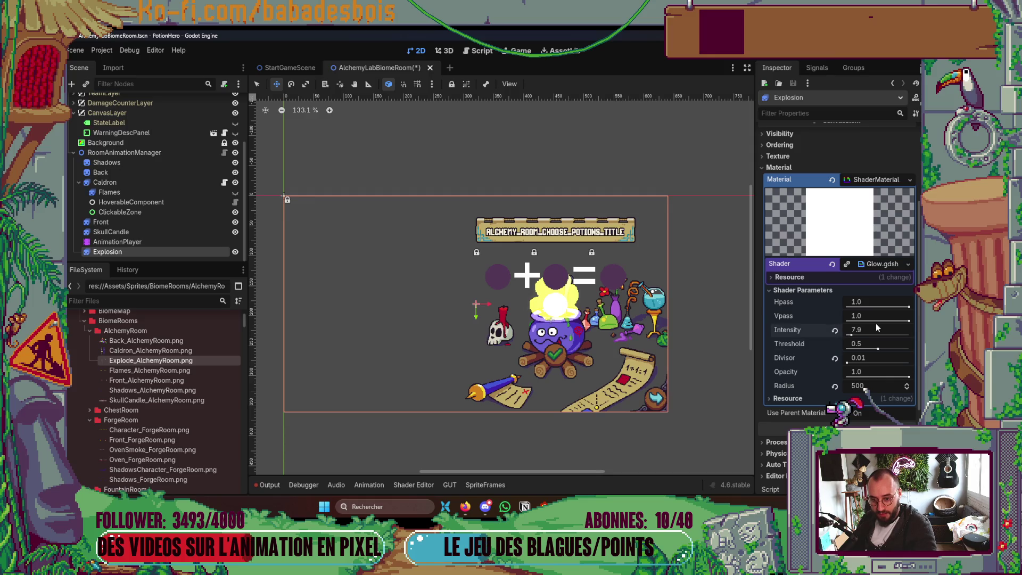
pyautogui.moveTo(846, 362)
pyautogui.mouseDown()
pyautogui.moveTo(879, 361)
pyautogui.moveTo(847, 362)
pyautogui.mouseUp()
pyautogui.click(854, 331)
pyautogui.write('1')
pyautogui.press('Return')
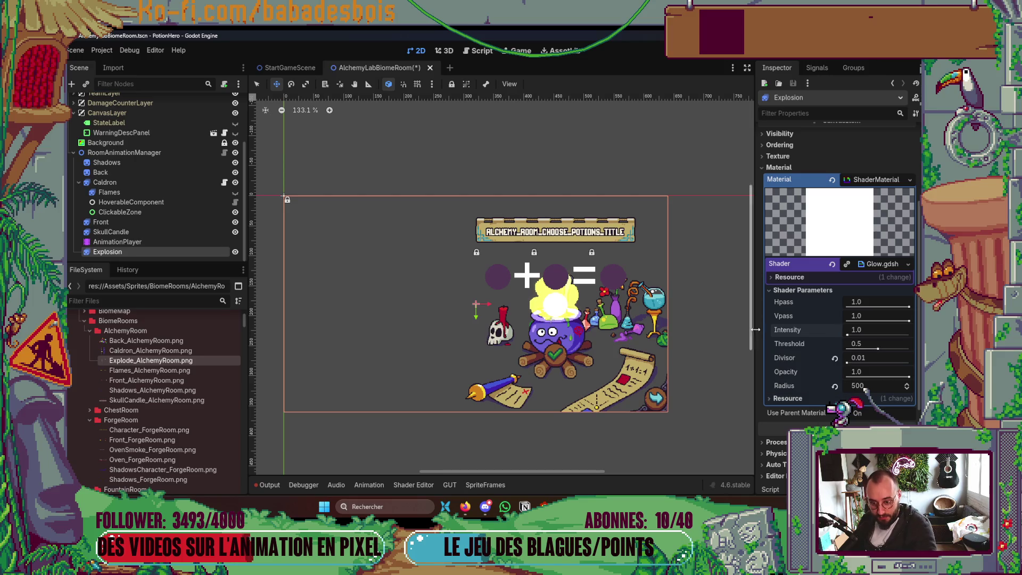
pyautogui.moveTo(847, 362)
pyautogui.mouseDown()
pyautogui.moveTo(909, 367)
pyautogui.moveTo(844, 370)
pyautogui.moveTo(887, 348)
pyautogui.moveTo(838, 350)
pyautogui.mouseUp()
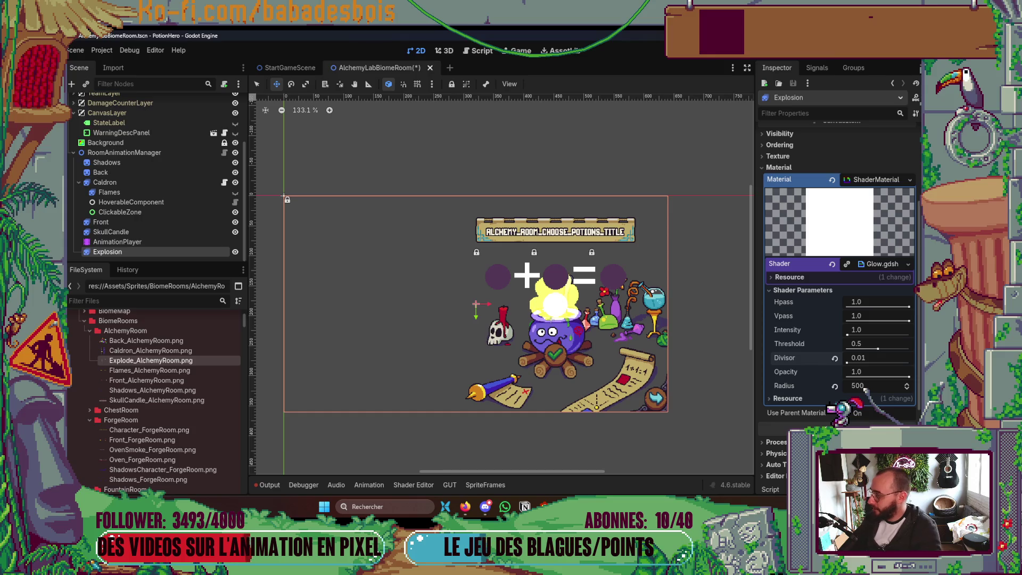
# Step: Return to the Godot editor and select the AnimationPlayer to edit its animations
pyautogui.hotkey('alt', 'Tab')
pyautogui.hotkey('alt', 'Tab')
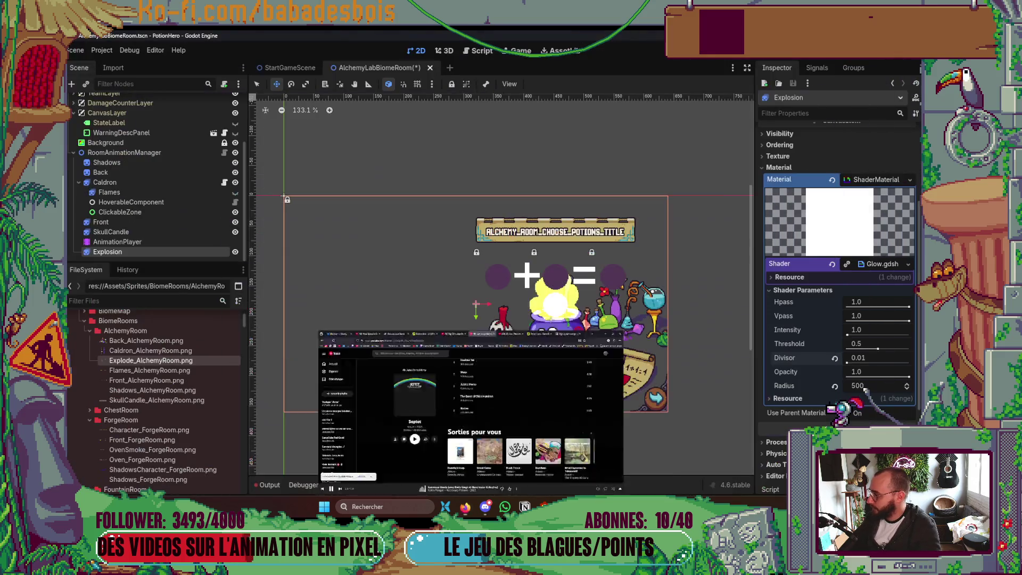
pyautogui.hotkey('alt', 'Tab')
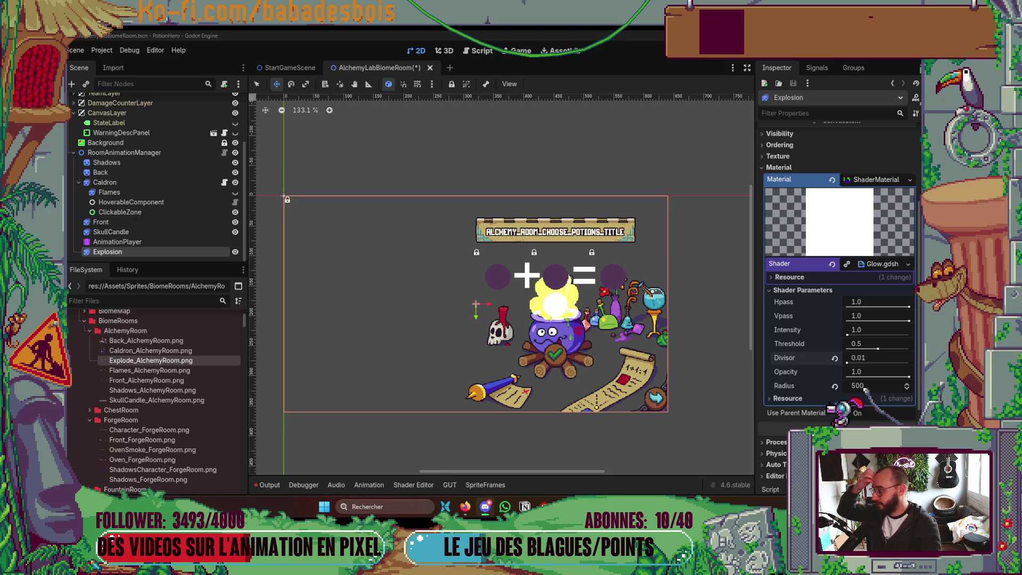
pyautogui.hotkey('alt', 'Tab')
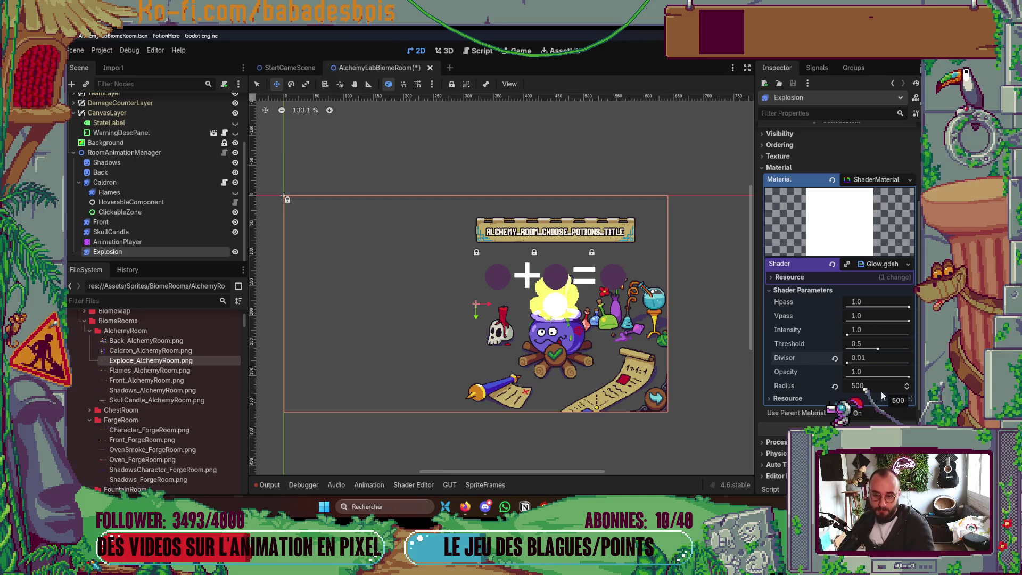
pyautogui.moveTo(573, 395); pyautogui.dragTo(588, 383)
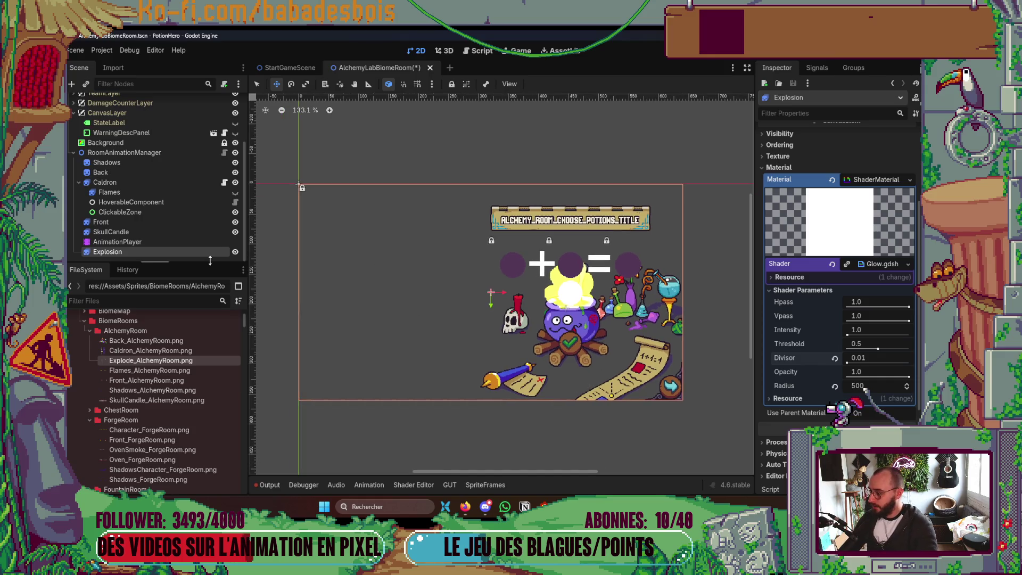
pyautogui.click(152, 241)
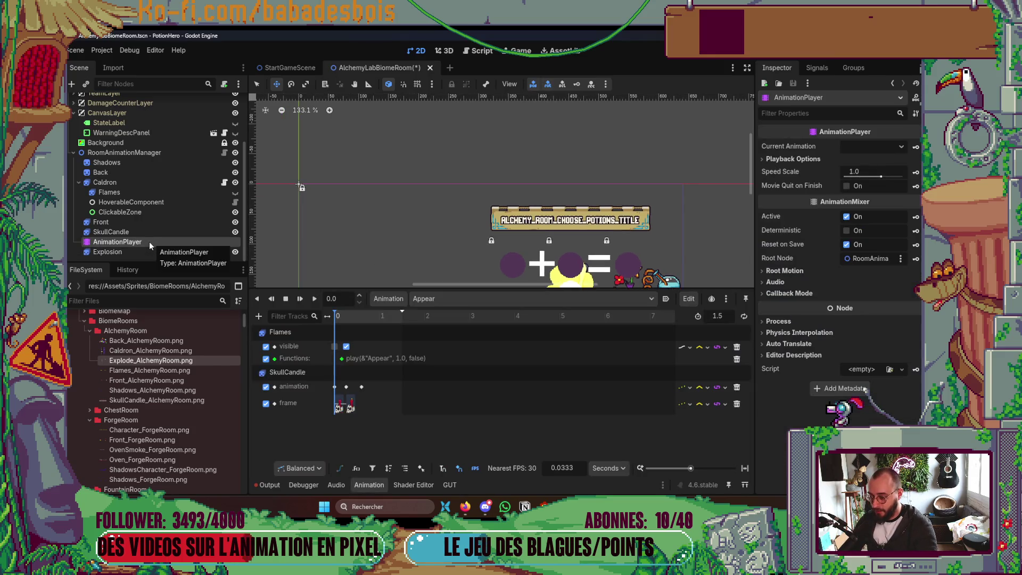
# Step: Click the AnimationPlayer node, then switch to the Aseprite alchemy room file
pyautogui.click(149, 241)
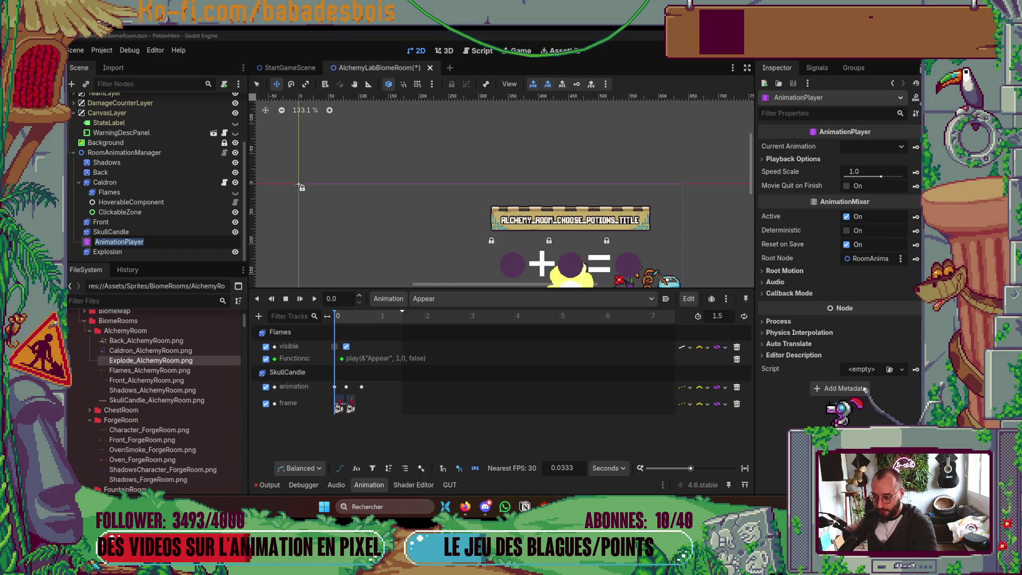
pyautogui.hotkey('alt', 'Tab')
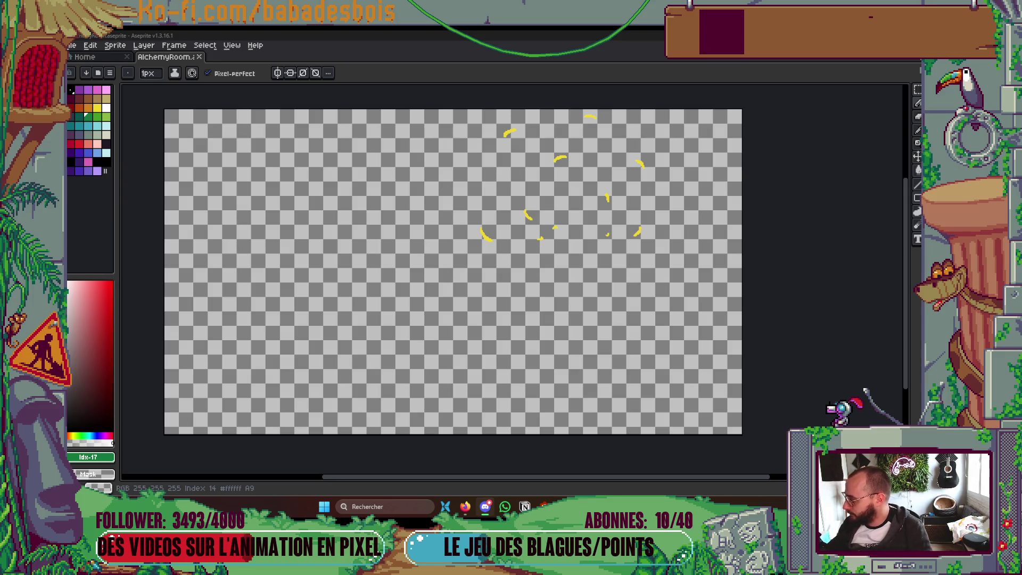
# Step: Show the Cauldron, Candle and Bubulles layers, hide Explosion, and open Export Sprite Sheet
pyautogui.hscroll(-1, 524, 303)
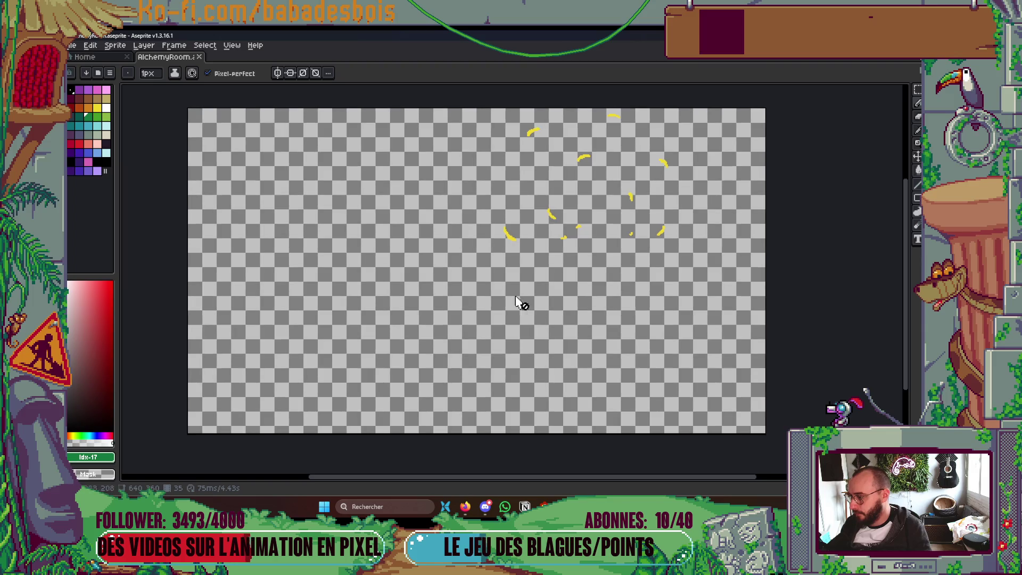
pyautogui.press('Tab')
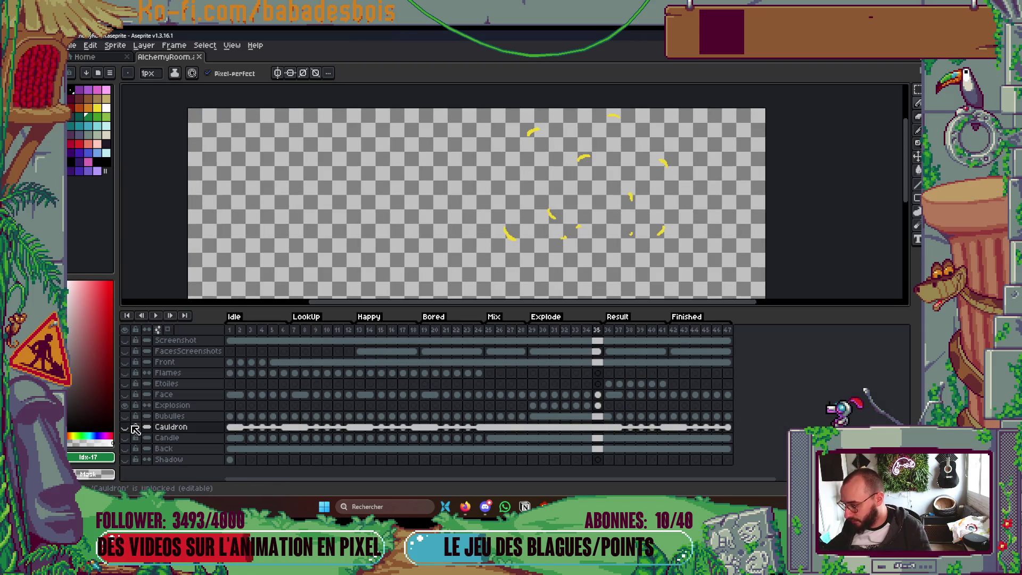
pyautogui.click(125, 427)
pyautogui.click(126, 427)
pyautogui.click(126, 426)
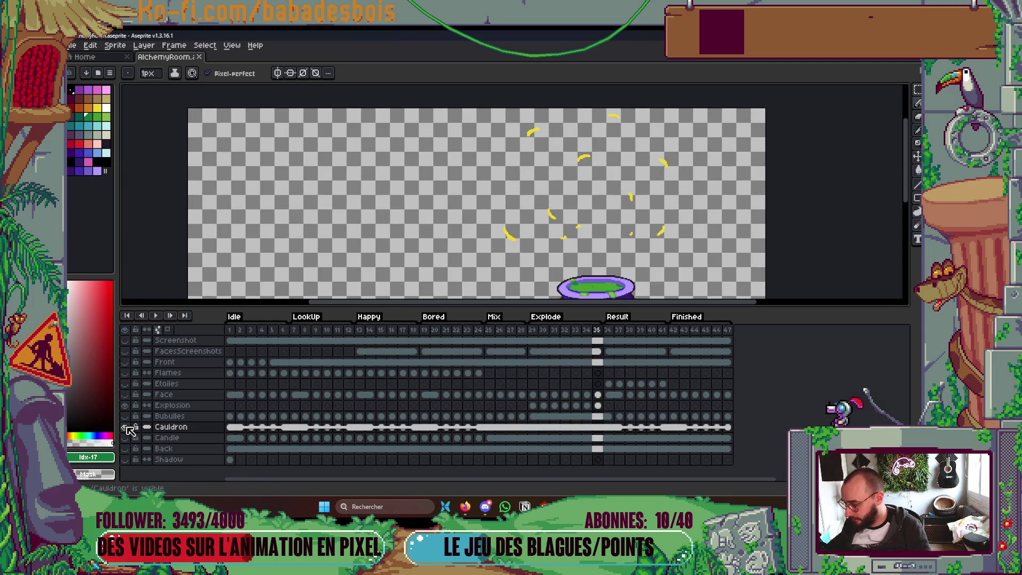
pyautogui.click(125, 437)
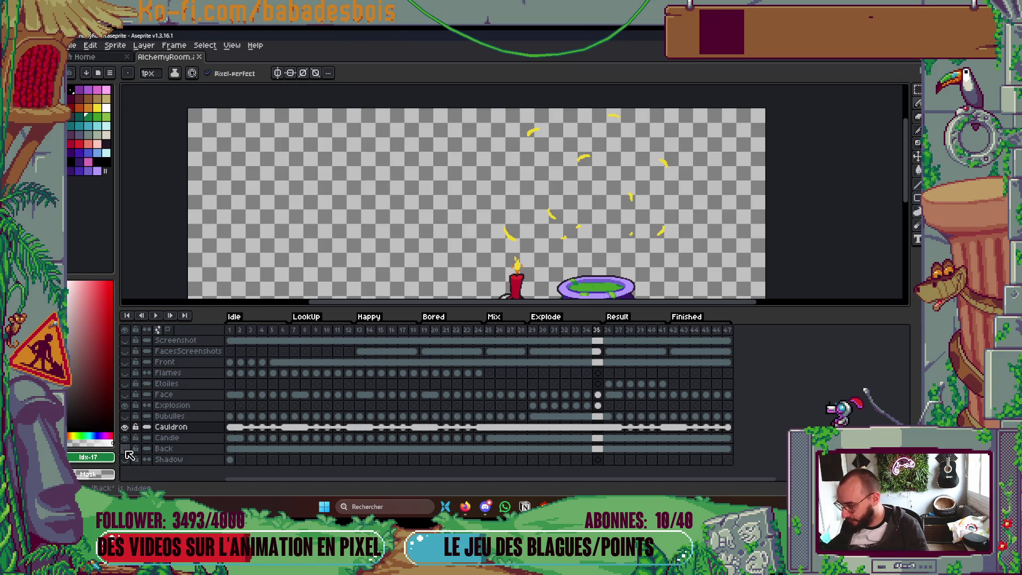
pyautogui.click(124, 416)
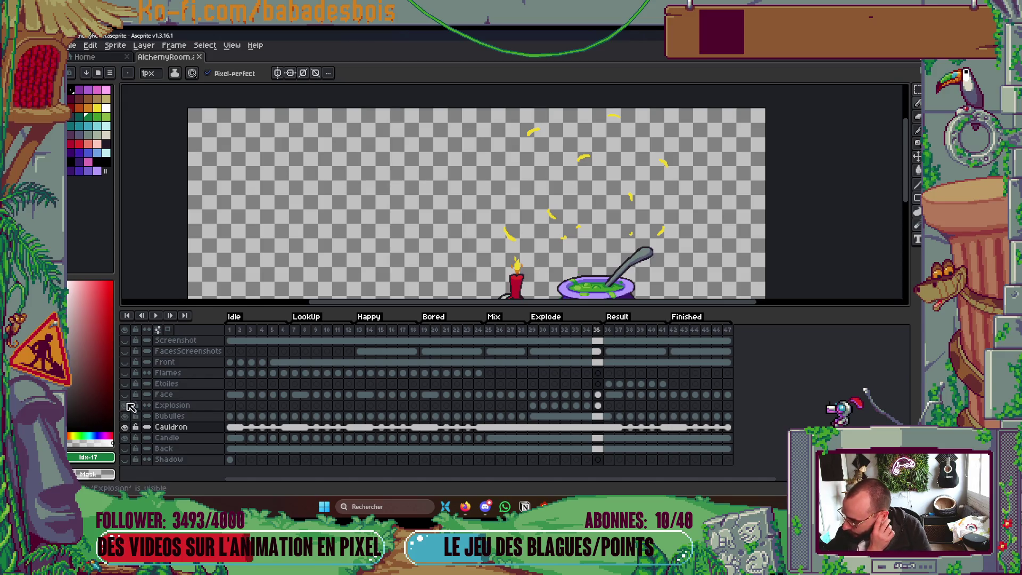
pyautogui.click(125, 405)
pyautogui.hotkey('ctrl', 'e')
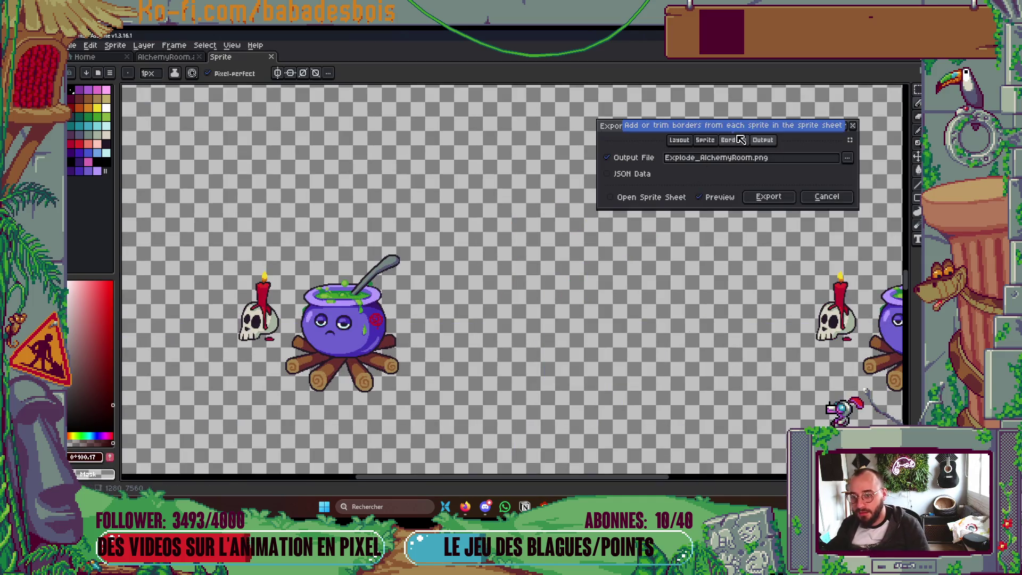
# Step: Try Trim Sprite and 6 sheet columns in the export settings, then cancel
pyautogui.click(740, 139)
pyautogui.click(734, 156)
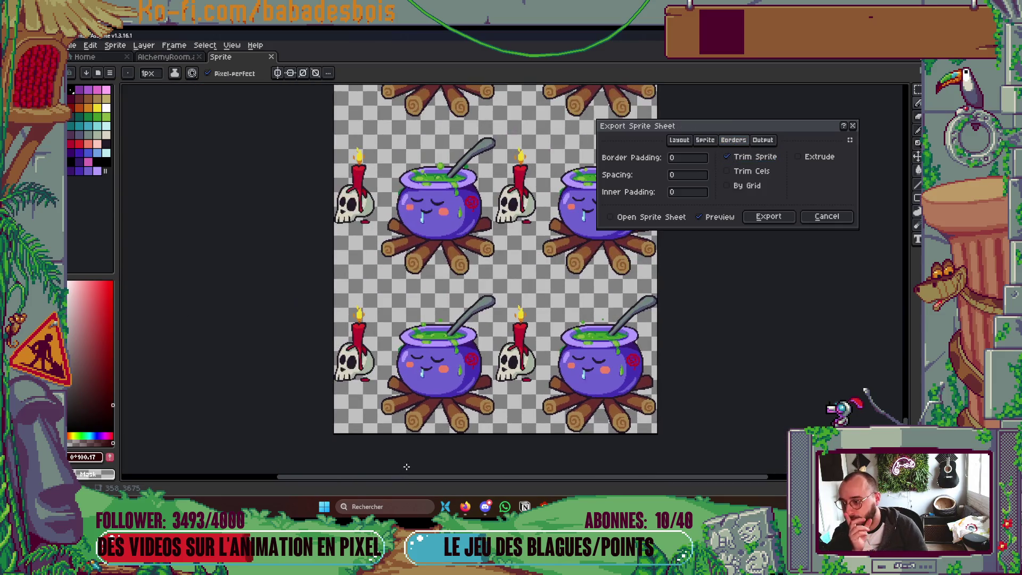
pyautogui.click(684, 140)
pyautogui.click(769, 179)
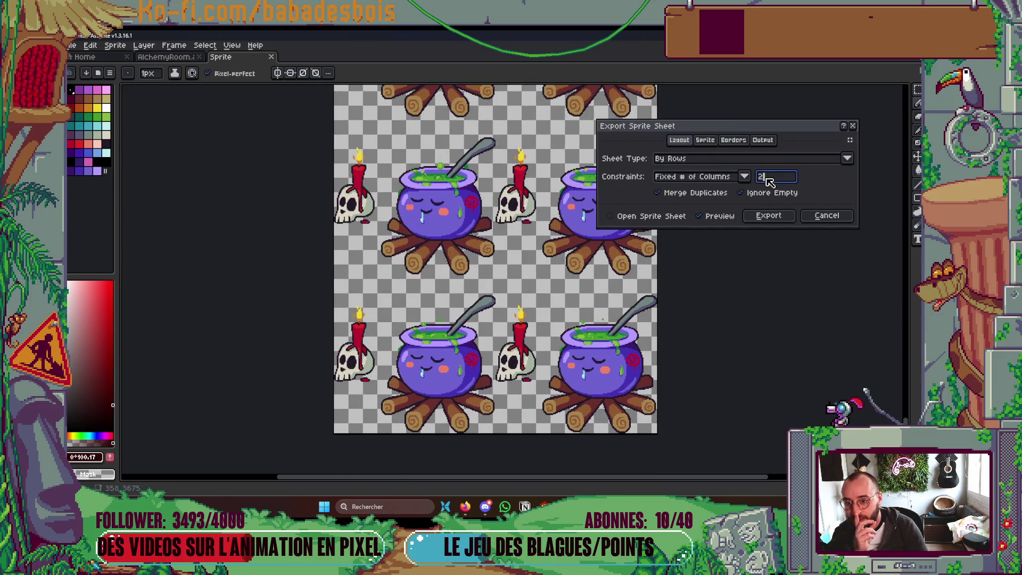
pyautogui.press('BackSpace')
pyautogui.write('6')
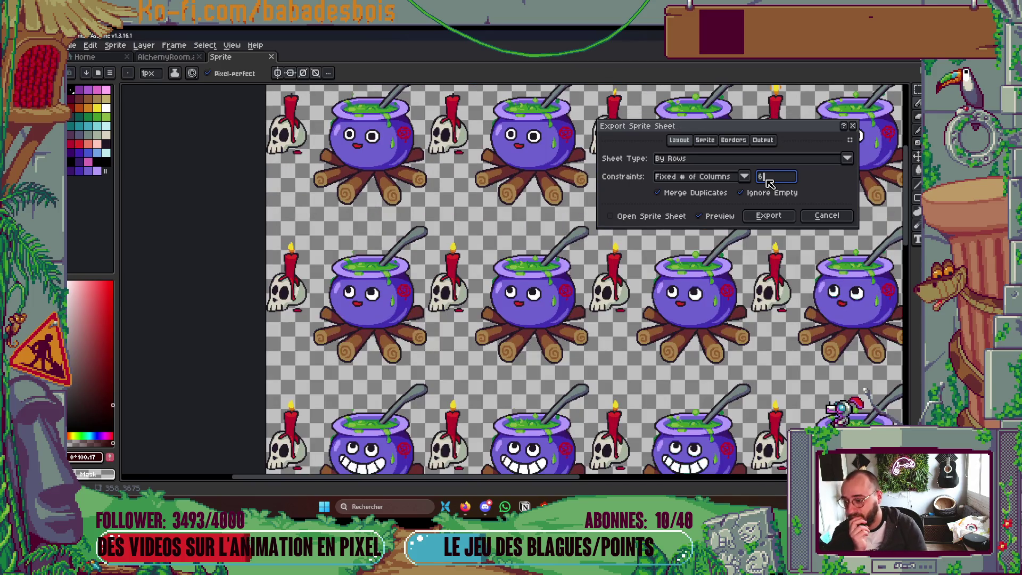
pyautogui.click(769, 216)
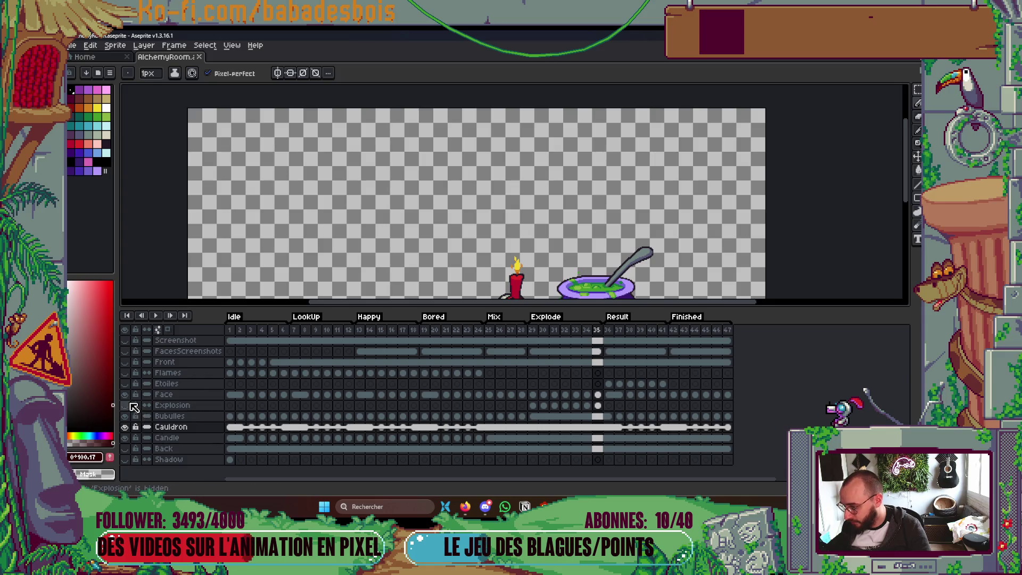
# Step: Hide the Candle layer, briefly reopen the export settings, then switch to YouTube Music
pyautogui.click(126, 438)
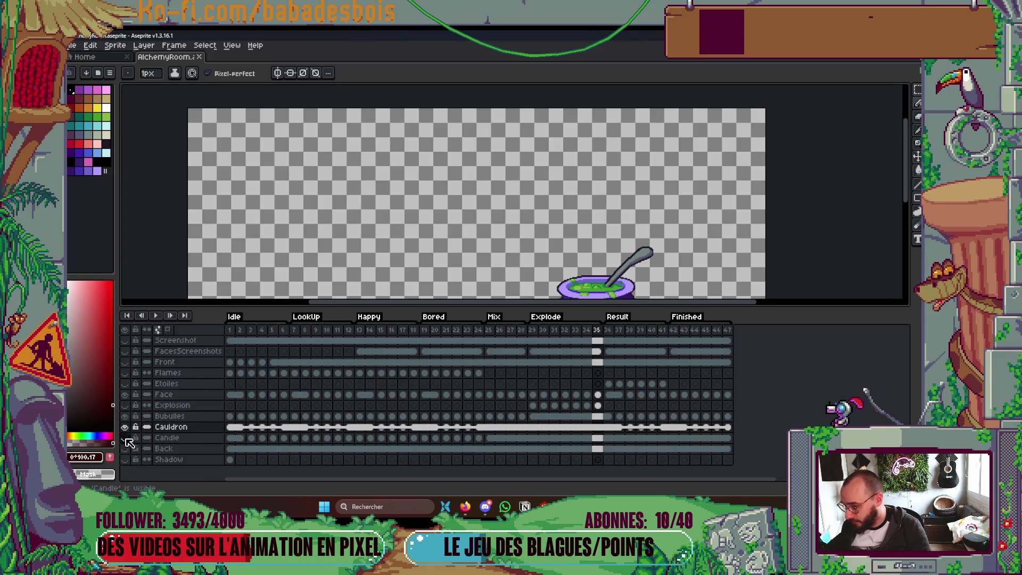
pyautogui.press('Tab')
pyautogui.press('Tab')
pyautogui.press('Tab')
pyautogui.hotkey('ctrl', 'e')
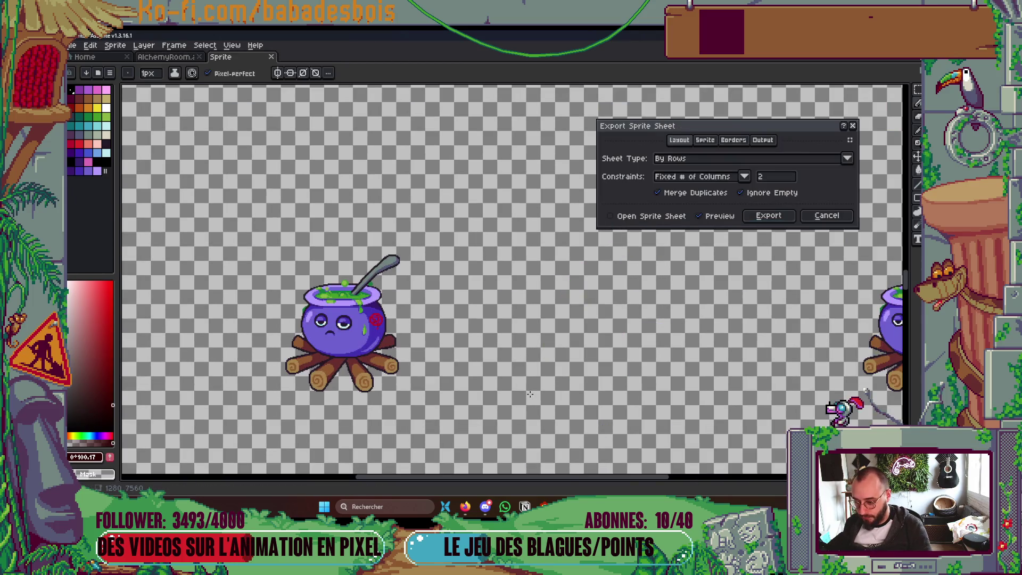
pyautogui.press('Escape')
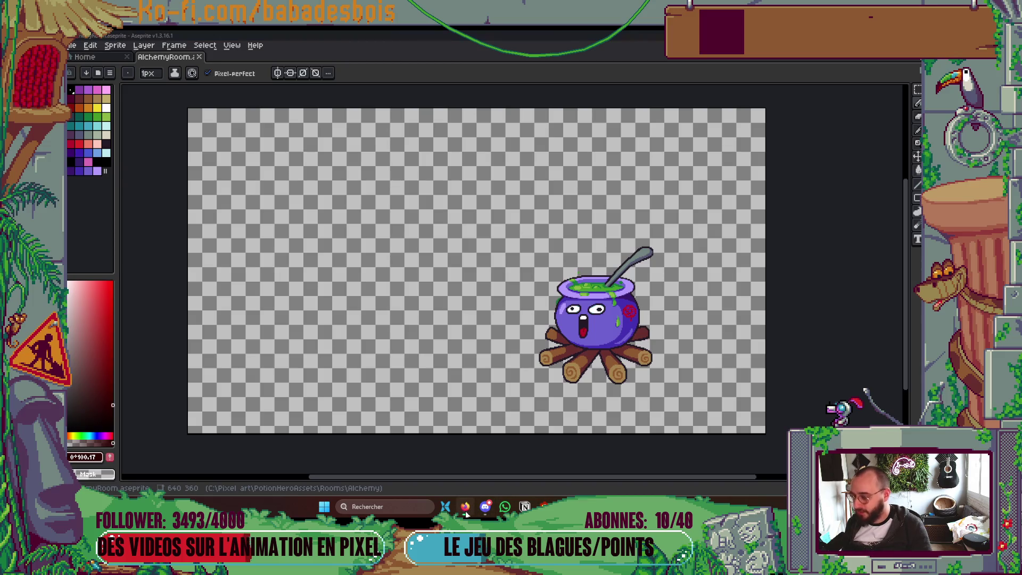
pyautogui.click(465, 506)
pyautogui.moveTo(491, 376)
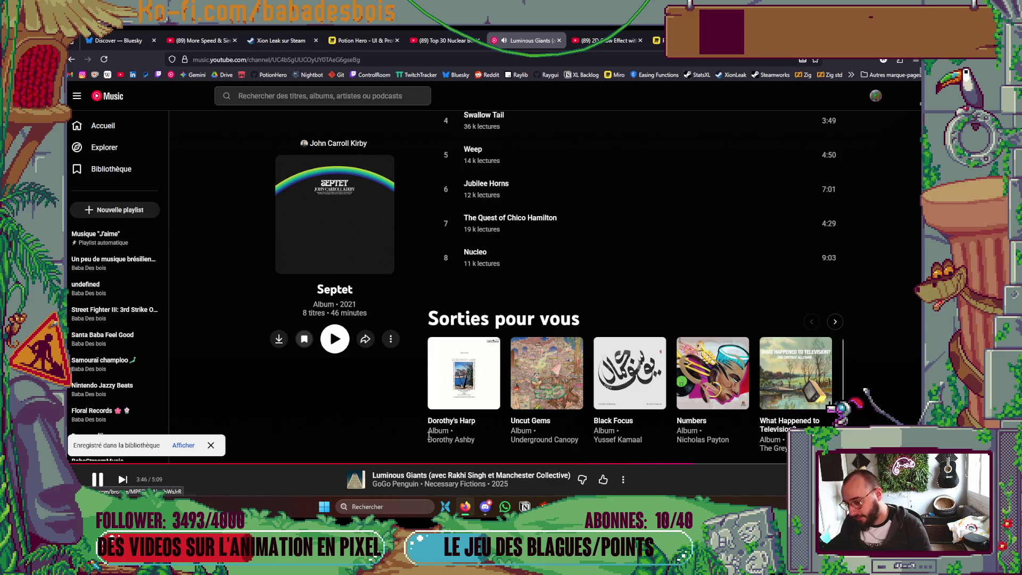
# Step: Save GoGo Penguin's Necessary Fictions album to the library, then return to Aseprite
pyautogui.click(400, 487)
pyautogui.scroll(-8, 713, 276)
pyautogui.moveTo(239, 299)
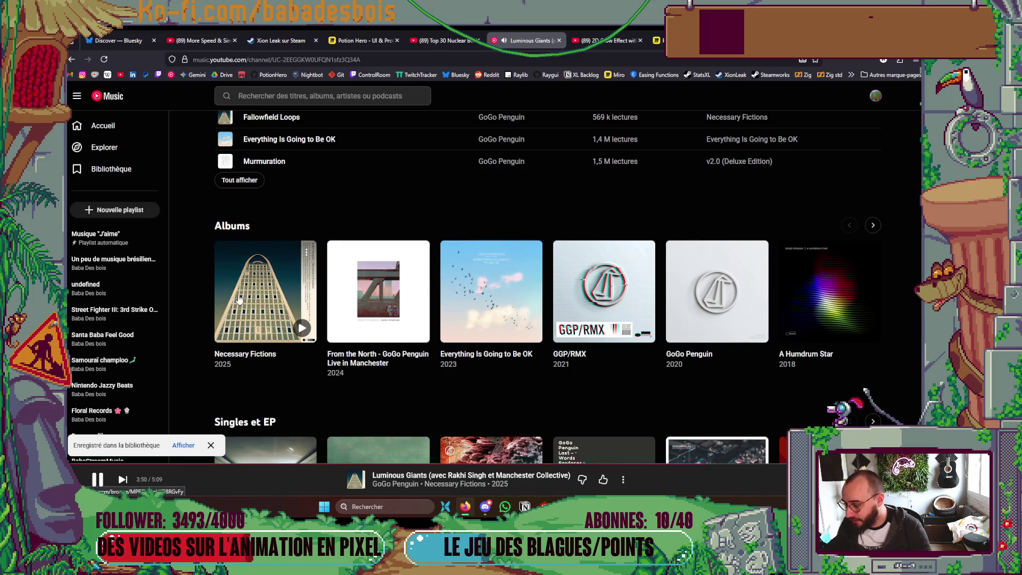
pyautogui.click(307, 252)
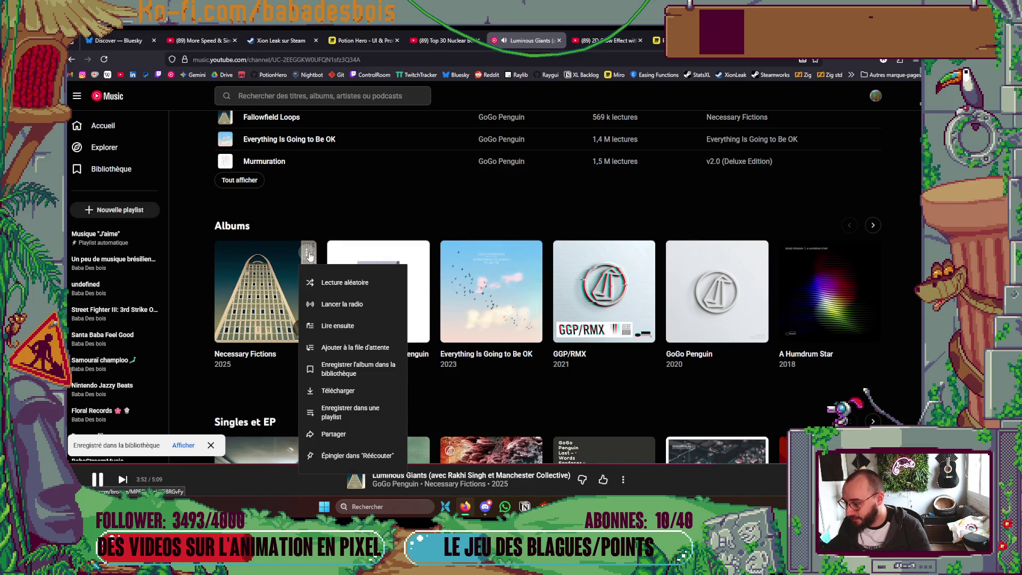
pyautogui.click(351, 375)
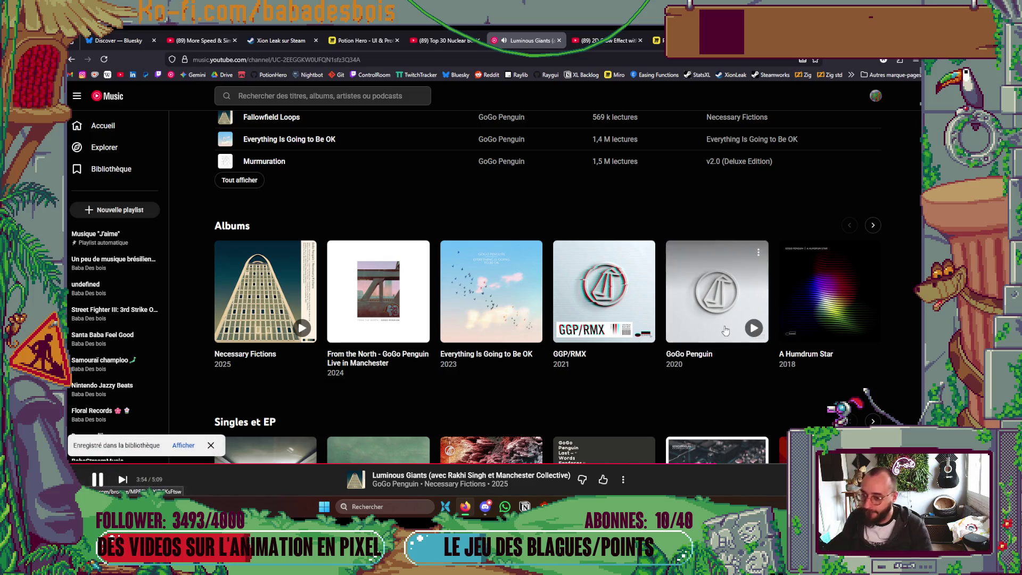
pyautogui.scroll(-3, 747, 361)
pyautogui.scroll(-3, 746, 362)
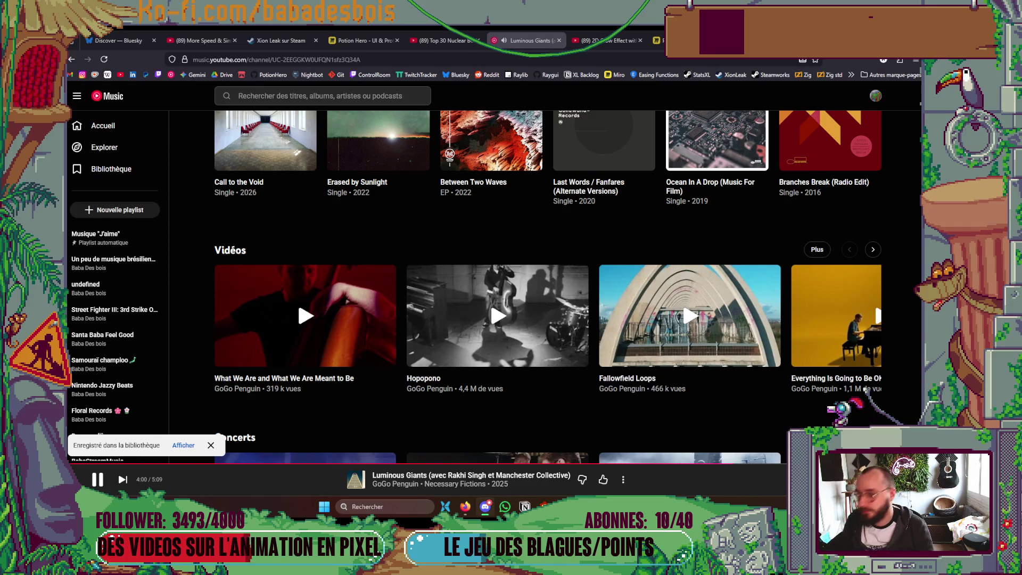
pyautogui.hotkey('alt', 'Tab')
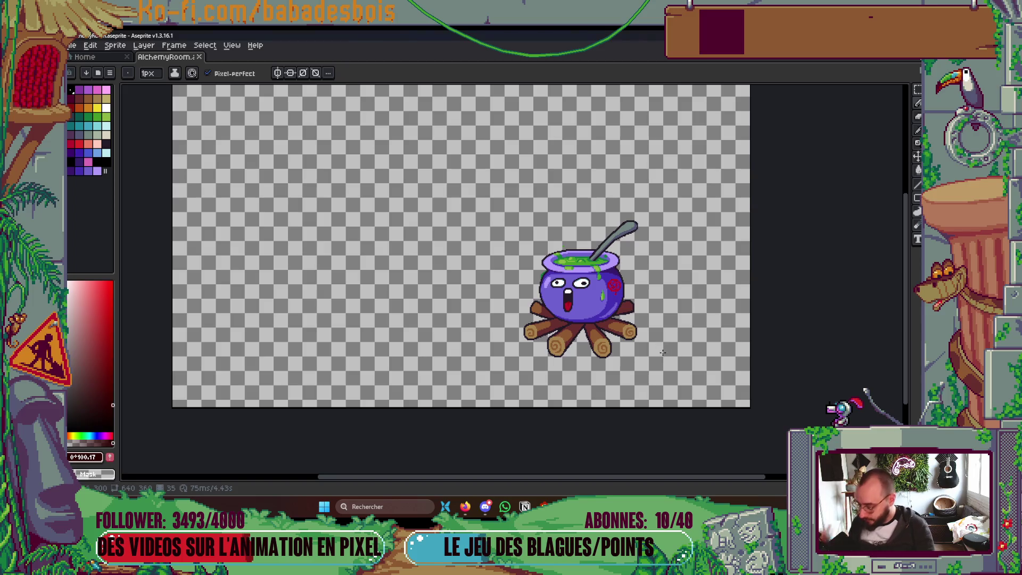
# Step: Show the timeline, go to frame 29, clear the selection, and open Export Sprite Sheet
pyautogui.press('Tab')
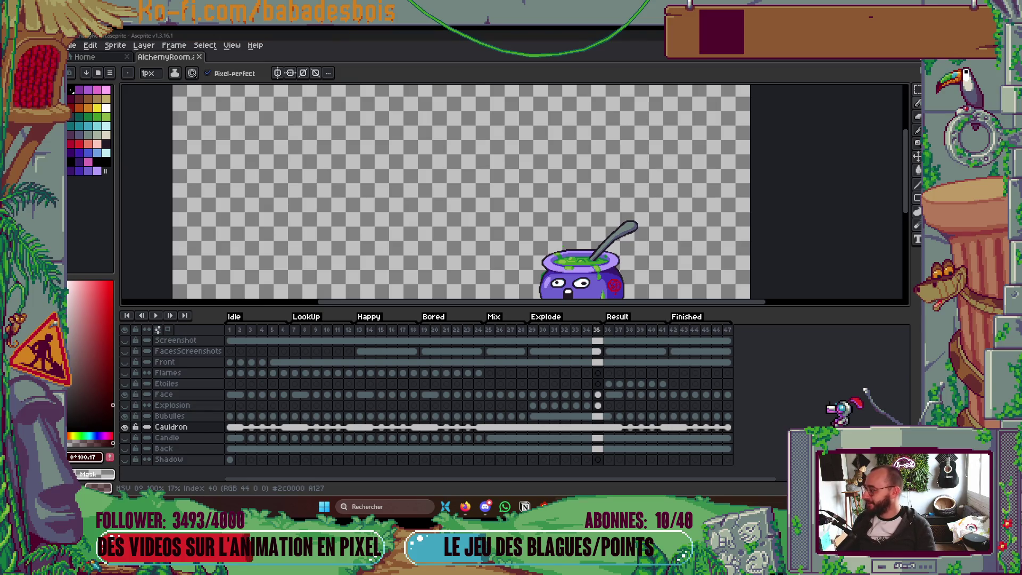
pyautogui.click(532, 330)
pyautogui.press('Escape')
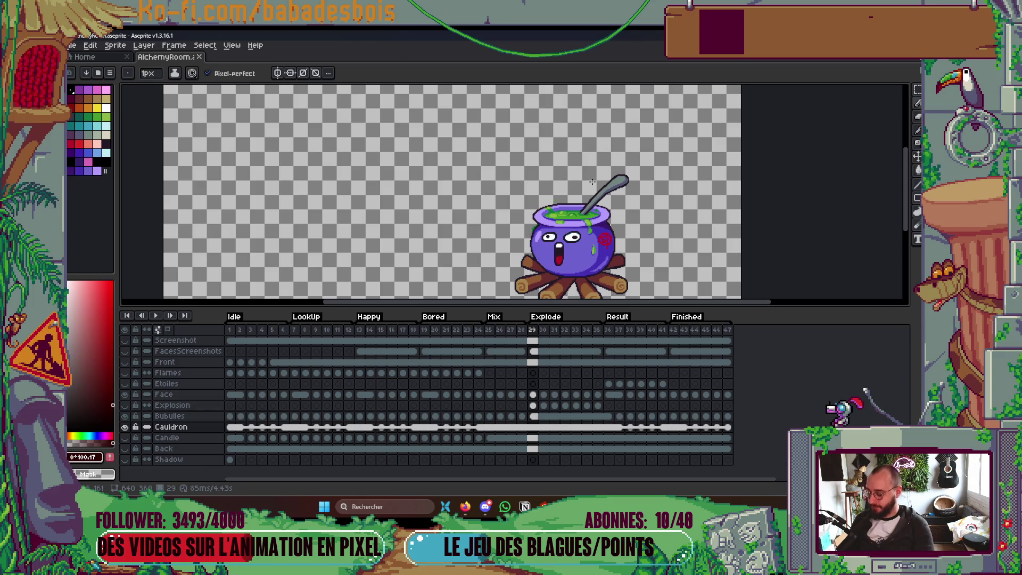
pyautogui.hotkey('ctrl', 'e')
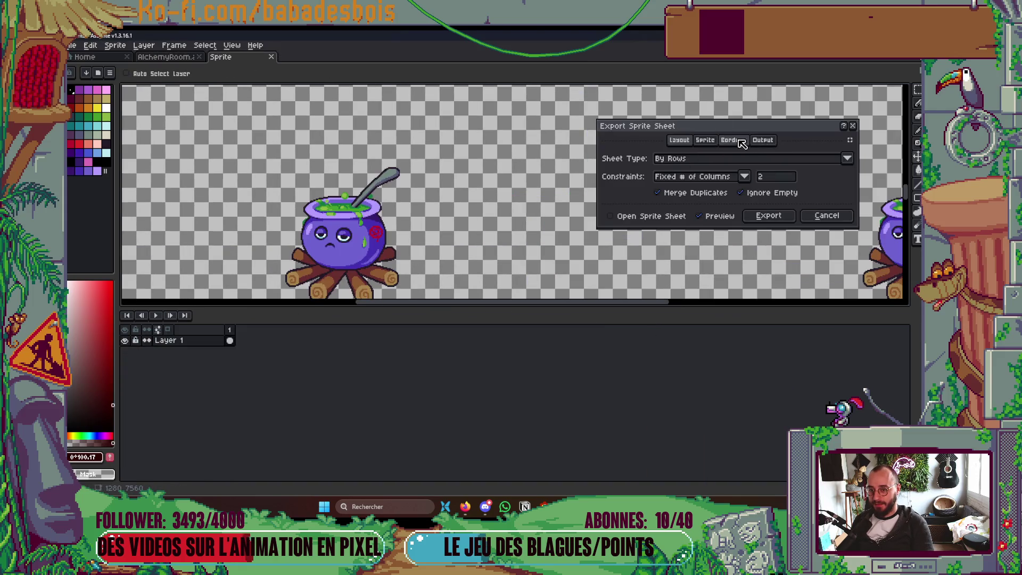
# Step: Enable Trim Sprite and set 6 columns, then close the export settings
pyautogui.click(734, 140)
pyautogui.click(735, 159)
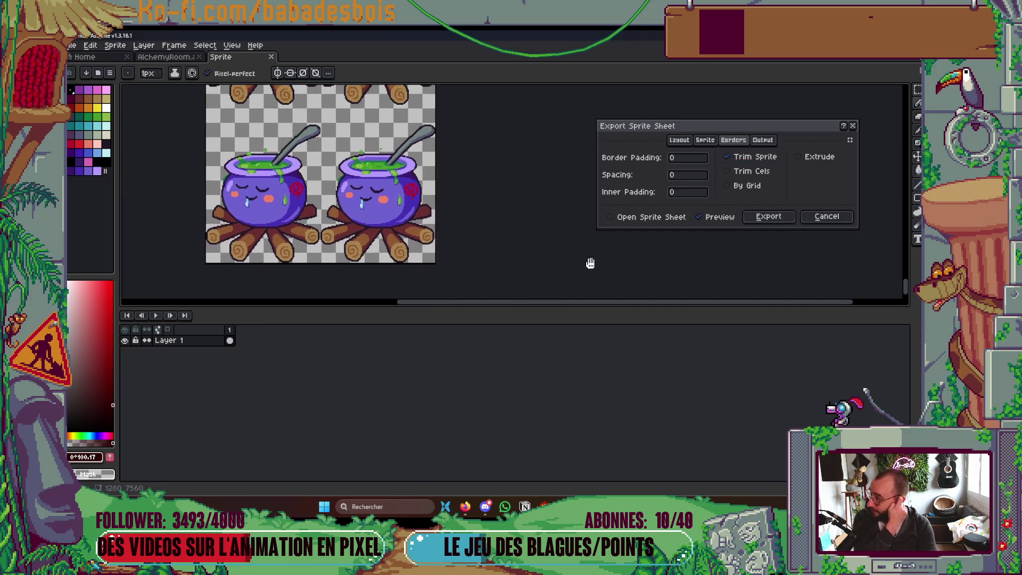
pyautogui.scroll(-4, 547, 224)
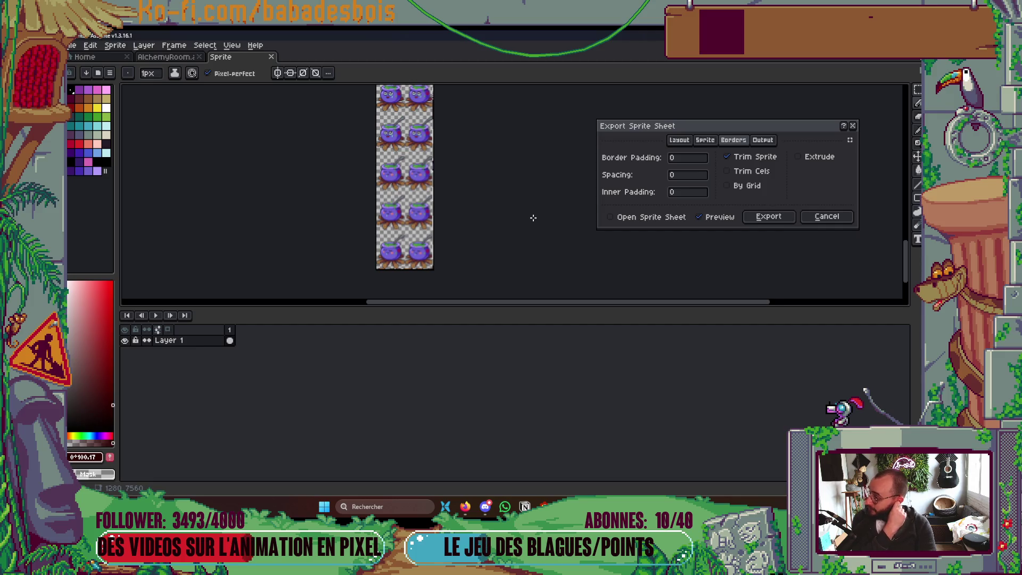
pyautogui.click(680, 141)
pyautogui.click(780, 178)
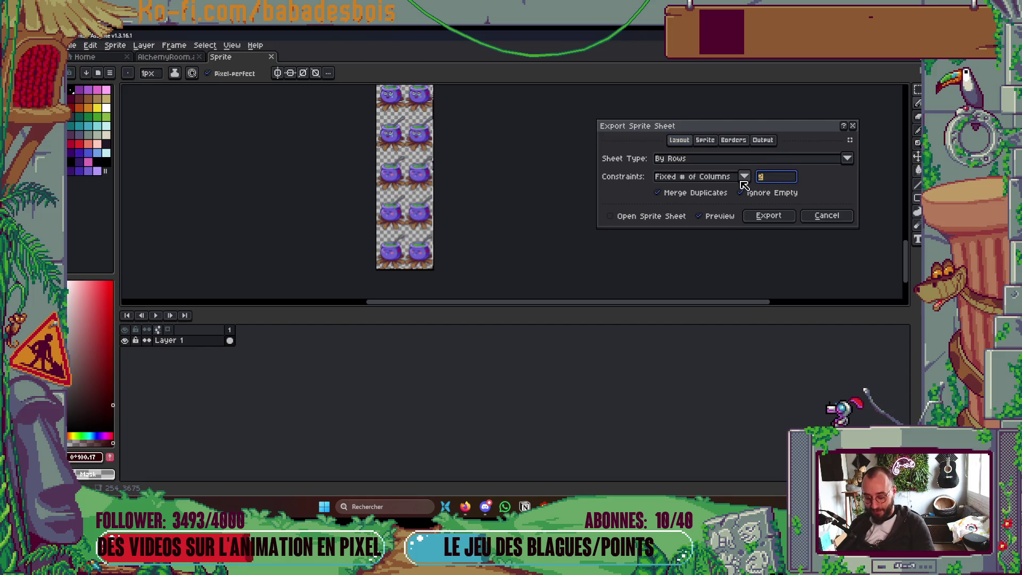
pyautogui.write('6')
pyautogui.click(500, 159)
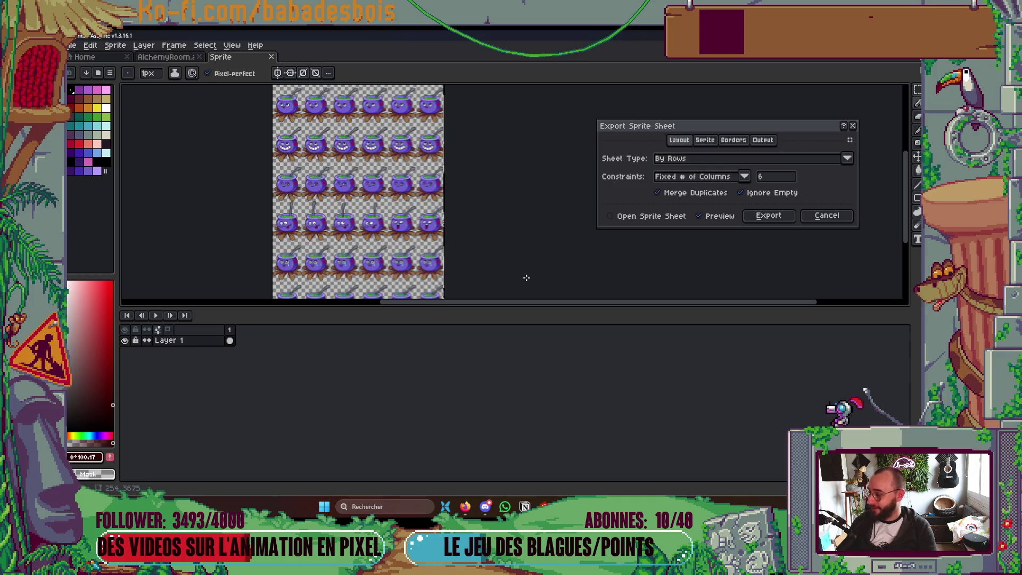
pyautogui.moveTo(586, 224)
pyautogui.mouseDown()
pyautogui.moveTo(570, 296)
pyautogui.moveTo(593, 226)
pyautogui.mouseUp()
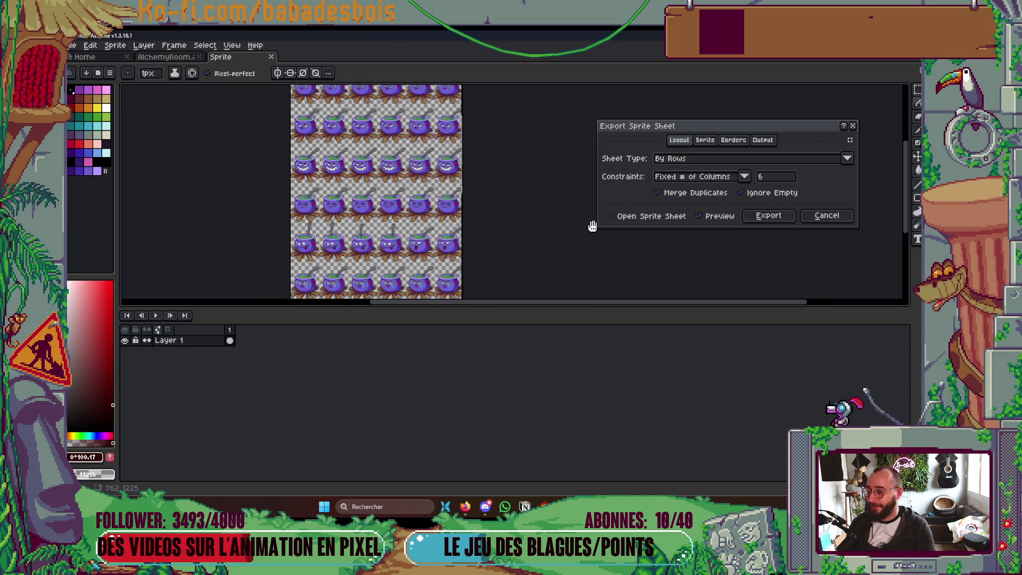
pyautogui.moveTo(537, 169); pyautogui.dragTo(550, 220)
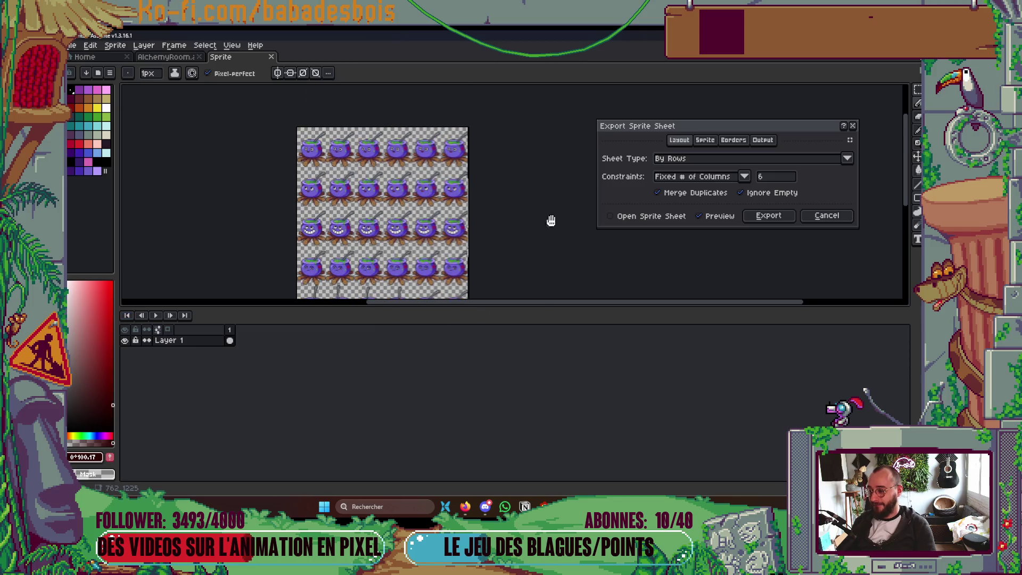
pyautogui.press('Escape')
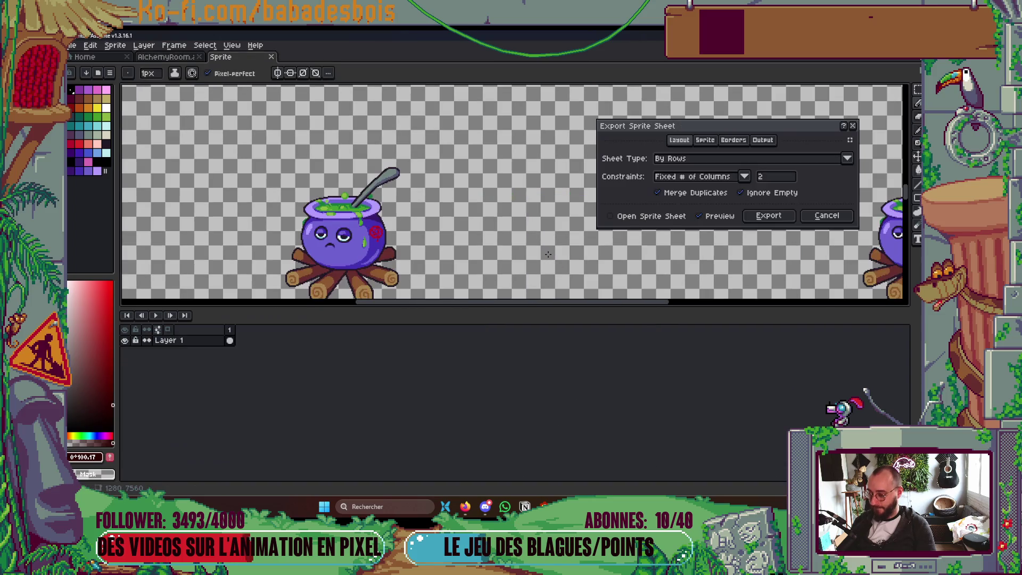
# Step: Reopen the export settings, set 6 columns again, and enable Trim Sprite
pyautogui.hotkey('ctrl', 'e')
pyautogui.click(767, 176)
pyautogui.write('6')
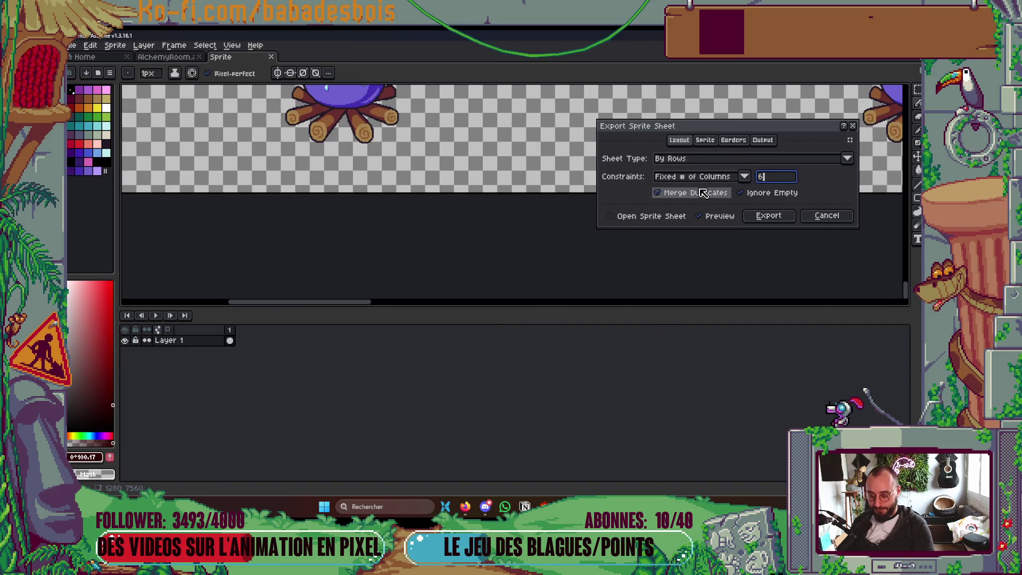
pyautogui.scroll(-4, 367, 274)
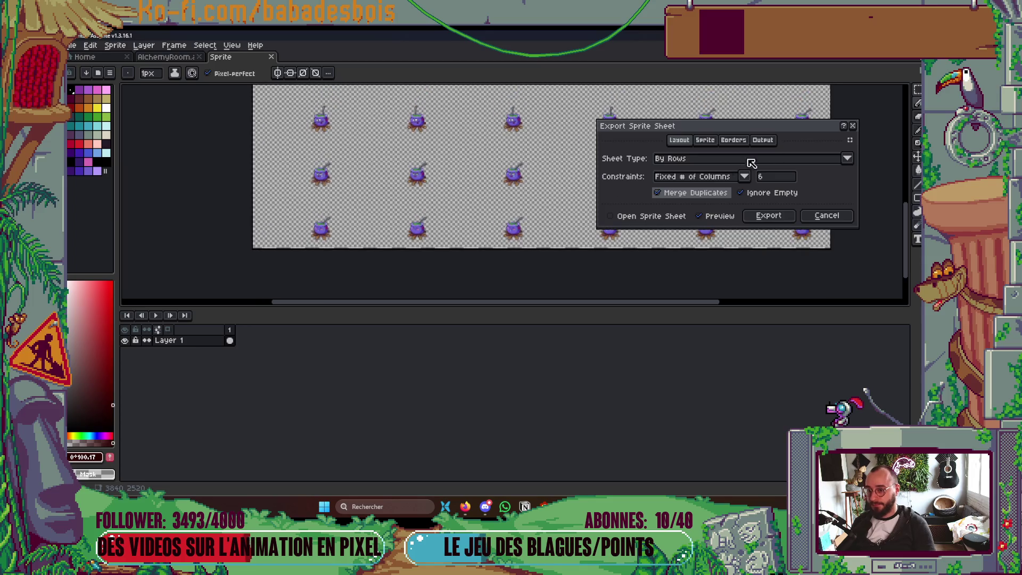
pyautogui.click(705, 140)
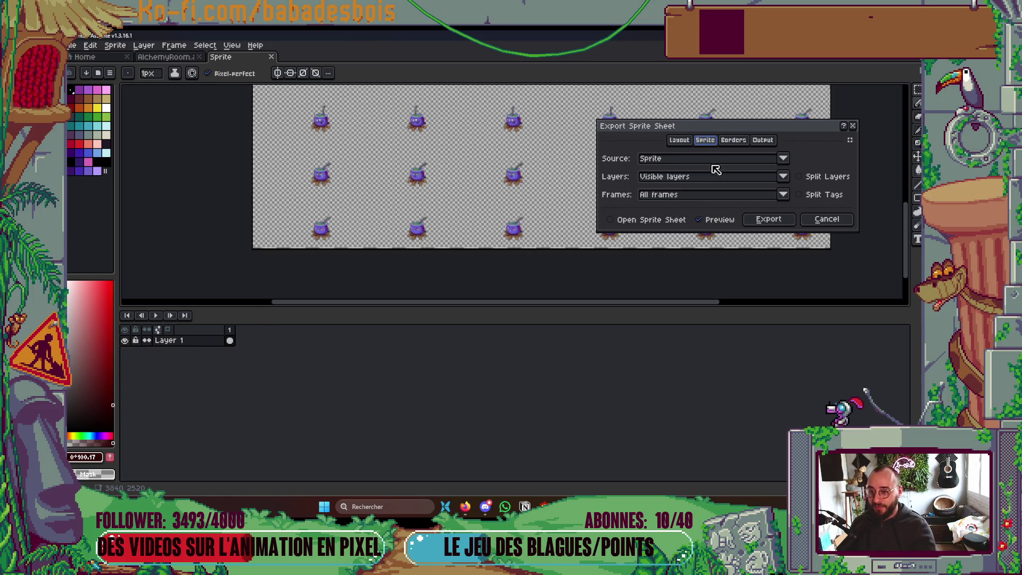
pyautogui.click(679, 139)
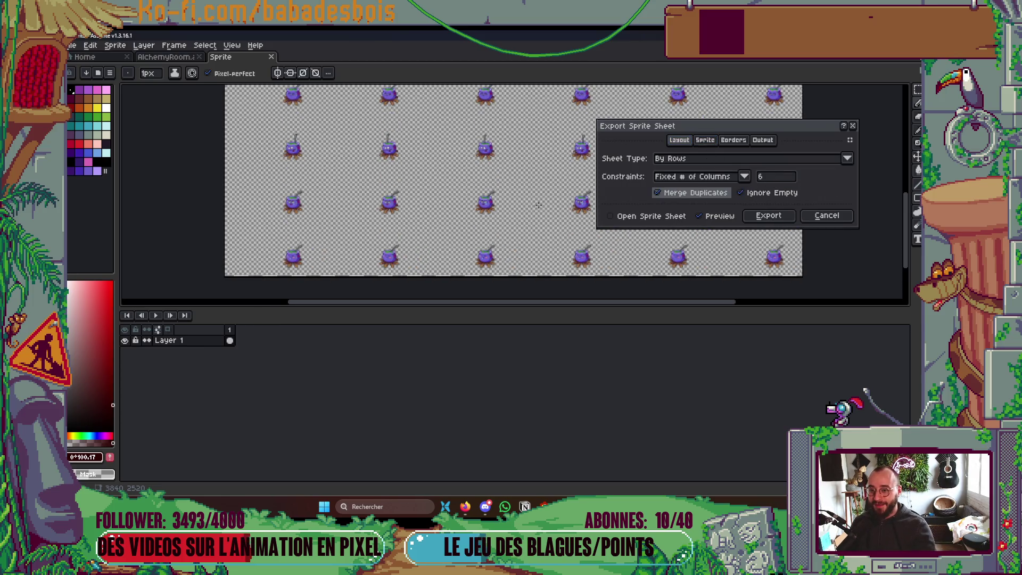
pyautogui.click(733, 139)
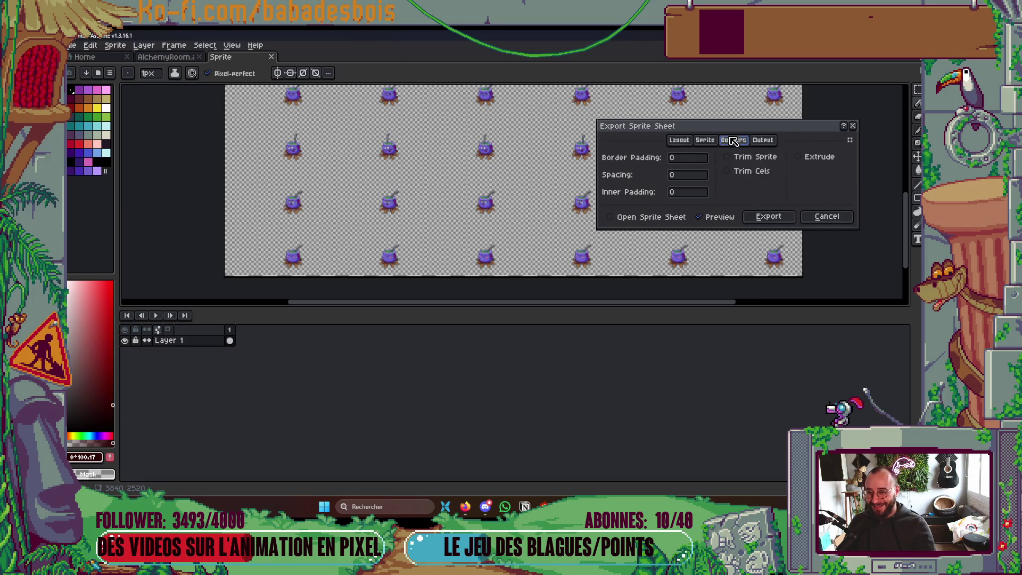
pyautogui.click(753, 159)
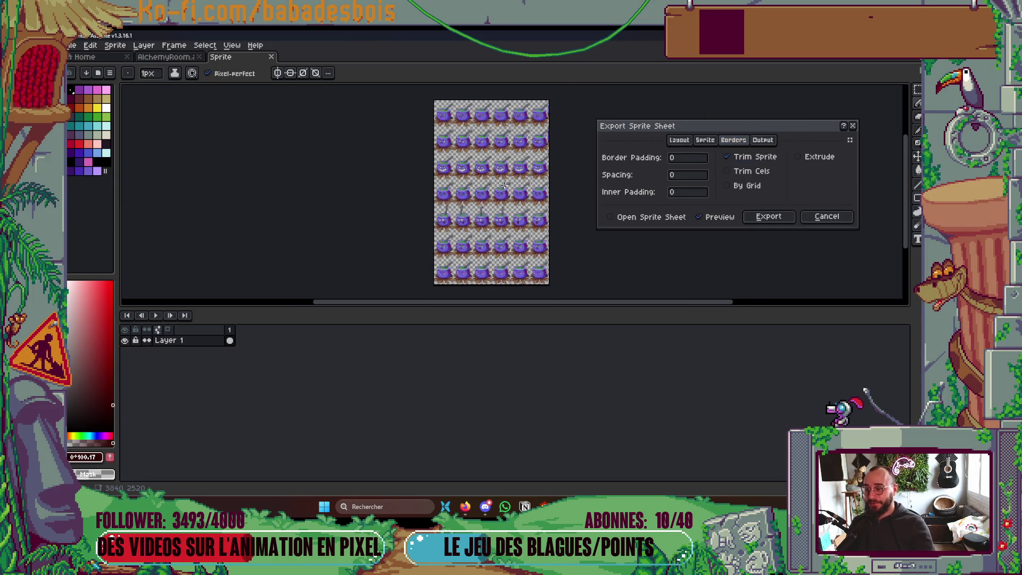
# Step: Browse the disk for the sprite sheet output file from the Output settings
pyautogui.click(763, 140)
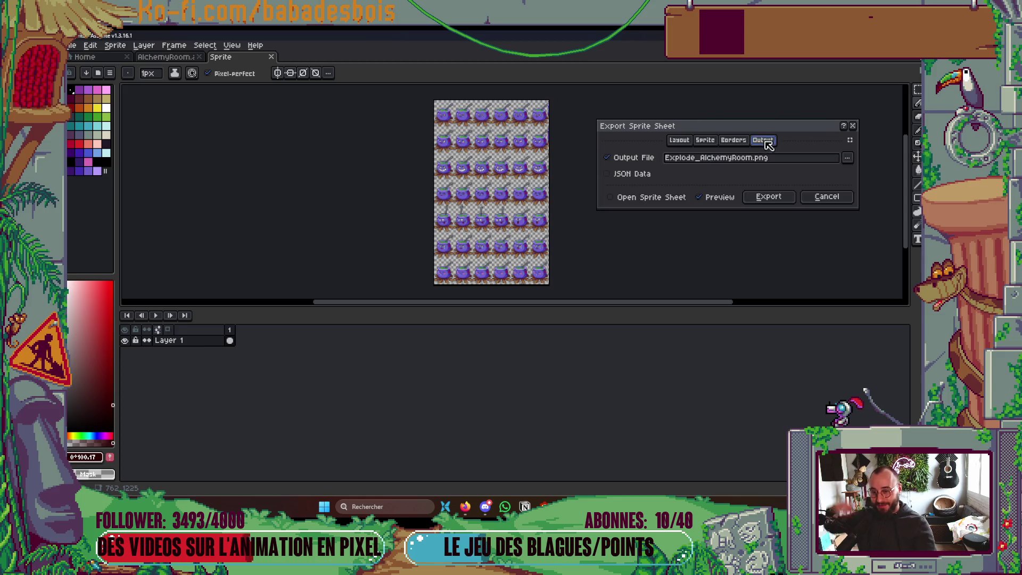
pyautogui.click(848, 161)
pyautogui.click(830, 173)
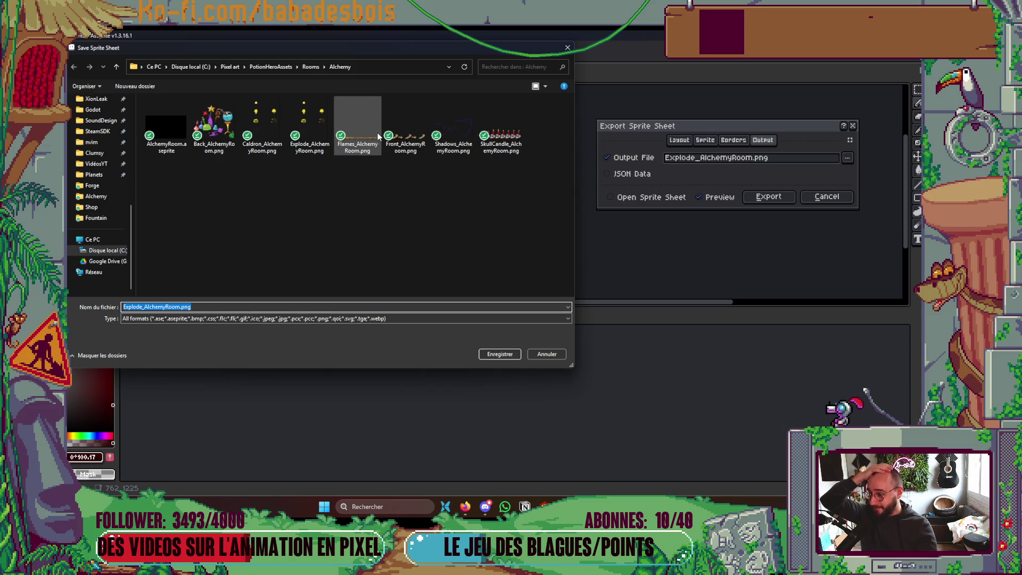
# Step: Export the sheet to Caldron_AlchemyRoom.png, overwriting the existing file
pyautogui.click(273, 123)
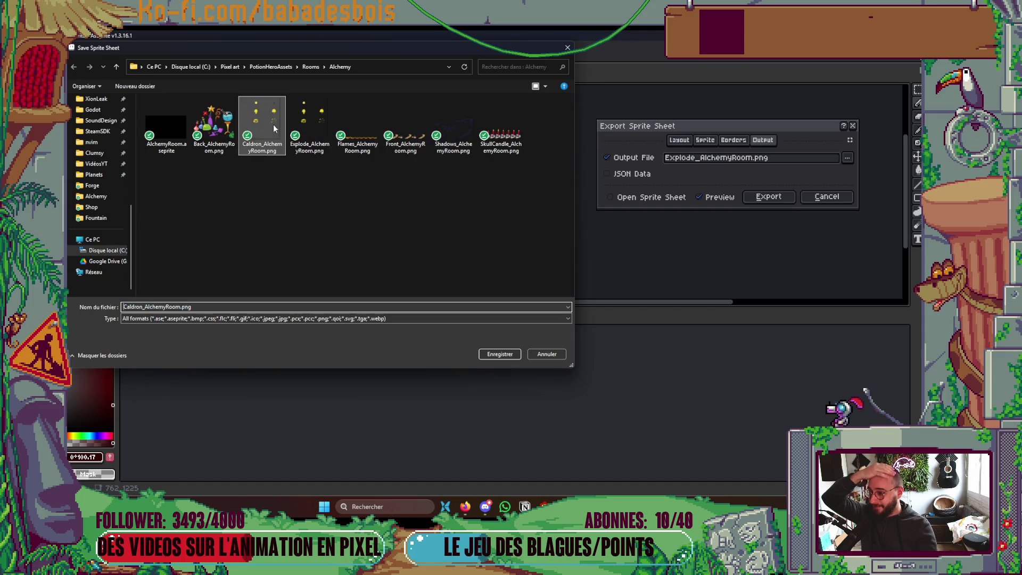
pyautogui.click(503, 354)
pyautogui.click(513, 269)
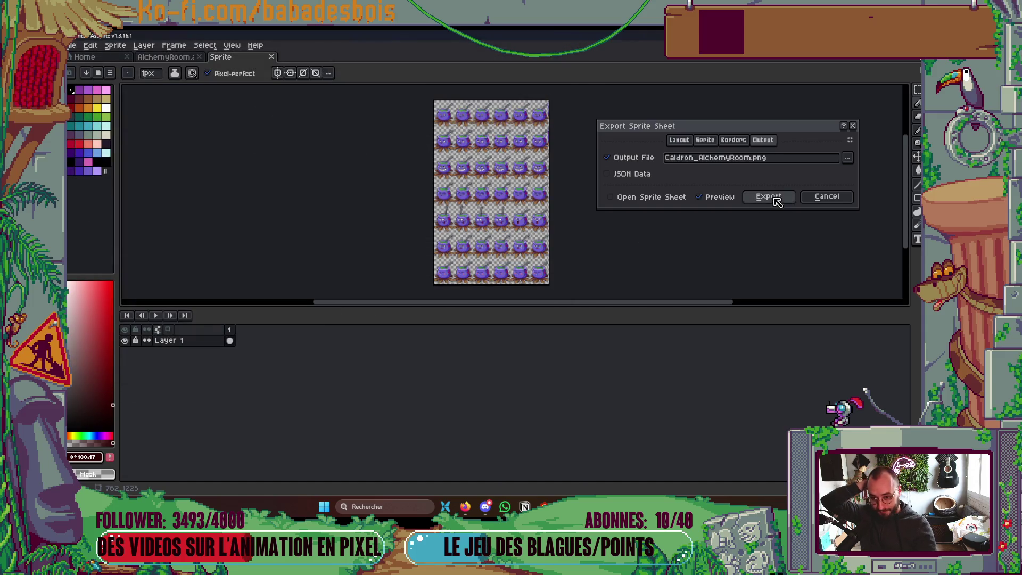
pyautogui.click(770, 198)
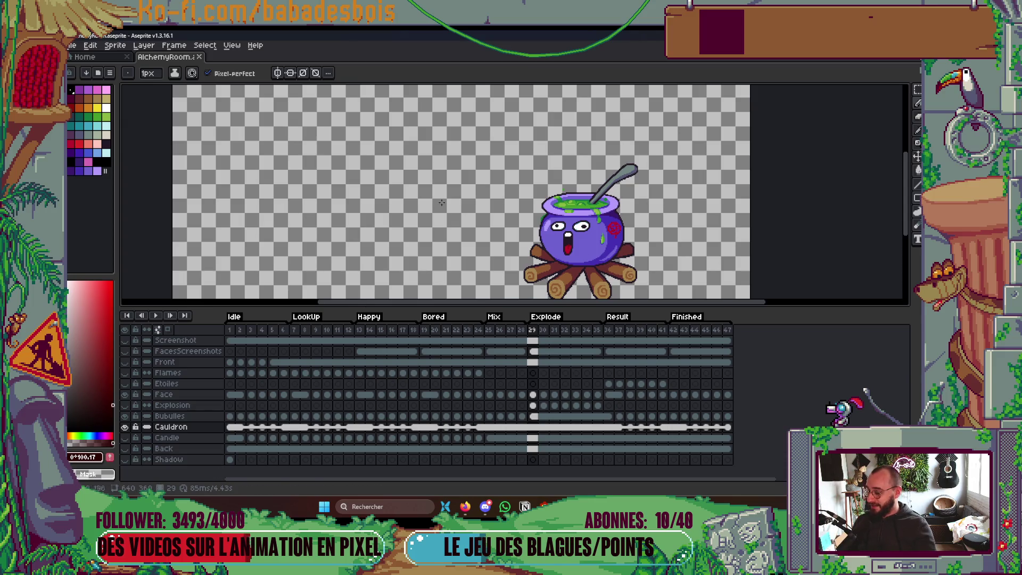
# Step: Hide the timeline, toggle the move and brush tools, and switch back to Godot
pyautogui.press('Tab')
pyautogui.press('v')
pyautogui.press('b')
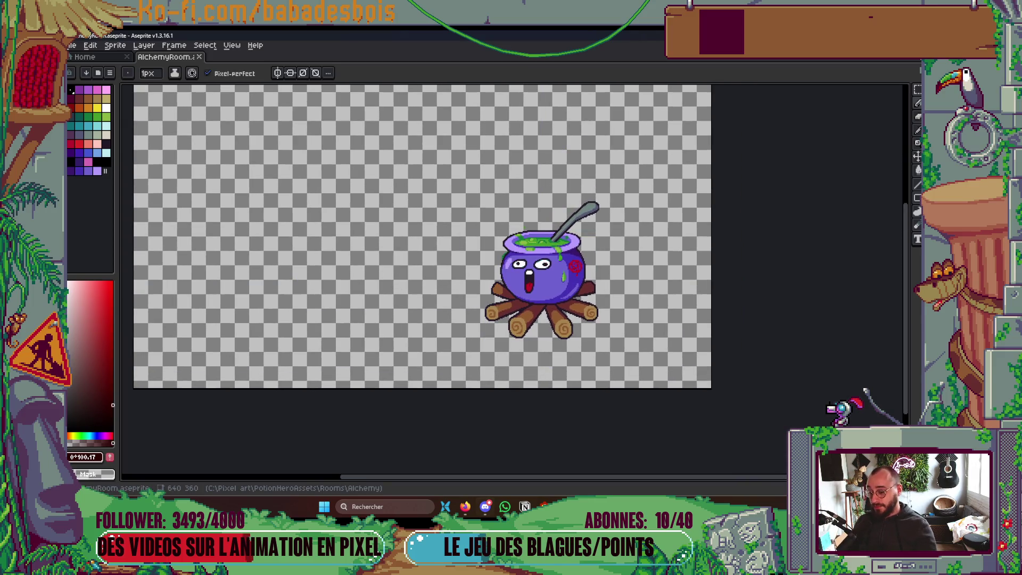
pyautogui.click(464, 507)
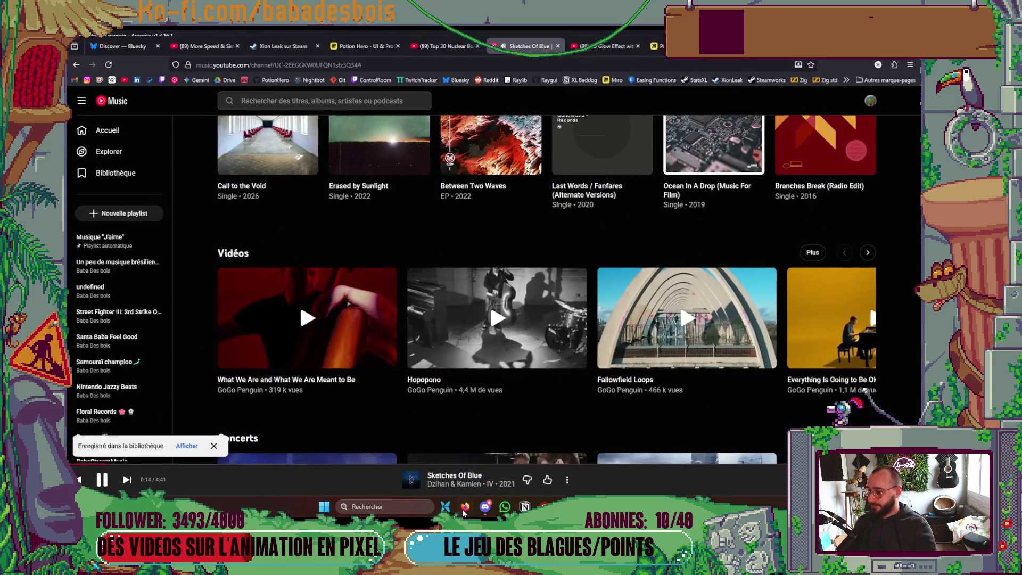
pyautogui.click(464, 506)
pyautogui.hotkey('alt', 'Tab')
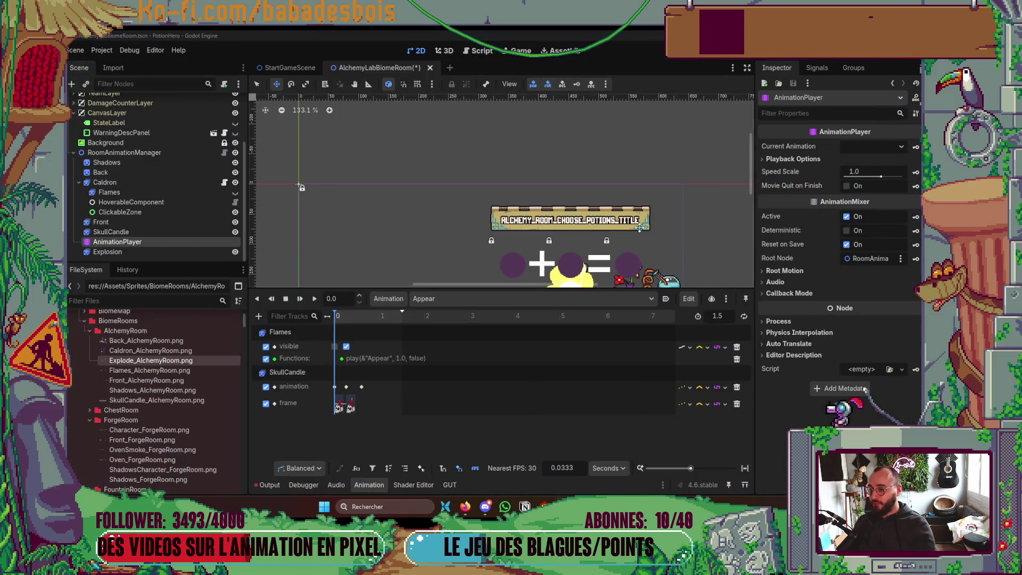
# Step: Collapse the animation panel, save the AlchemyLabBiomeRoom scene, and zoom in on the cauldron
pyautogui.click(373, 480)
pyautogui.hotkey('ctrl', 's')
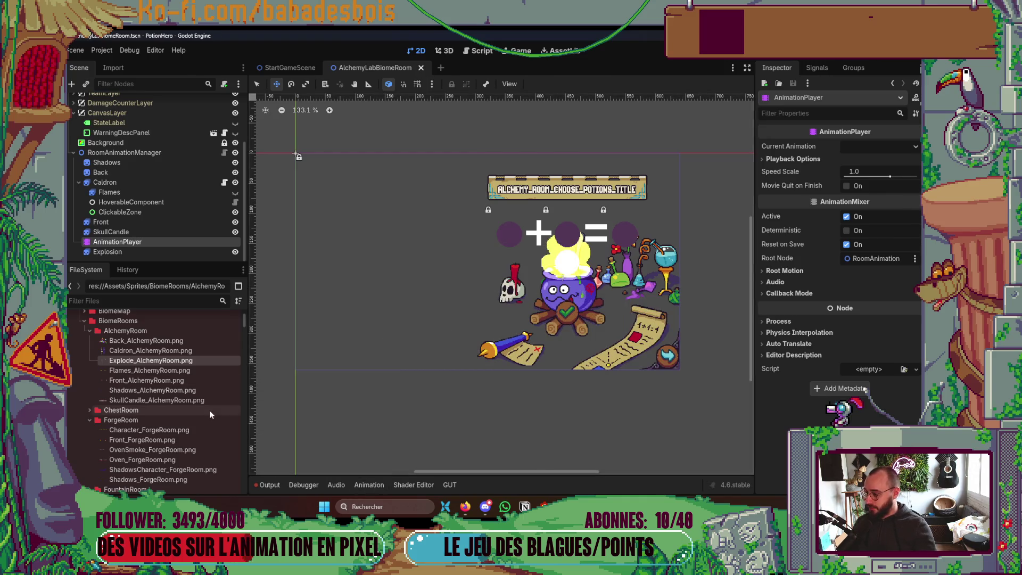
pyautogui.hotkey('alt', 'Tab')
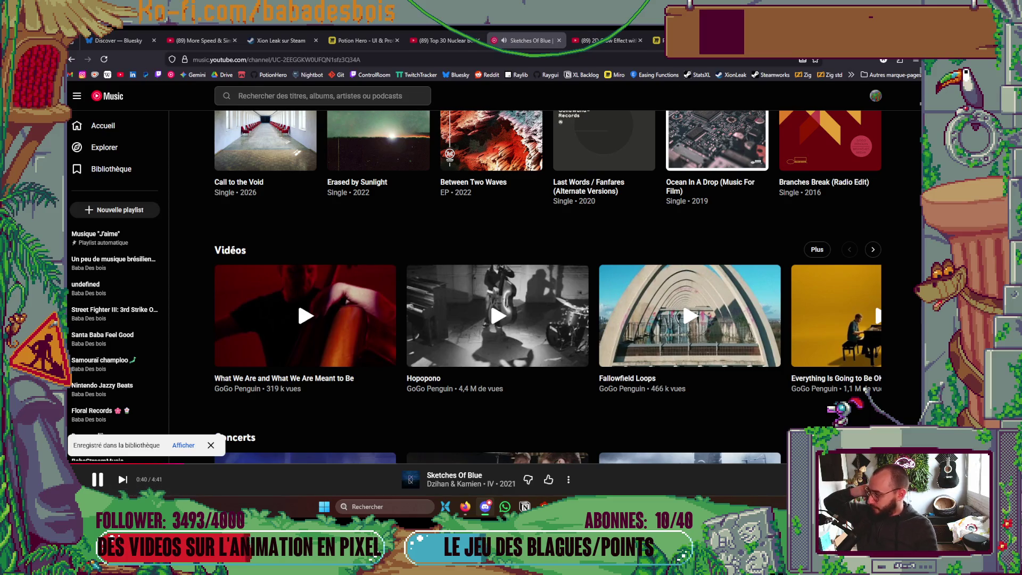
pyautogui.hotkey('alt', 'Tab')
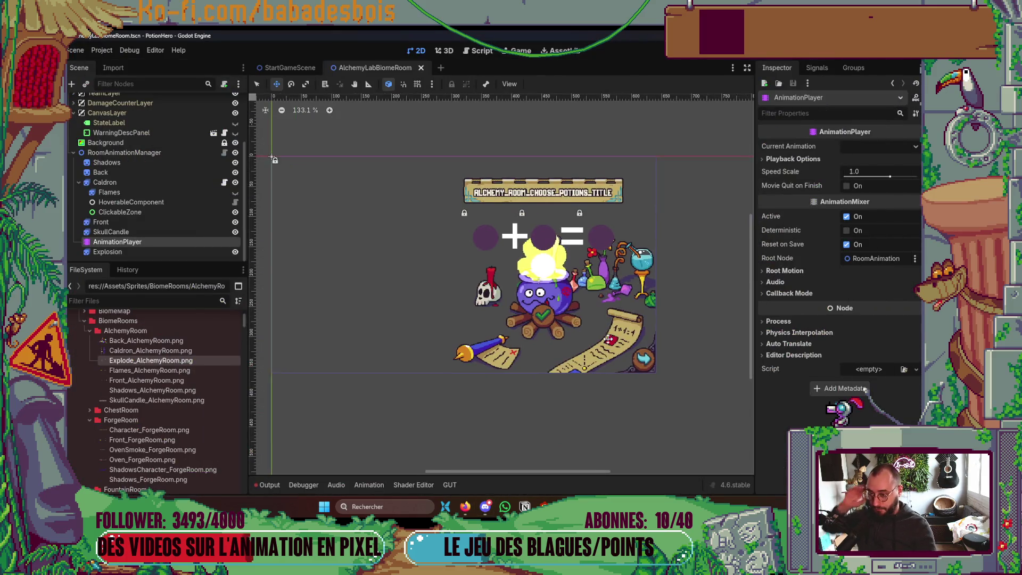
pyautogui.scroll(2, 407, 414)
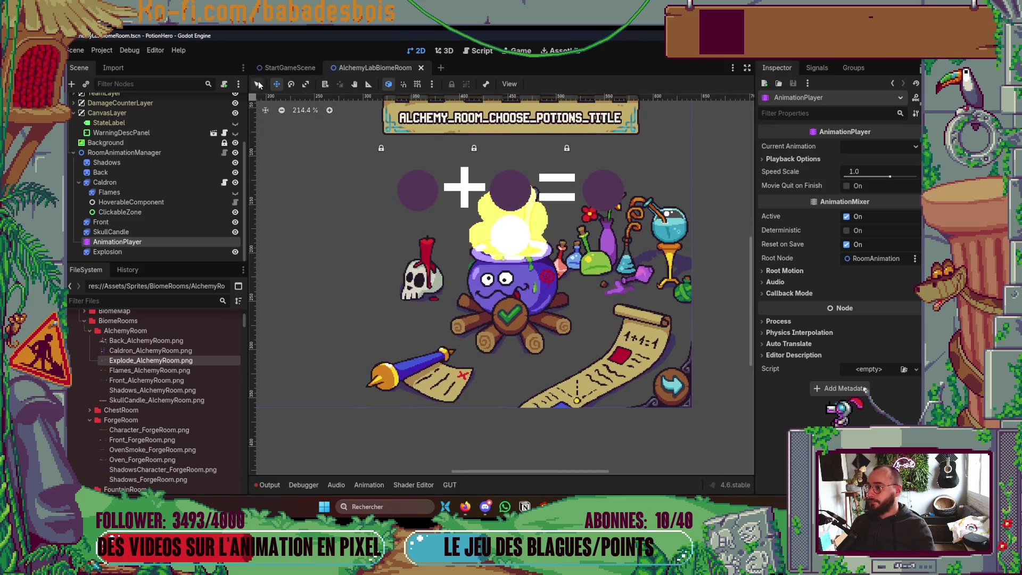
pyautogui.click(256, 83)
pyautogui.hotkey('ctrl', 's')
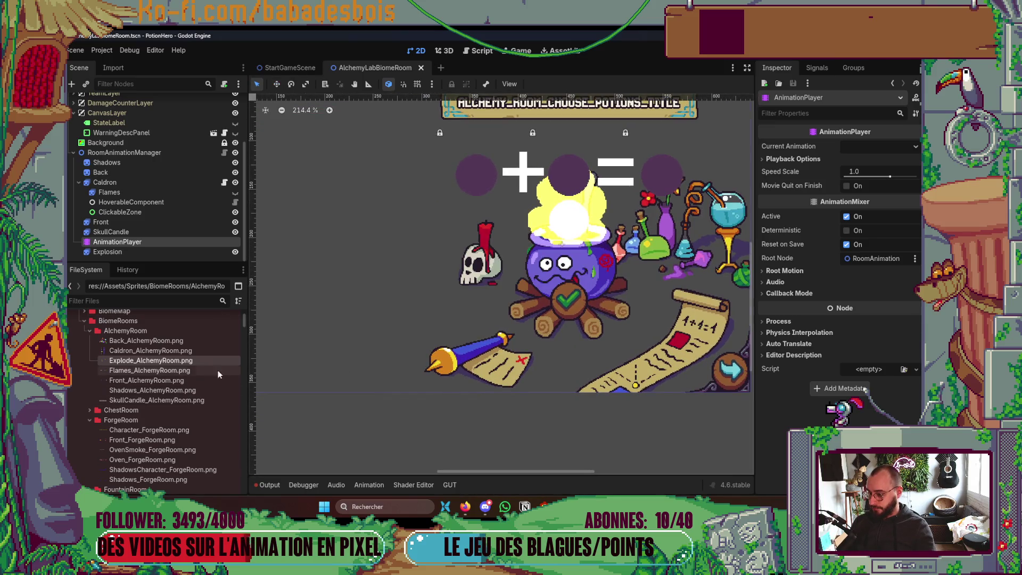
# Step: Clear the Output log, save the scene again, and bring back the Appear animation timeline
pyautogui.click(270, 486)
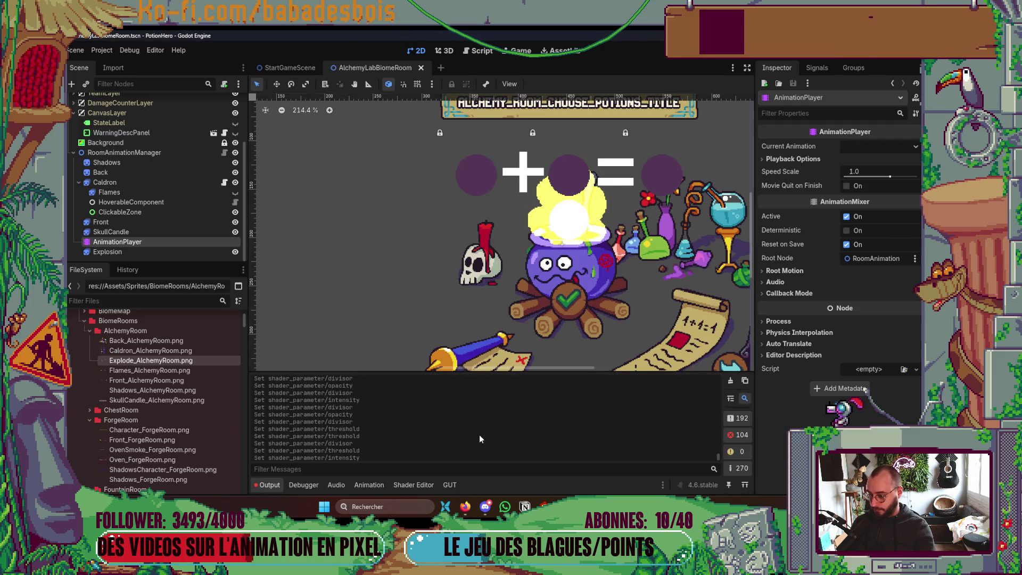
pyautogui.click(731, 380)
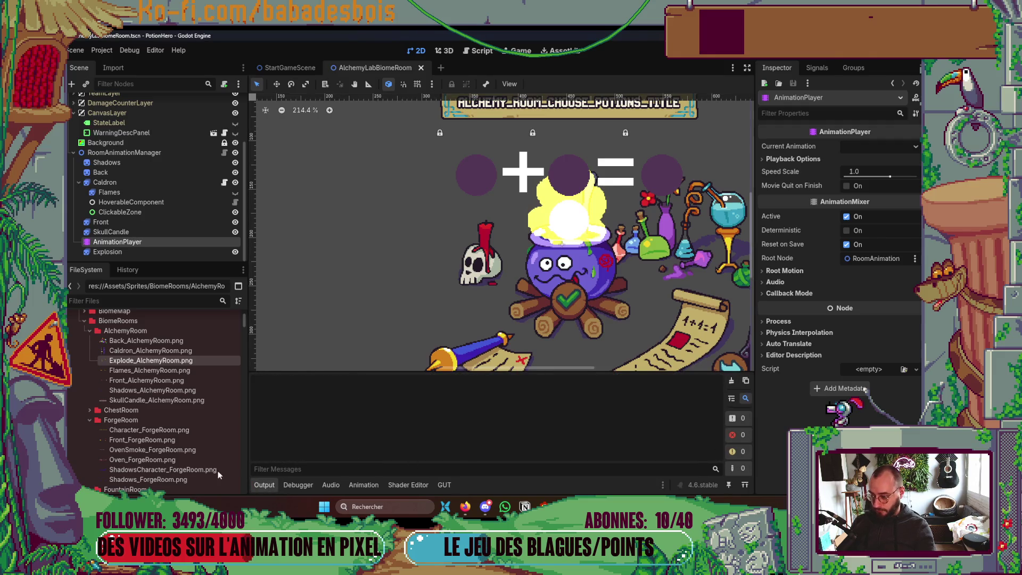
pyautogui.click(264, 484)
pyautogui.hotkey('ctrl', 's')
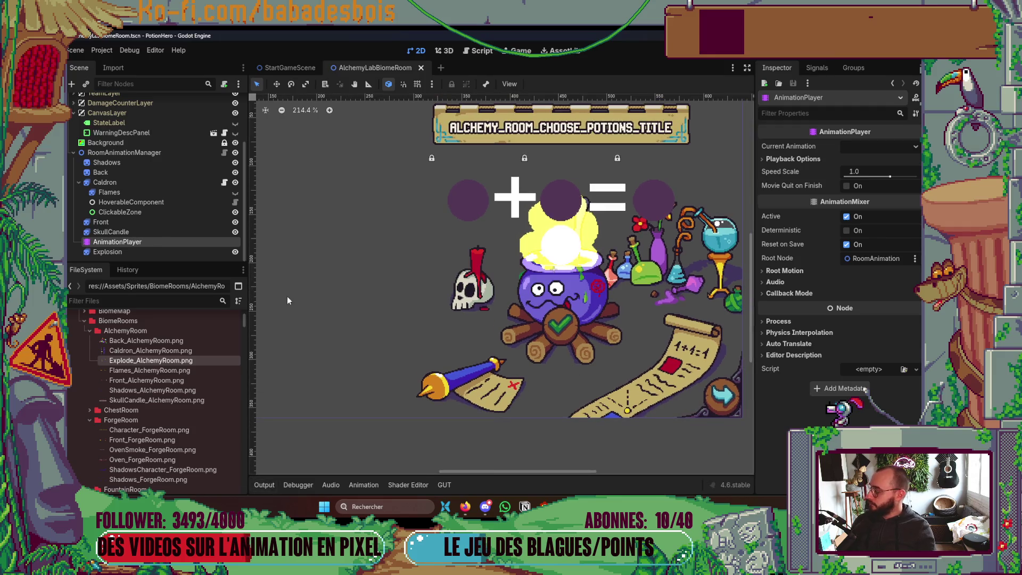
pyautogui.click(139, 241)
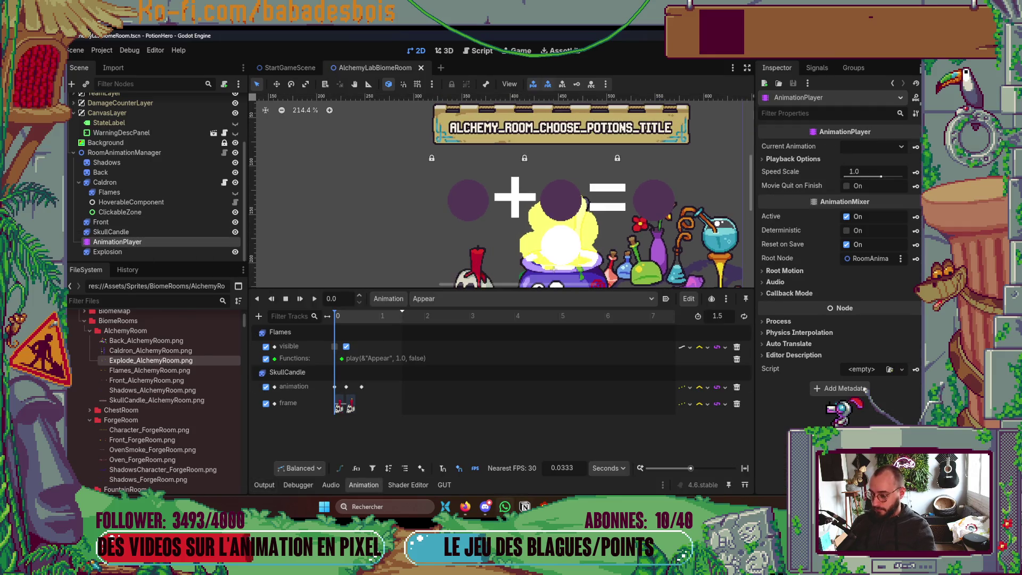
# Step: Check the Explosion node's frames, return from the Alchemy folder, and select the Caldron node
pyautogui.click(364, 484)
pyautogui.click(107, 252)
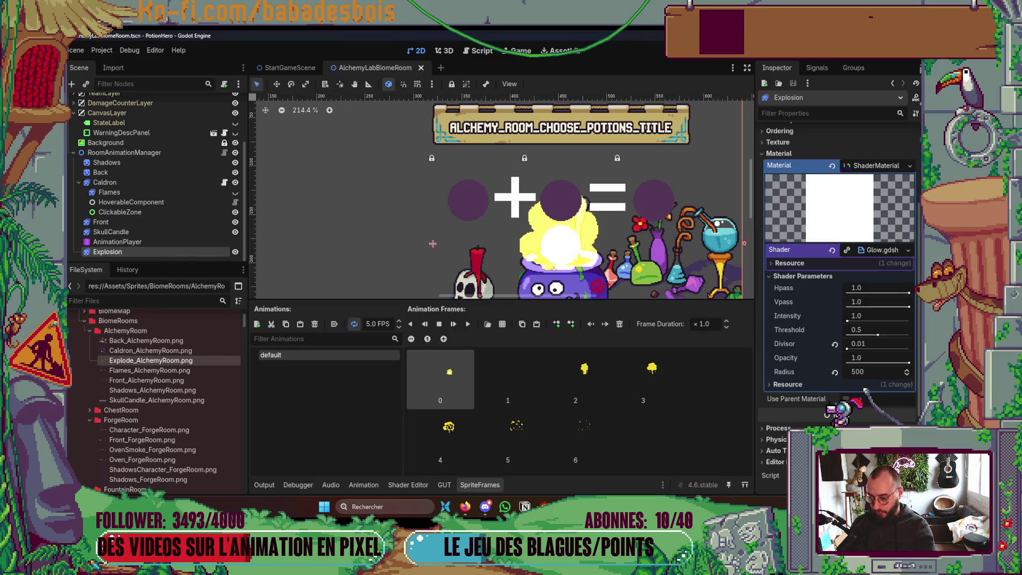
pyautogui.hotkey('alt', 'Tab')
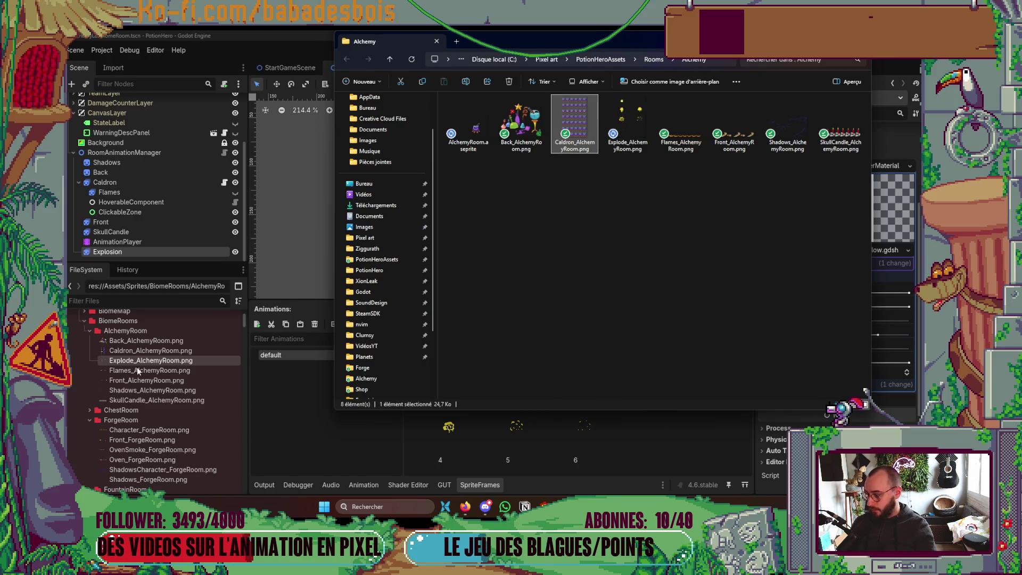
pyautogui.hotkey('alt', 'Tab')
pyautogui.scroll(-2, 607, 169)
pyautogui.scroll(2, 608, 169)
pyautogui.click(105, 182)
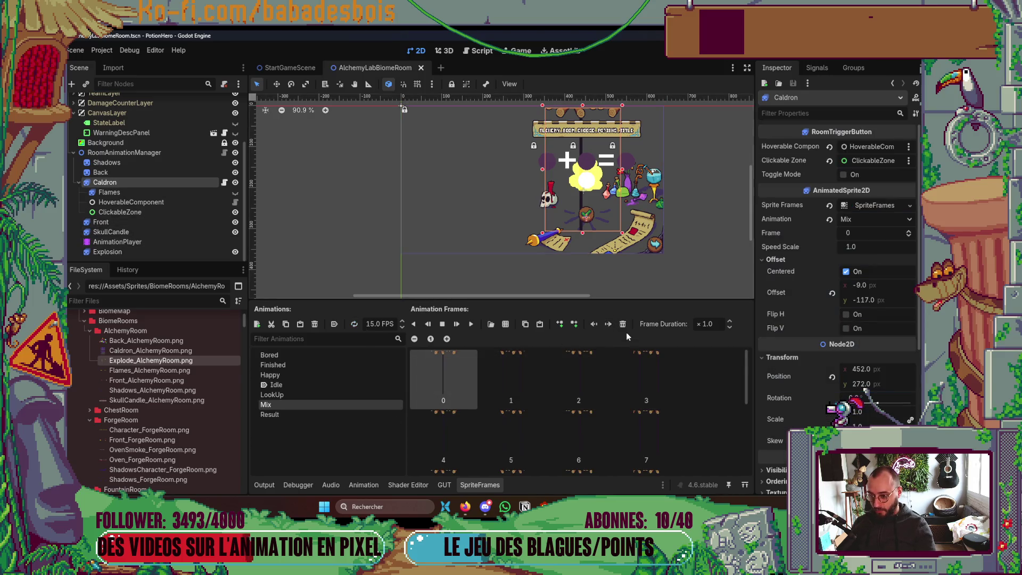
# Step: Clear Idle's old frames and load Caldron_AlchemyRoom.png sliced 6 by 7
pyautogui.click(321, 383)
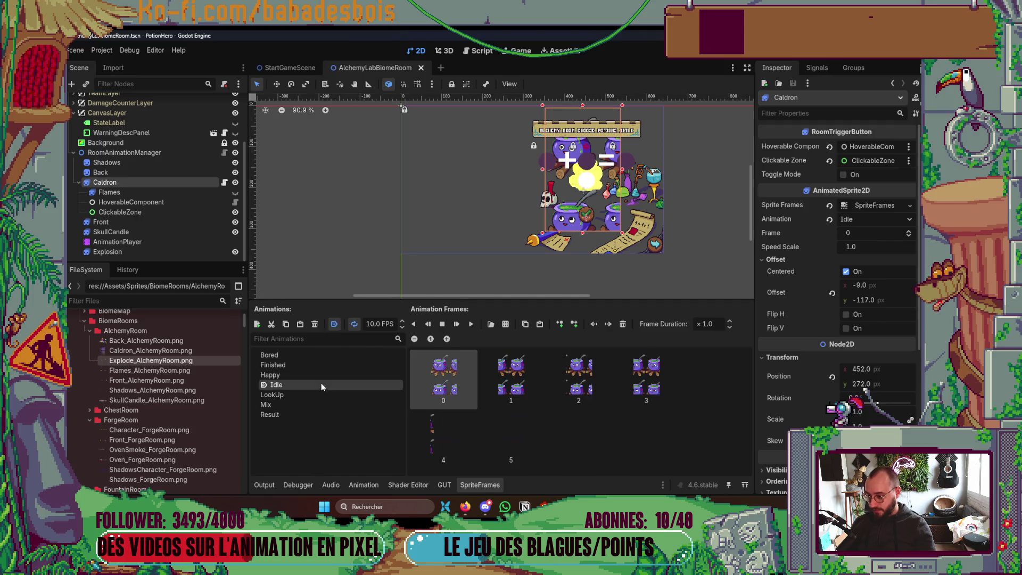
pyautogui.click(627, 324)
pyautogui.click(626, 325)
pyautogui.click(627, 324)
pyautogui.click(626, 325)
pyautogui.click(506, 323)
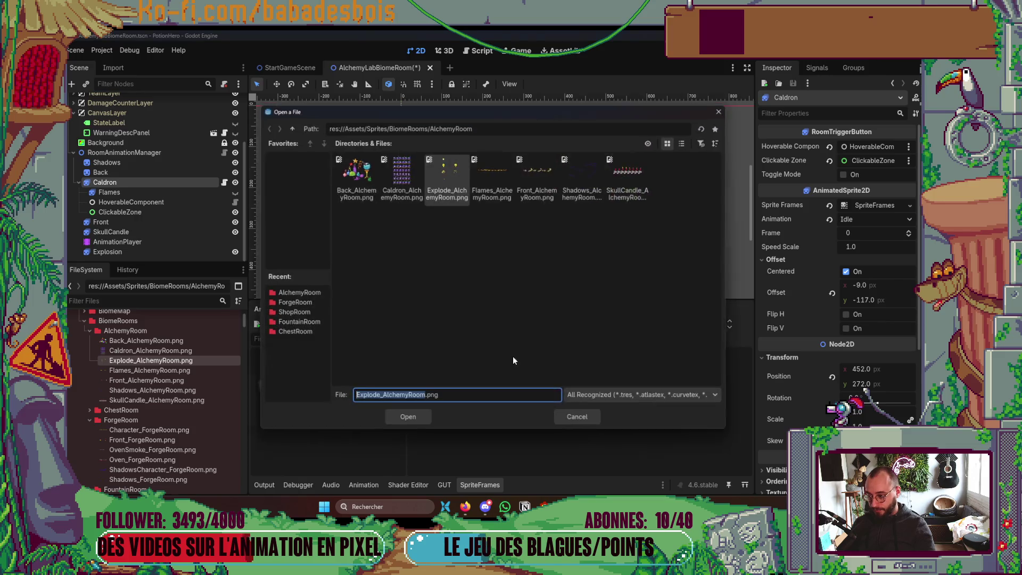
pyautogui.doubleClick(401, 173)
pyautogui.click(742, 126)
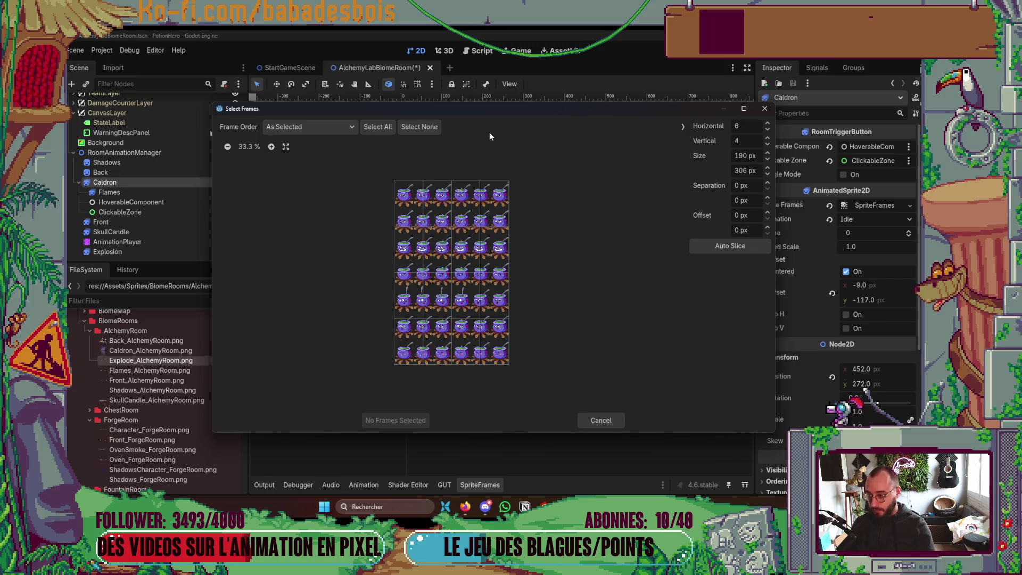
pyautogui.press('Tab')
pyautogui.write('7')
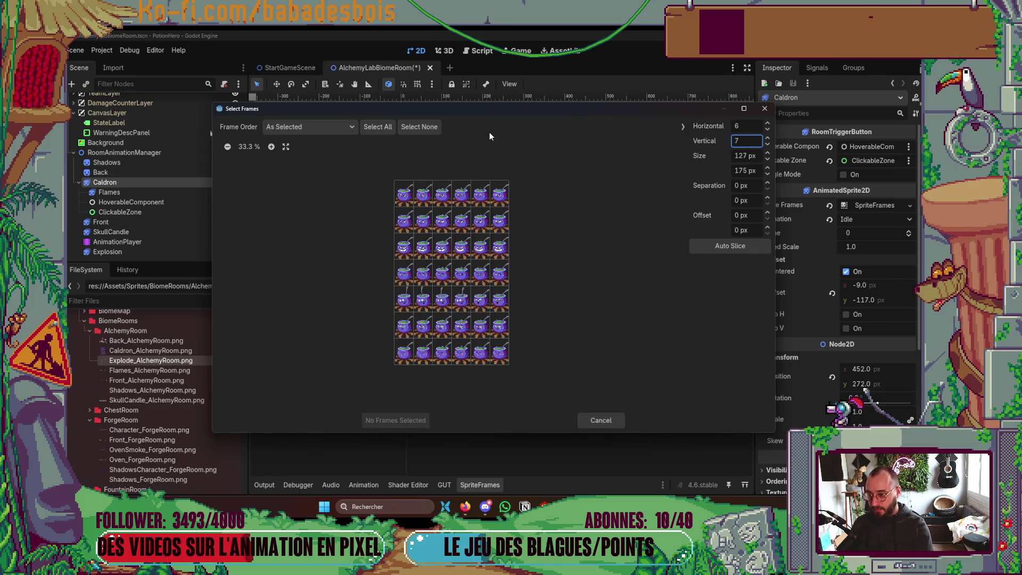
pyautogui.scroll(2, 479, 213)
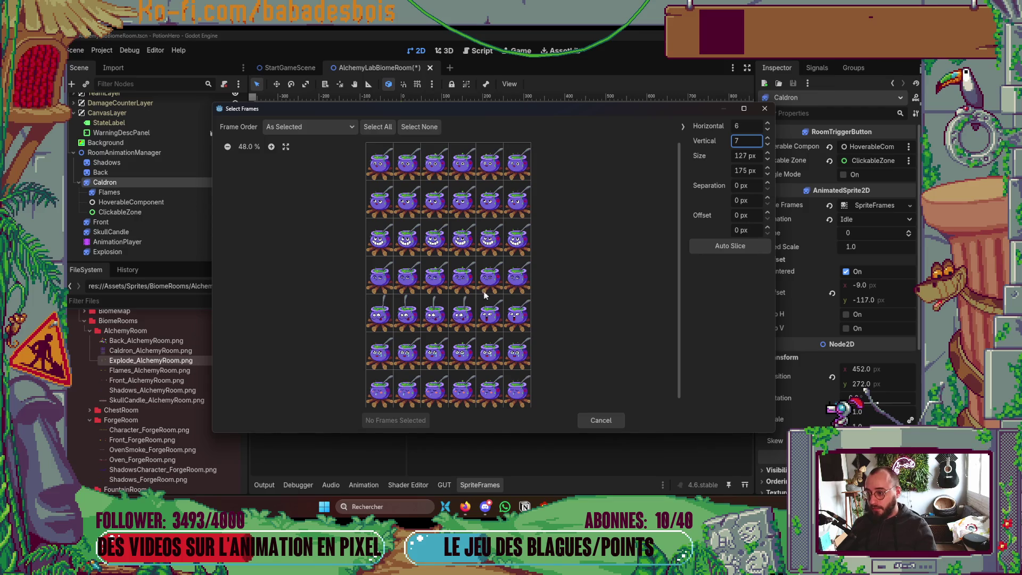
# Step: Pick the six top-row cauldron frames and add them to the Idle animation
pyautogui.click(379, 161)
pyautogui.click(407, 161)
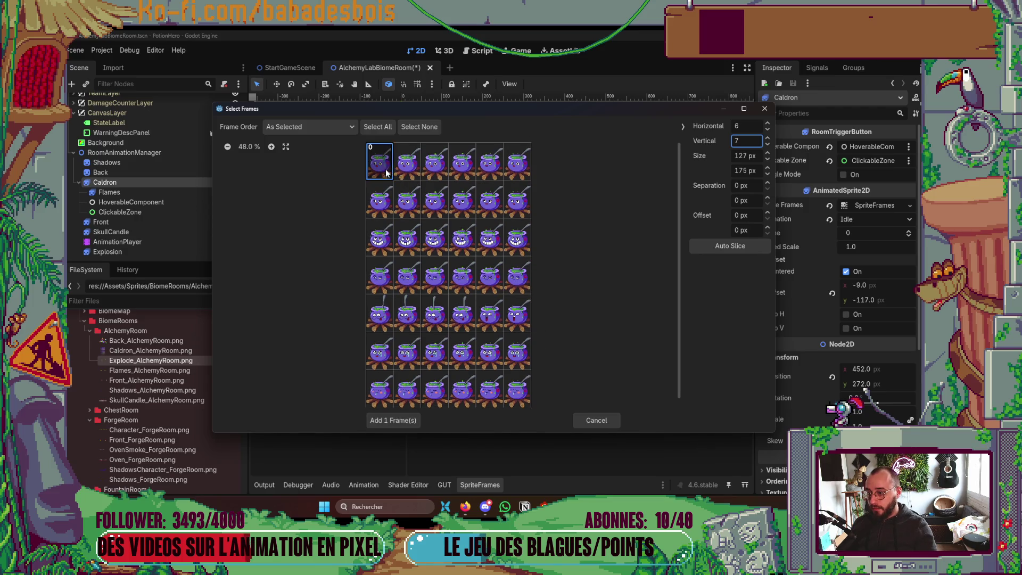
pyautogui.click(435, 161)
pyautogui.click(517, 161)
pyautogui.click(516, 162)
pyautogui.click(462, 161)
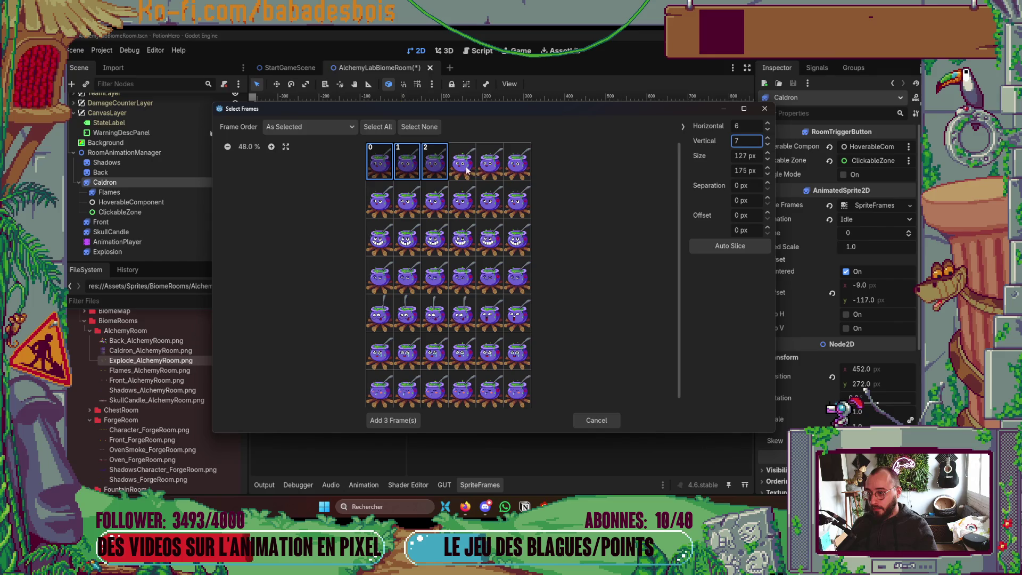
pyautogui.click(490, 161)
pyautogui.click(516, 161)
pyautogui.click(381, 422)
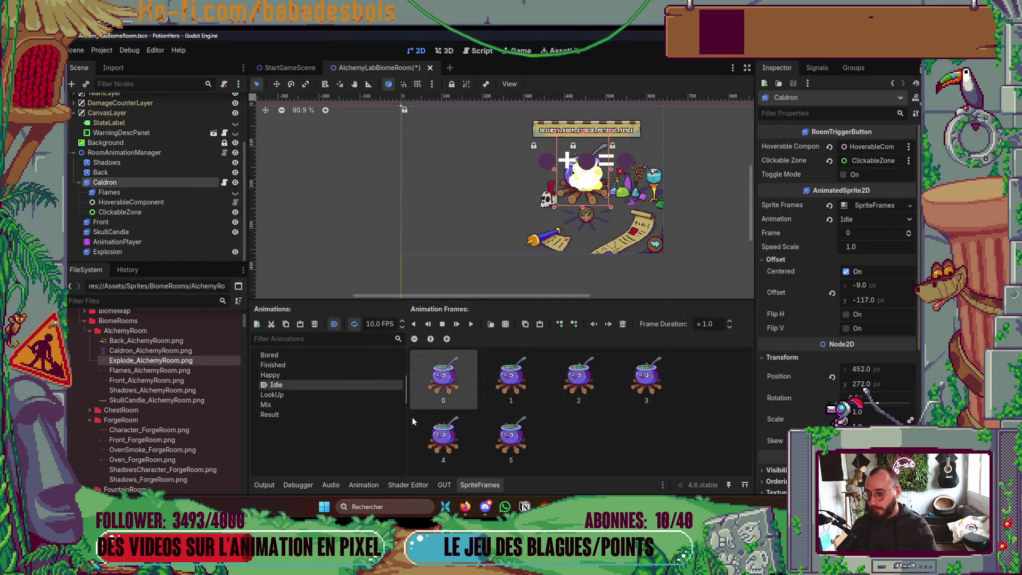
pyautogui.scroll(-2, 493, 238)
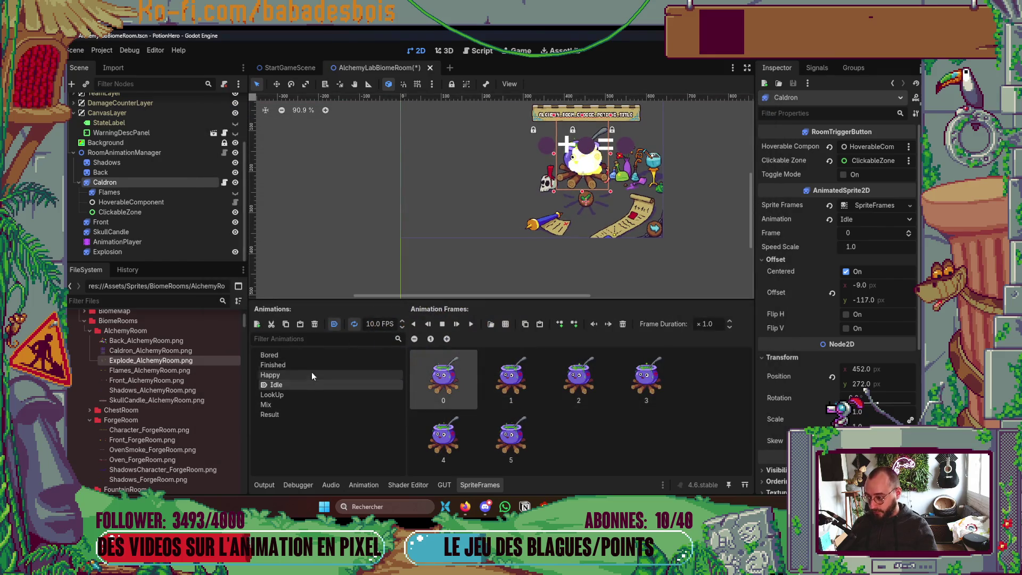
pyautogui.click(314, 355)
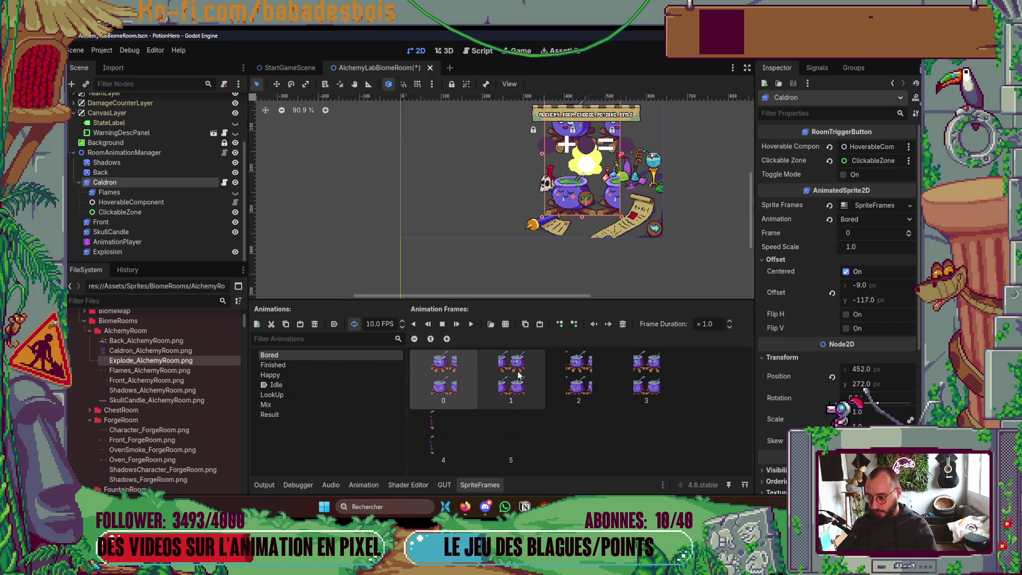
# Step: Replace Bored's old frames with the six fourth-row frames of Caldron_AlchemyRoom.png
pyautogui.click(625, 324)
pyautogui.click(625, 324)
pyautogui.click(625, 324)
pyautogui.click(625, 324)
pyautogui.click(624, 325)
pyautogui.click(625, 324)
pyautogui.click(505, 324)
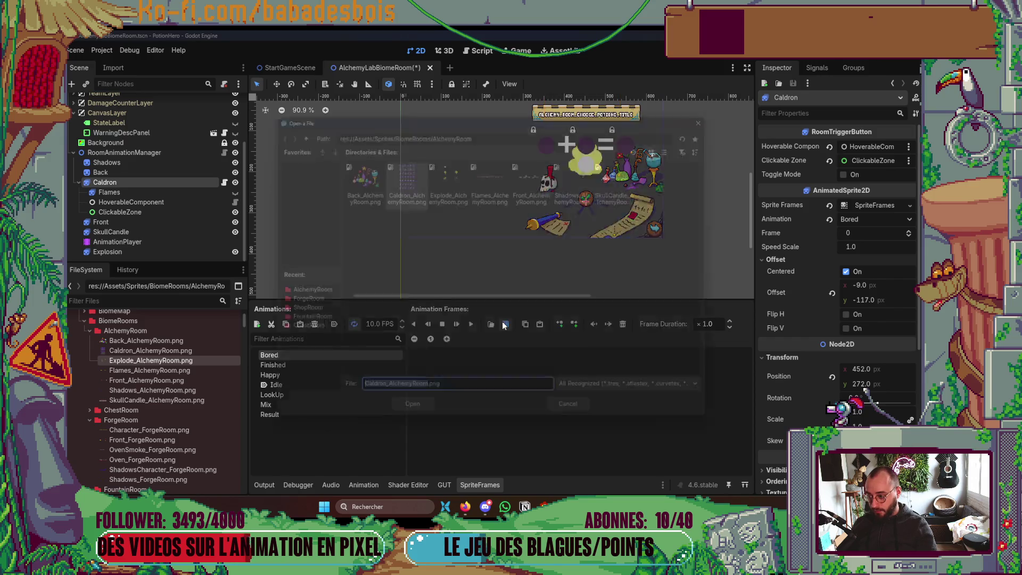
pyautogui.doubleClick(404, 193)
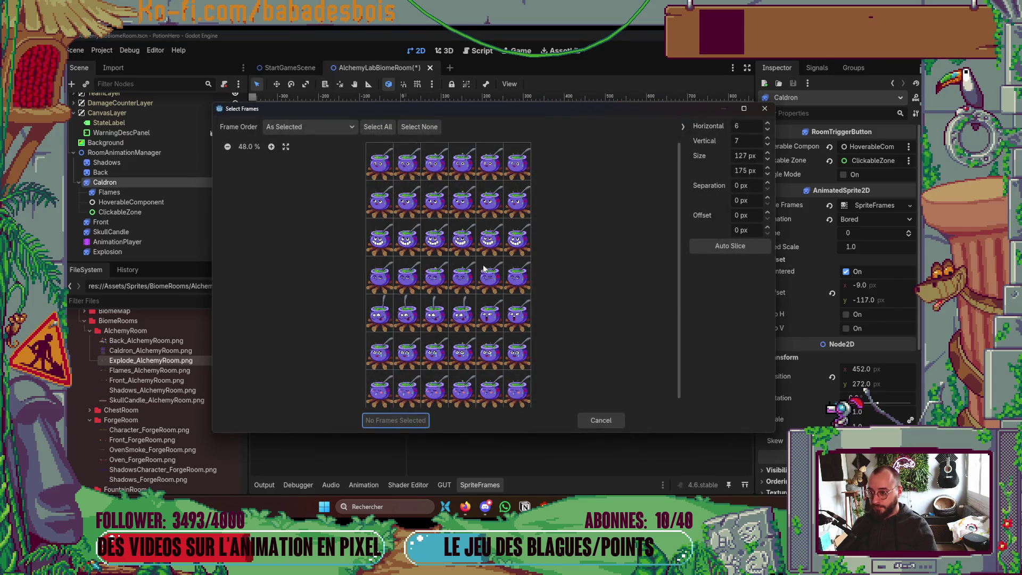
pyautogui.moveTo(383, 285); pyautogui.dragTo(511, 289)
pyautogui.click(394, 421)
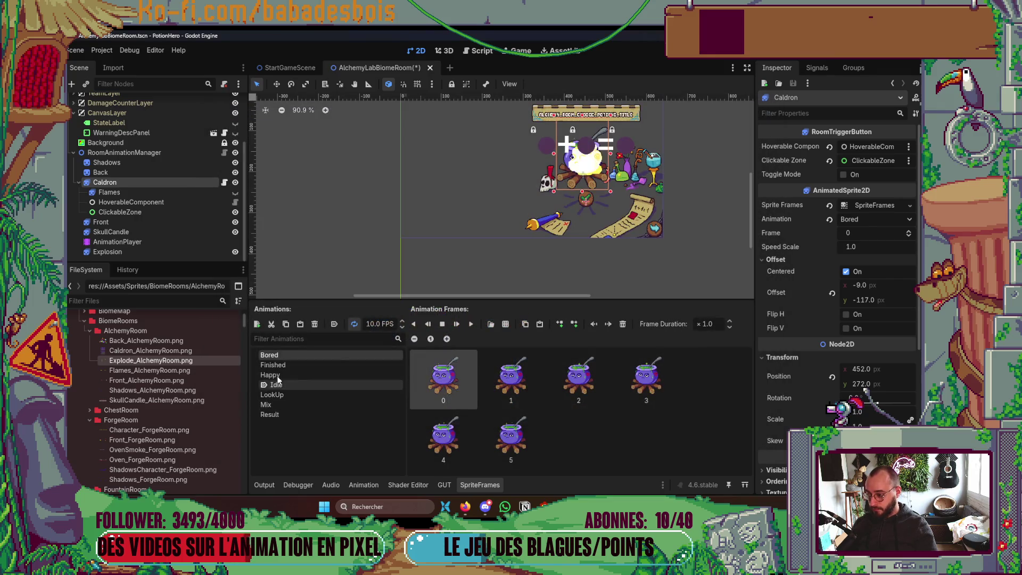
pyautogui.click(292, 364)
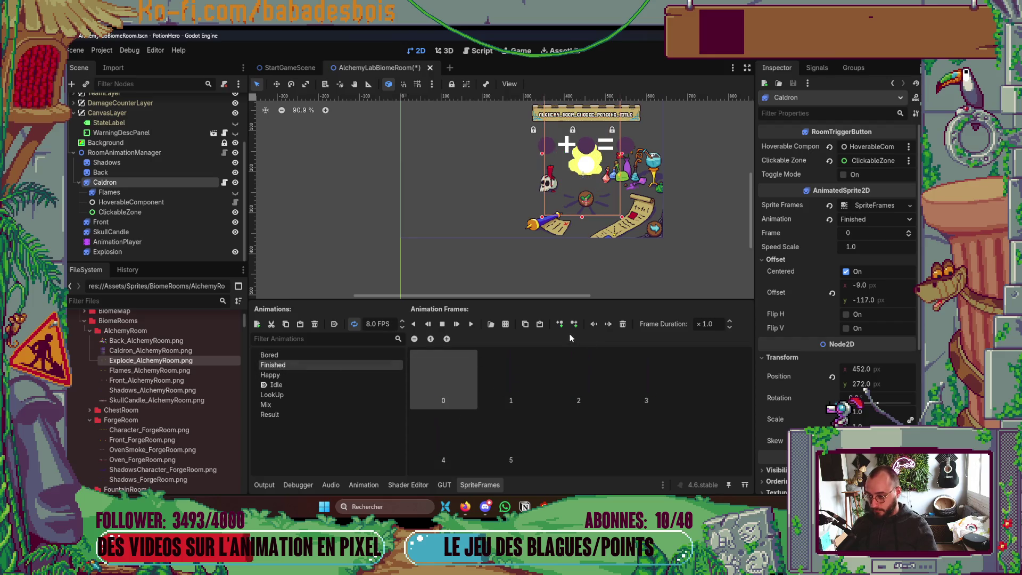
# Step: Replace the Finished animation's blank frames with the six bottom-row cauldron frames
pyautogui.click(624, 323)
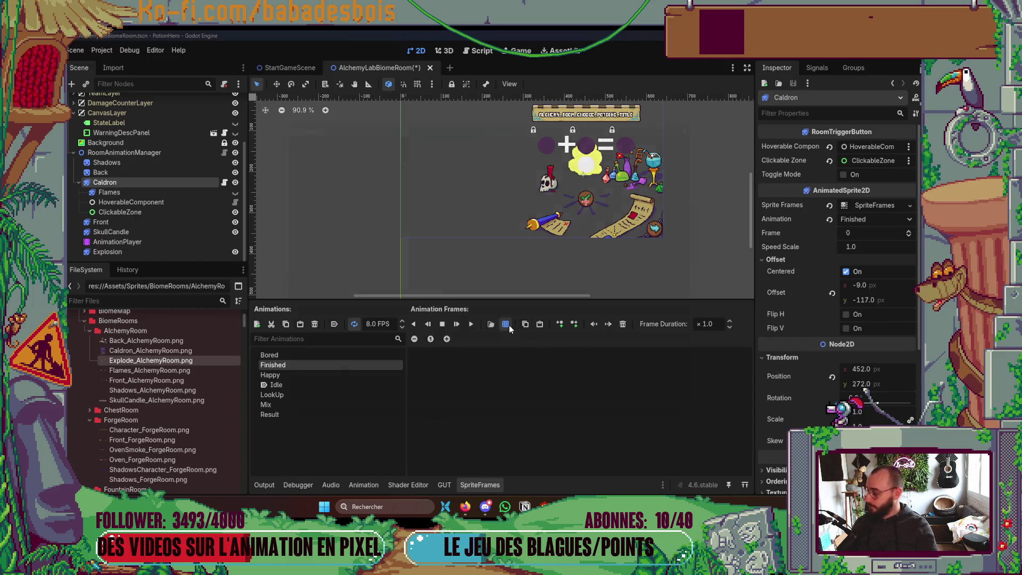
pyautogui.click(507, 324)
pyautogui.doubleClick(407, 166)
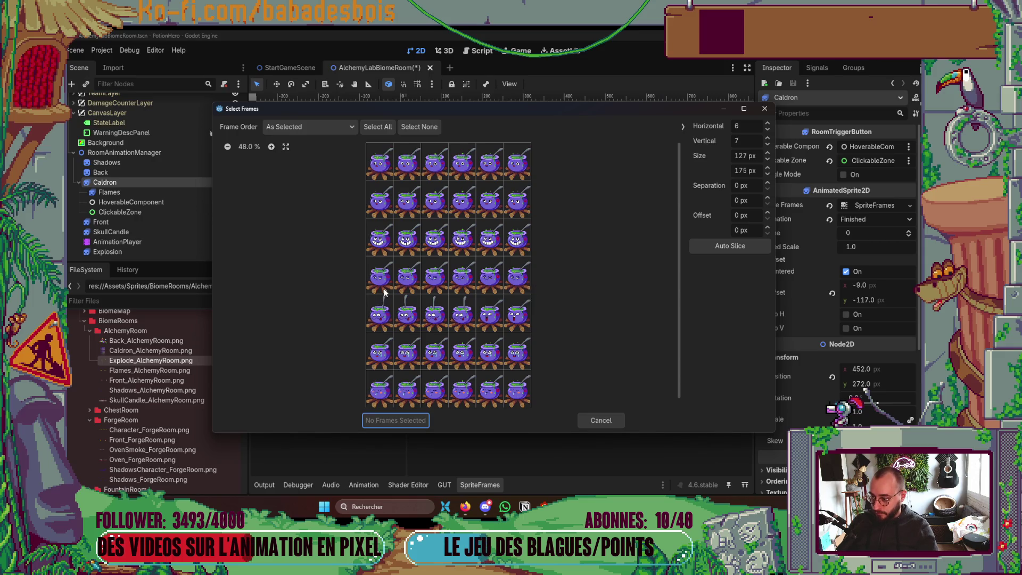
pyautogui.moveTo(598, 103)
pyautogui.mouseDown()
pyautogui.moveTo(764, 106)
pyautogui.moveTo(534, 64)
pyautogui.mouseUp()
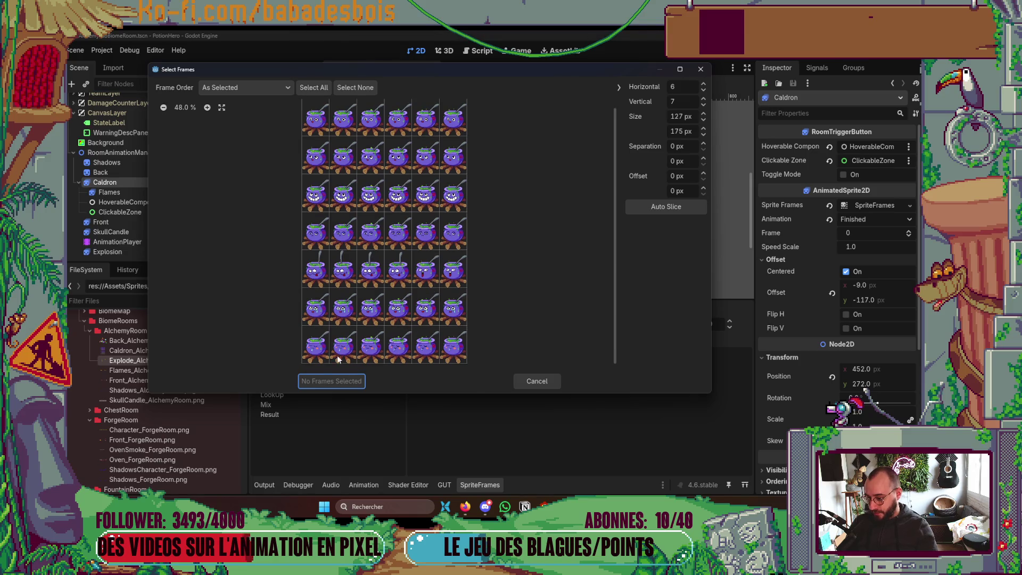
pyautogui.moveTo(311, 353); pyautogui.dragTo(462, 353)
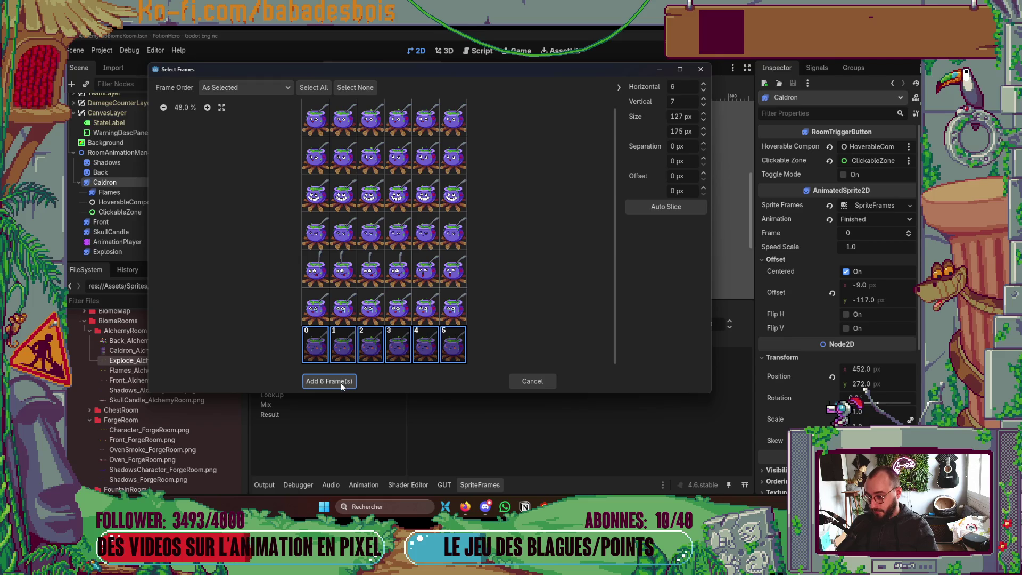
pyautogui.click(340, 382)
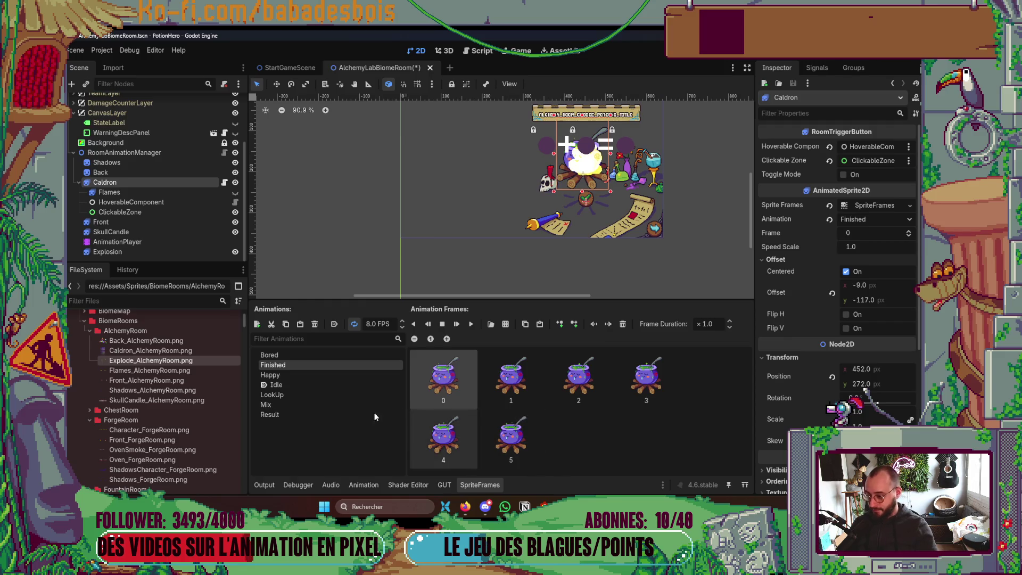
pyautogui.click(314, 374)
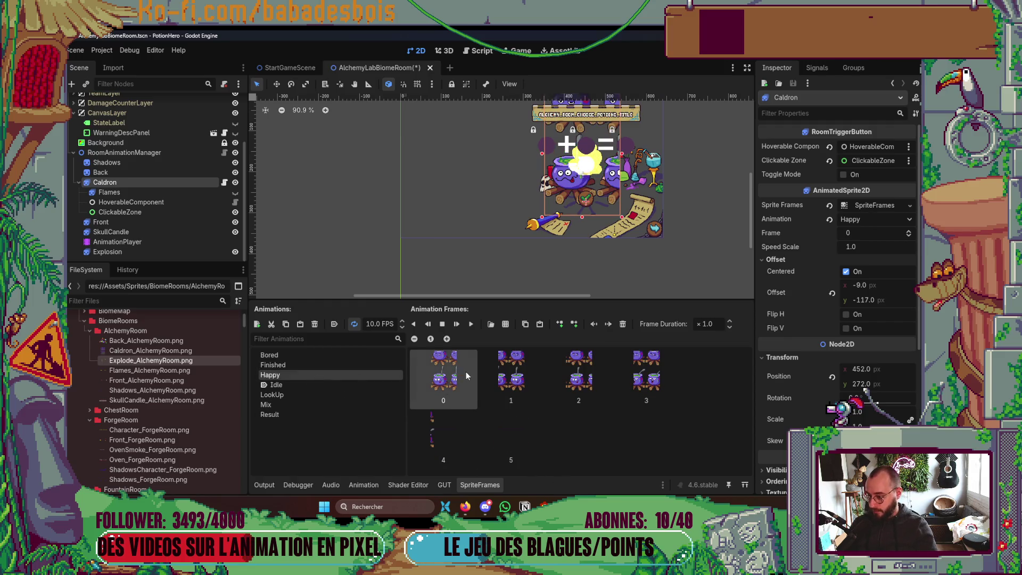
# Step: Swap Happy's old frames for the six third-row frames of Caldron_AlchemyRoom.png
pyautogui.tripleClick(623, 324)
pyautogui.click(623, 324)
pyautogui.click(622, 323)
pyautogui.click(622, 323)
pyautogui.click(506, 325)
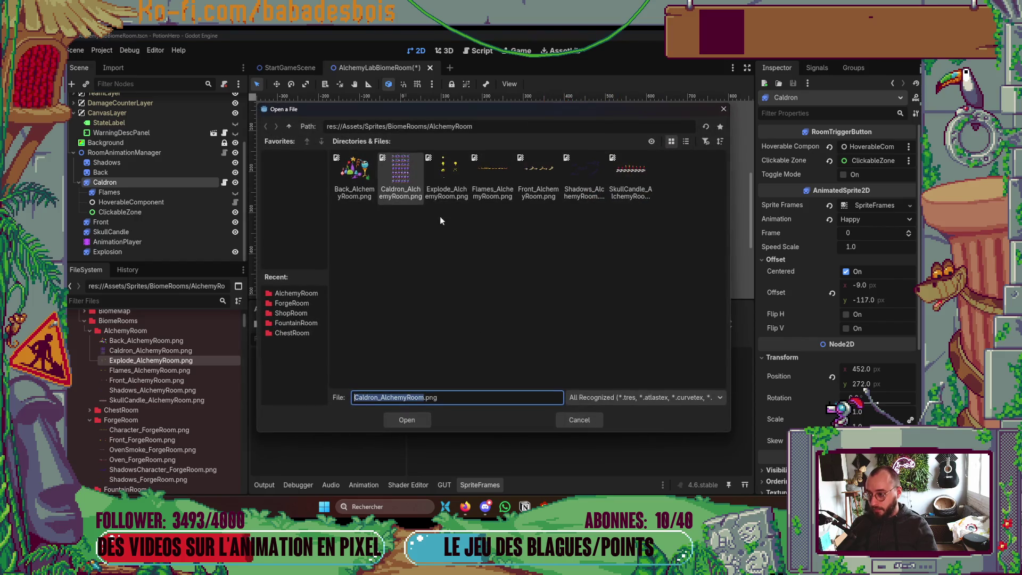
pyautogui.doubleClick(396, 155)
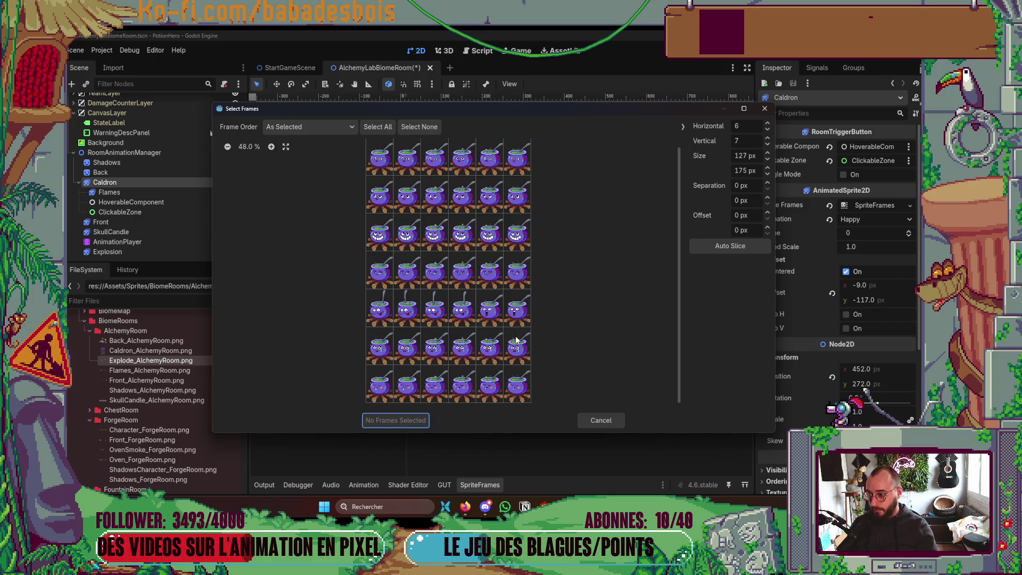
pyautogui.moveTo(385, 240); pyautogui.dragTo(517, 234)
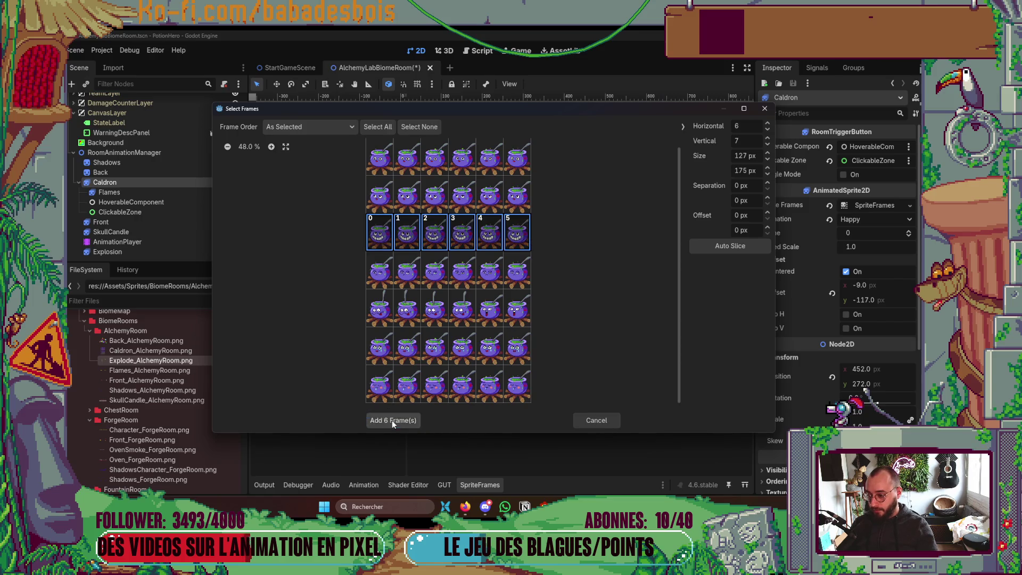
pyautogui.click(392, 420)
pyautogui.click(339, 382)
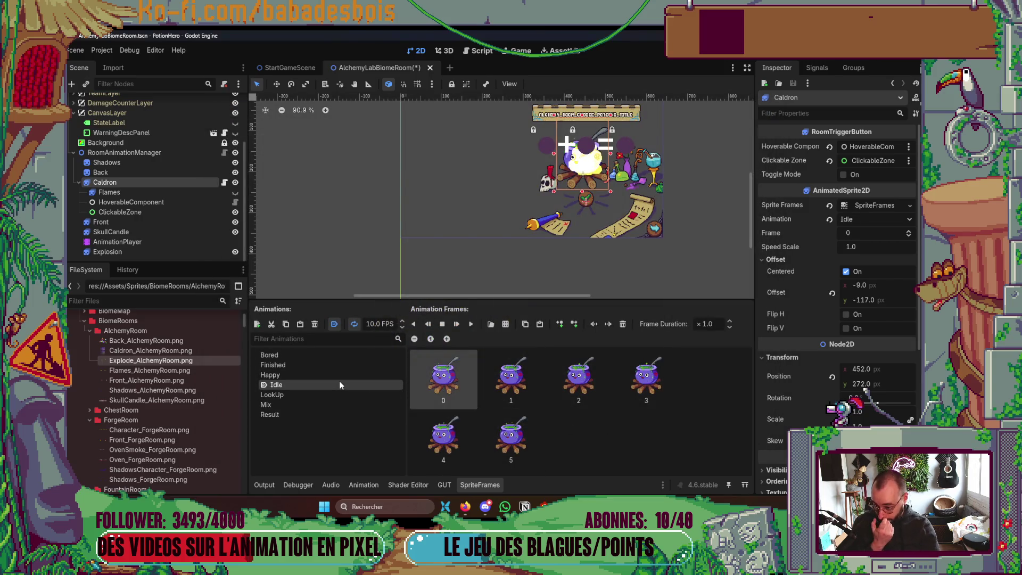
pyautogui.click(338, 391)
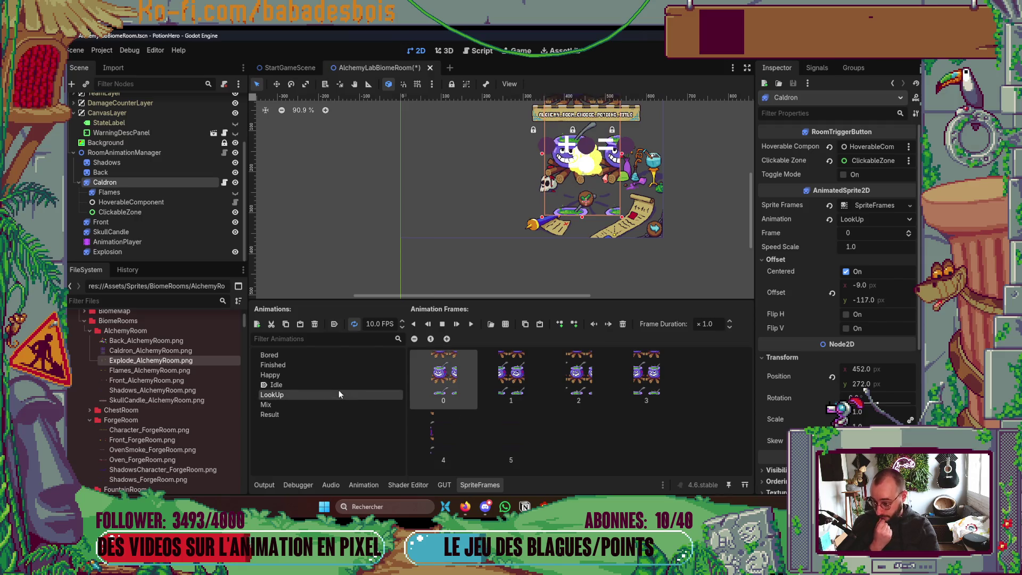
# Step: Rebuild LookUp from the cauldron sheet, trimming the extra seventh frame to leave six
pyautogui.click(627, 325)
pyautogui.click(627, 325)
pyautogui.click(627, 325)
pyautogui.click(627, 326)
pyautogui.click(627, 326)
pyautogui.click(627, 326)
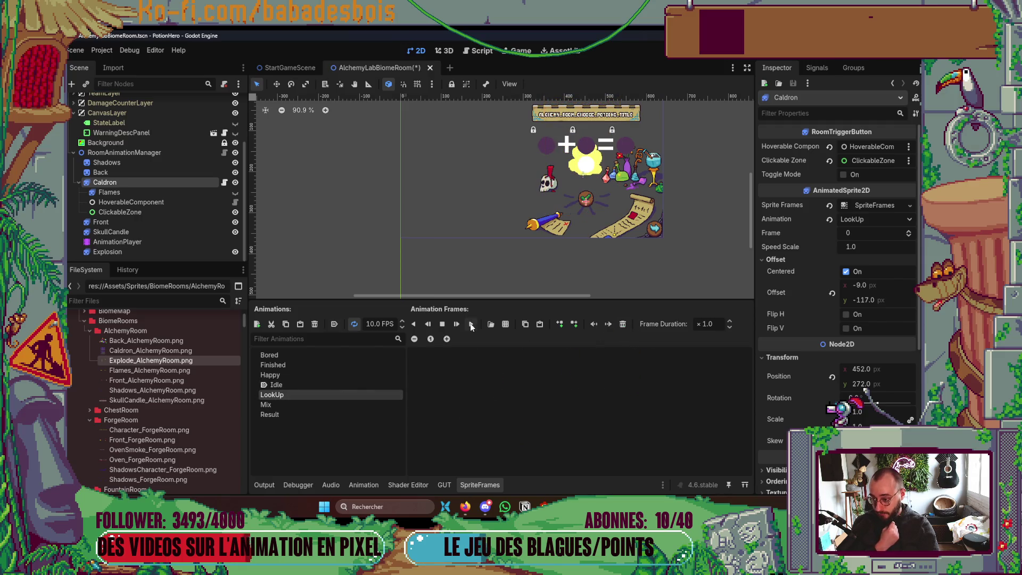
pyautogui.click(505, 324)
pyautogui.doubleClick(445, 183)
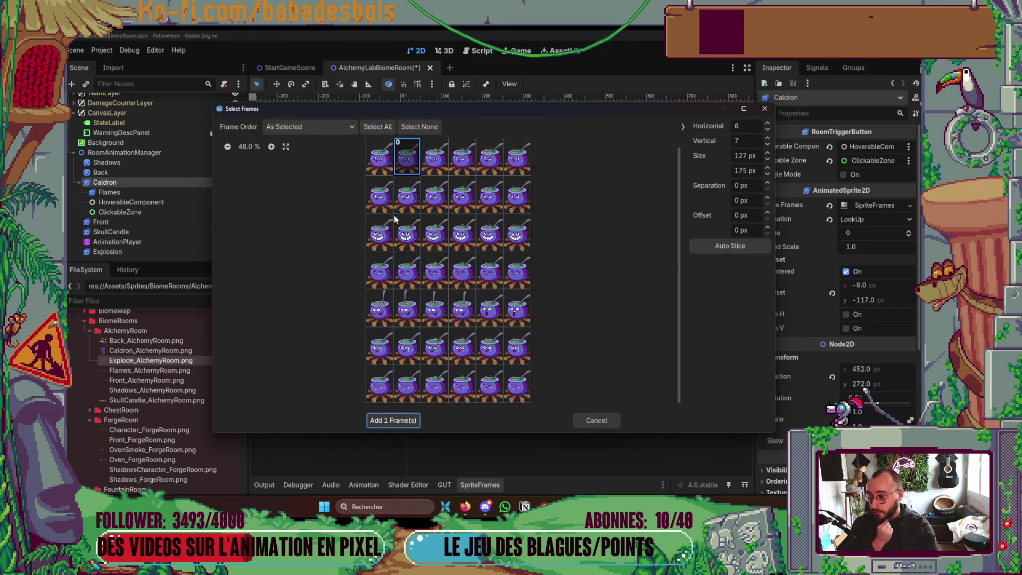
pyautogui.moveTo(440, 205); pyautogui.dragTo(517, 196)
pyautogui.click(394, 420)
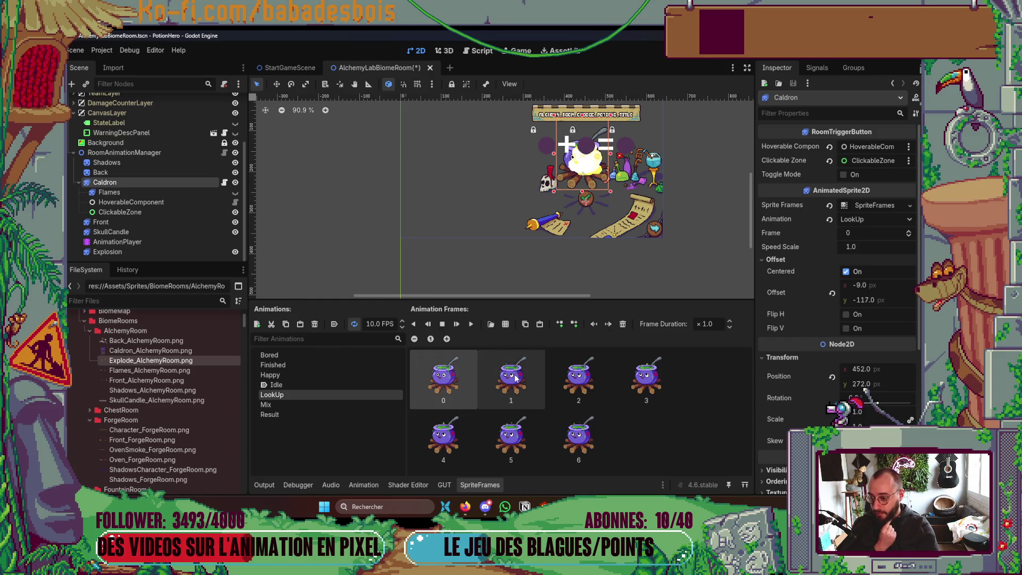
pyautogui.click(623, 324)
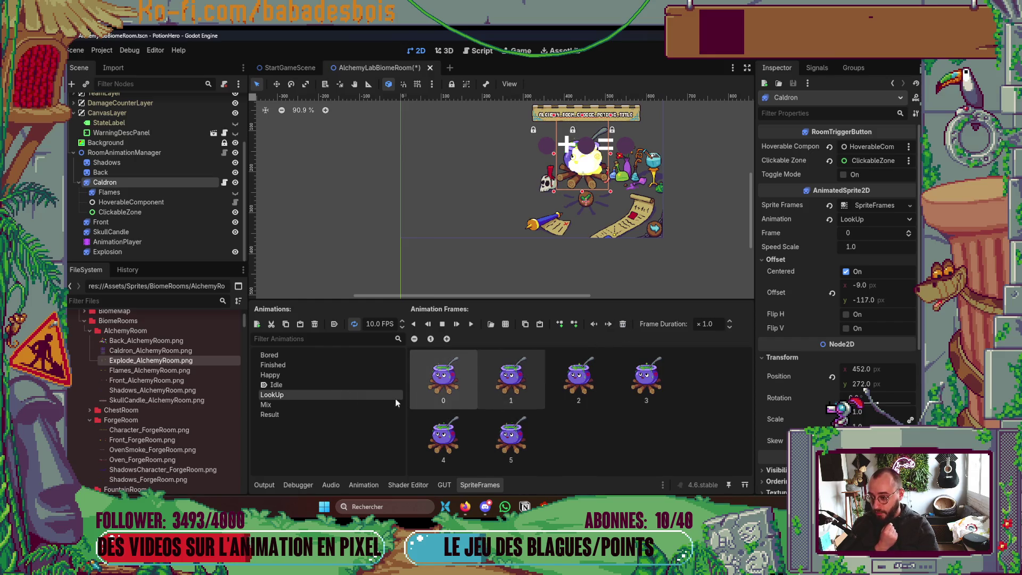
# Step: Reopen the sprite-sheet picker for Idle, deselect frame 0, and close it without adding frames
pyautogui.click(307, 382)
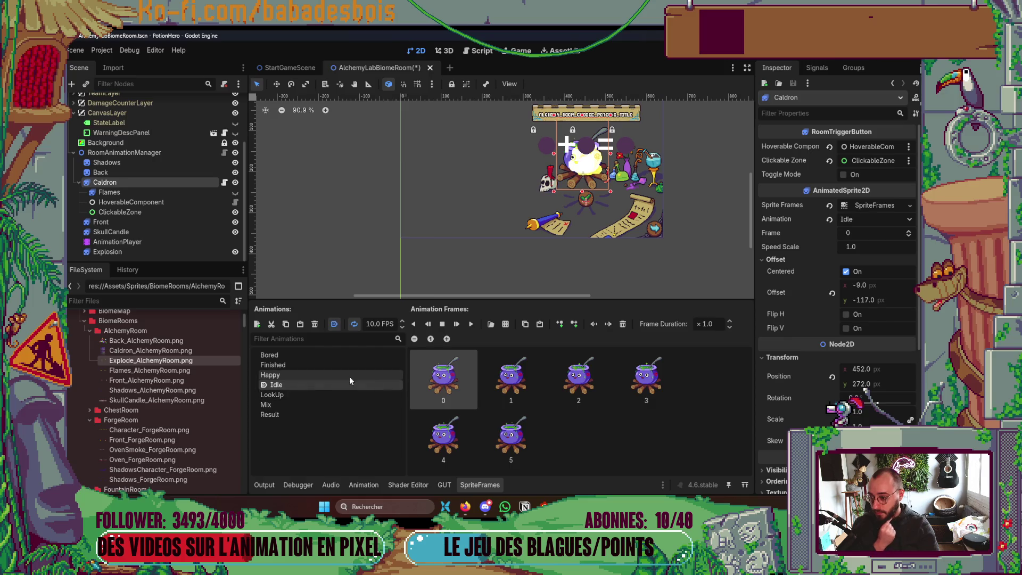
pyautogui.click(506, 325)
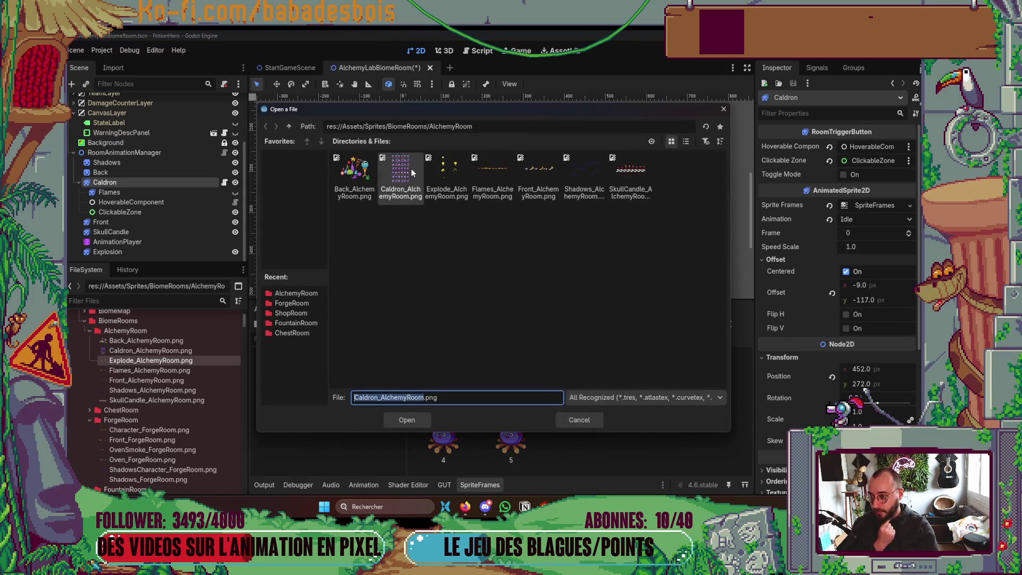
pyautogui.doubleClick(411, 168)
pyautogui.click(407, 164)
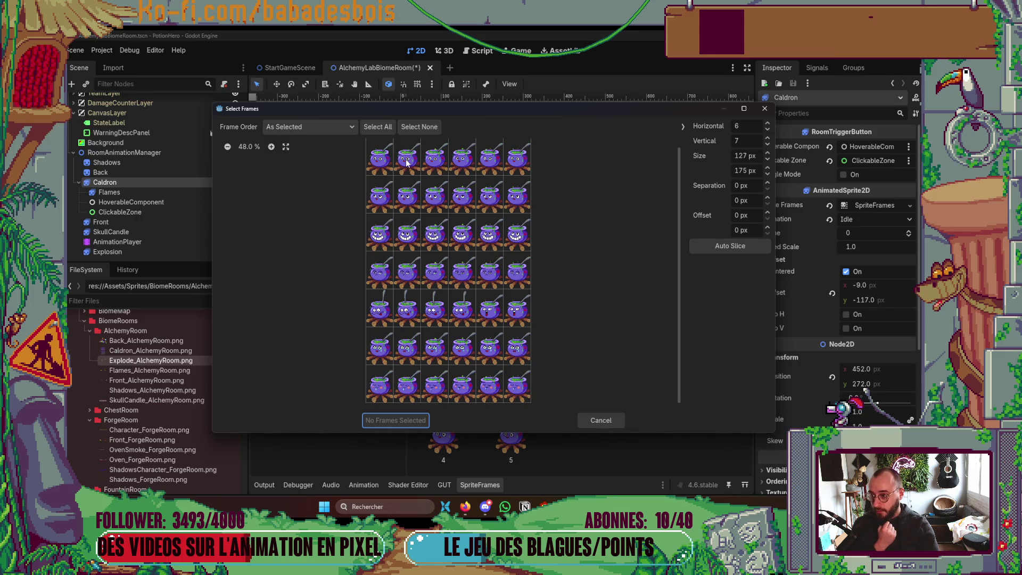
pyautogui.click(766, 109)
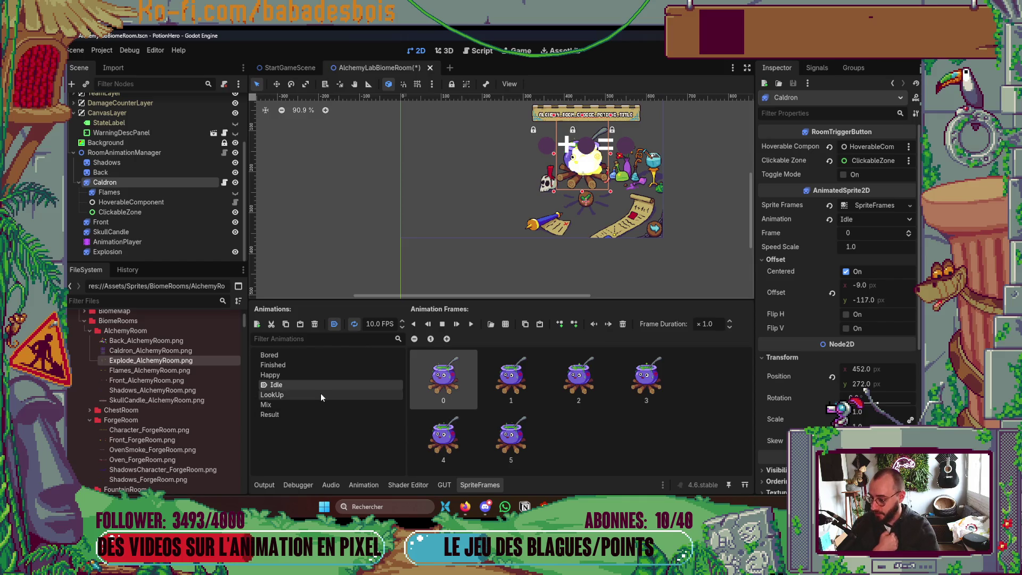
pyautogui.click(292, 405)
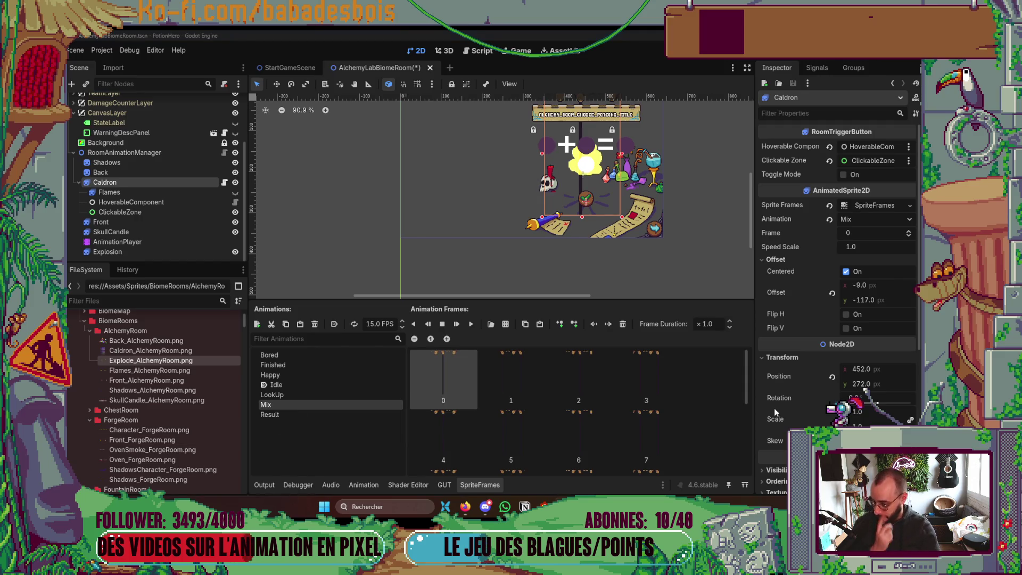
# Step: Replace the Result animation's old frames with six sixth-row frames from Caldron_AlchemyRoom.png
pyautogui.click(328, 415)
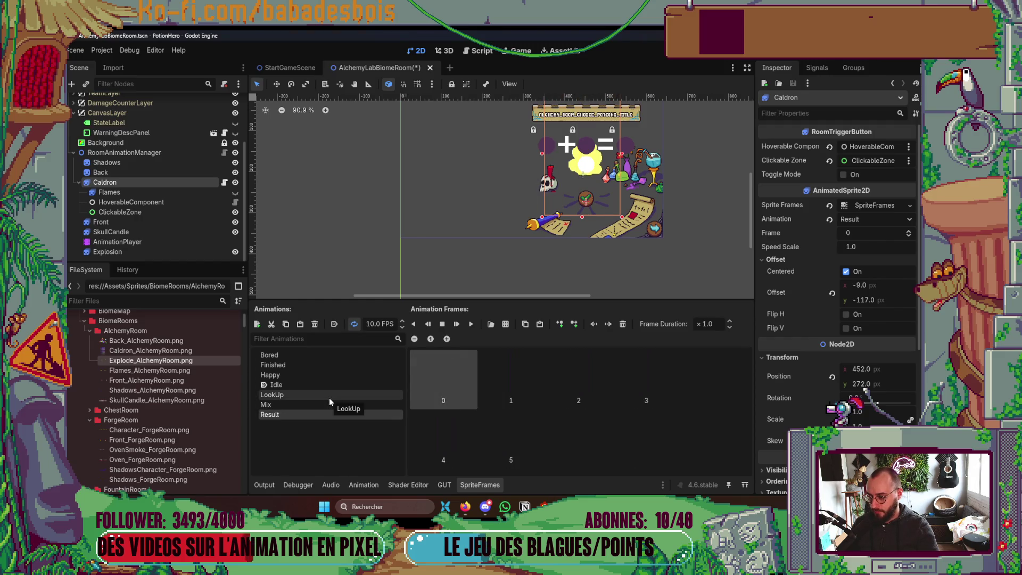
pyautogui.click(622, 324)
pyautogui.click(622, 324)
pyautogui.click(622, 324)
pyautogui.click(622, 324)
pyautogui.click(623, 324)
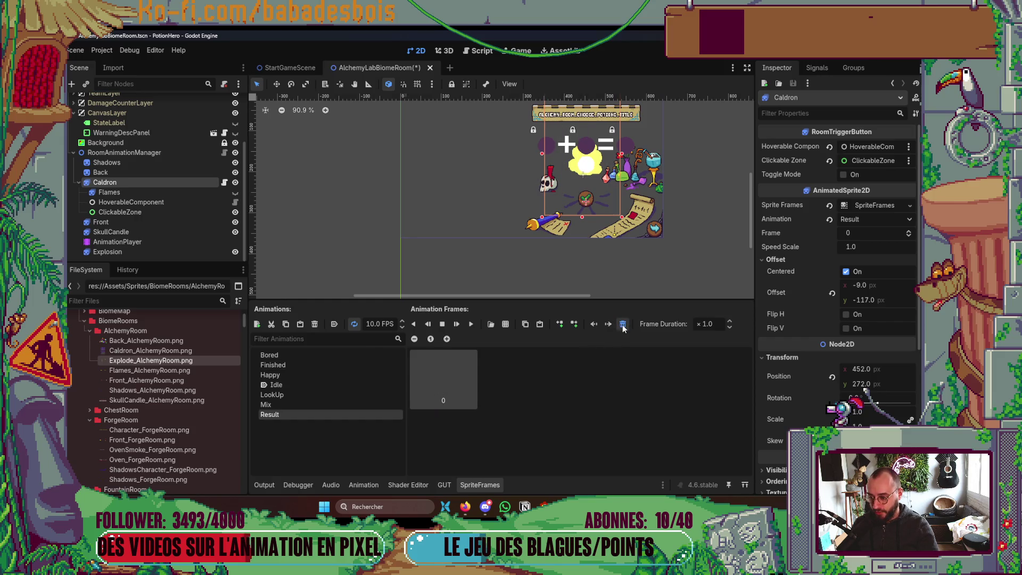
pyautogui.click(622, 324)
pyautogui.click(505, 325)
pyautogui.doubleClick(409, 172)
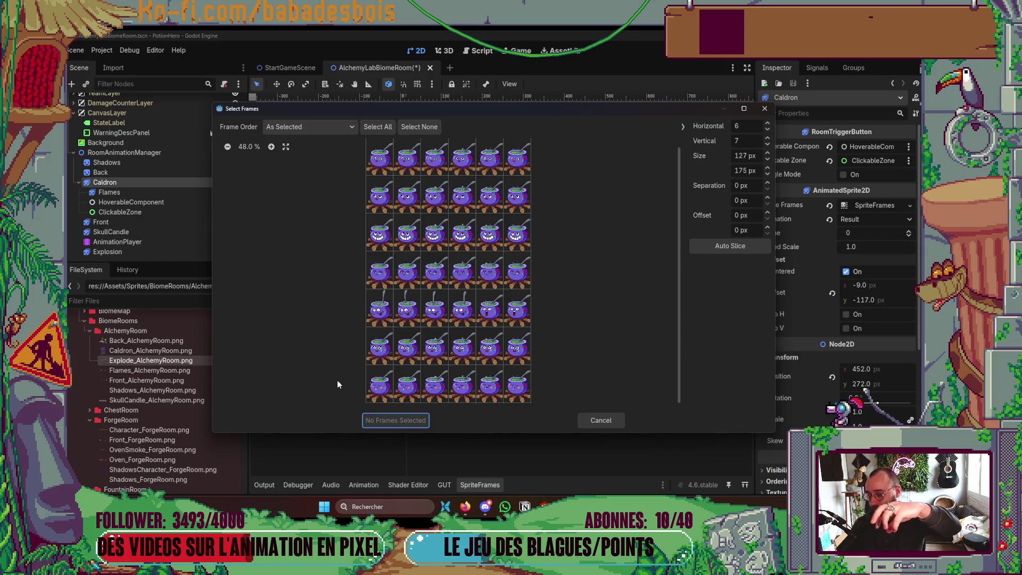
pyautogui.moveTo(388, 355); pyautogui.dragTo(457, 350)
pyautogui.click(402, 422)
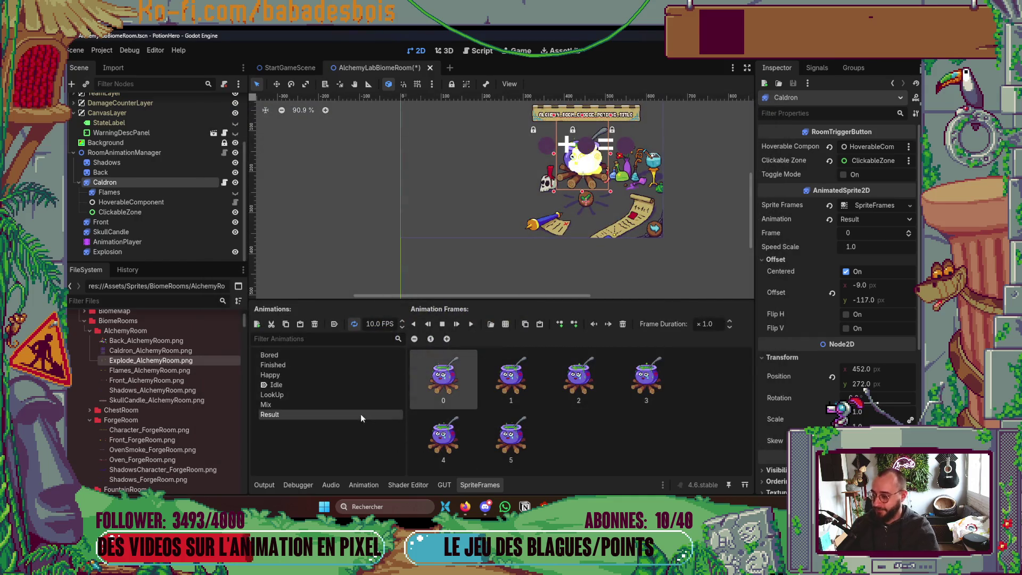
pyautogui.click(330, 403)
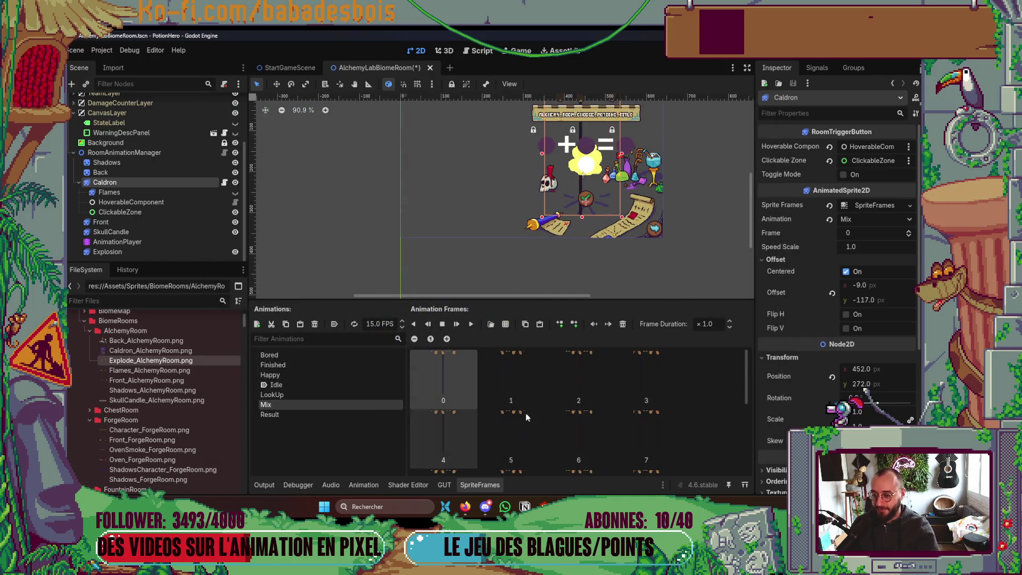
# Step: Clear Mix, add four fifth-row cauldron frames, and paste another copy of them
pyautogui.click(621, 324)
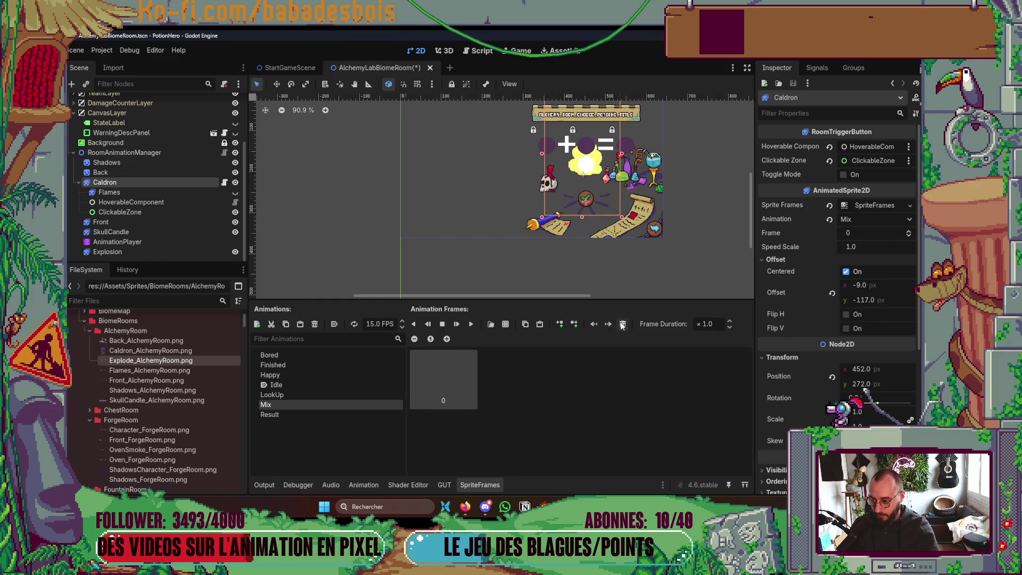
pyautogui.click(622, 324)
pyautogui.click(505, 327)
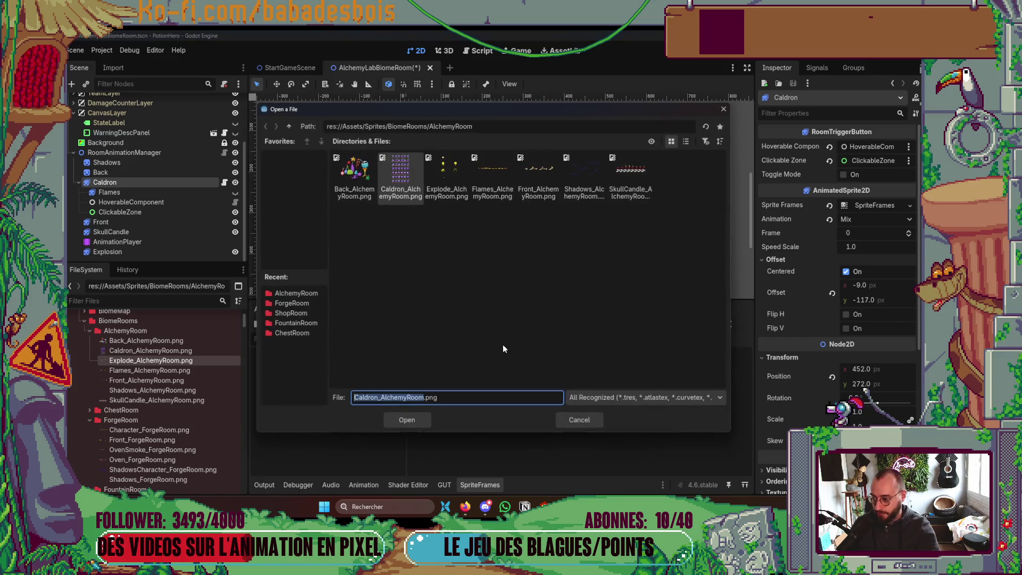
pyautogui.press('Return')
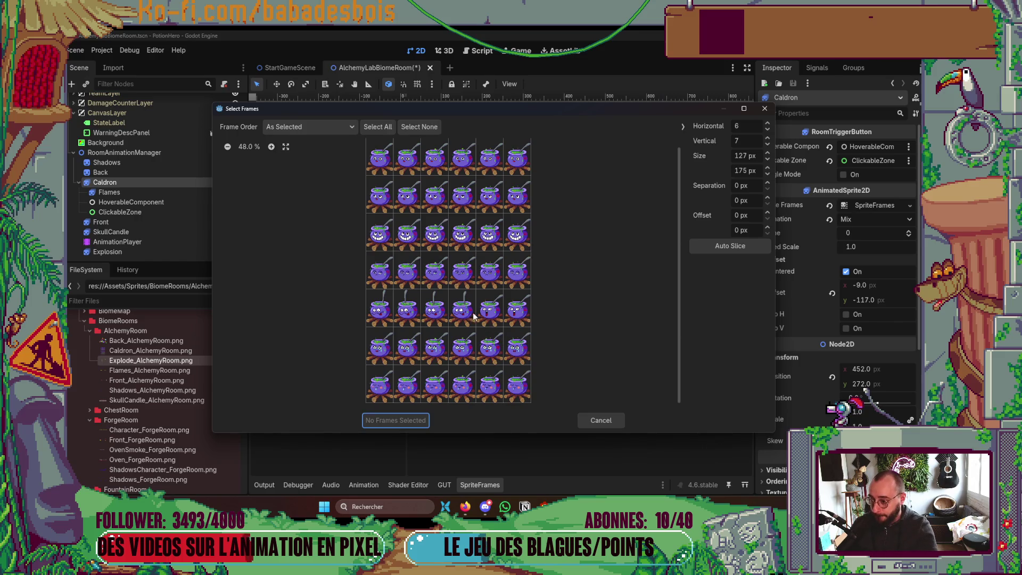
pyautogui.moveTo(384, 314); pyautogui.dragTo(461, 312)
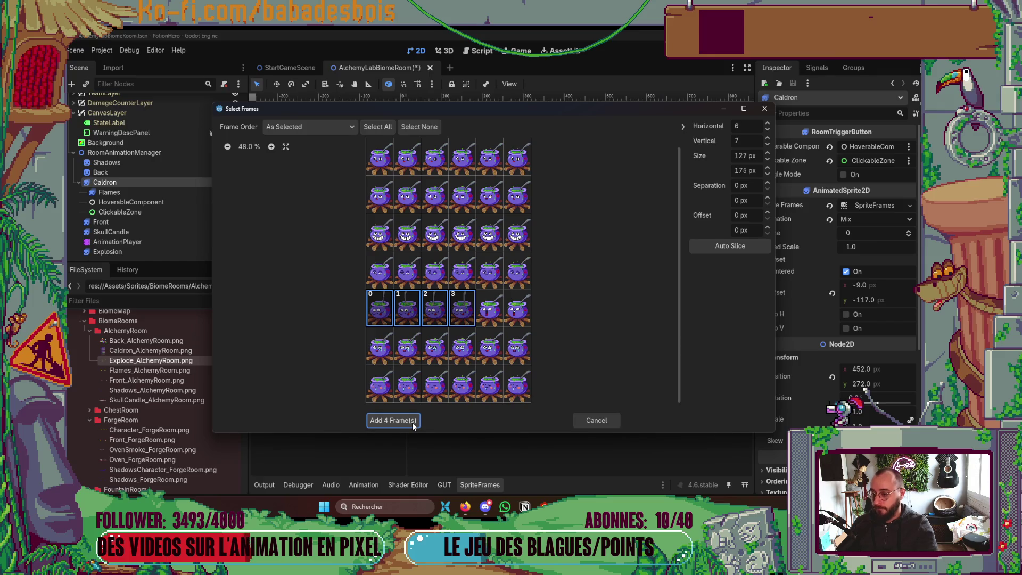
pyautogui.click(393, 420)
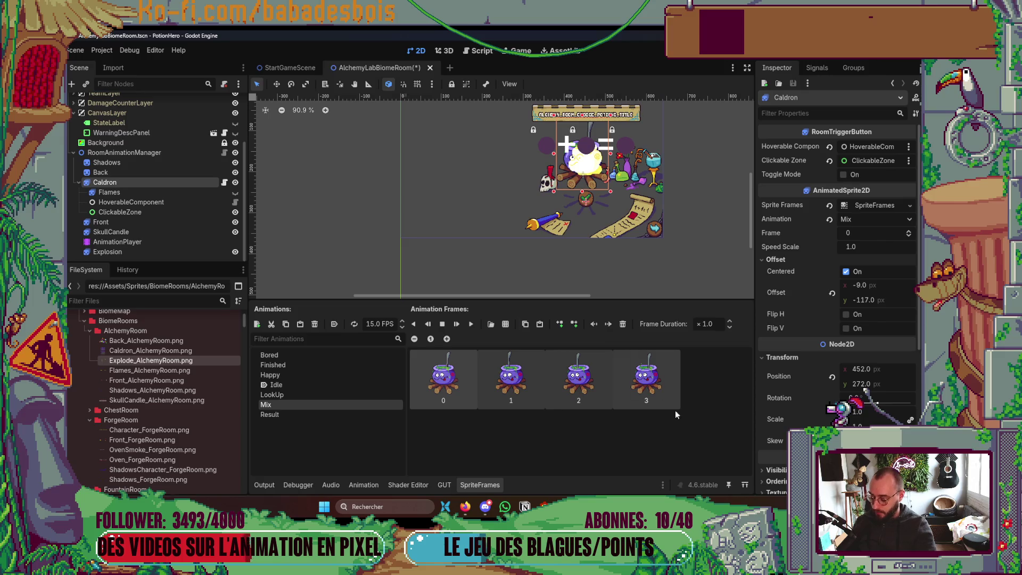
pyautogui.hotkey('ctrl', 'v')
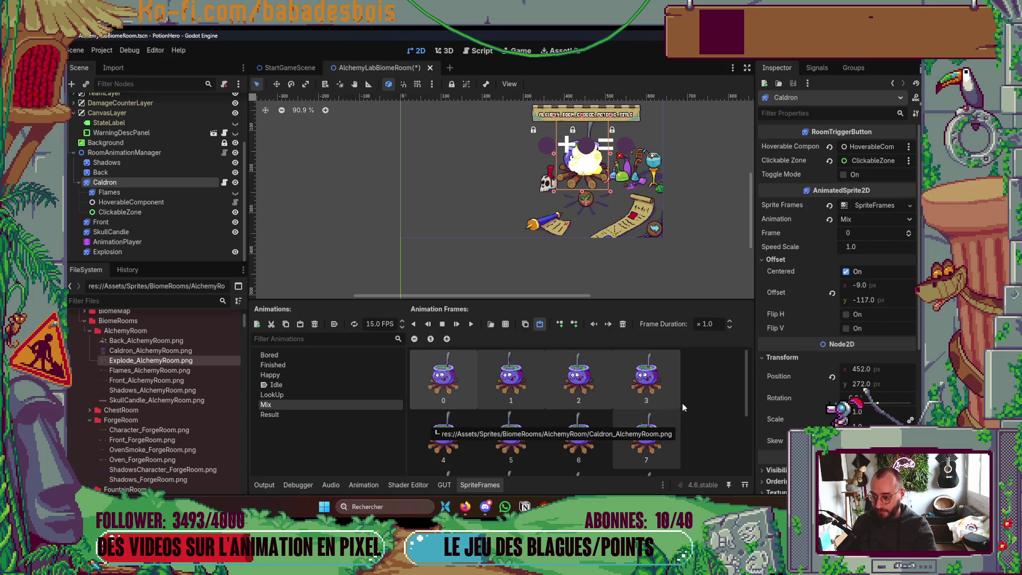
# Step: Preview the Mix animation twice, stopping it each time, then collapse the SpriteFrames panel
pyautogui.click(472, 324)
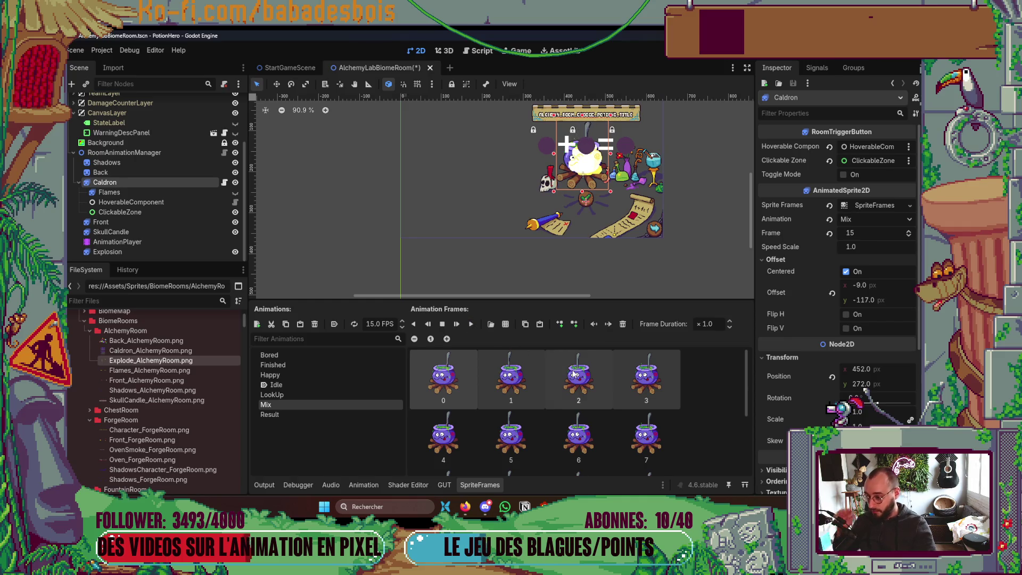
pyautogui.scroll(-3, 614, 432)
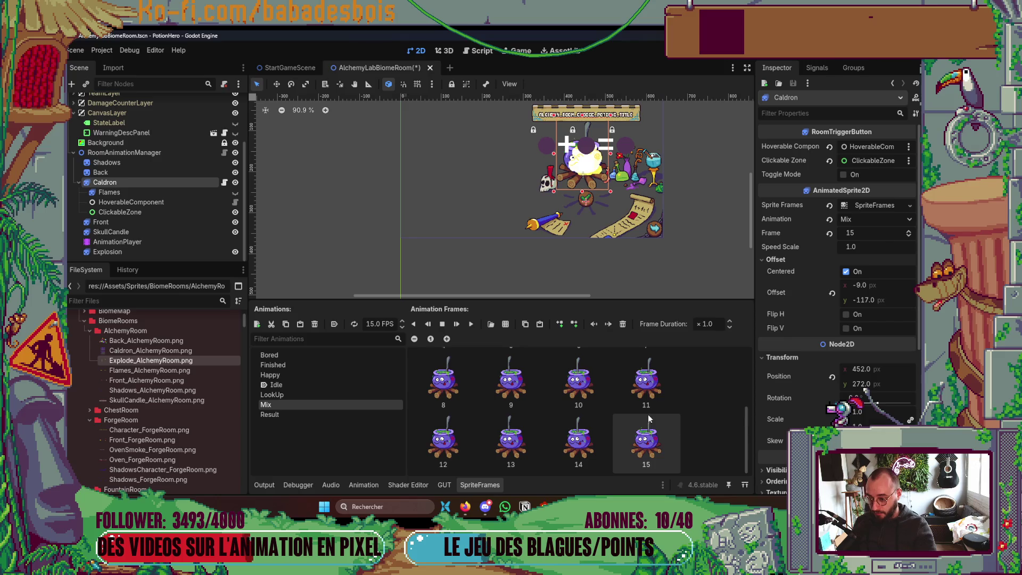
pyautogui.scroll(3, 665, 417)
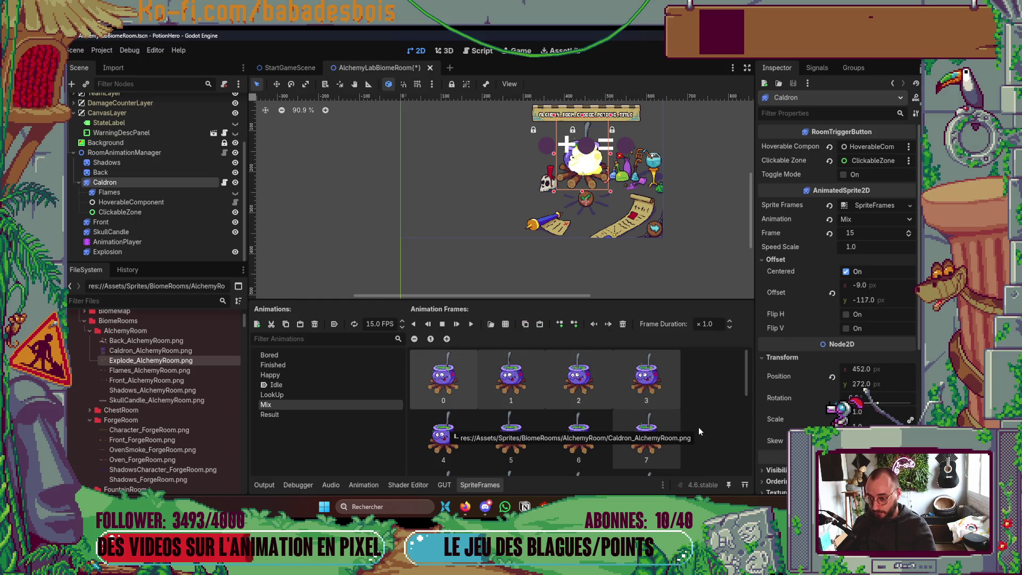
pyautogui.click(473, 324)
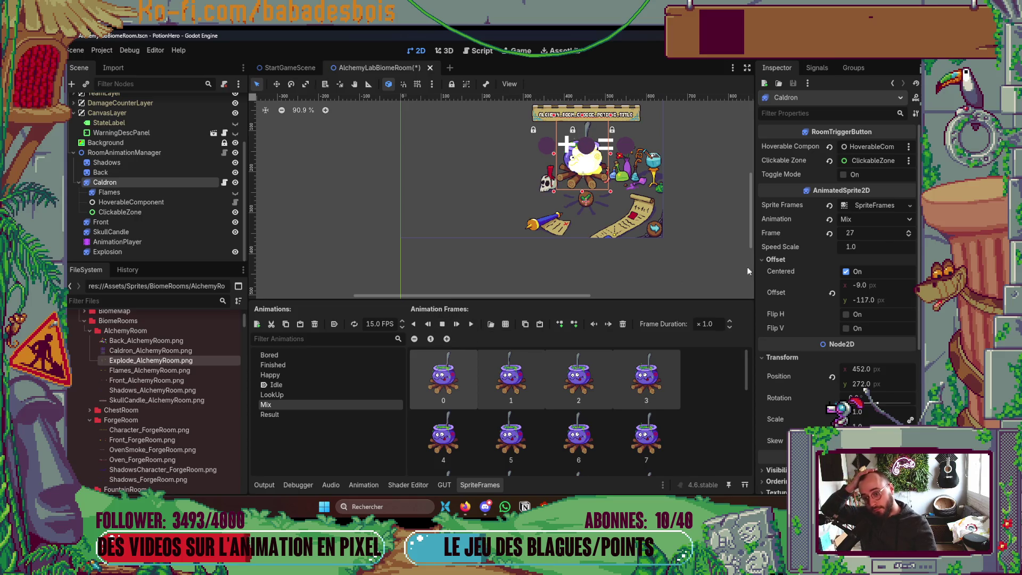
pyautogui.click(829, 232)
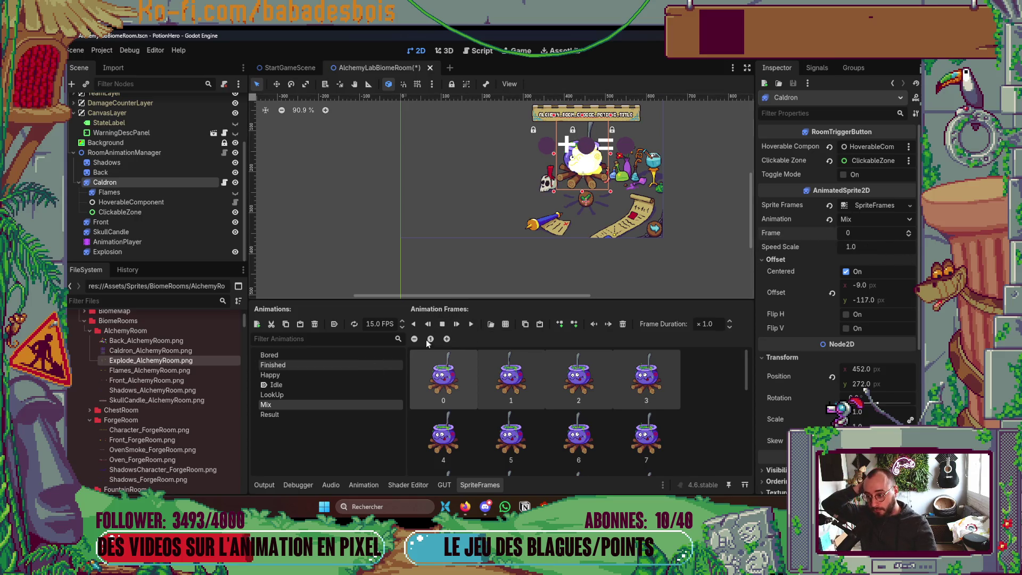
pyautogui.click(467, 324)
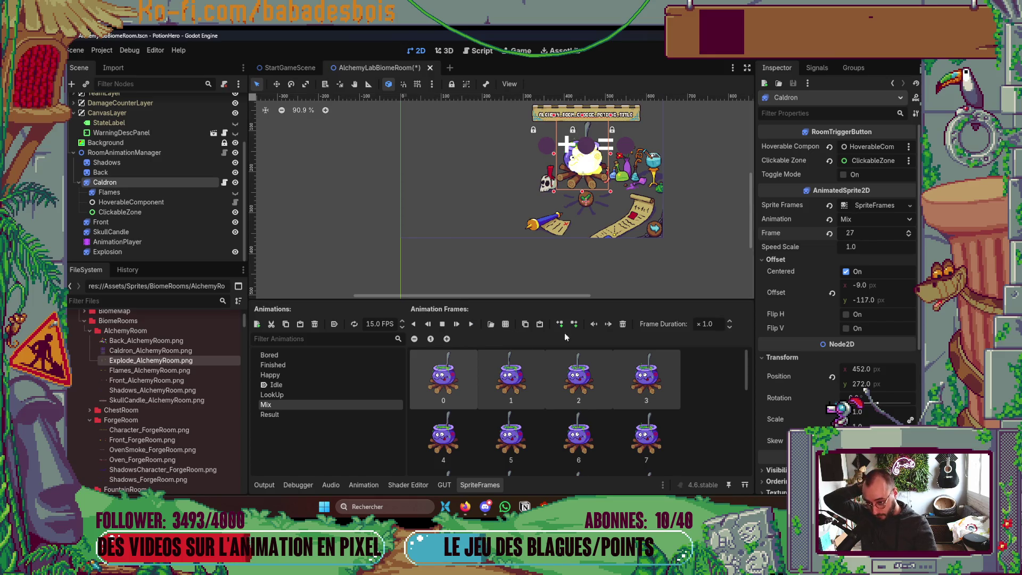
pyautogui.click(830, 233)
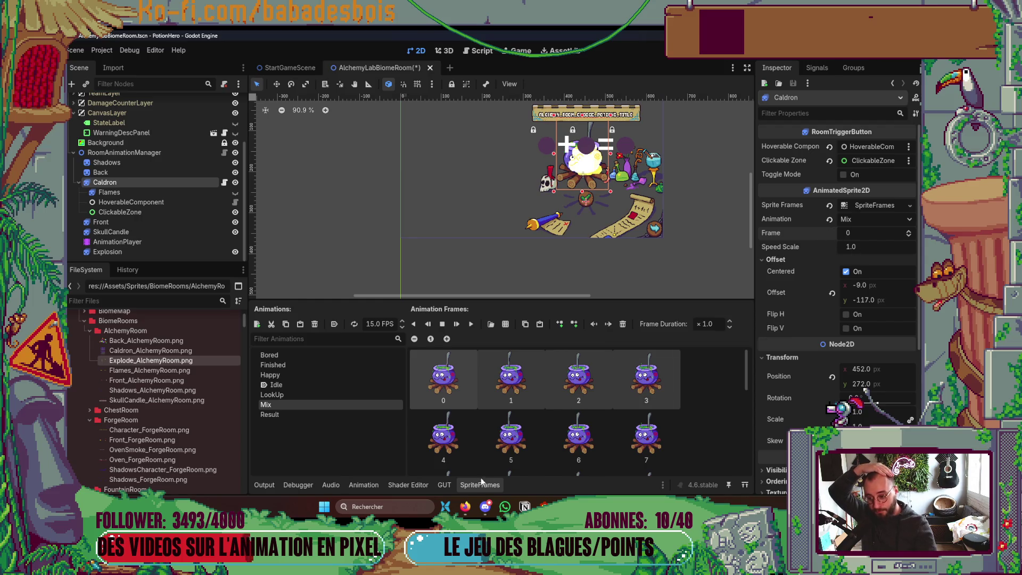
pyautogui.click(479, 484)
pyautogui.click(485, 507)
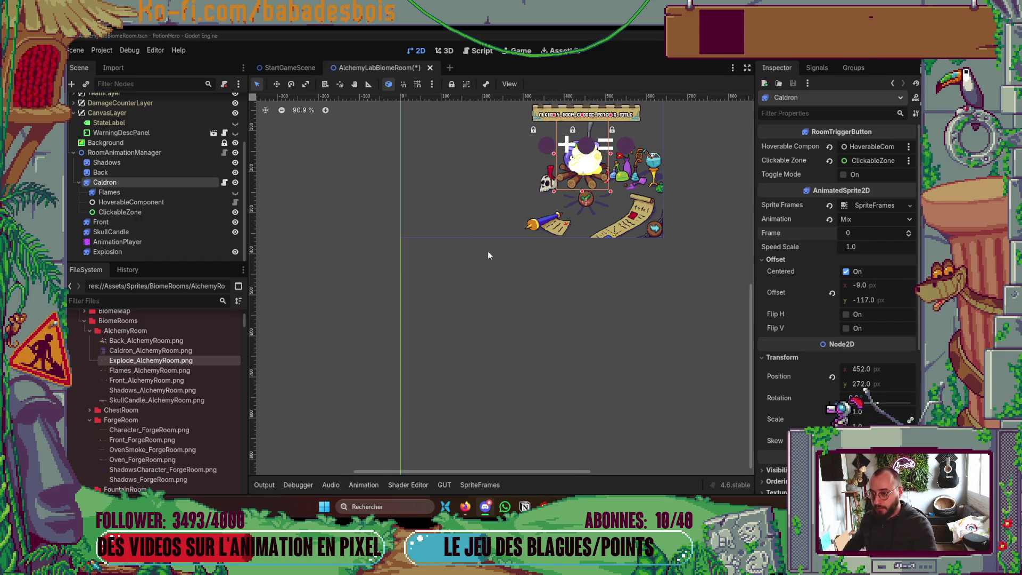
# Step: Save the scene and drag the Caldron slightly down and to the right
pyautogui.scroll(3, 489, 255)
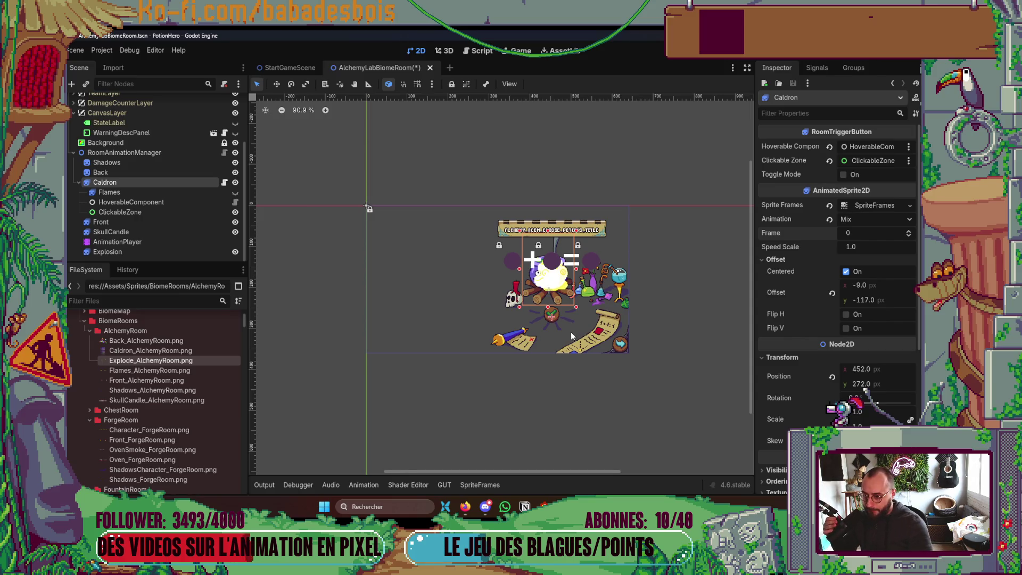
pyautogui.scroll(3, 581, 276)
pyautogui.hotkey('ctrl', 's')
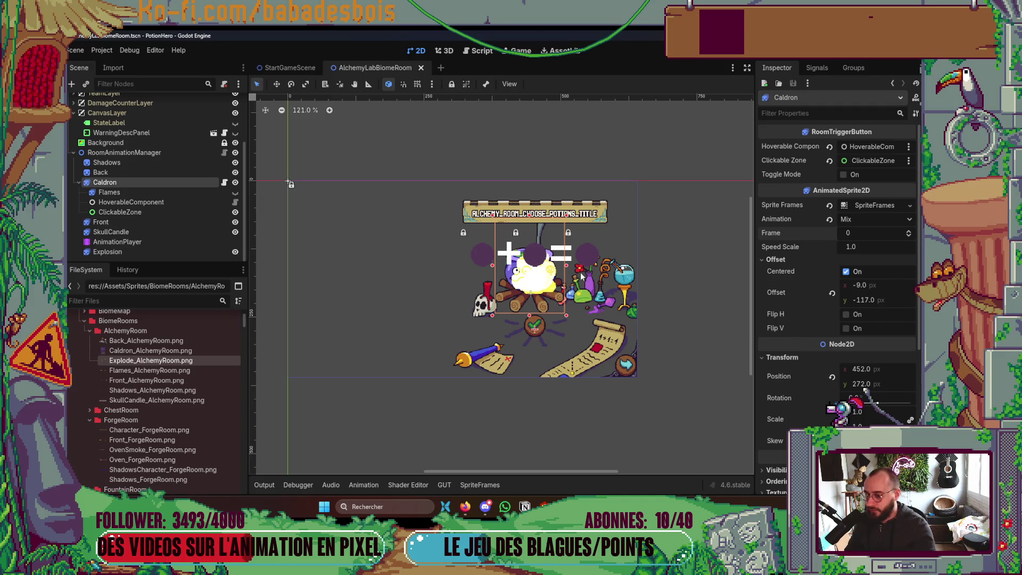
pyautogui.scroll(2, 596, 361)
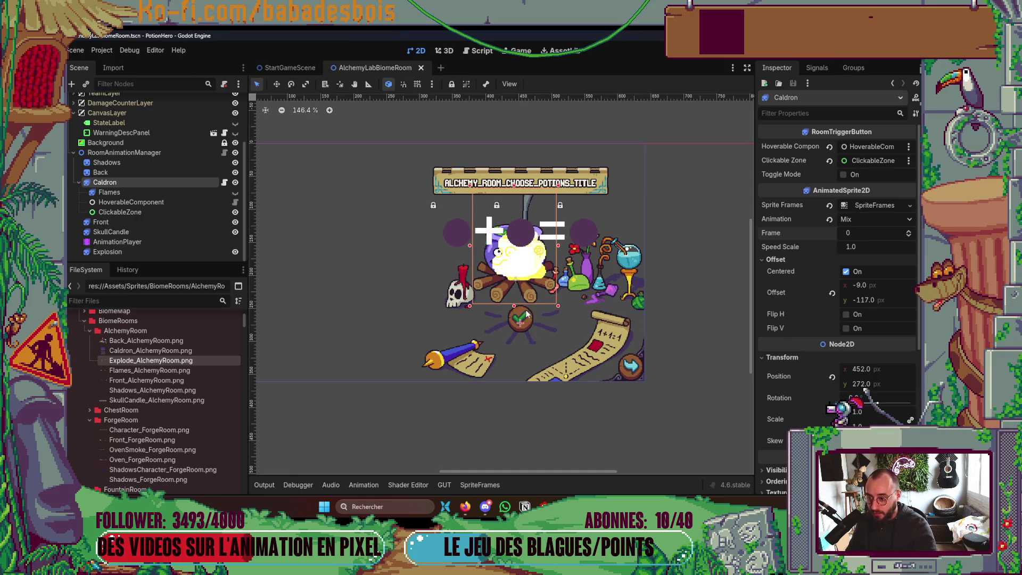
pyautogui.press('w')
pyautogui.moveTo(529, 289); pyautogui.dragTo(538, 322)
pyautogui.scroll(3, 539, 321)
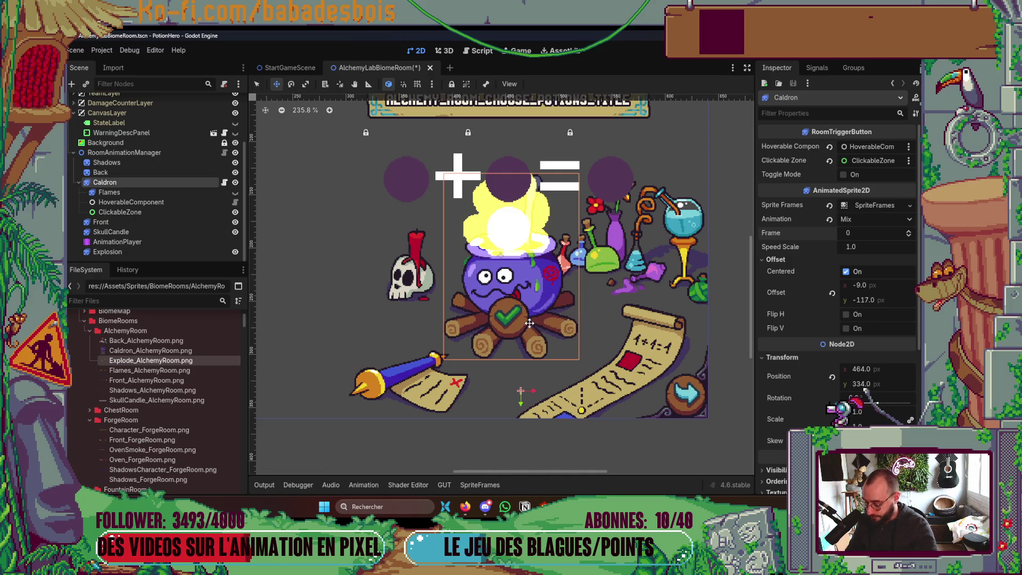
# Step: Give the Caldron a vertical offset of -50 and save the scene
pyautogui.click(255, 83)
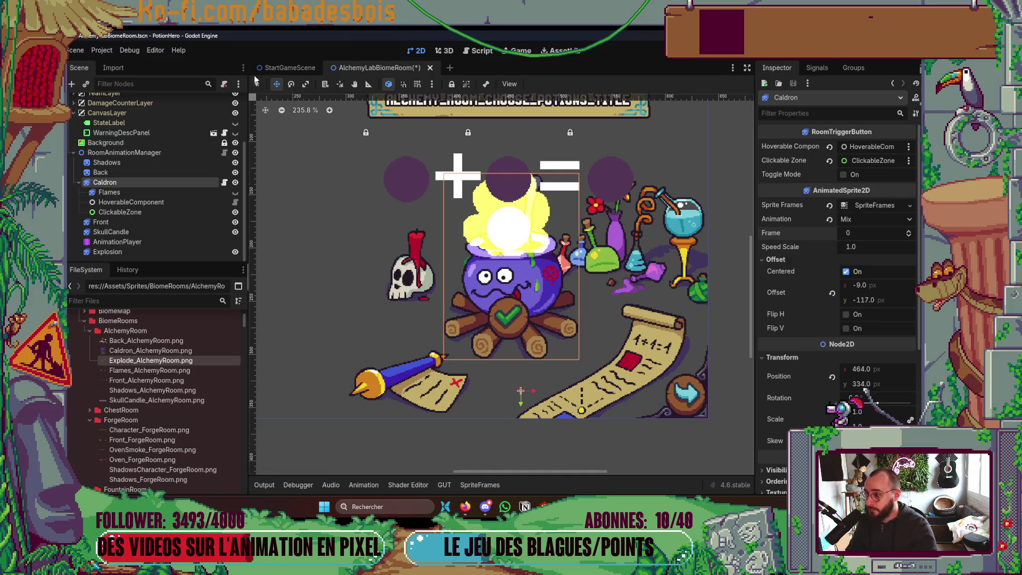
pyautogui.press('v')
pyautogui.press('v')
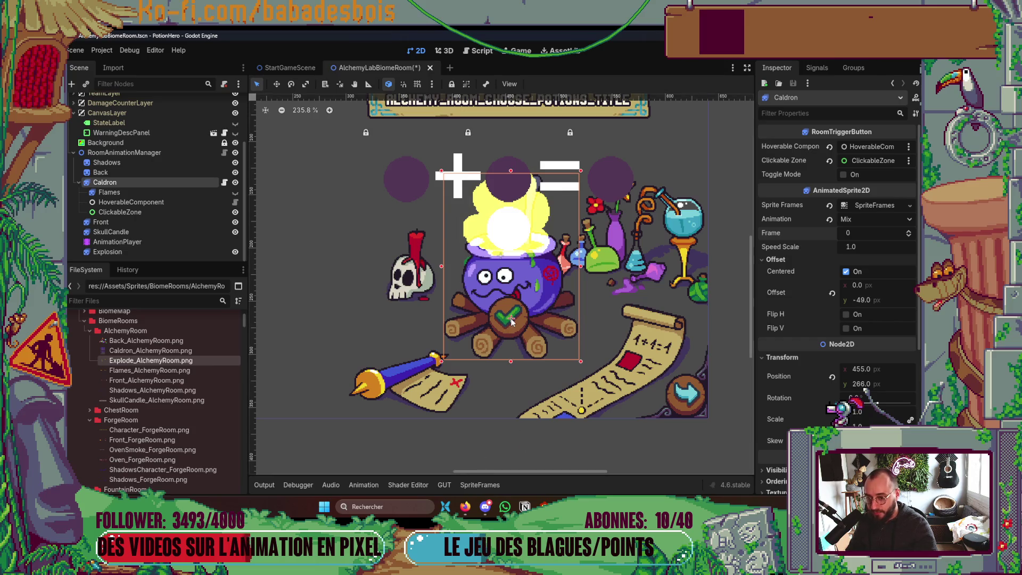
pyautogui.click(891, 300)
pyautogui.write('-50')
pyautogui.press('Return')
pyautogui.hotkey('ctrl', 's')
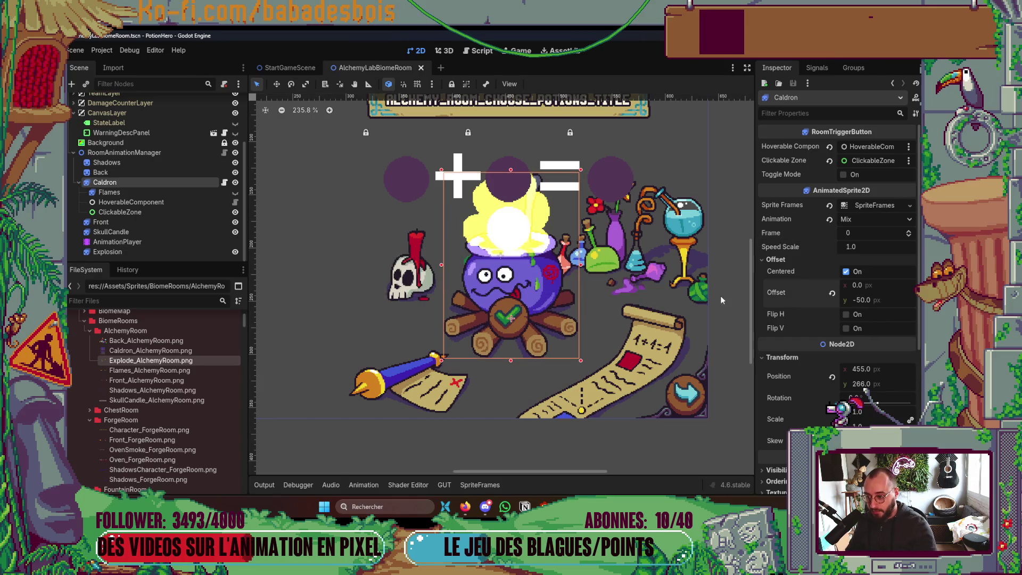
# Step: Set the Caldron's Position y to 267, save, and select the Flames sprite
pyautogui.scroll(2, 581, 371)
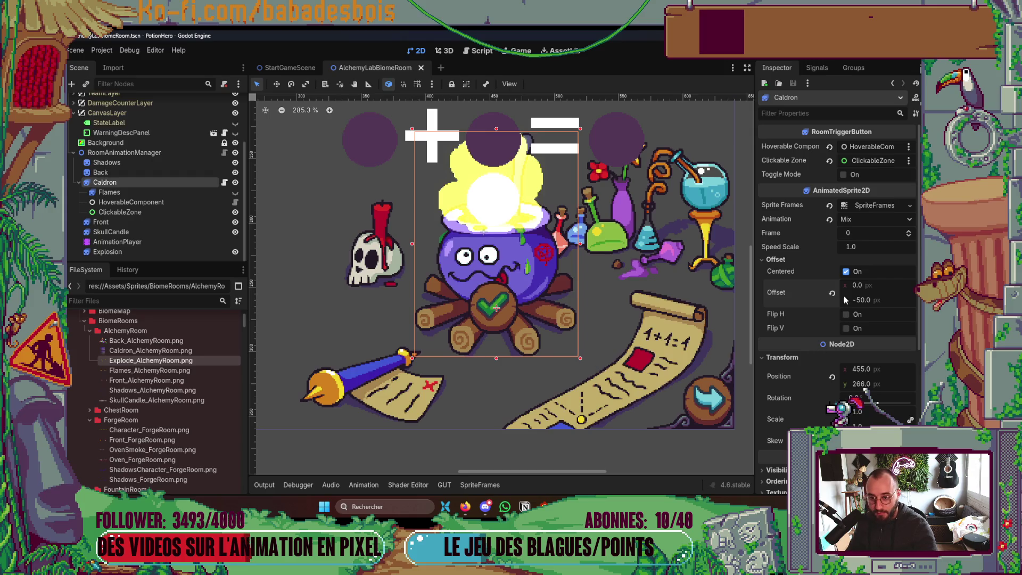
pyautogui.click(870, 383)
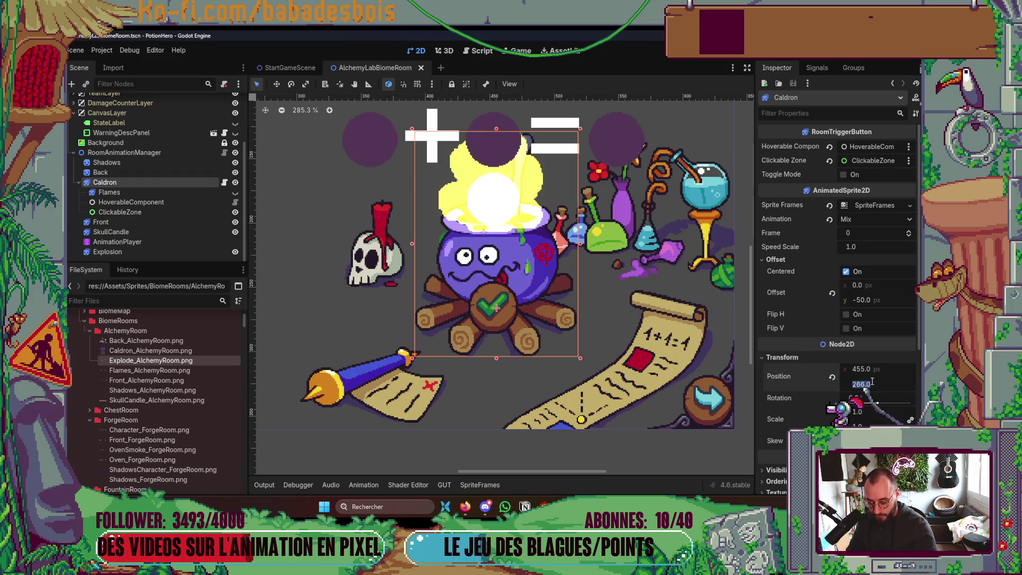
pyautogui.write('267')
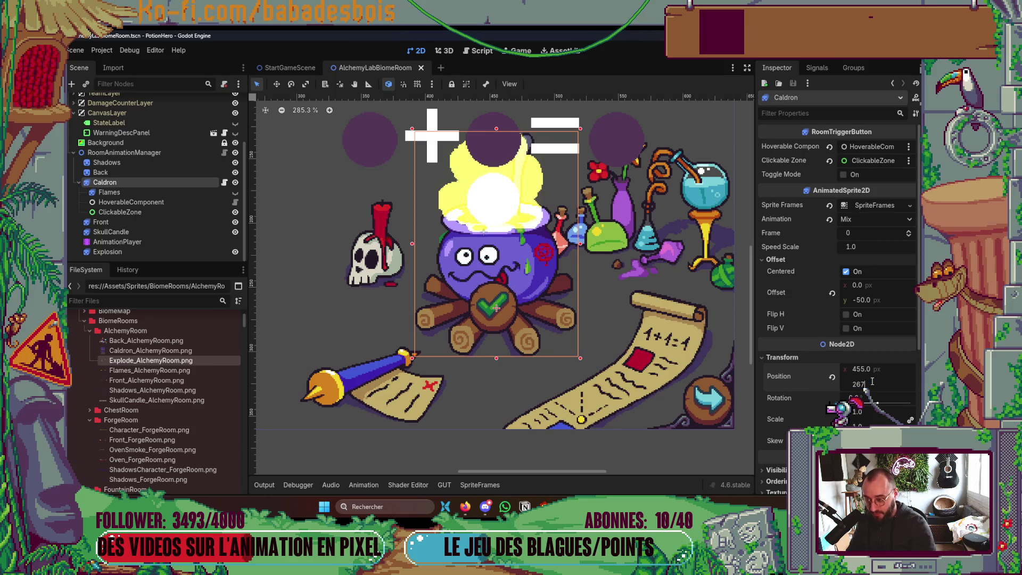
pyautogui.press('Return')
pyautogui.scroll(-2, 589, 396)
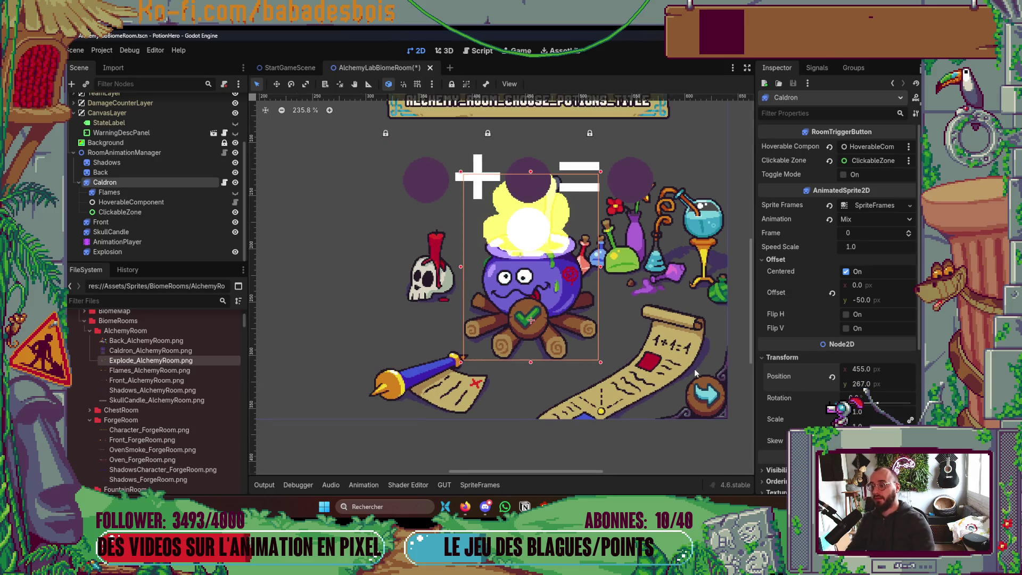
pyautogui.hotkey('ctrl', 's')
pyautogui.click(109, 192)
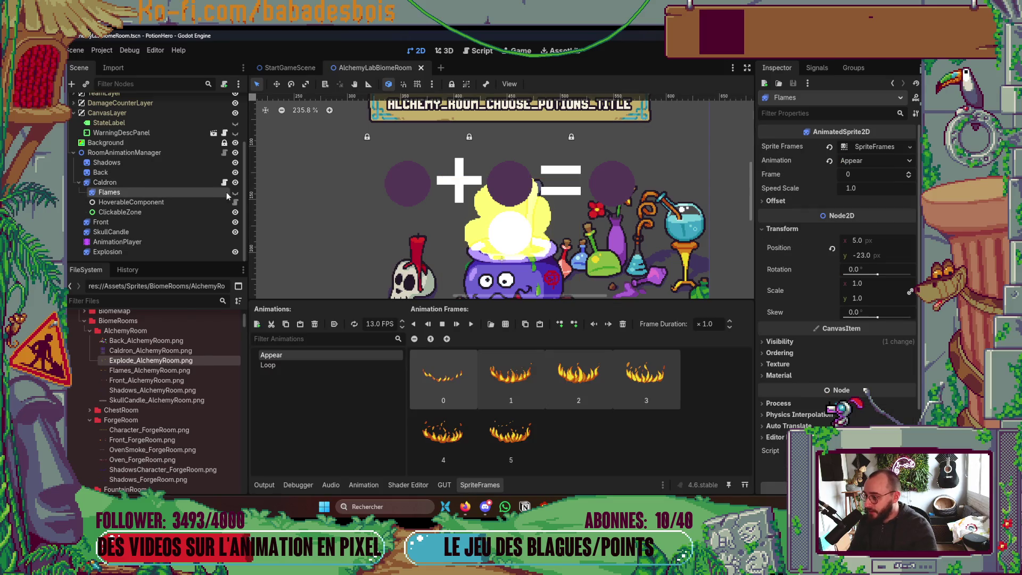
# Step: Nudge the Flames sprite lower and slightly right to 3, -18 px, checking its Loop and Appear animations
pyautogui.scroll(-3, 598, 170)
pyautogui.scroll(1, 598, 171)
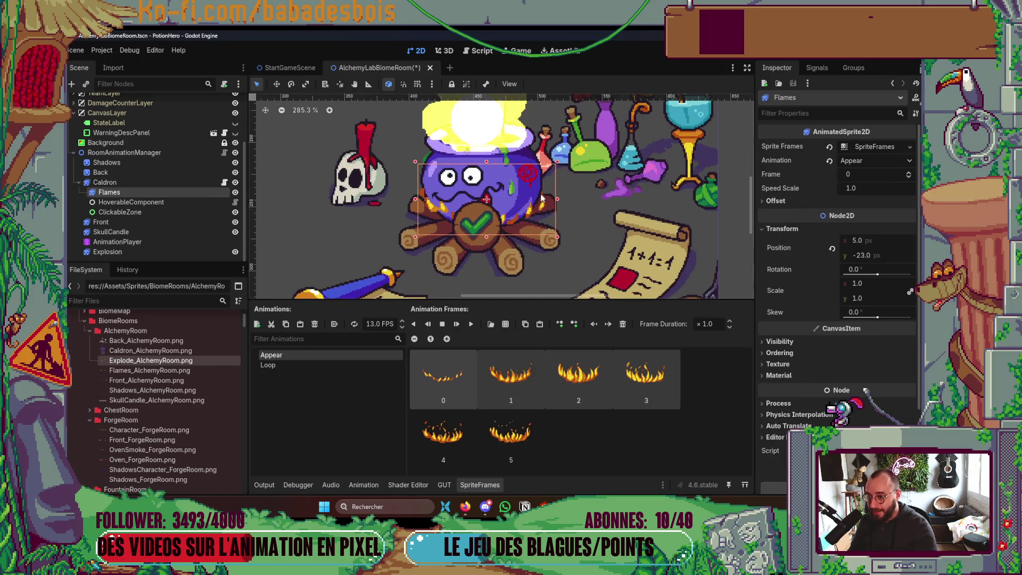
pyautogui.scroll(2, 466, 213)
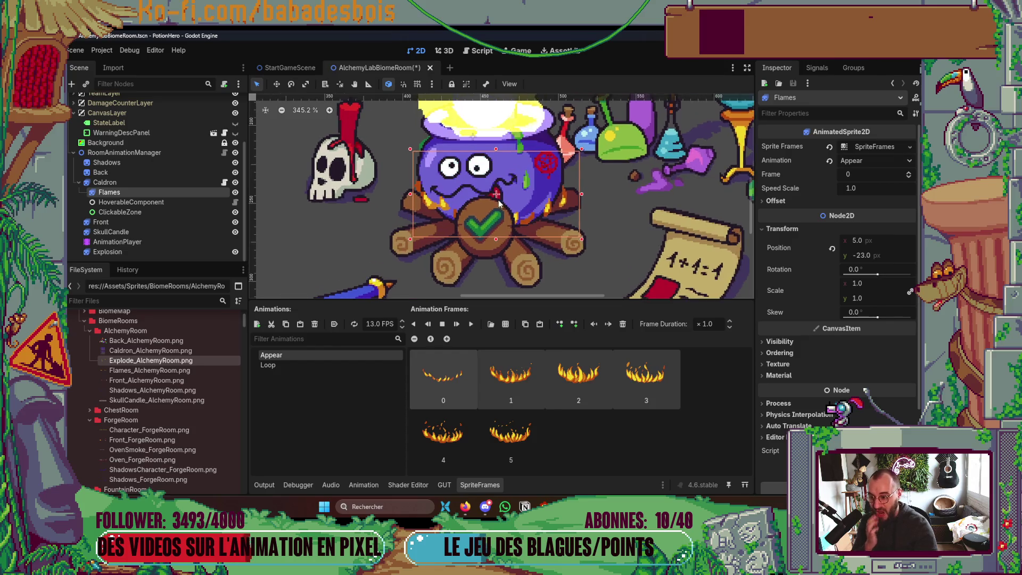
pyautogui.press('w')
pyautogui.moveTo(548, 214); pyautogui.dragTo(542, 225)
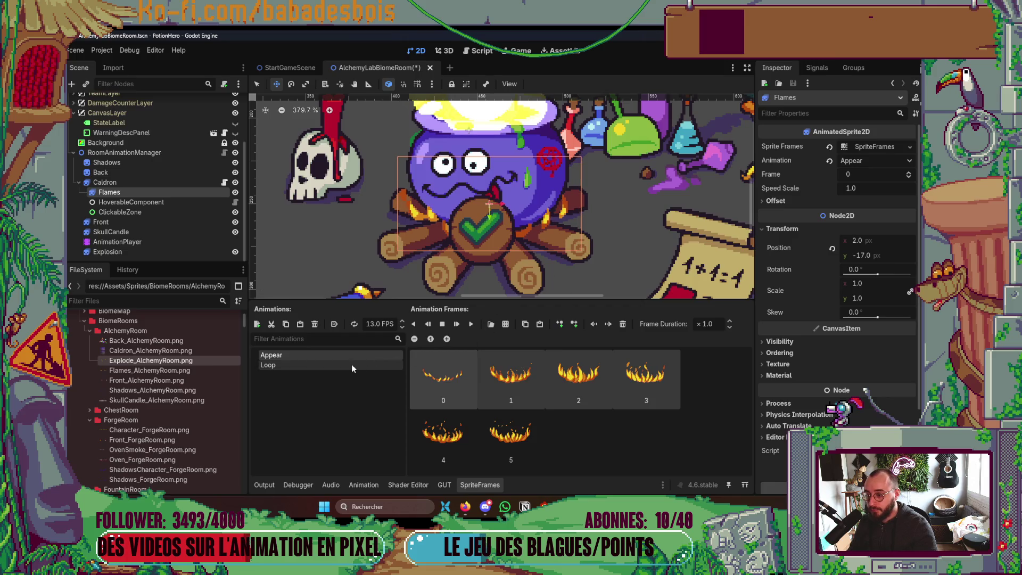
pyautogui.click(352, 365)
pyautogui.moveTo(560, 214); pyautogui.dragTo(562, 214)
pyautogui.scroll(-1, 562, 214)
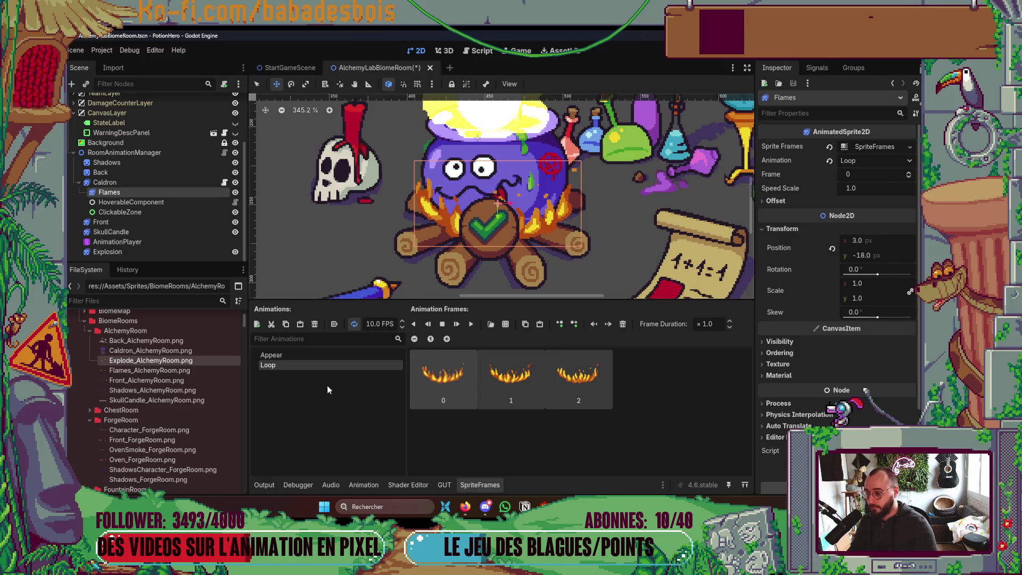
pyautogui.click(341, 358)
# Step: Toggle the Caldron and Flames visibility, save the scene, and hide the Explosion glow
pyautogui.click(235, 182)
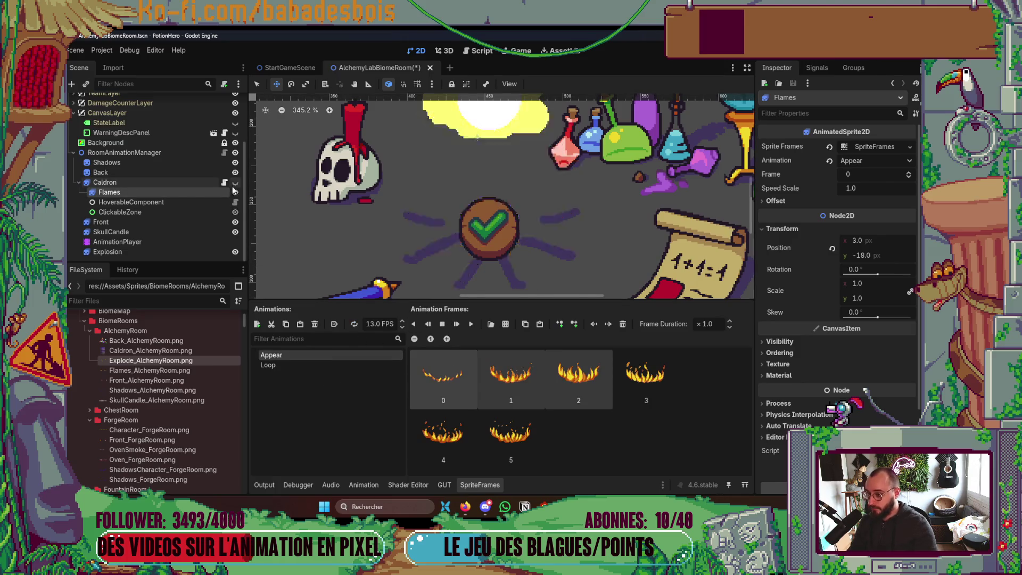
pyautogui.scroll(-3, 487, 218)
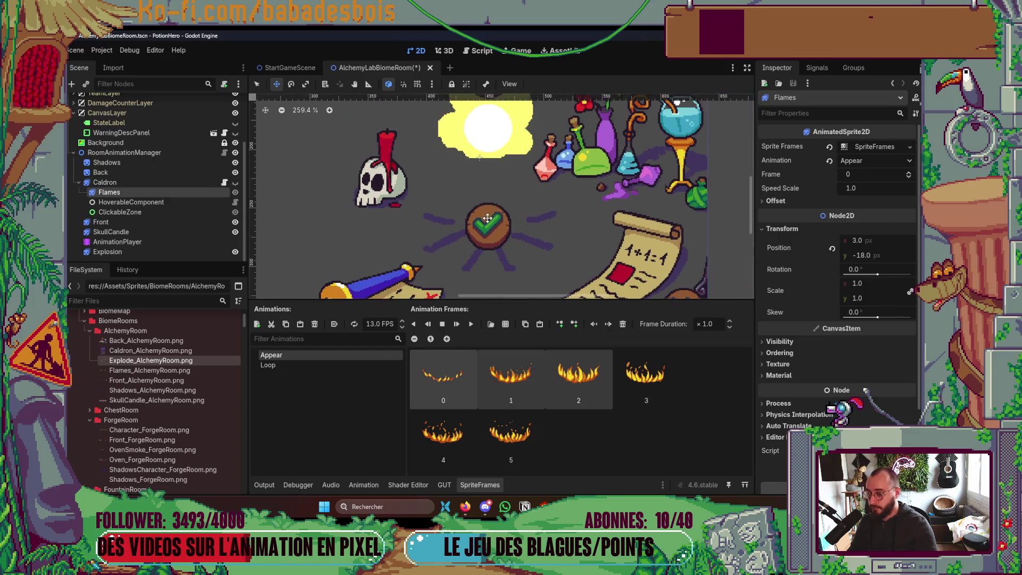
pyautogui.click(235, 182)
pyautogui.click(235, 193)
pyautogui.hotkey('ctrl', 's')
pyautogui.scroll(-6, 529, 178)
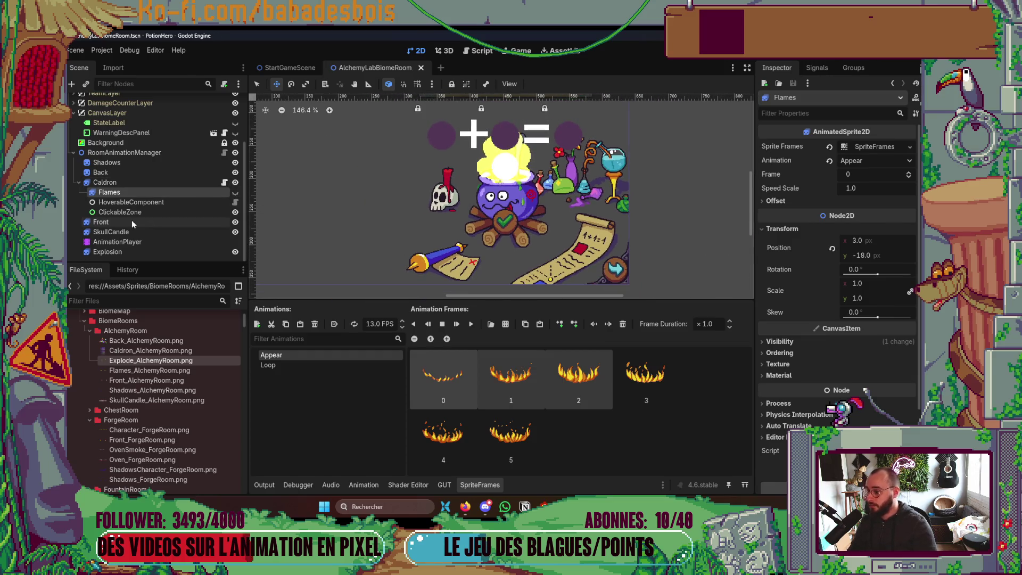
pyautogui.click(235, 251)
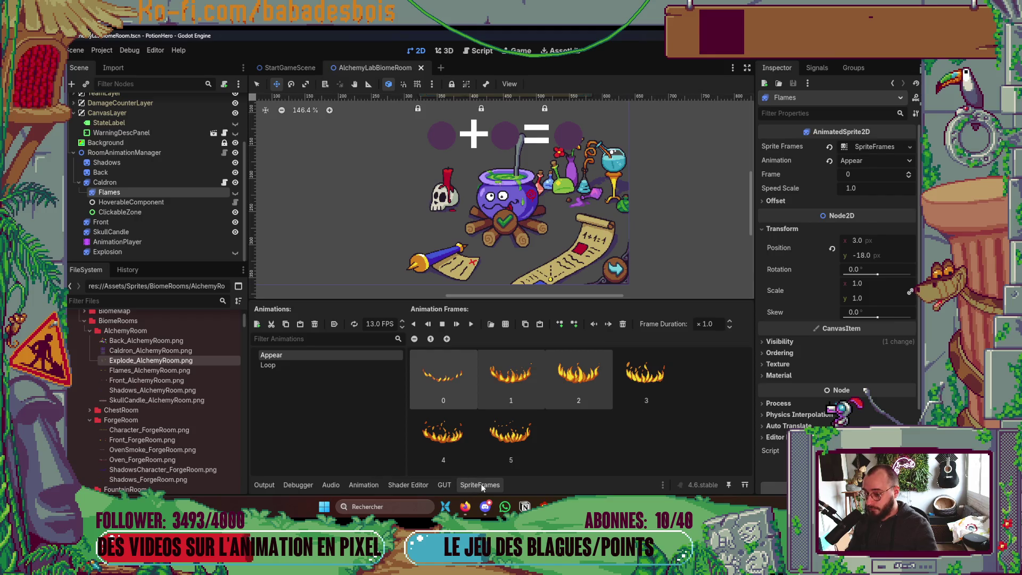
pyautogui.click(482, 488)
pyautogui.press('F5')
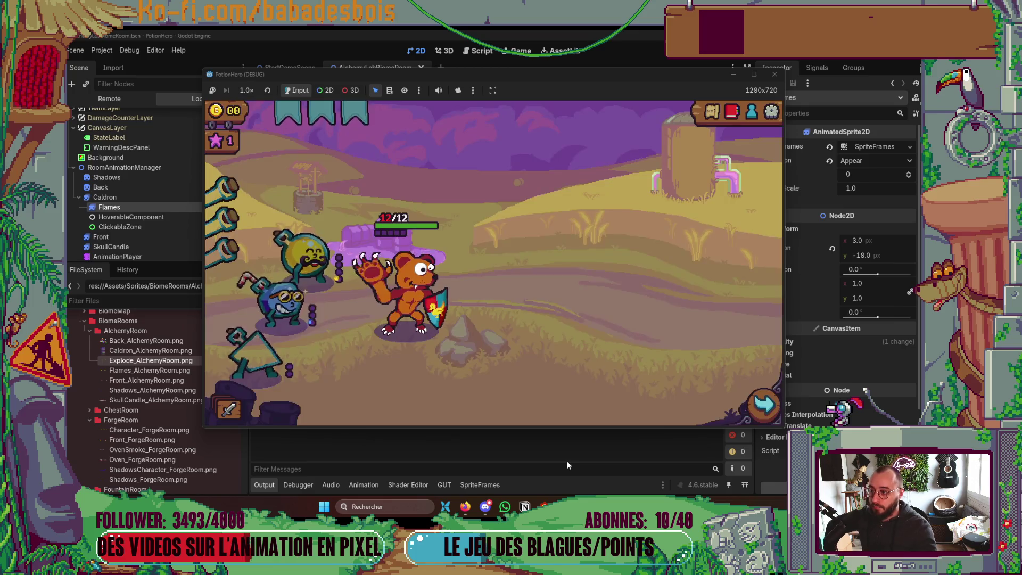
# Step: In the running game, pick the next map room, open and close the shop, then stop the game
pyautogui.click(764, 398)
pyautogui.click(309, 299)
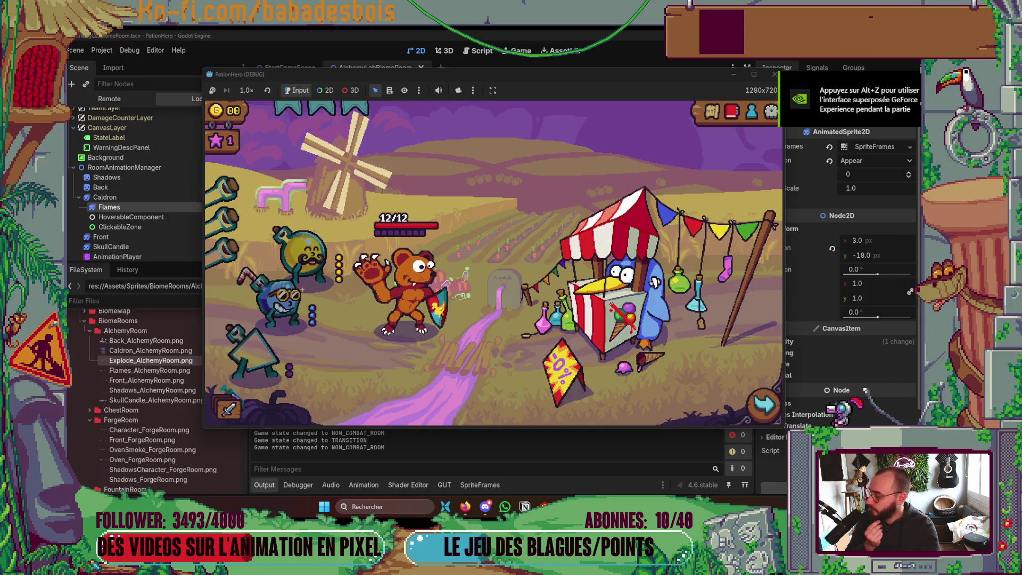
pyautogui.click(616, 330)
pyautogui.click(761, 141)
pyautogui.click(774, 74)
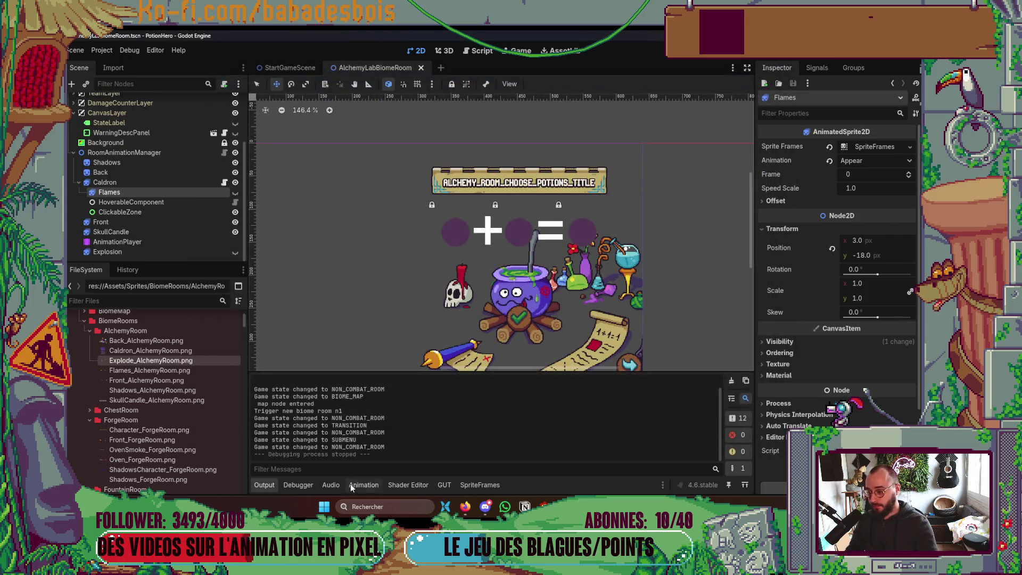
# Step: Hide the output log, select the Caldron and preview its Idle, Happy and Bored animations
pyautogui.click(264, 484)
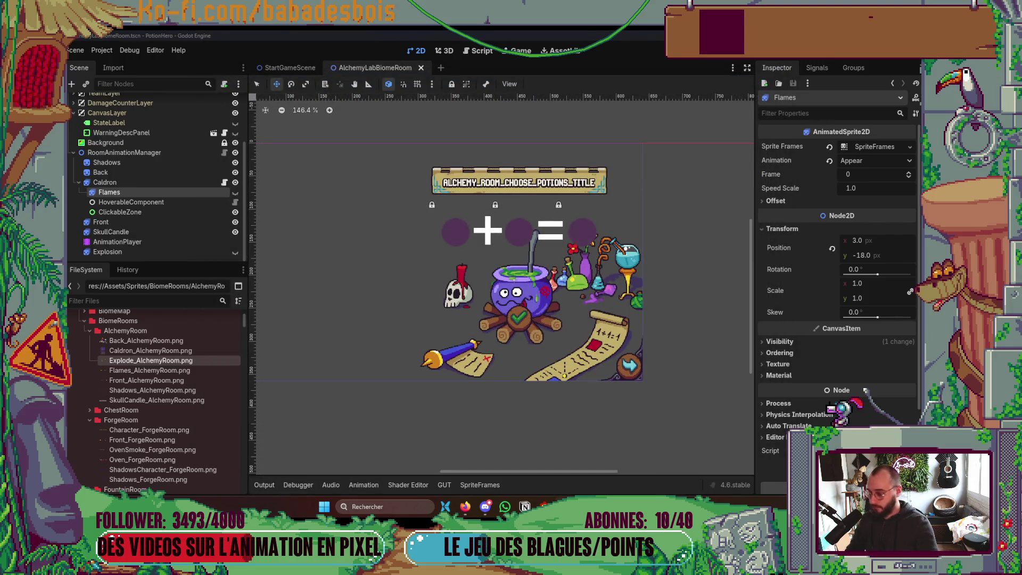
pyautogui.scroll(2, 580, 343)
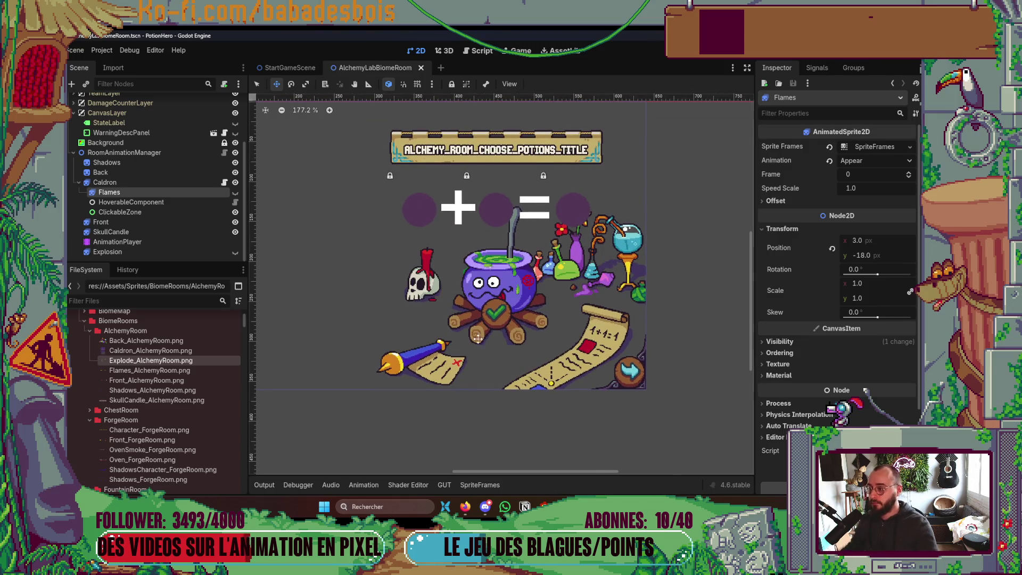
pyautogui.click(148, 181)
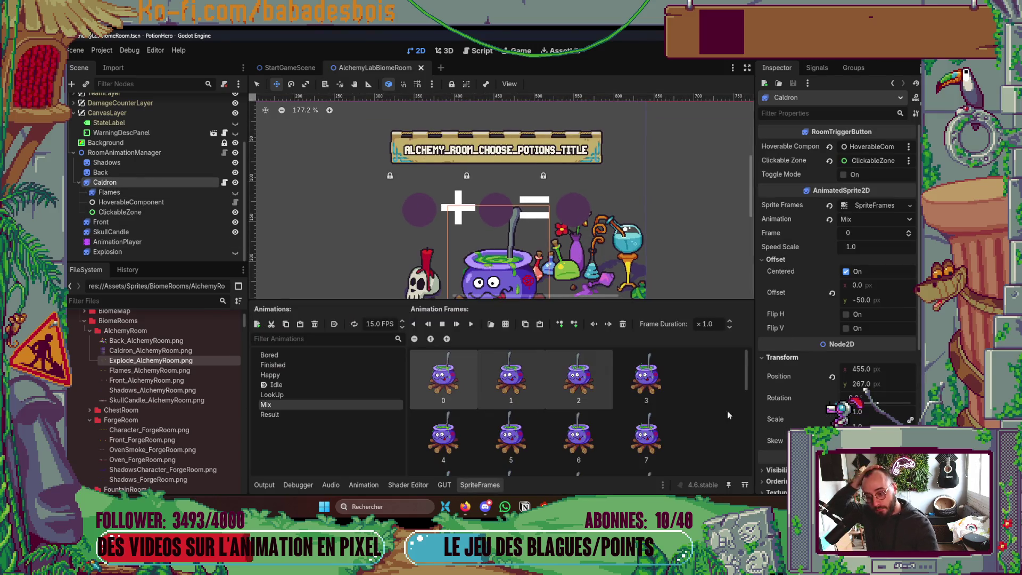
pyautogui.click(319, 385)
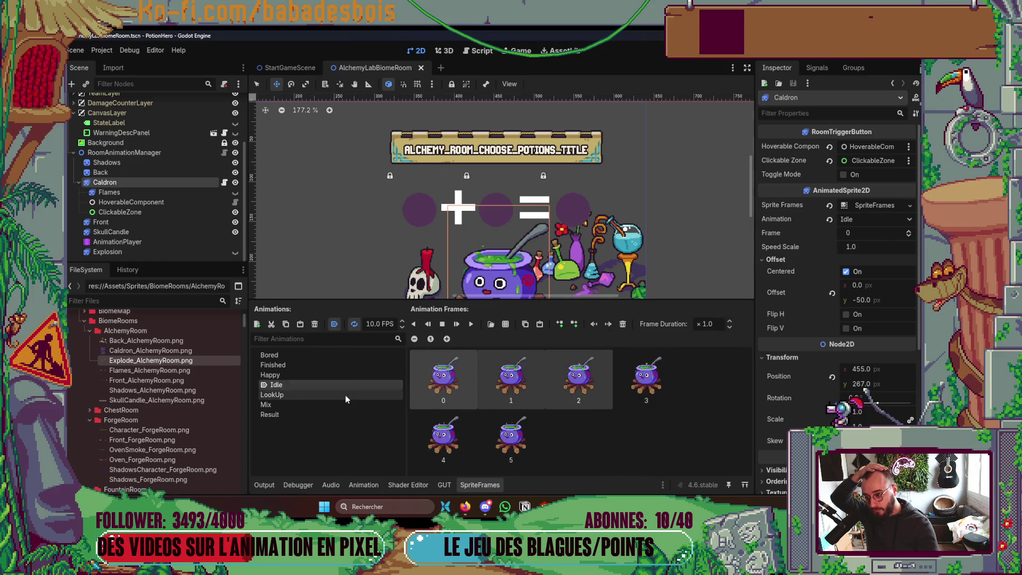
pyautogui.click(327, 376)
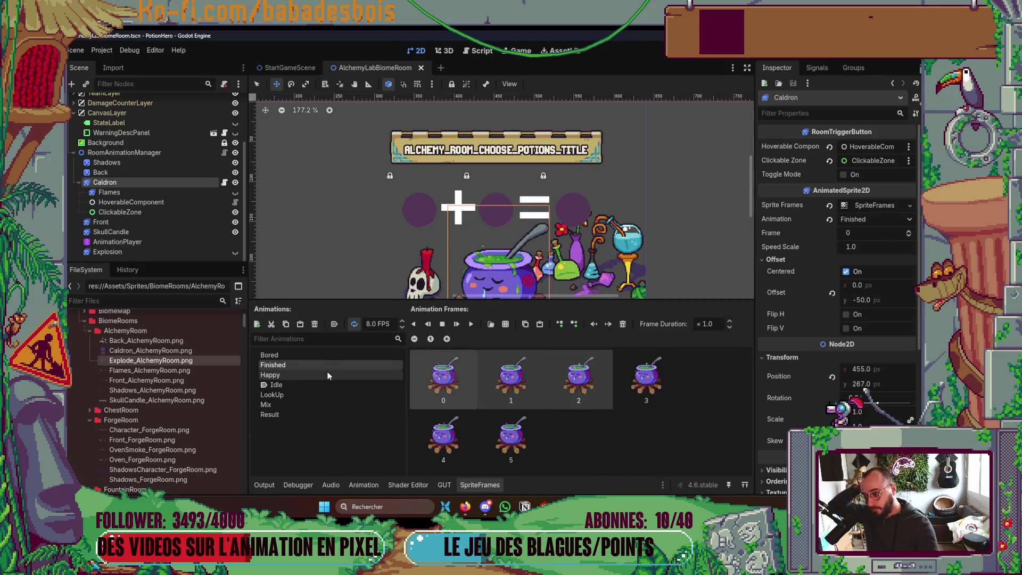
pyautogui.click(327, 353)
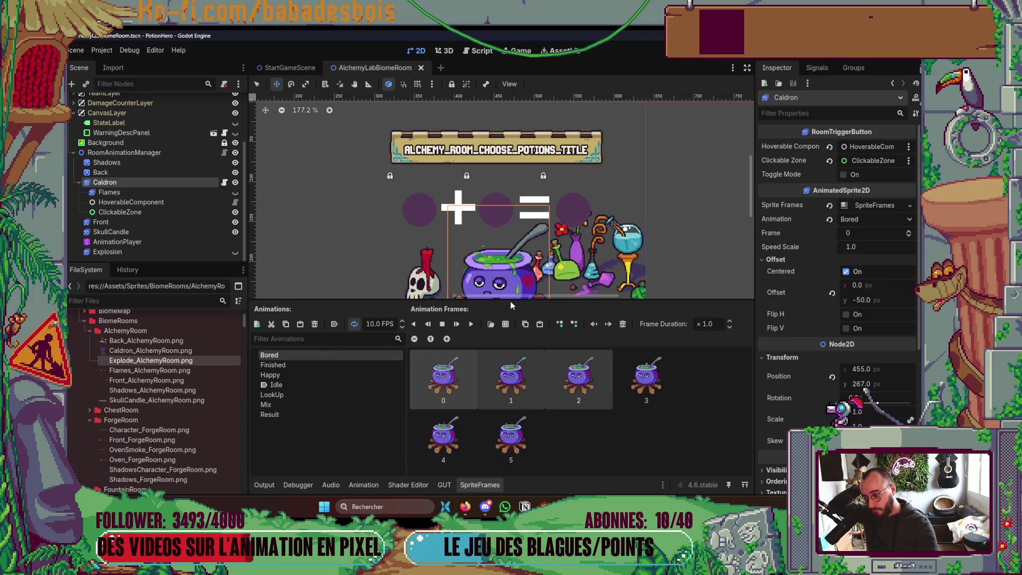
pyautogui.click(479, 484)
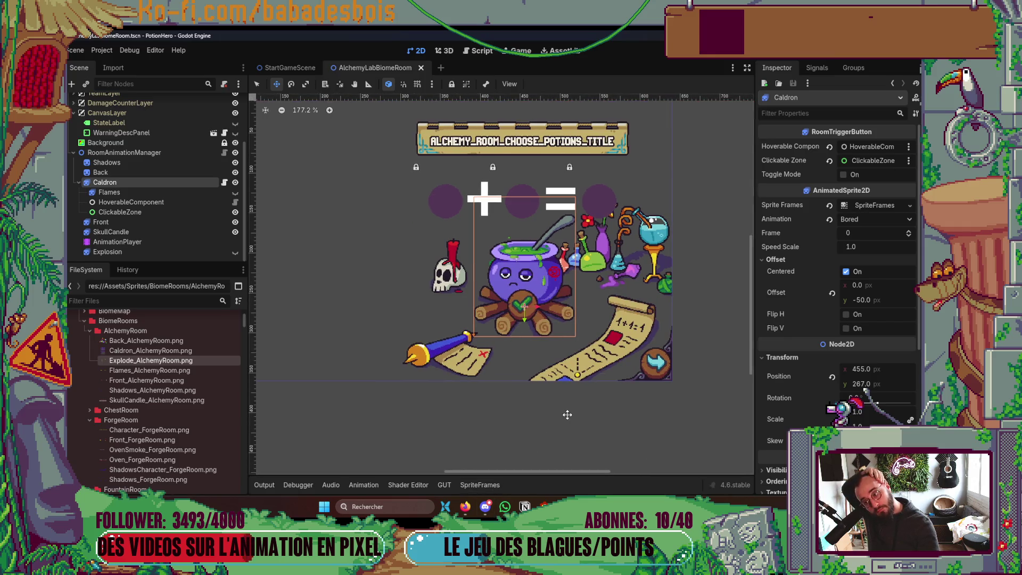
# Step: Set the Caldron's animation back to Idle and select the AnimationPlayer
pyautogui.click(143, 192)
pyautogui.click(155, 183)
pyautogui.click(276, 384)
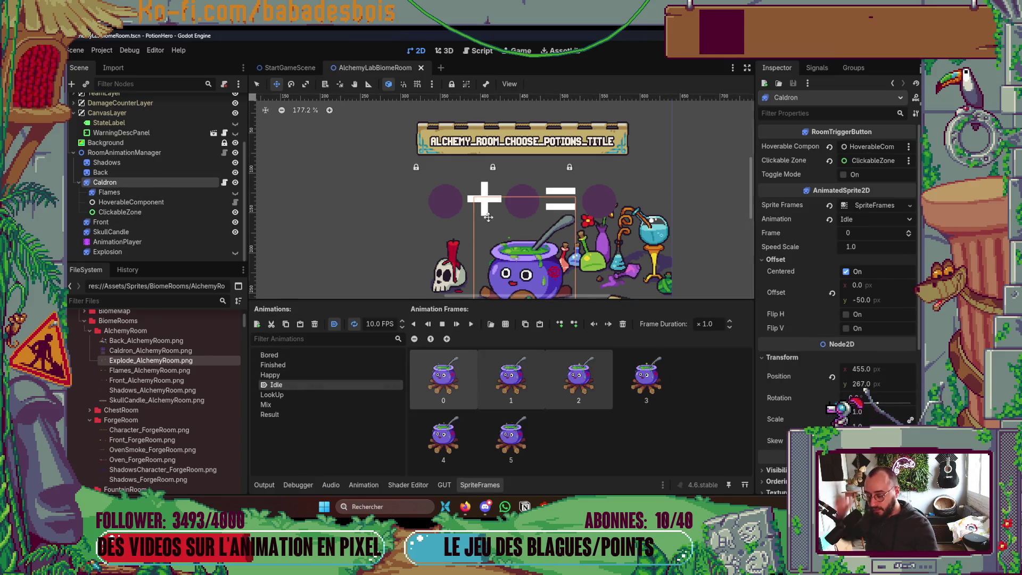
pyautogui.moveTo(301, 297); pyautogui.dragTo(325, 248)
pyautogui.click(479, 485)
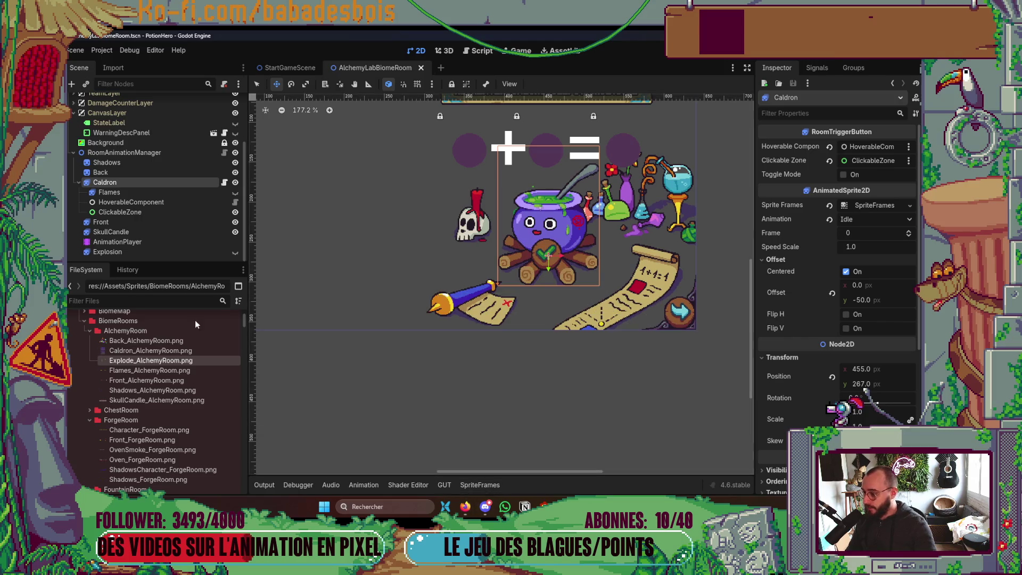
pyautogui.click(113, 241)
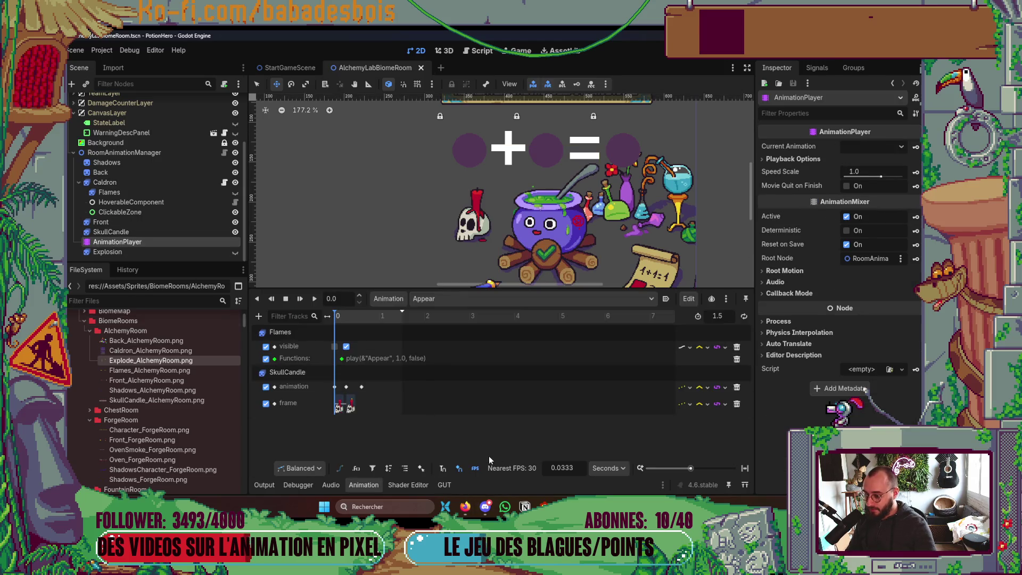
# Step: Choose New from the AnimationPlayer's Animation menu
pyautogui.click(388, 299)
pyautogui.click(397, 314)
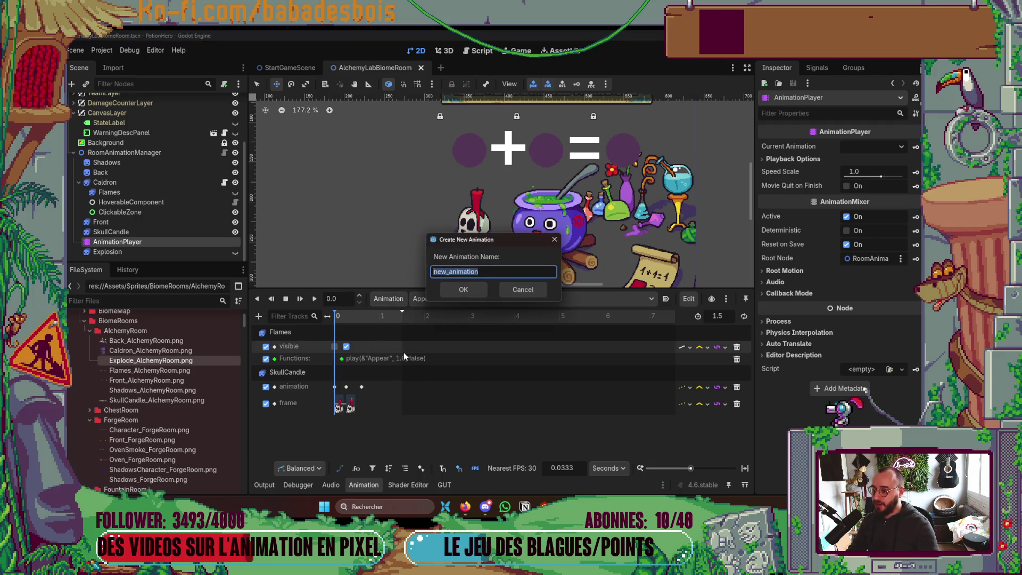
# Step: Name the new animation Mix and begin adding a property track to it
pyautogui.write('Mix')
pyautogui.press('Return')
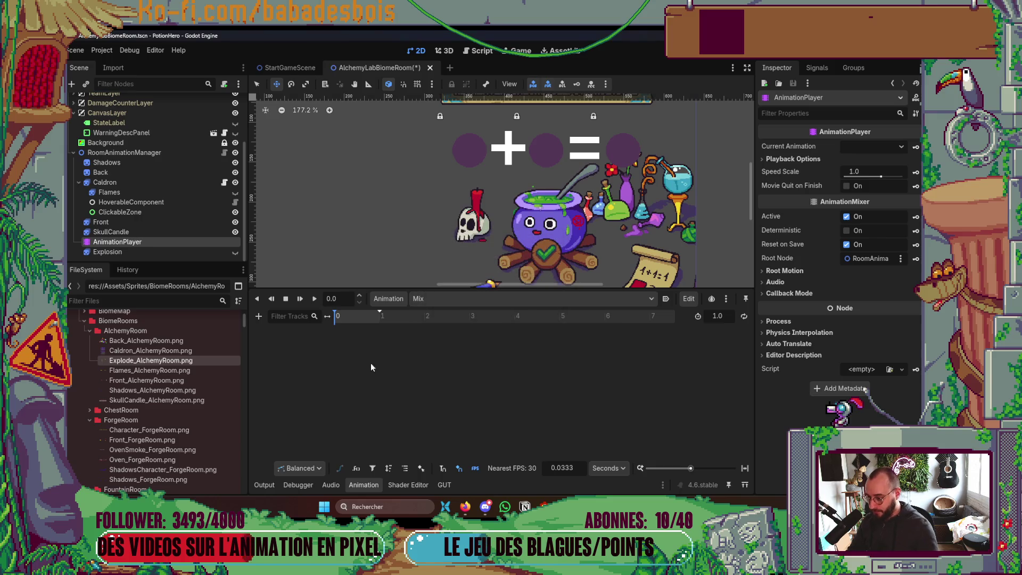
pyautogui.click(259, 317)
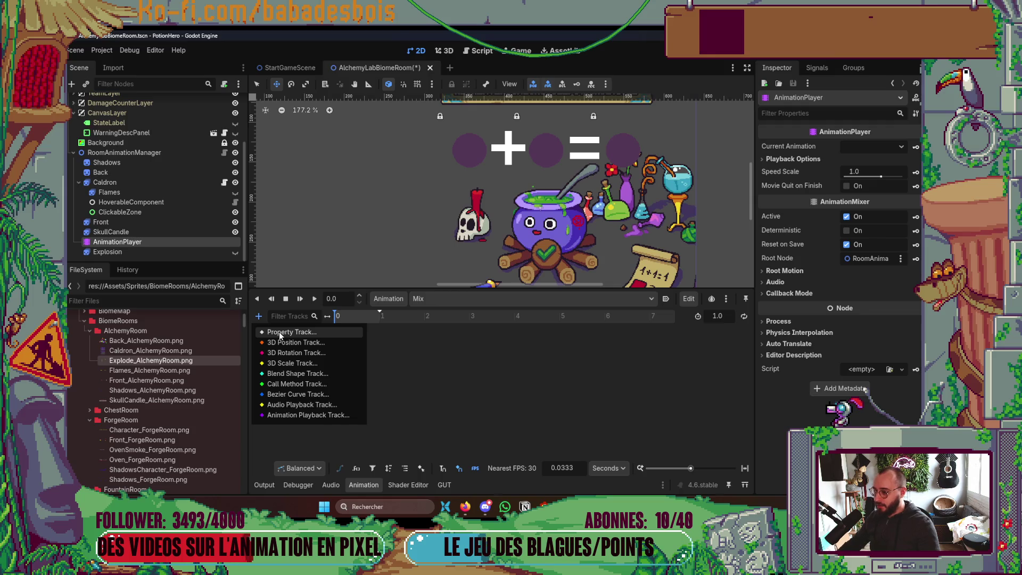
pyautogui.click(317, 334)
pyautogui.scroll(-5, 553, 179)
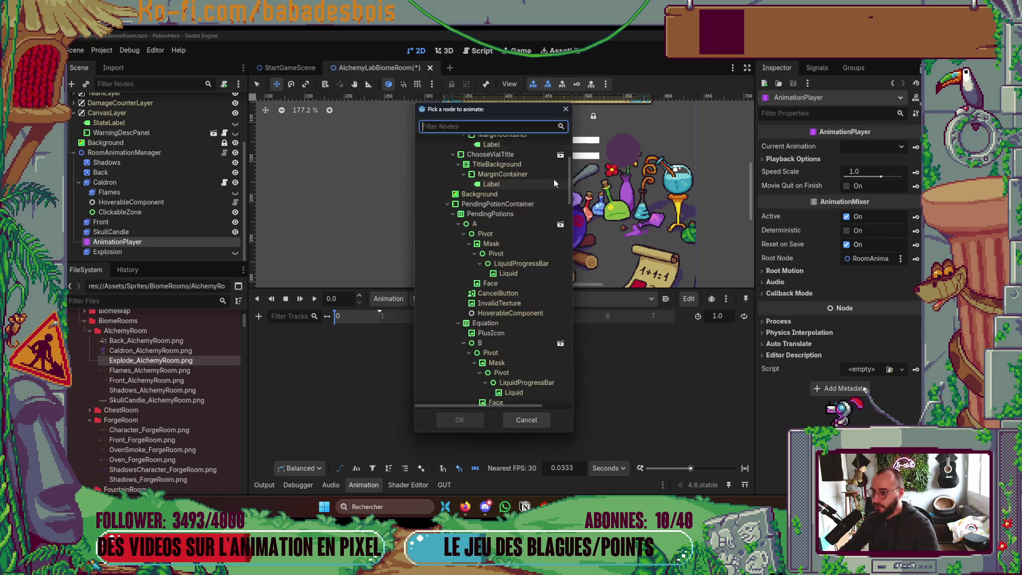
pyautogui.moveTo(568, 187); pyautogui.dragTo(568, 391)
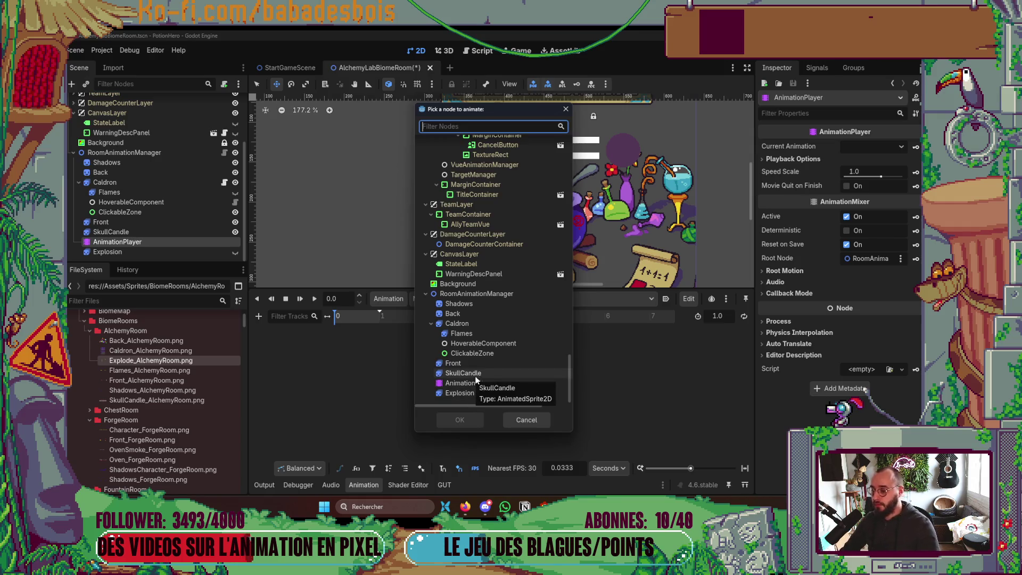
# Step: Cancel the property and animation-playback track attempts, then switch to the YouTube Music window
pyautogui.press('Escape')
pyautogui.click(259, 316)
pyautogui.click(311, 416)
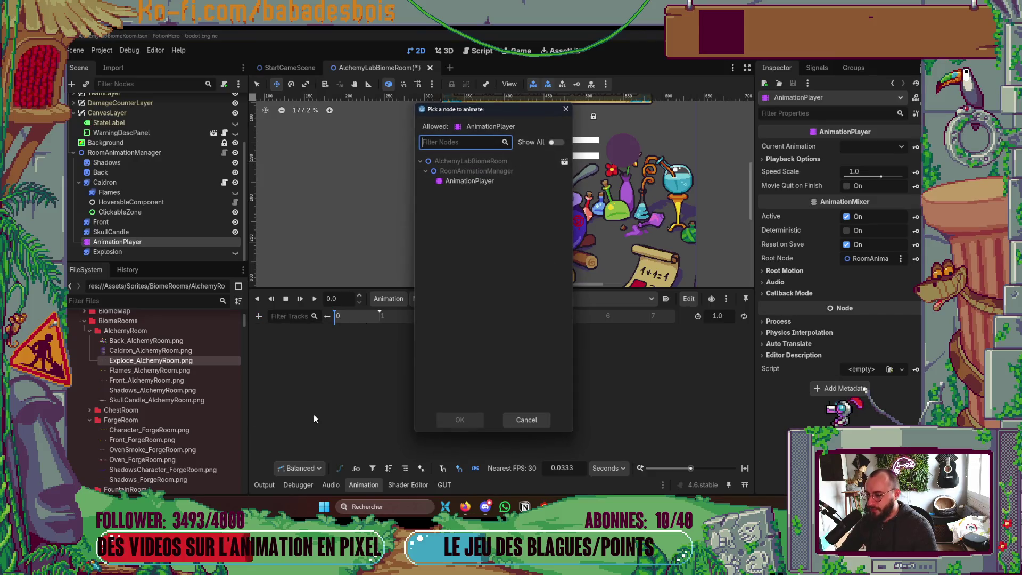
pyautogui.click(565, 109)
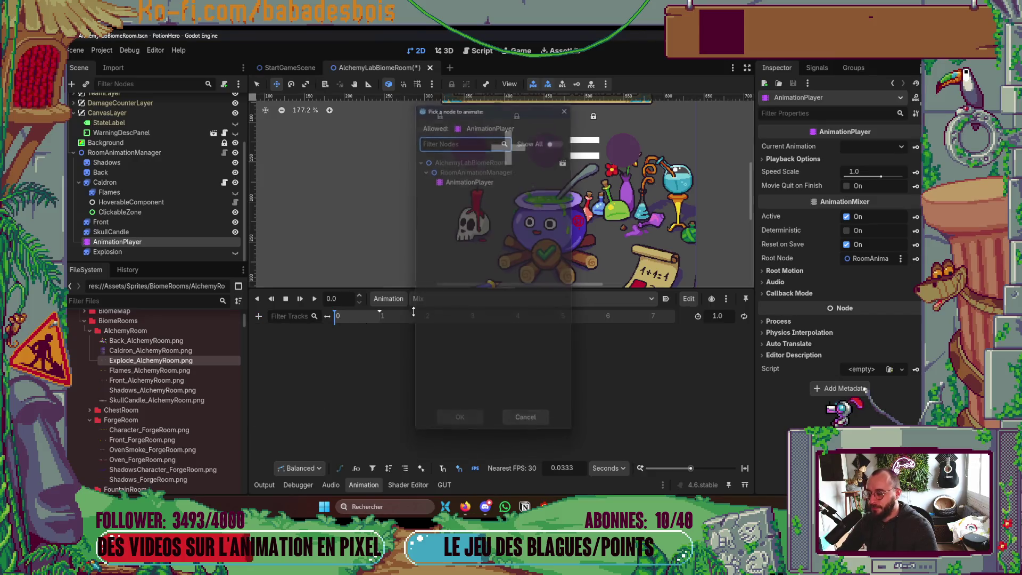
pyautogui.click(259, 316)
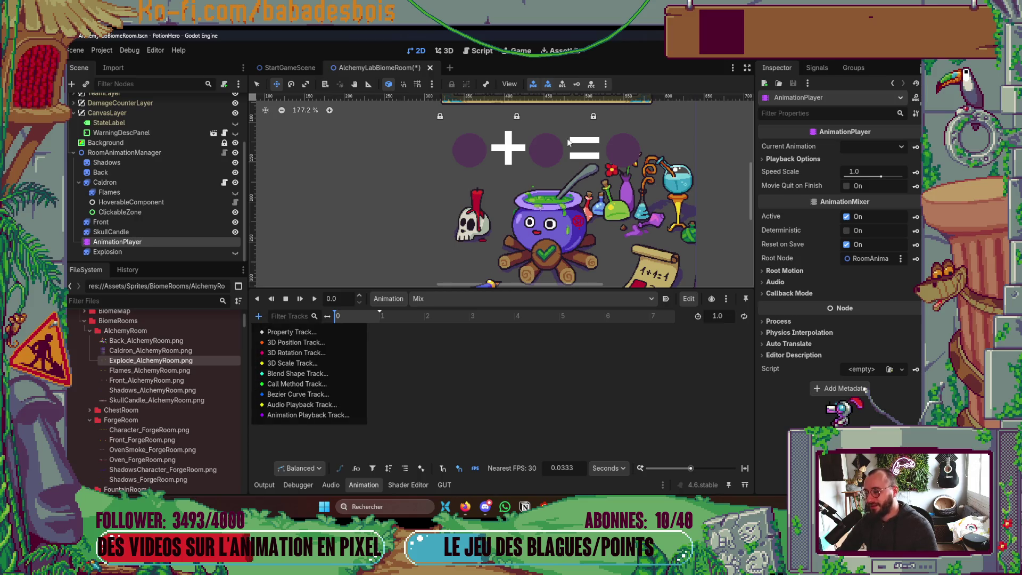
pyautogui.scroll(-3, 605, 179)
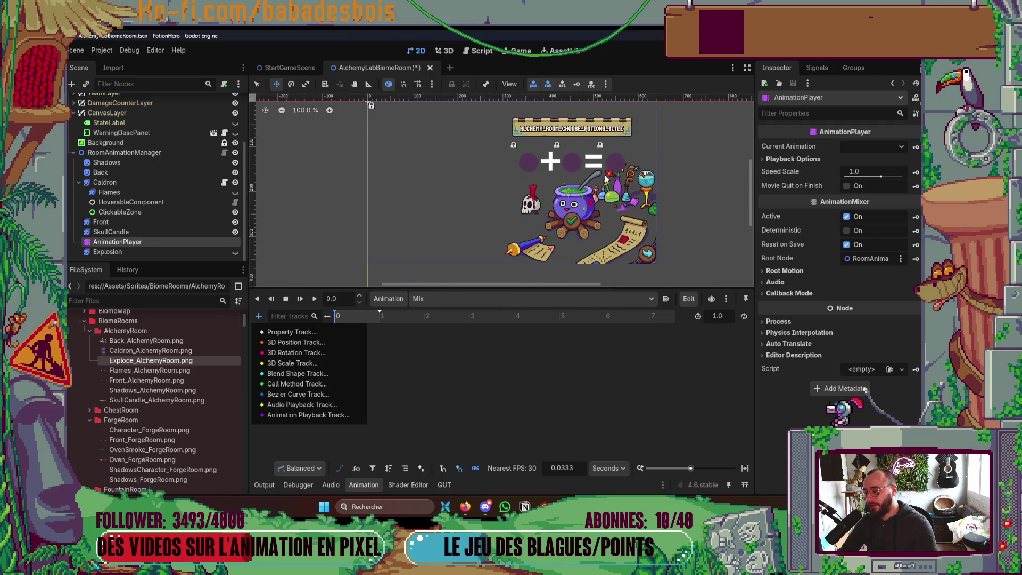
pyautogui.click(466, 510)
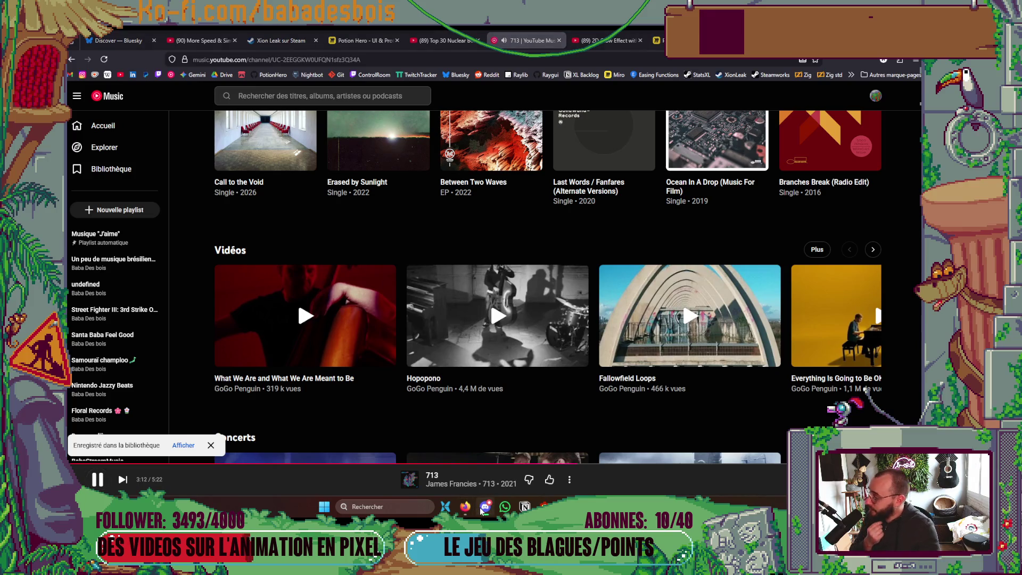
pyautogui.click(465, 506)
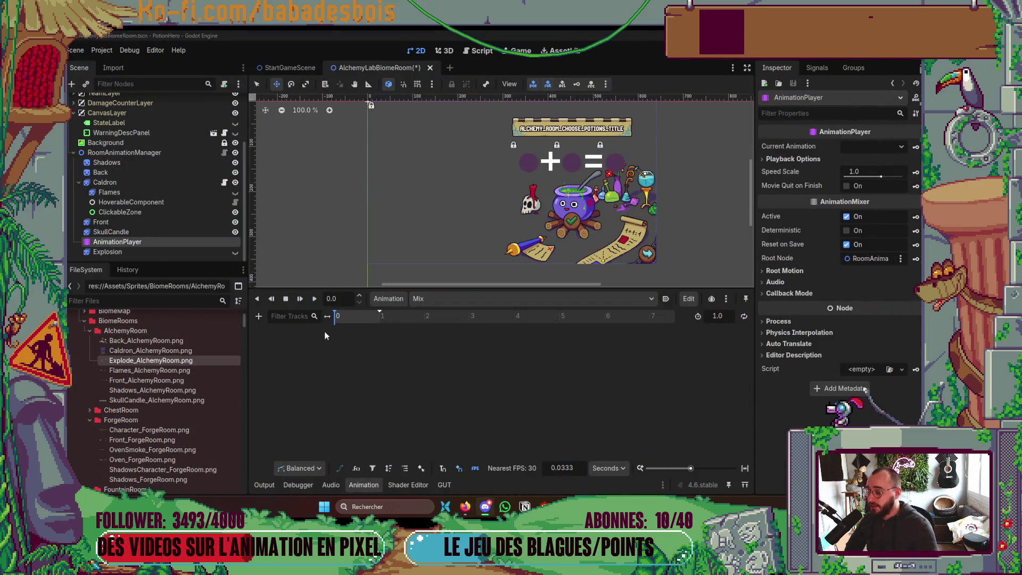
pyautogui.click(259, 316)
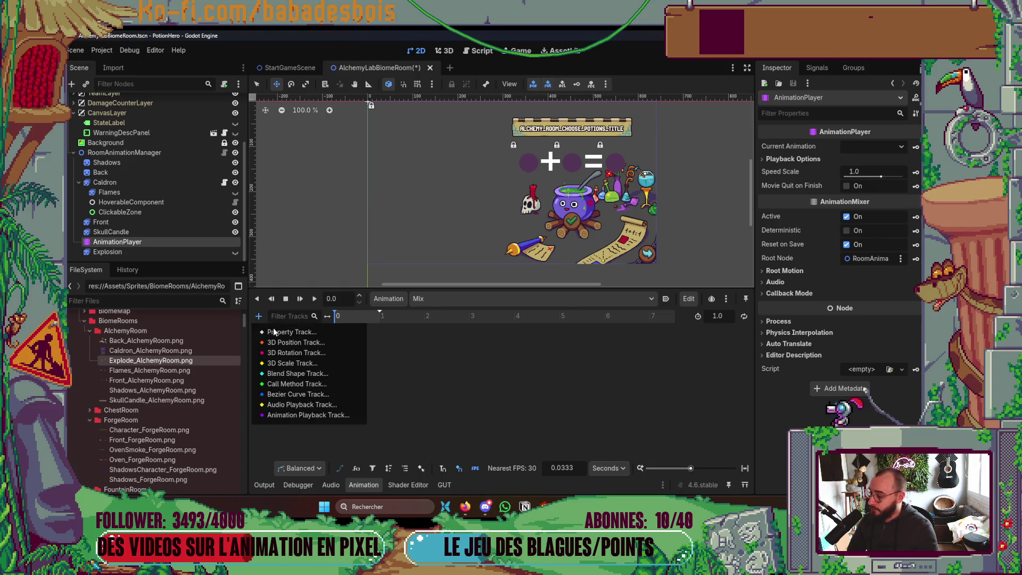
pyautogui.click(274, 332)
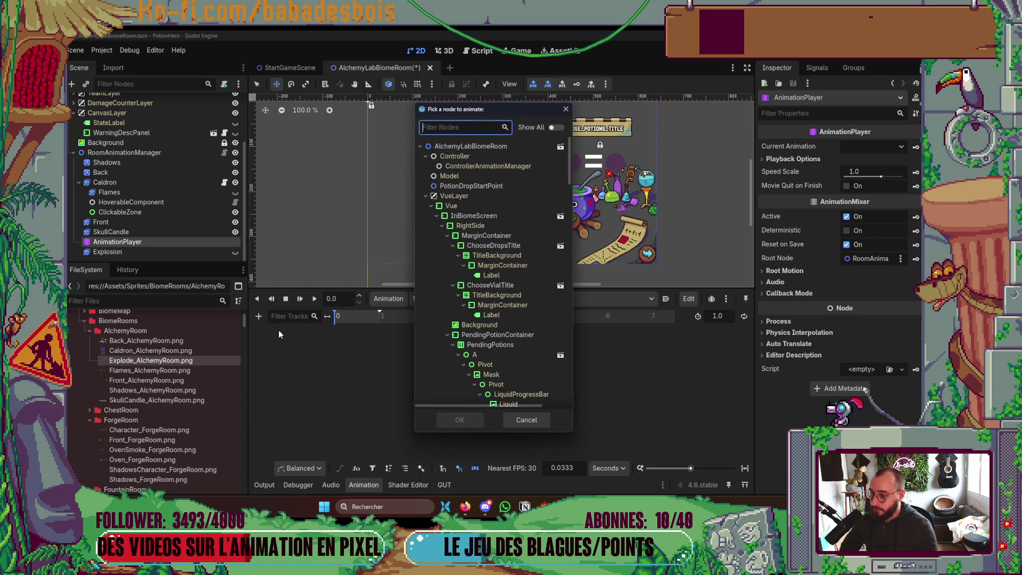
pyautogui.click(465, 506)
pyautogui.click(465, 506)
pyautogui.click(483, 510)
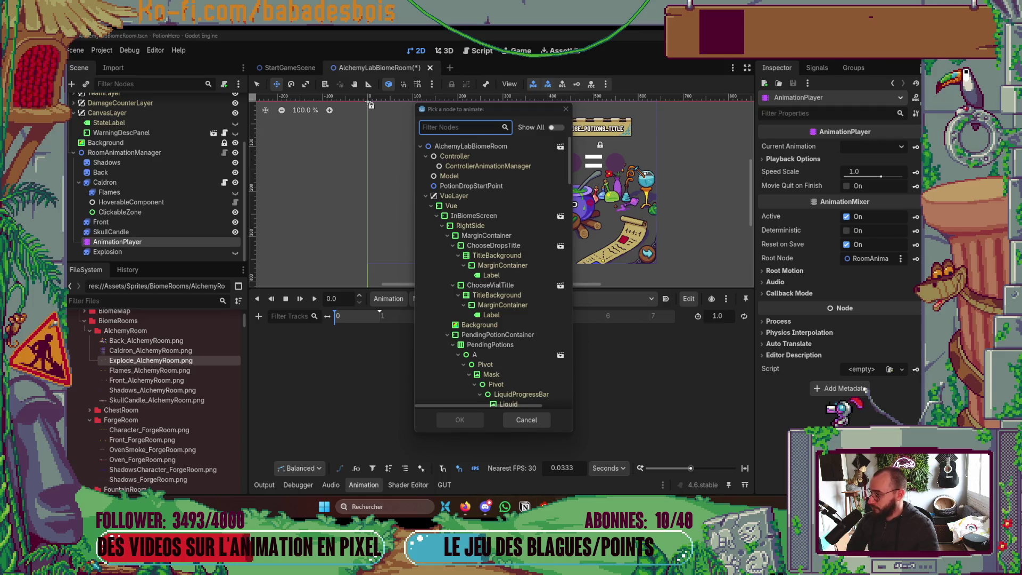
pyautogui.scroll(-5, 526, 267)
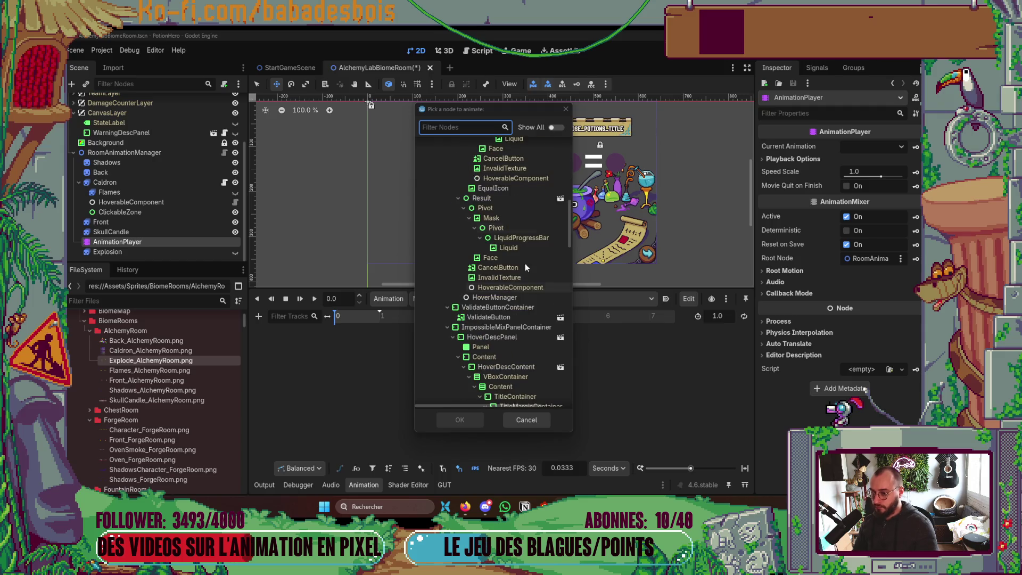
pyautogui.click(566, 109)
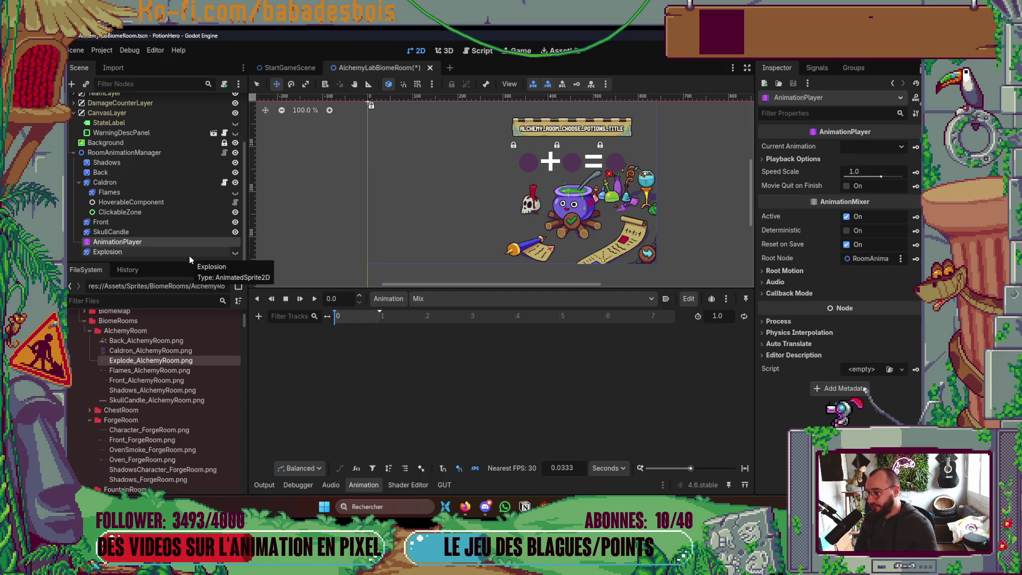
pyautogui.click(189, 253)
pyautogui.click(237, 255)
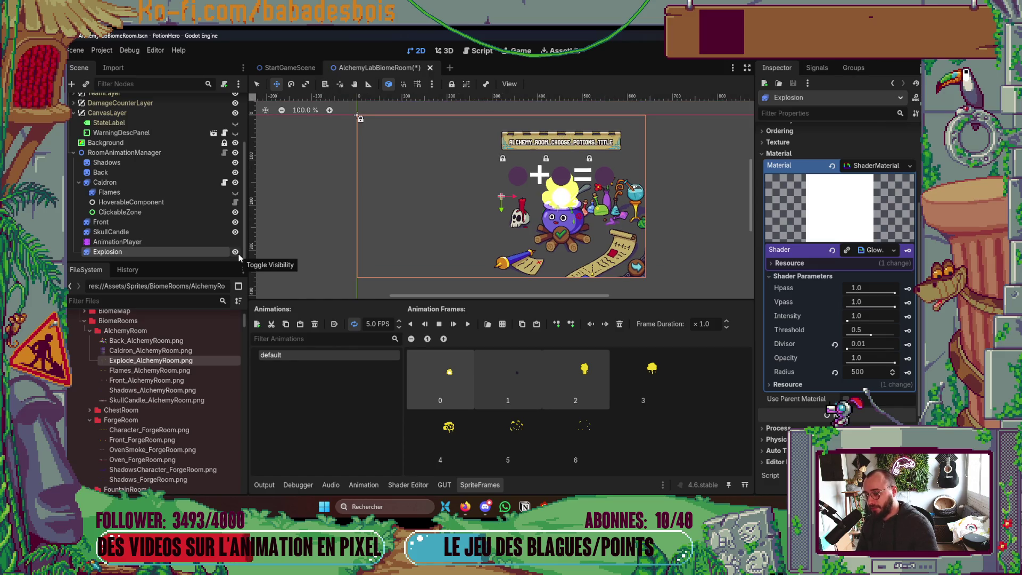
# Step: Return to the AnimationPlayer's Mix animation, starting and cancelling a property track
pyautogui.scroll(3, 596, 211)
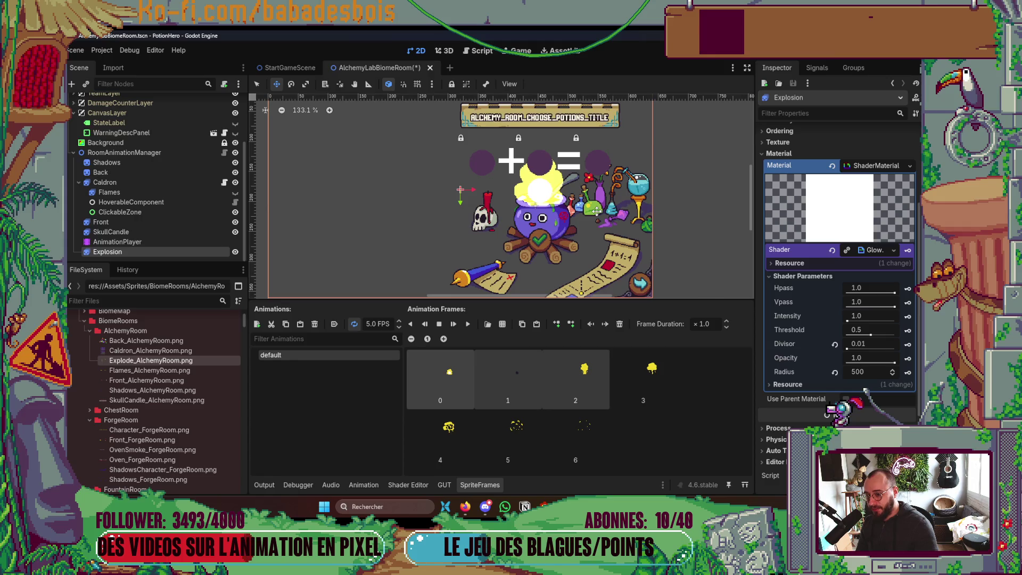
pyautogui.scroll(2, 597, 211)
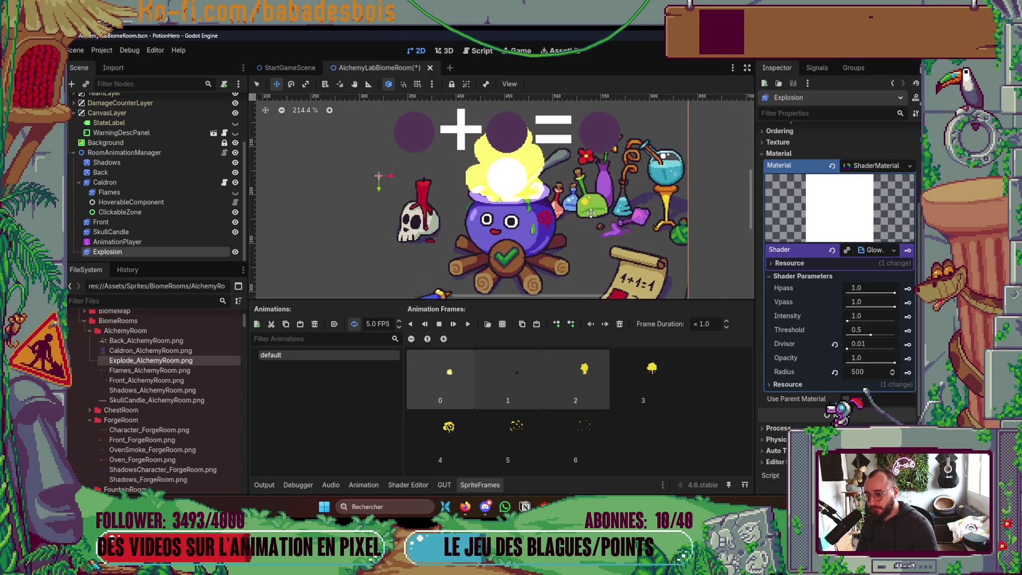
pyautogui.scroll(-3, 590, 206)
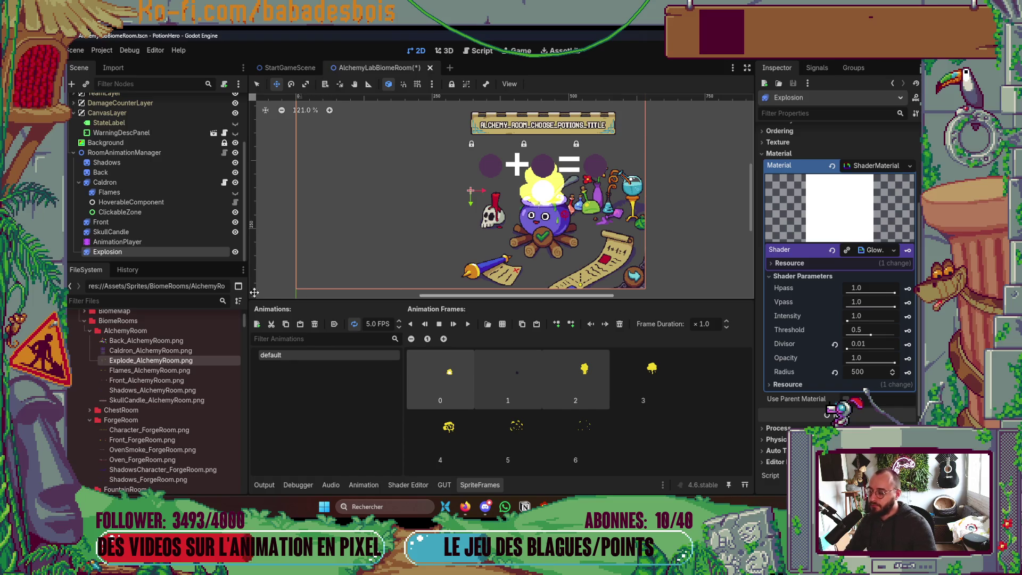
pyautogui.click(160, 242)
pyautogui.click(258, 316)
pyautogui.click(269, 330)
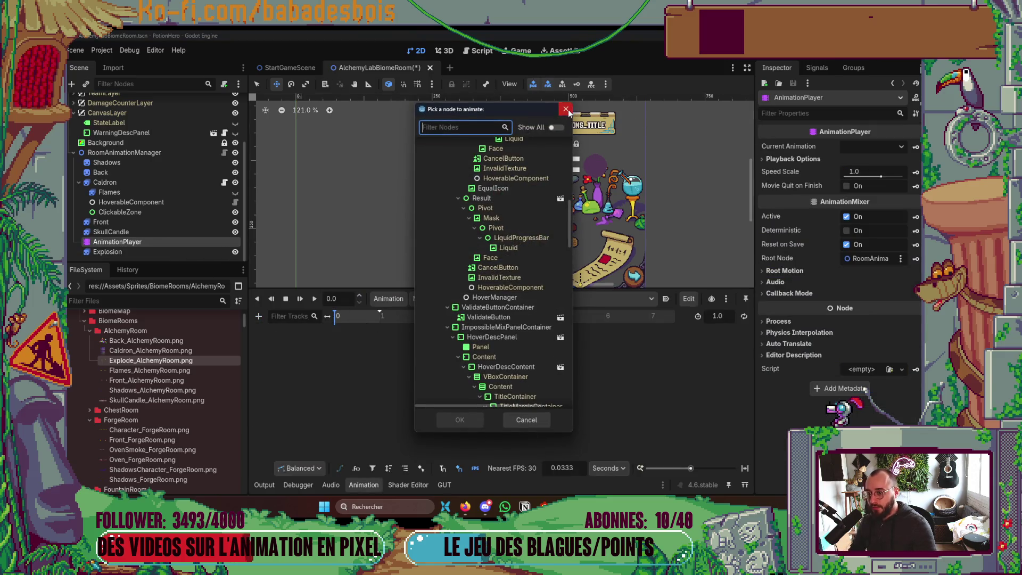
pyautogui.click(566, 109)
pyautogui.click(259, 316)
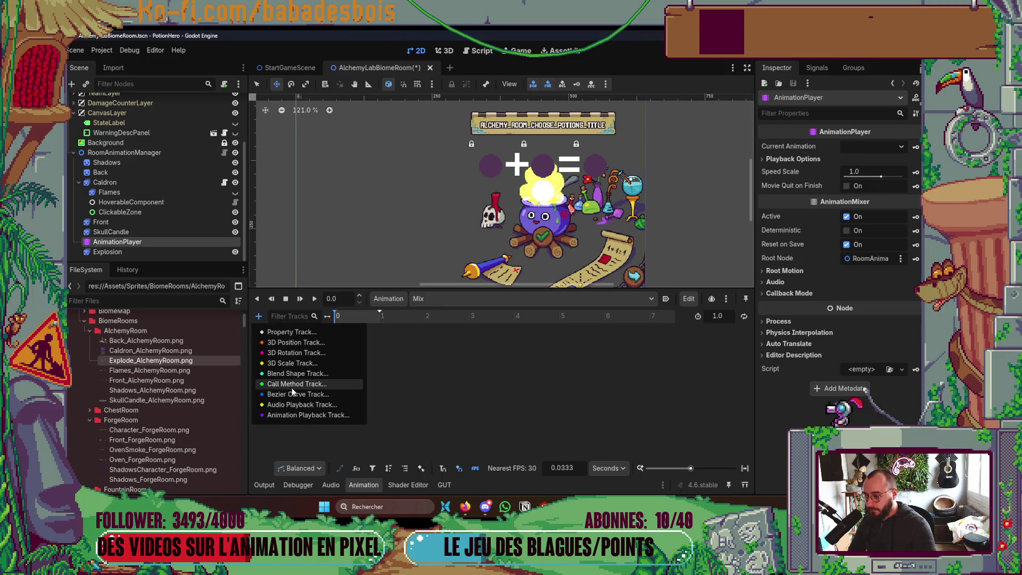
# Step: Add a call-method track to Mix targeting the Caldron node
pyautogui.click(286, 386)
pyautogui.write('pla')
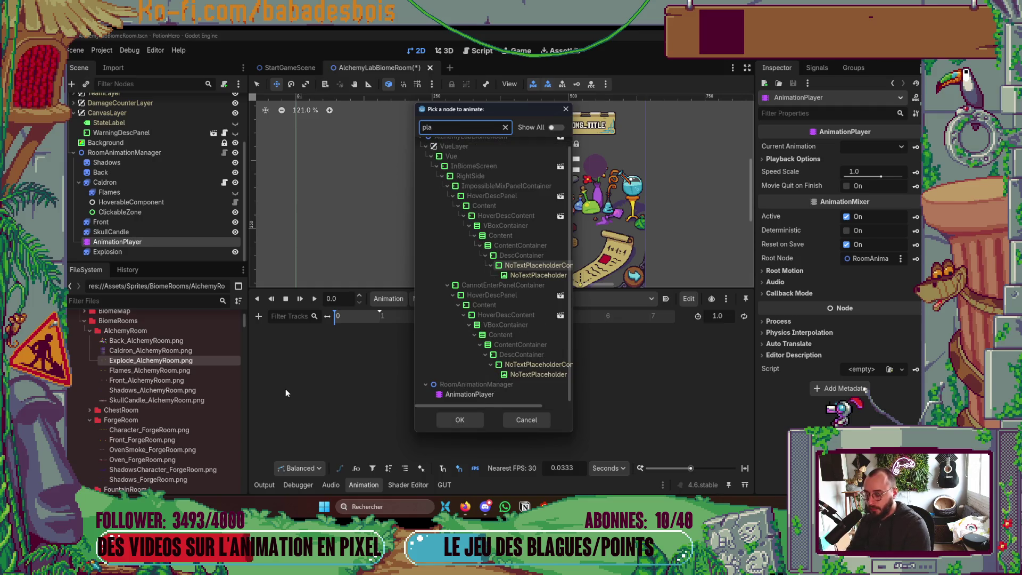
pyautogui.press('BackSpace')
pyautogui.press('BackSpace')
pyautogui.press('BackSpace')
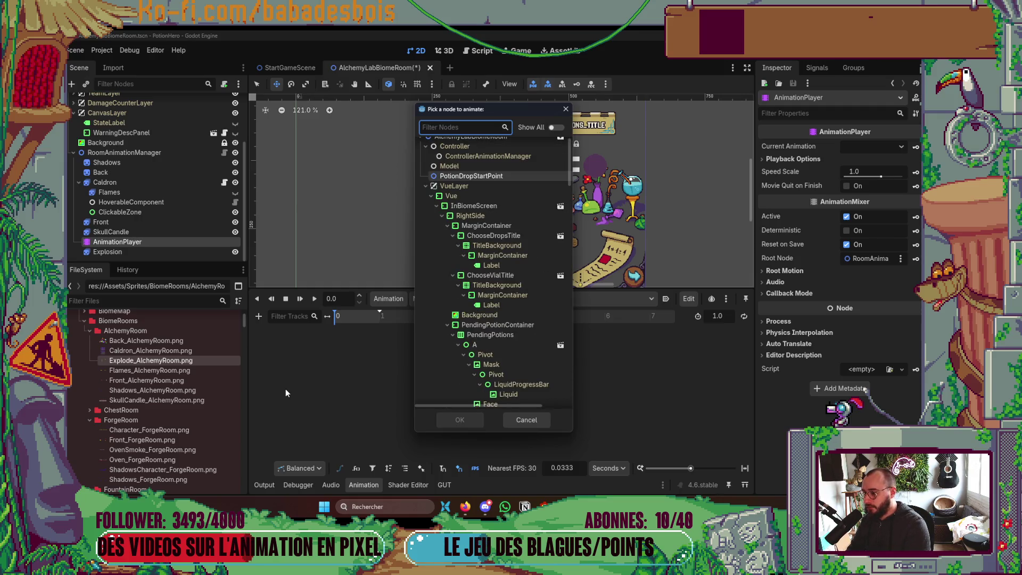
pyautogui.write('cal')
pyautogui.press('Return')
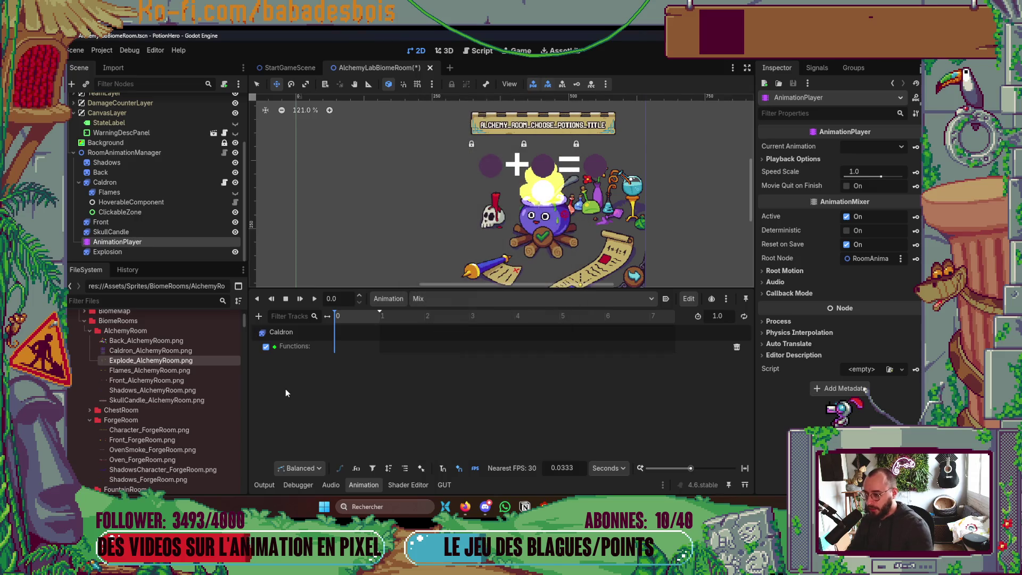
# Step: Insert a play(&"", 1.0, false) key at 0 s on the Caldron track and inspect its arguments
pyautogui.rightClick(337, 352)
pyautogui.click(353, 359)
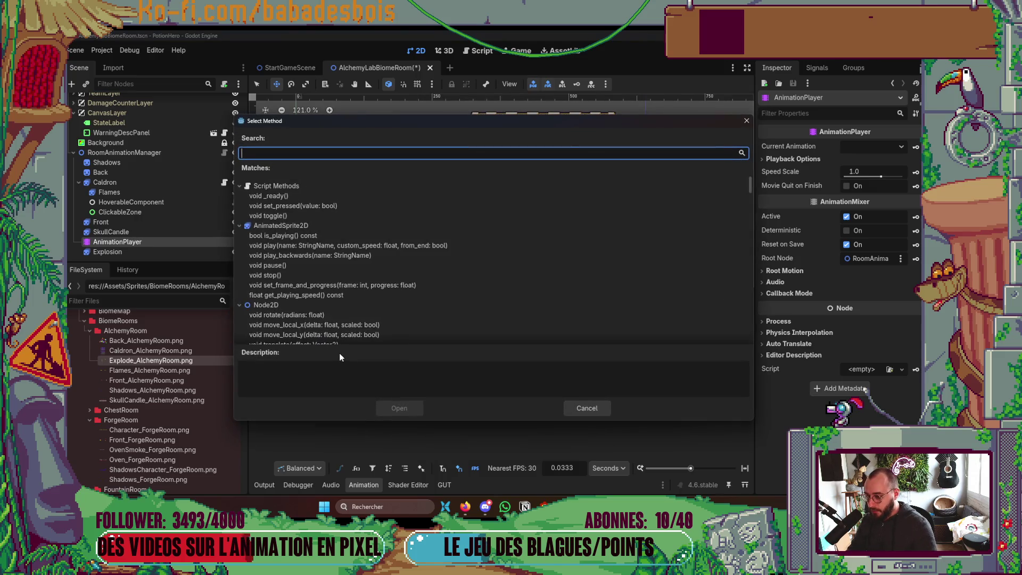
pyautogui.write('pla')
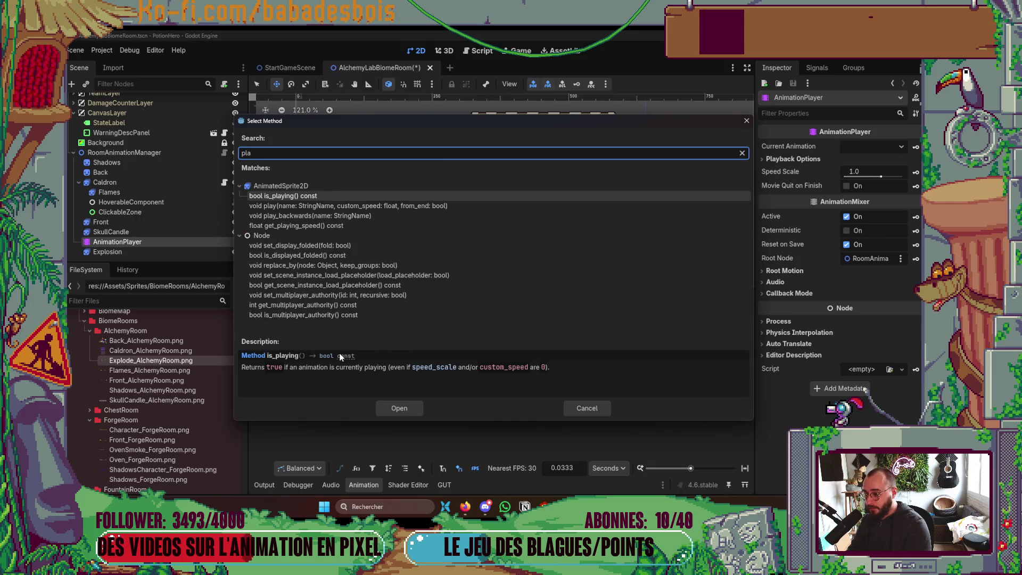
pyautogui.press('Down')
pyautogui.press('Return')
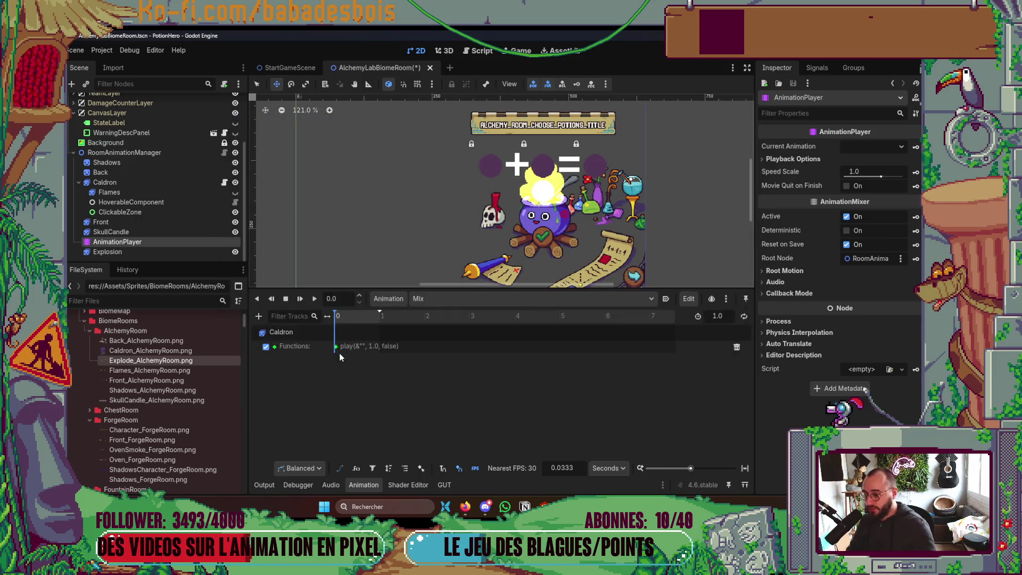
pyautogui.moveTo(334, 349); pyautogui.dragTo(333, 350)
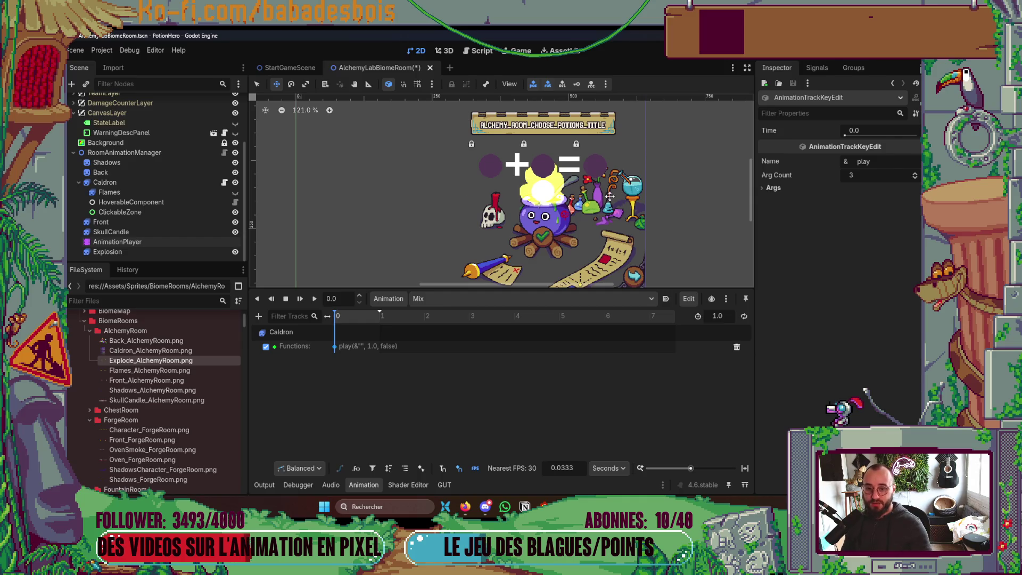
pyautogui.scroll(-3, 606, 192)
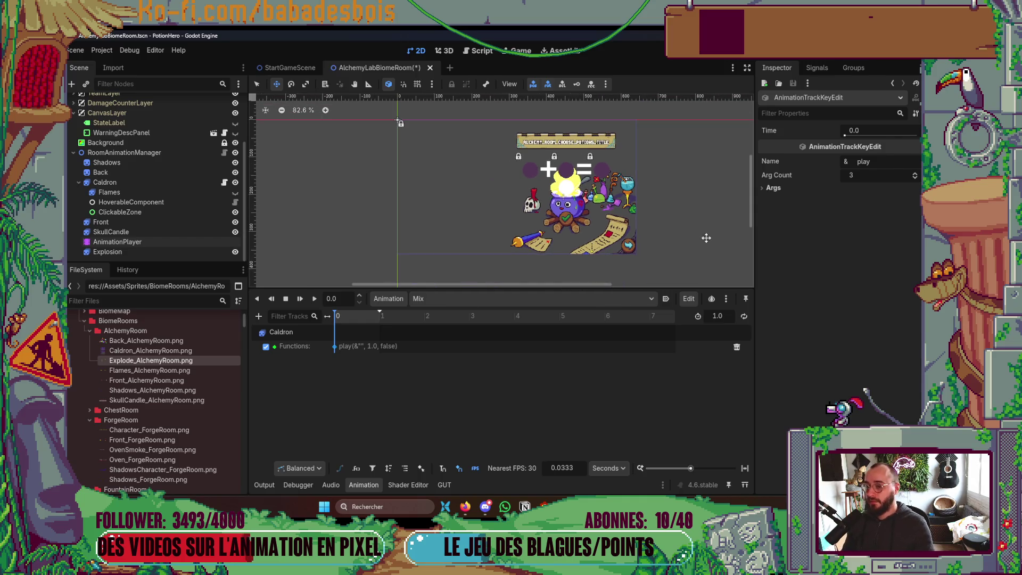
pyautogui.click(771, 188)
pyautogui.click(769, 198)
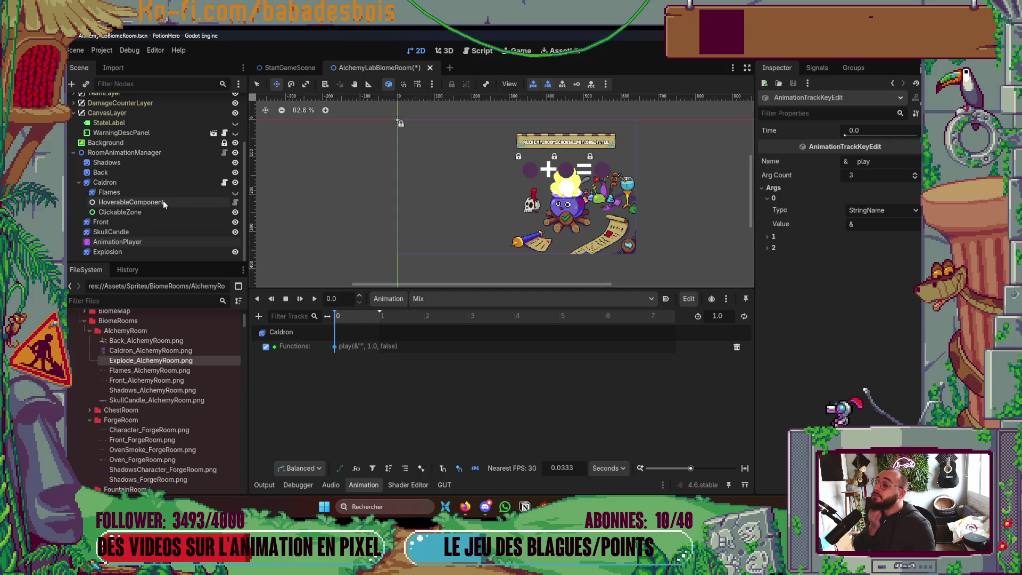
pyautogui.click(234, 202)
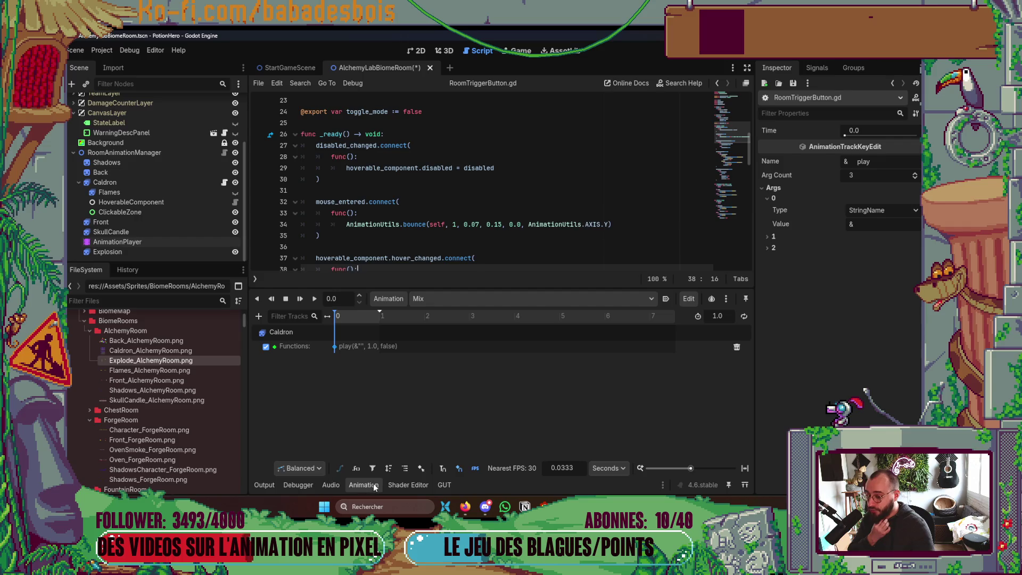
pyautogui.click(364, 484)
pyautogui.scroll(7, 379, 265)
pyautogui.scroll(1, 379, 265)
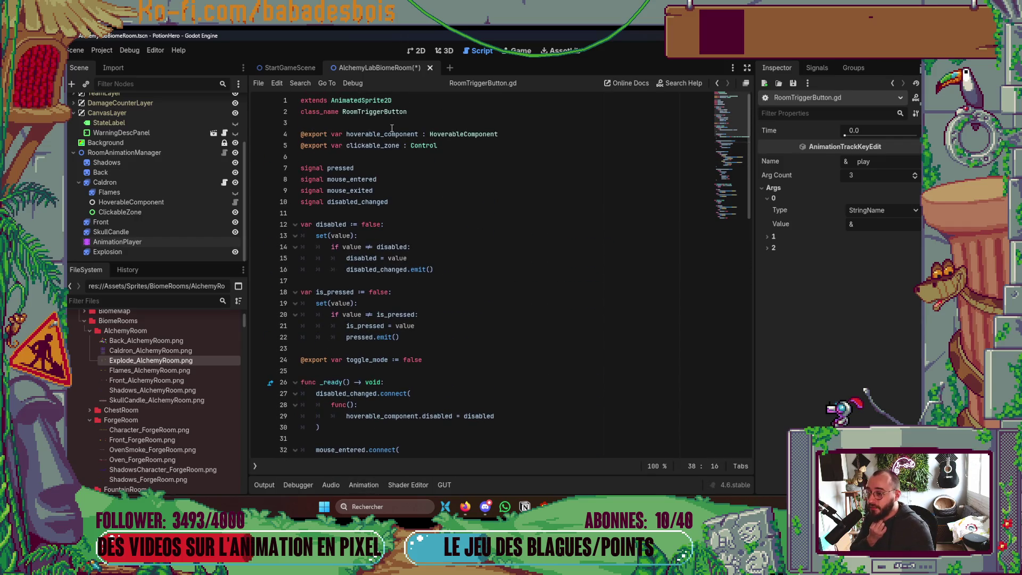
pyautogui.scroll(-15, 392, 128)
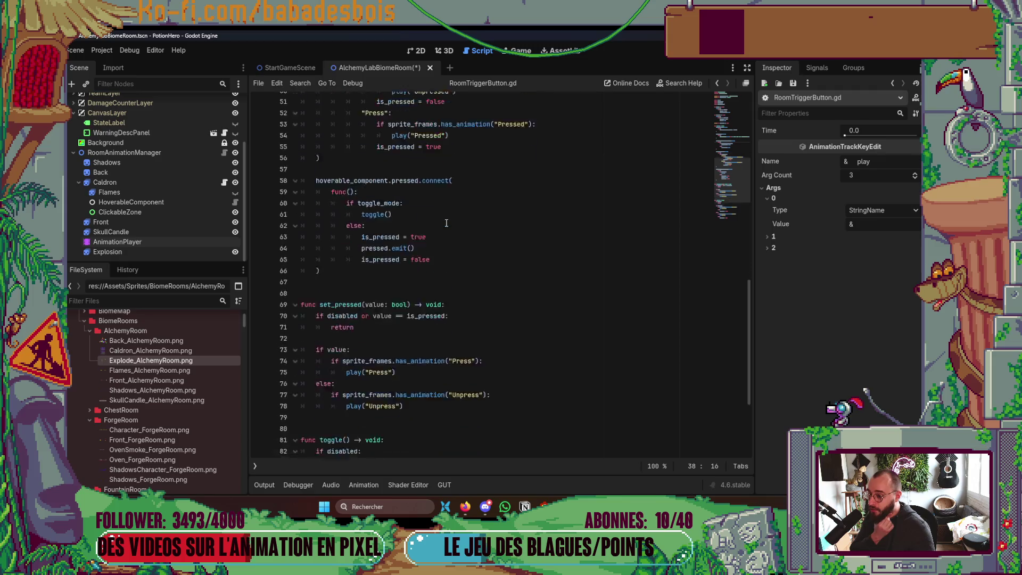
pyautogui.scroll(20, 444, 213)
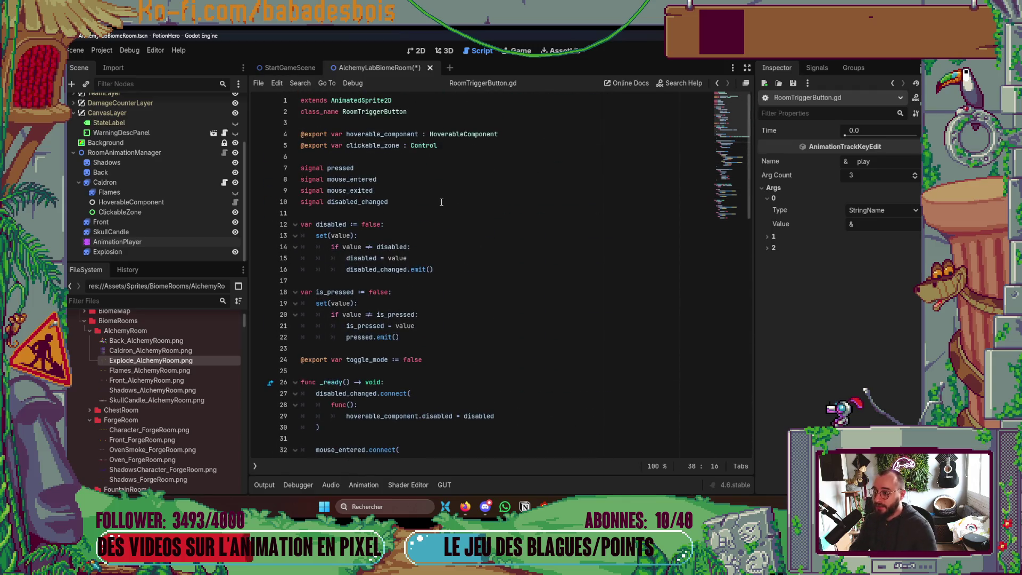
pyautogui.click(298, 104)
pyautogui.press('Return')
pyautogui.press('Up')
pyautogui.write('@tool')
pyautogui.click(415, 337)
pyautogui.hotkey('ctrl', 's')
pyautogui.click(420, 53)
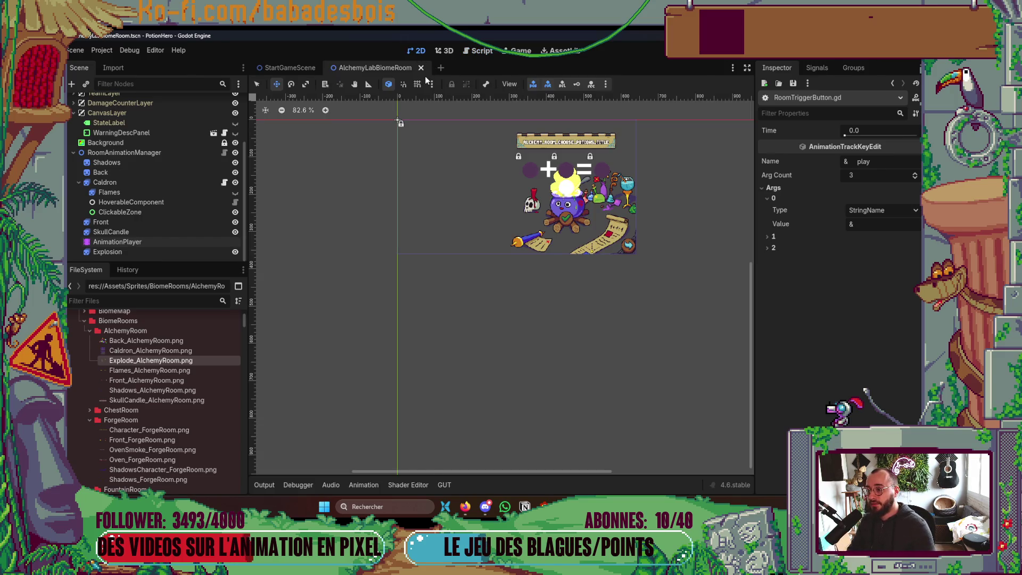
# Step: Close and reopen AlchemyLabBiomeRoom.tscn via Quick Open Scene, then select its AnimationPlayer
pyautogui.click(421, 68)
pyautogui.hotkey('ctrl', 'shift', 'o')
pyautogui.write('Alchemy')
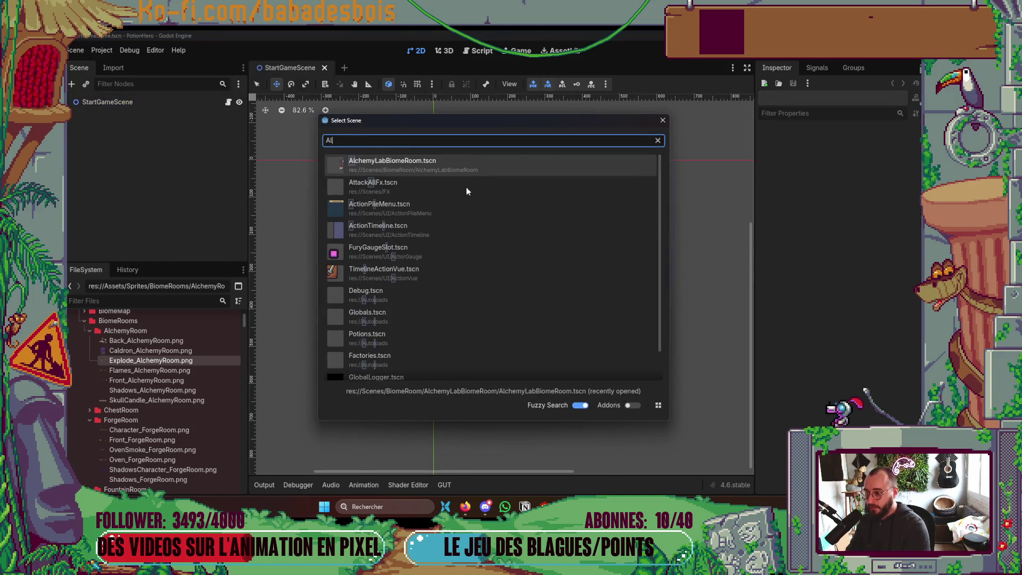
pyautogui.press('Return')
pyautogui.scroll(-3, 108, 201)
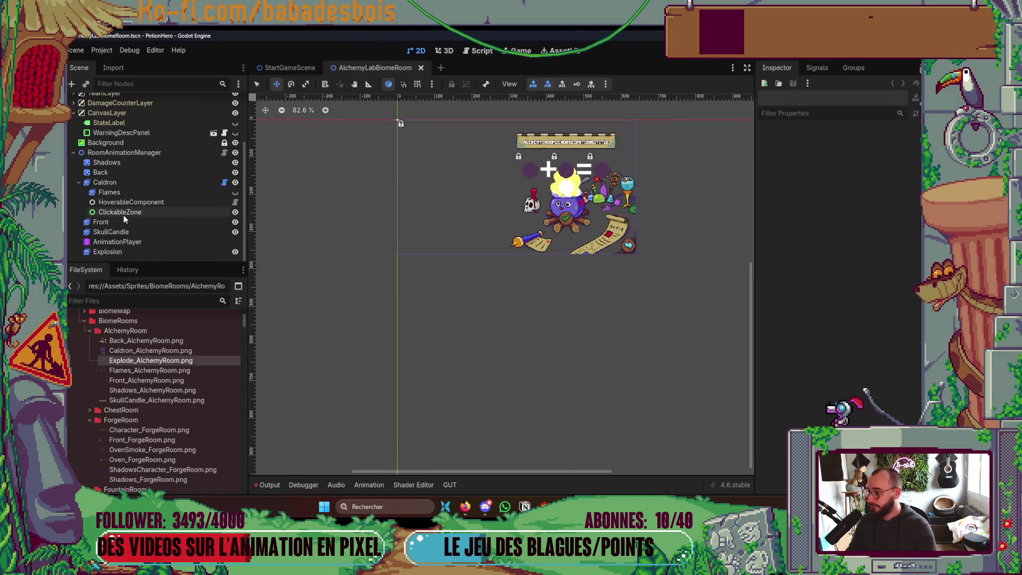
pyautogui.click(126, 244)
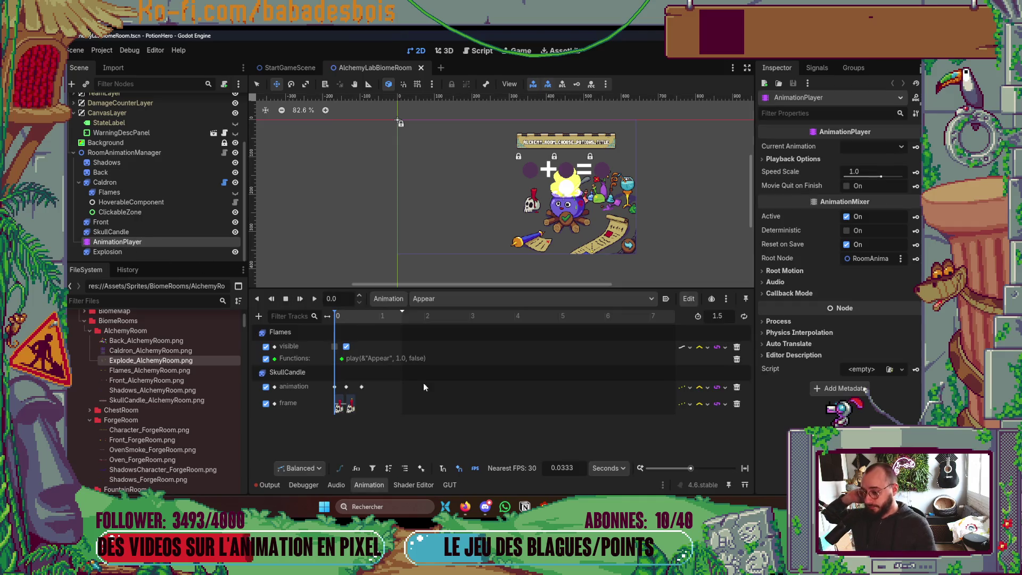
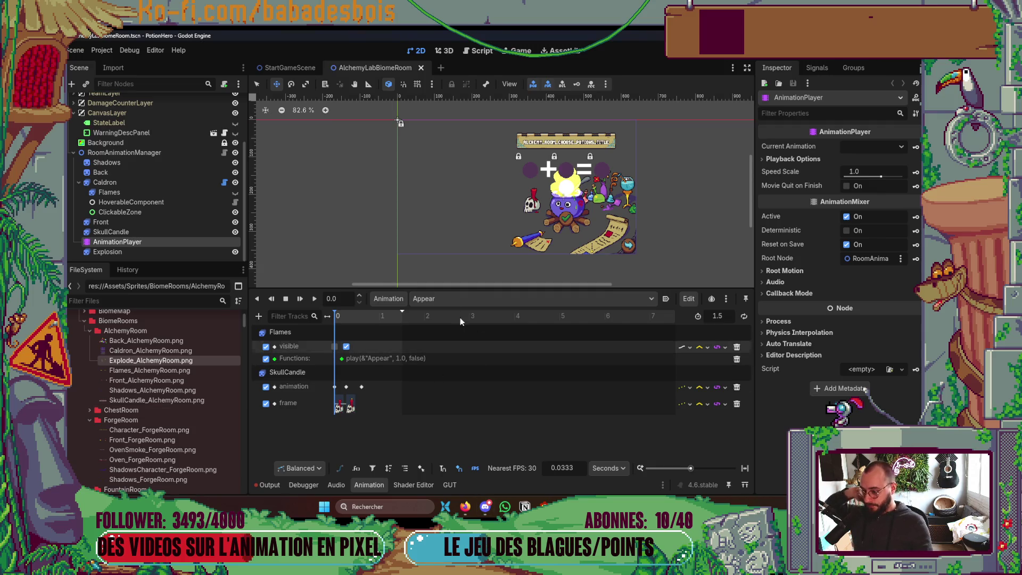
# Step: In the Mix animation, set the Caldron play key's first argument to 'Mix'
pyautogui.click(439, 301)
pyautogui.click(442, 325)
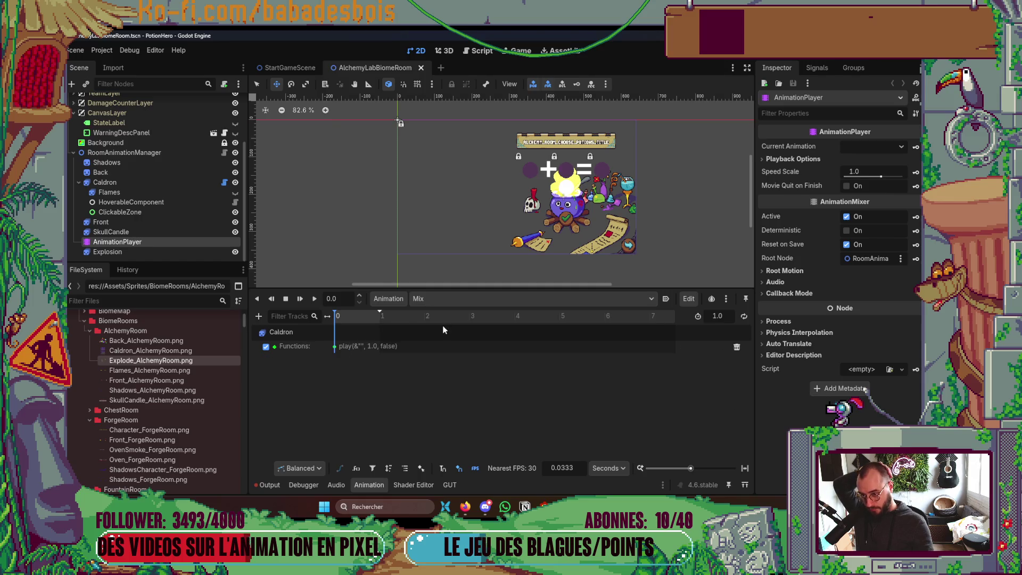
pyautogui.click(336, 347)
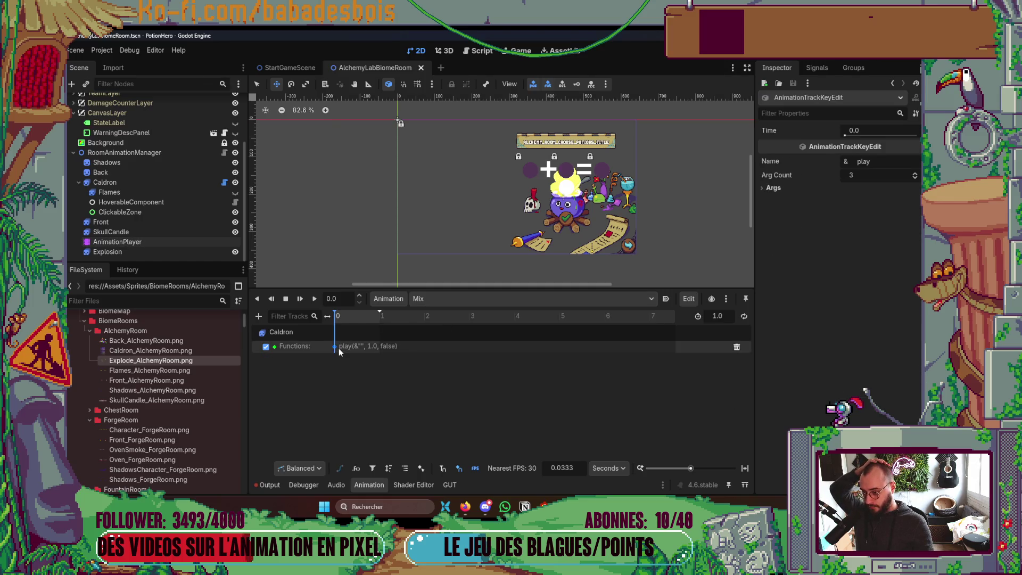
pyautogui.click(791, 190)
pyautogui.click(780, 200)
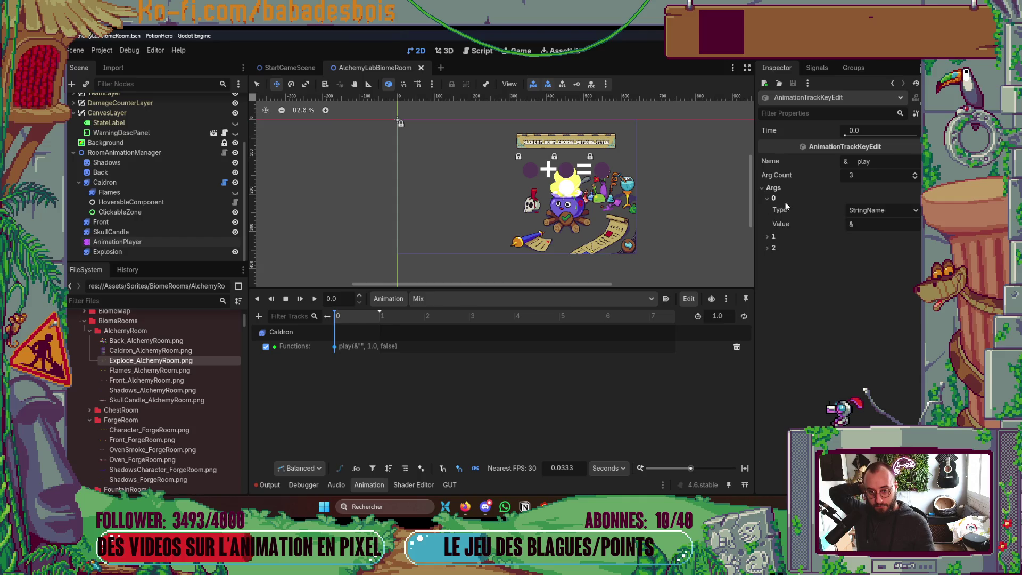
pyautogui.click(771, 236)
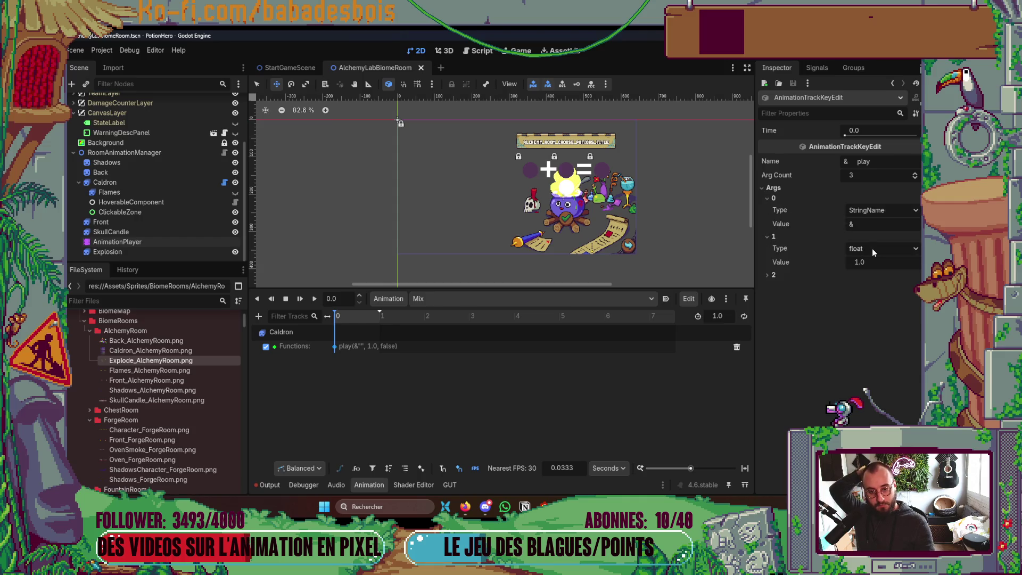
pyautogui.click(772, 236)
pyautogui.click(871, 225)
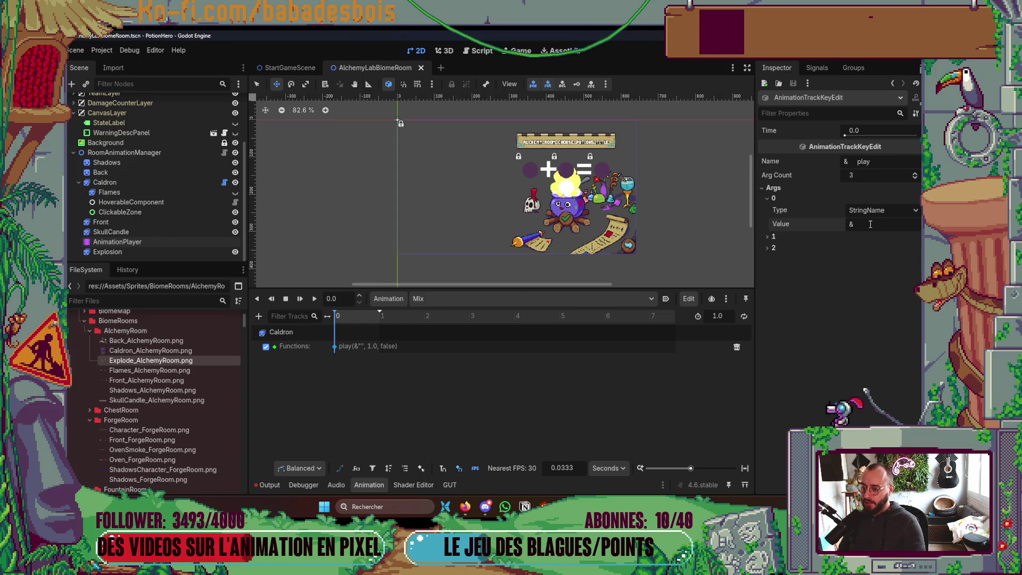
pyautogui.write('E')
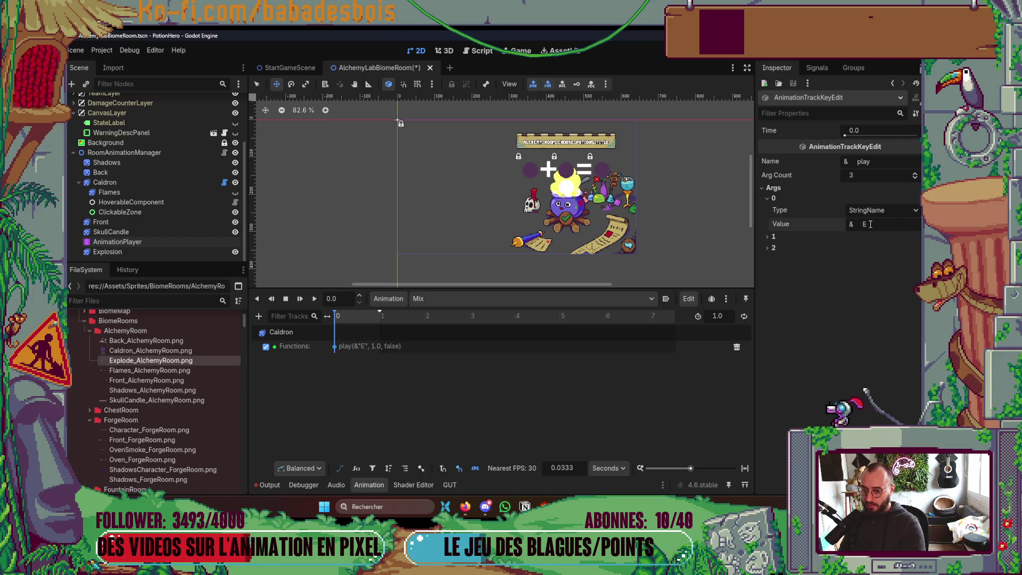
pyautogui.press('BackSpace')
pyautogui.write('Mix')
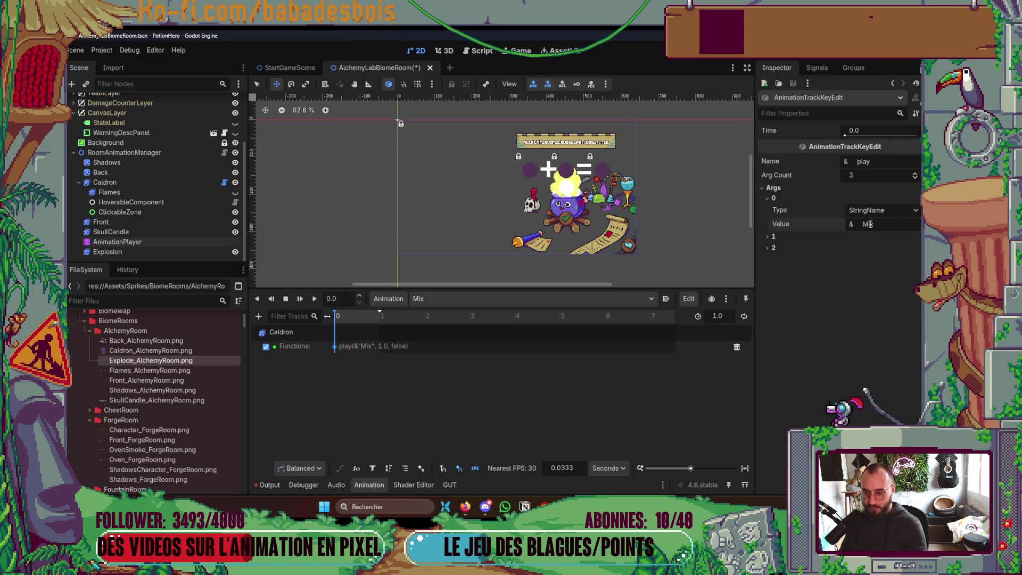
pyautogui.click(124, 184)
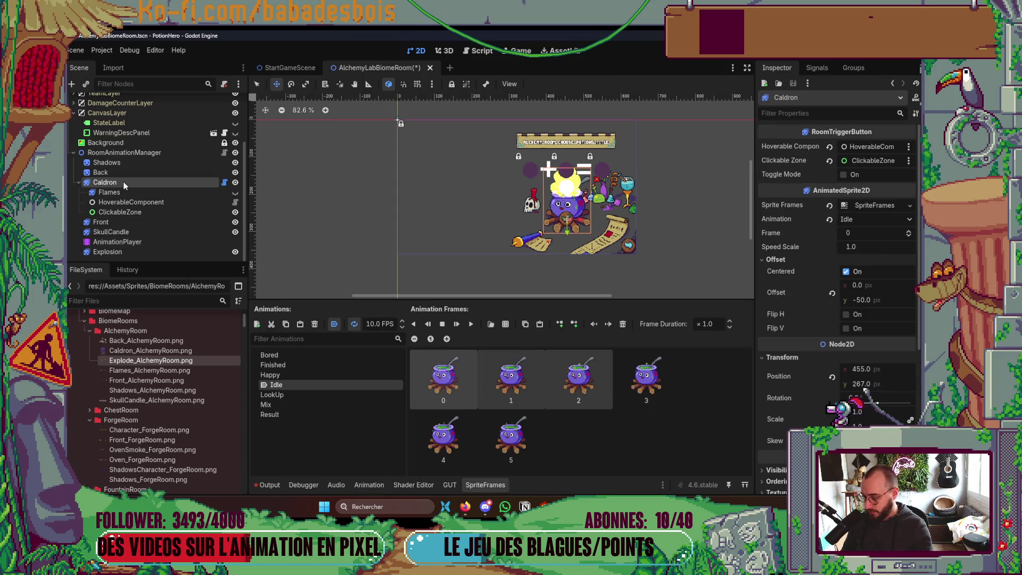
# Step: Turn on looping for the Caldron's Mix sprite animation
pyautogui.click(132, 242)
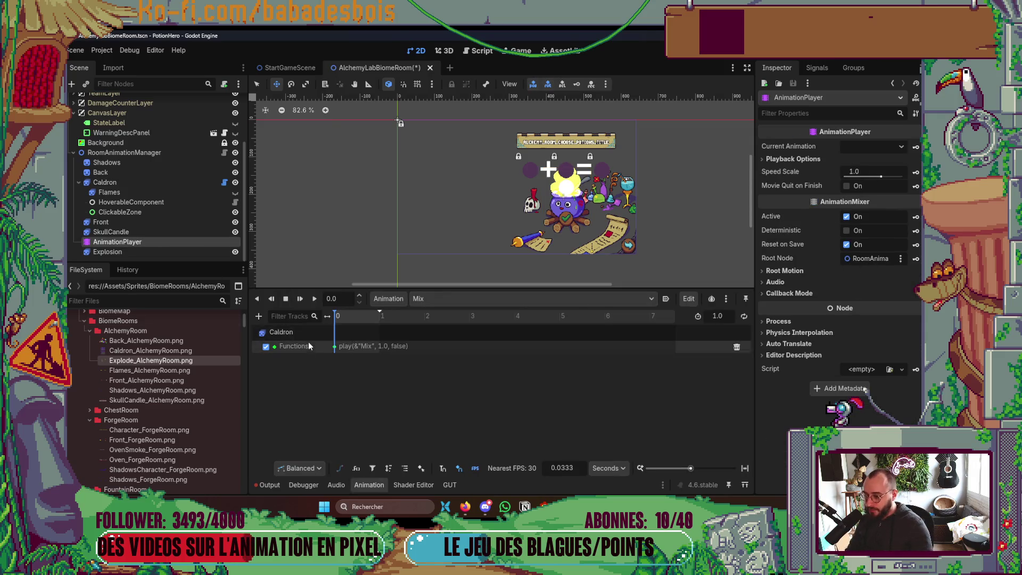
pyautogui.click(334, 346)
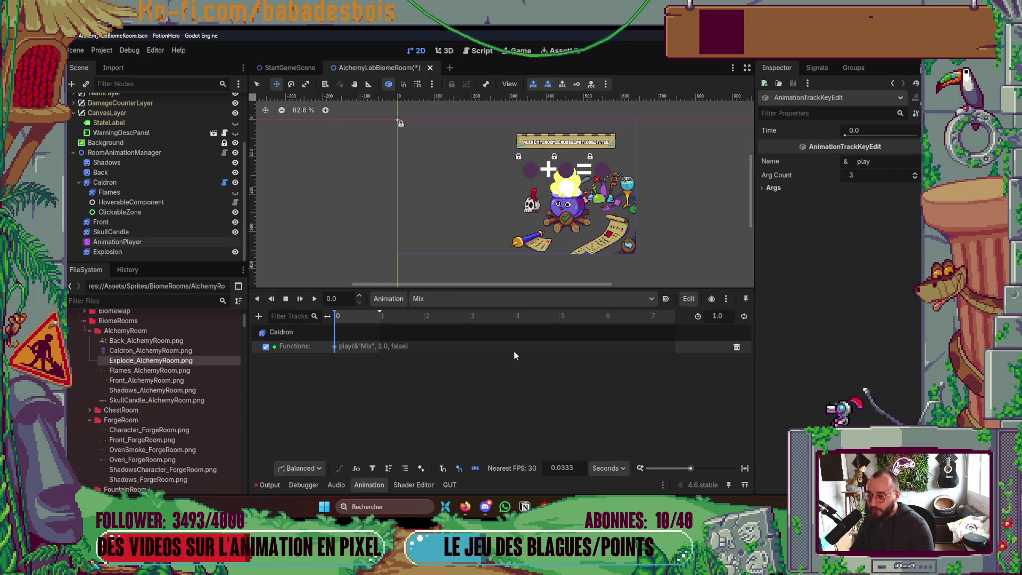
pyautogui.click(727, 317)
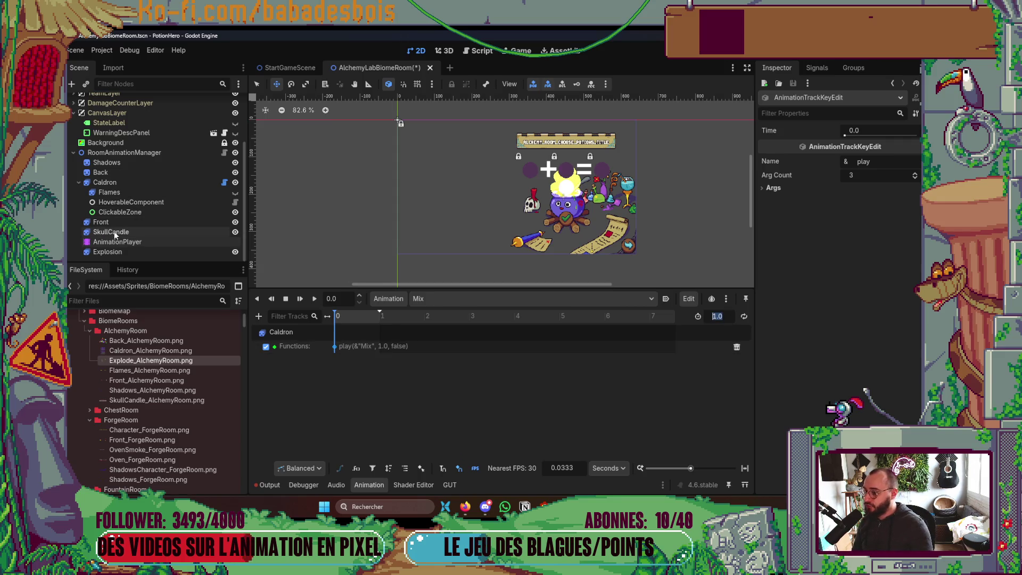
pyautogui.click(107, 183)
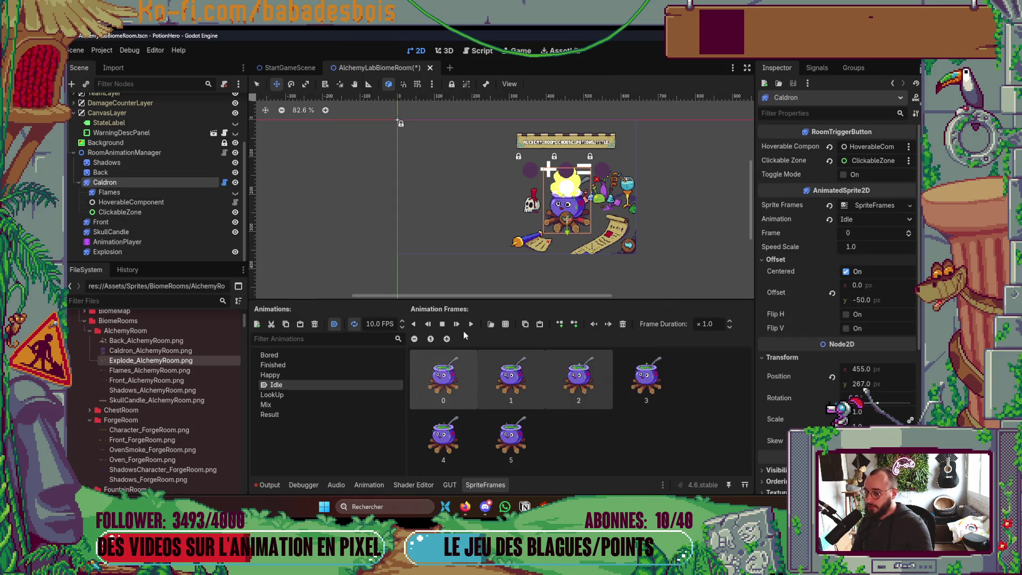
pyautogui.click(280, 406)
pyautogui.click(355, 325)
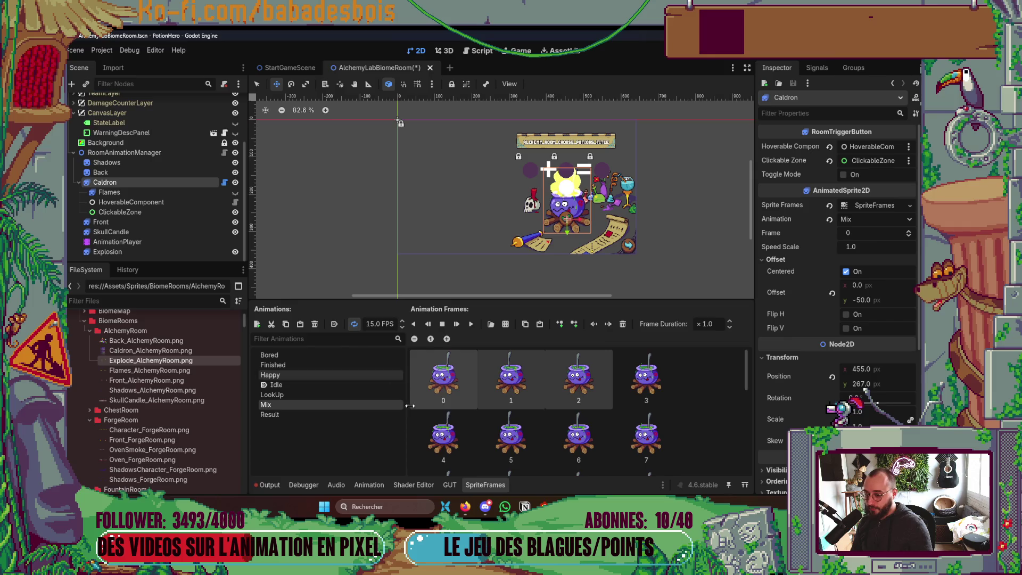
# Step: Set the Mix animation length to 2.5 seconds and save the scene
pyautogui.click(470, 485)
pyautogui.click(118, 242)
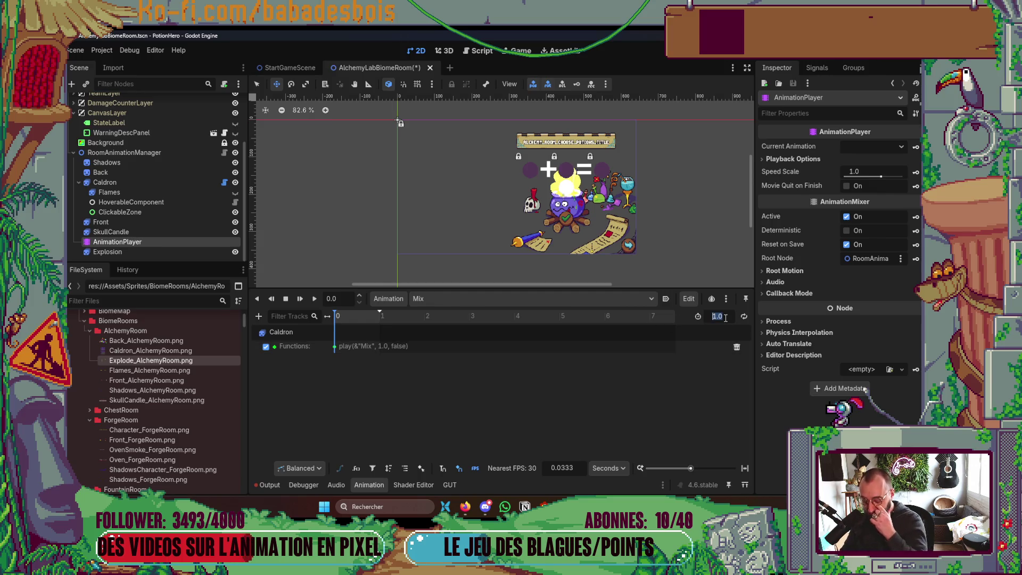
pyautogui.write('2')
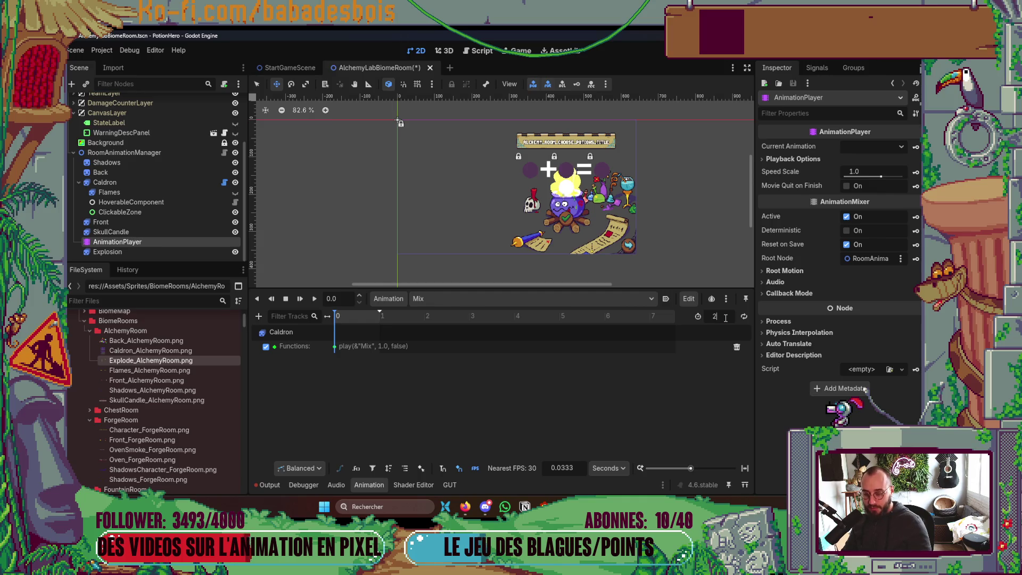
pyautogui.write('.5')
pyautogui.press('Return')
pyautogui.hotkey('ctrl', 's')
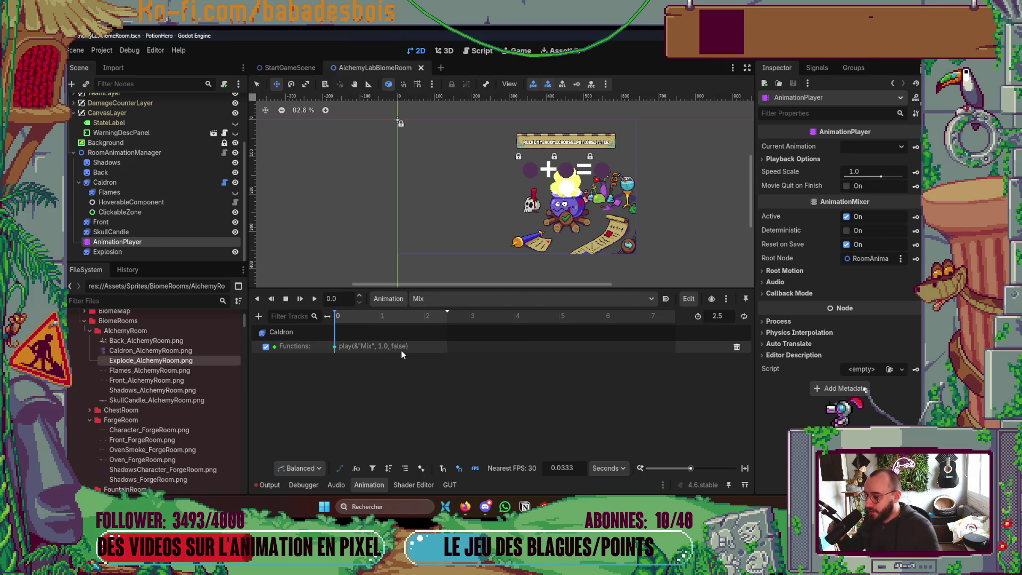
pyautogui.click(379, 318)
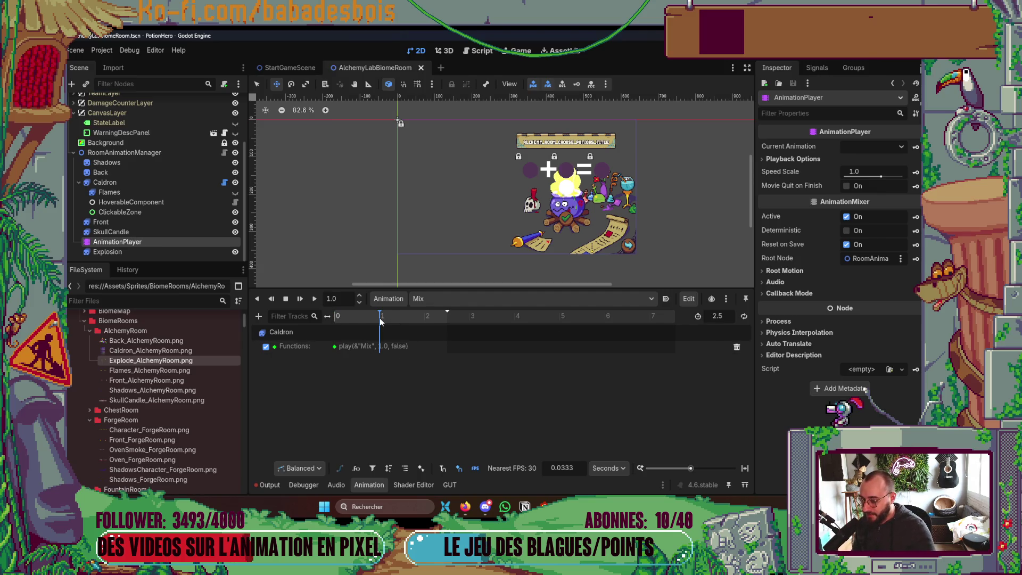
pyautogui.click(160, 192)
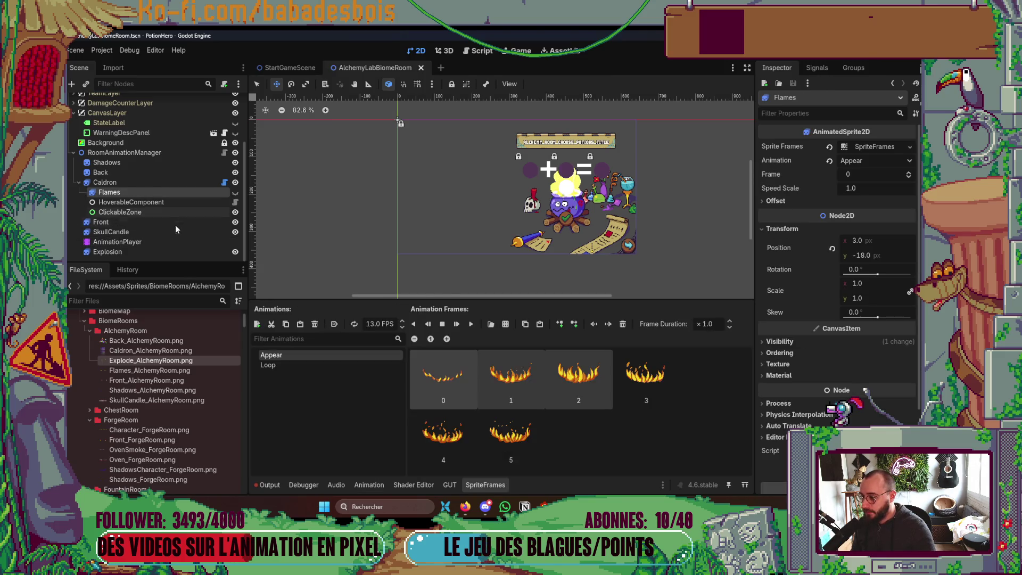
# Step: Set the Explosion sprite's glow shader Radius parameter to 1000
pyautogui.click(155, 253)
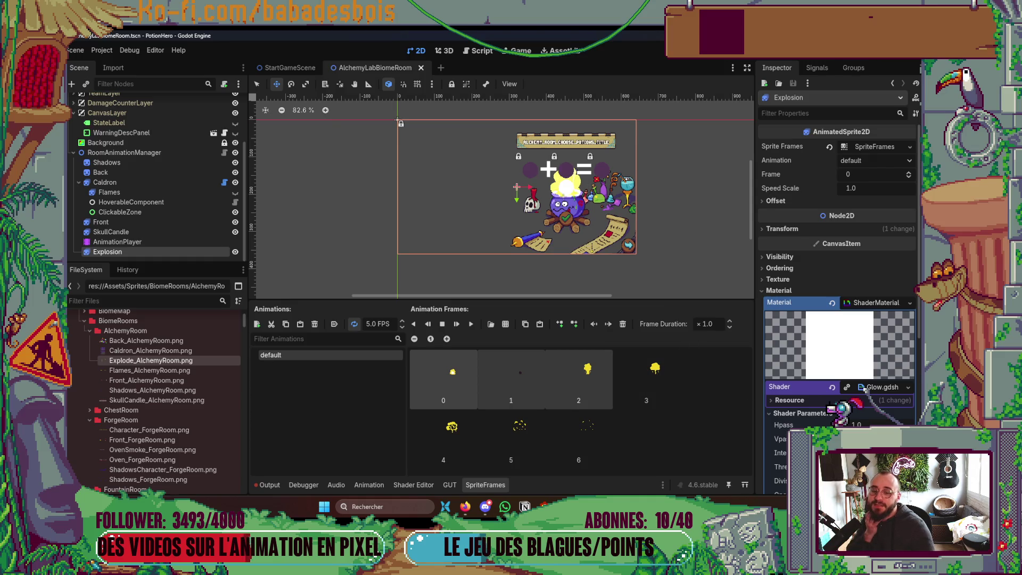
pyautogui.scroll(-3, 905, 373)
pyautogui.moveTo(906, 418); pyautogui.dragTo(907, 458)
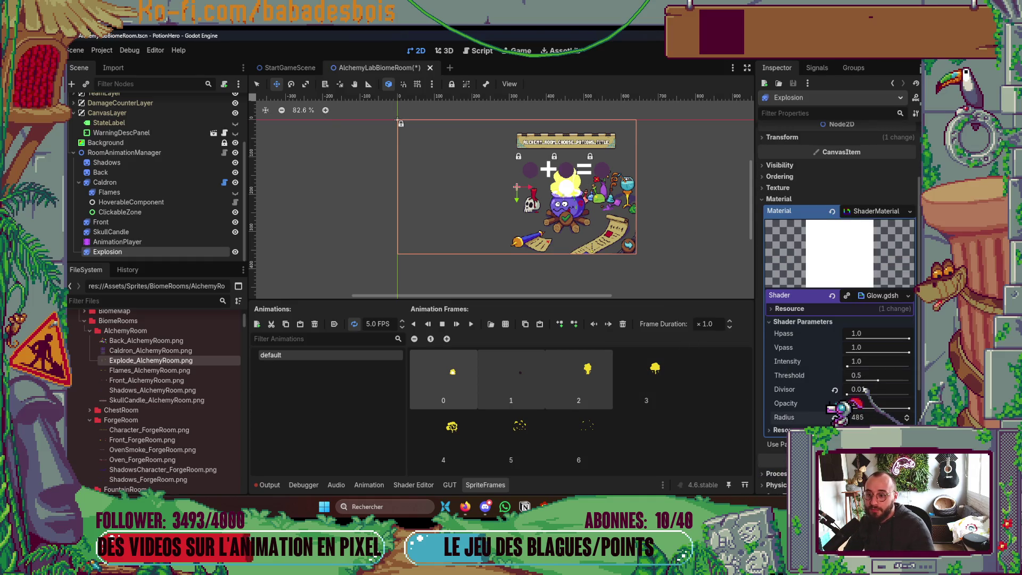
pyautogui.moveTo(906, 418)
pyautogui.mouseDown()
pyautogui.moveTo(907, 388)
pyautogui.moveTo(908, 418)
pyautogui.mouseUp()
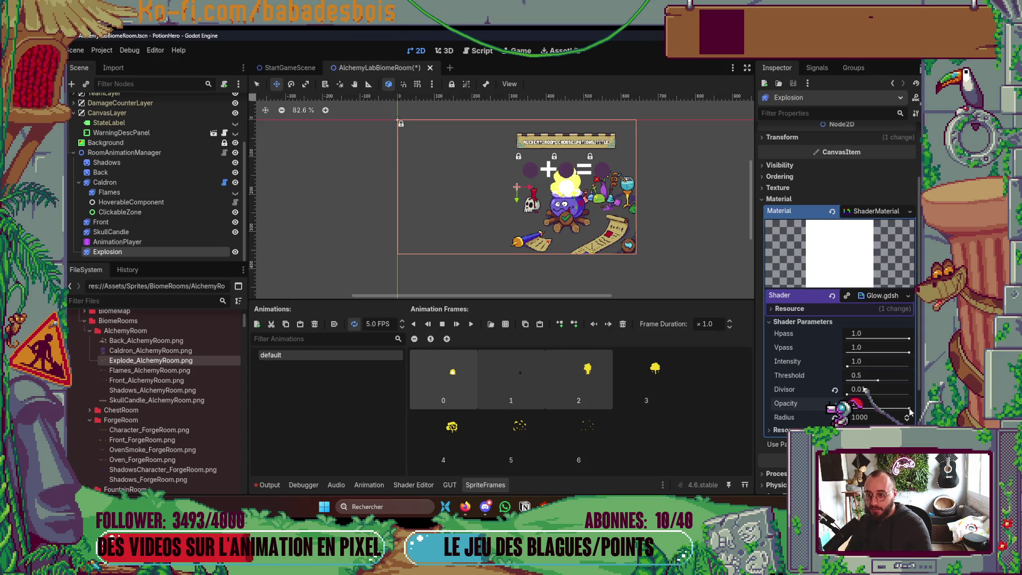
pyautogui.click(159, 241)
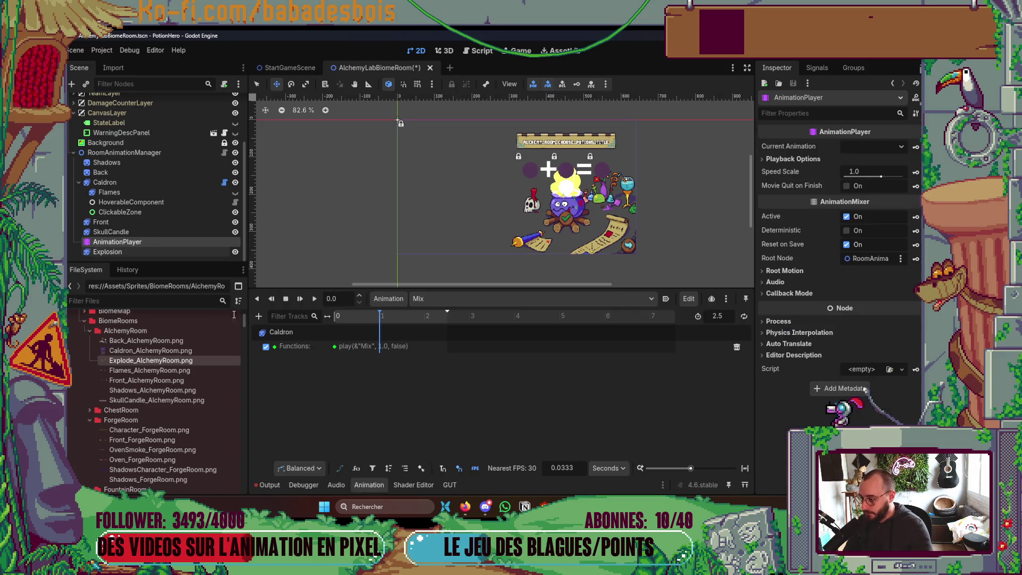
# Step: Add a property track for the Explosion node's material to the Mix animation
pyautogui.click(258, 317)
pyautogui.click(275, 336)
pyautogui.write('explo')
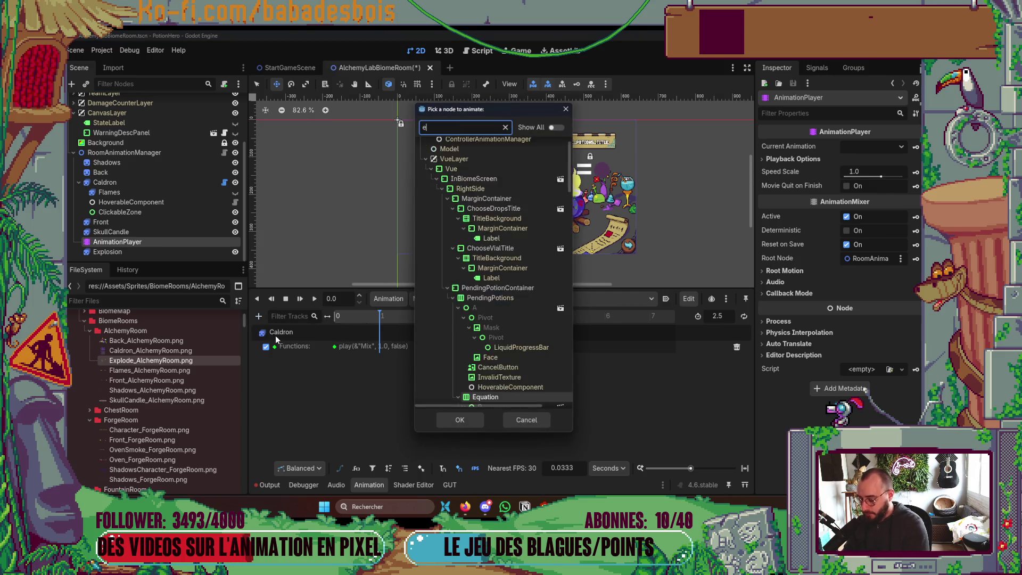
pyautogui.press('Return')
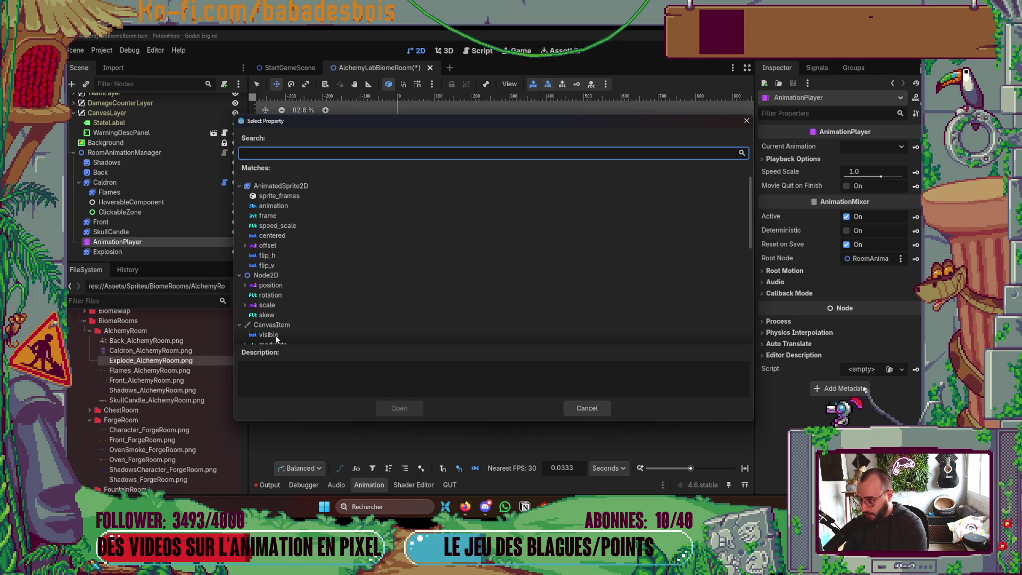
pyautogui.write('sh')
pyautogui.press('BackSpace')
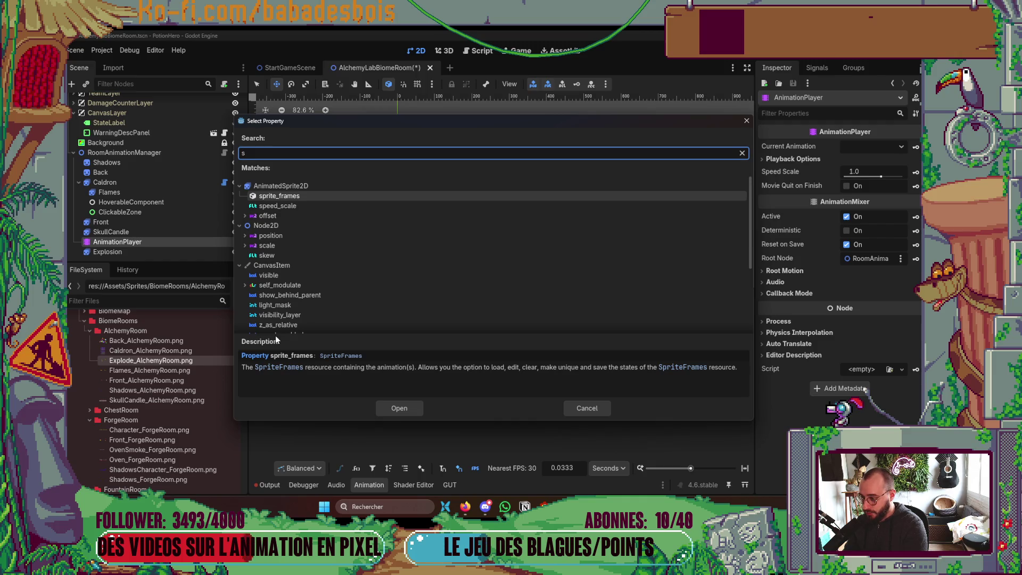
pyautogui.press('BackSpace')
pyautogui.write('ma')
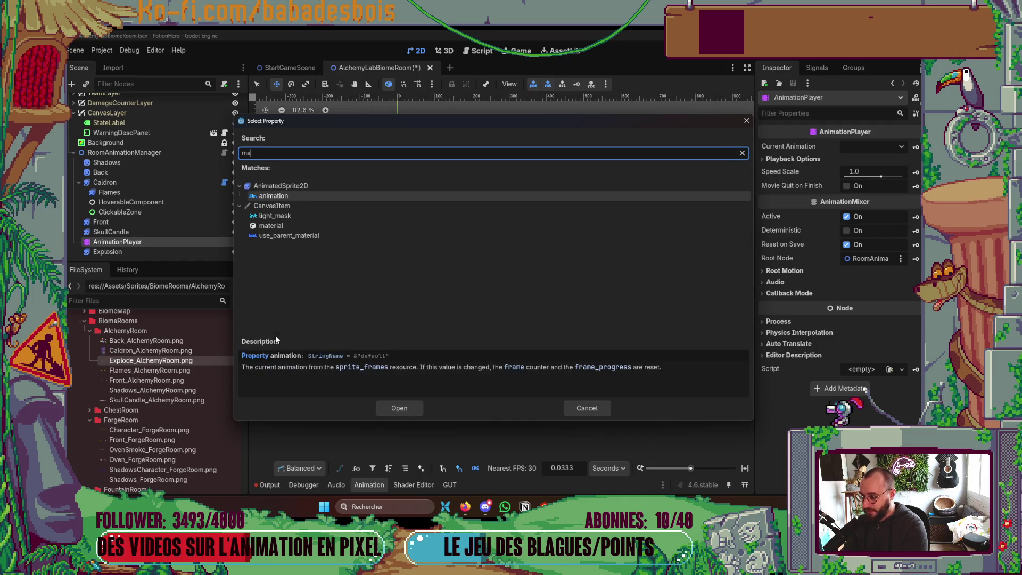
pyautogui.press('Down')
pyautogui.press('Down')
pyautogui.press('Return')
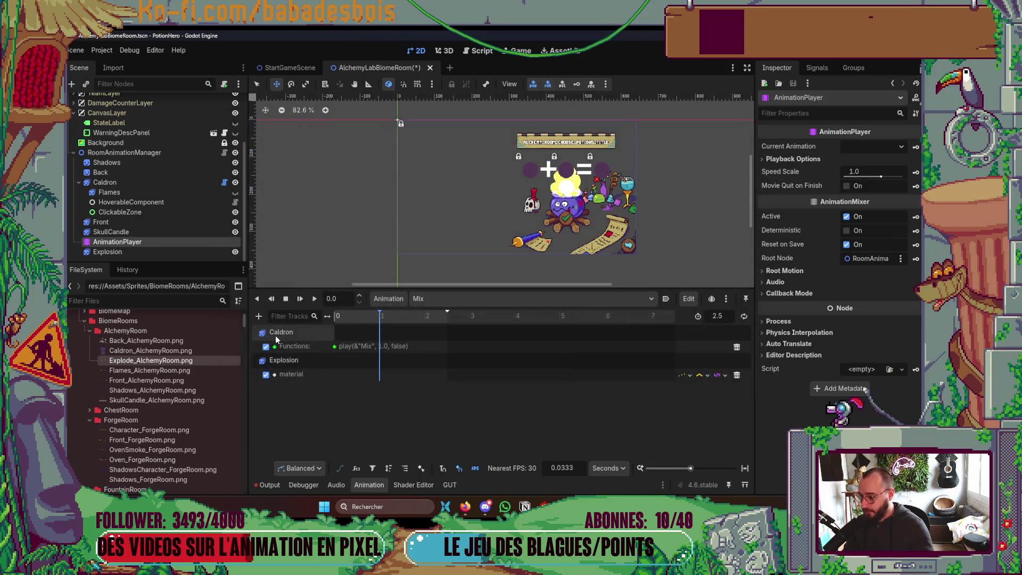
# Step: Change the track path to Explosion:material:shader_parameter:opacity
pyautogui.doubleClick(315, 372)
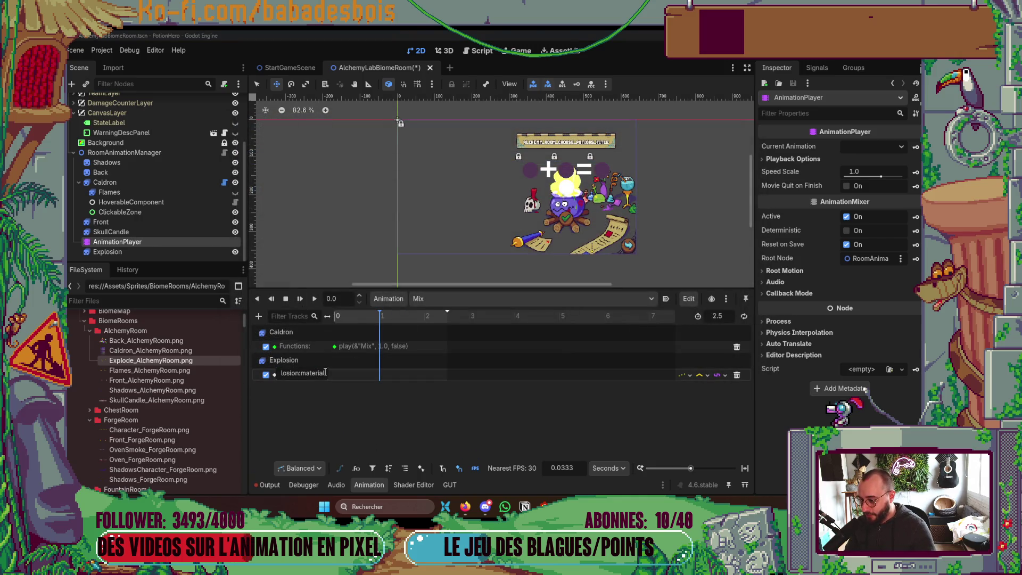
pyautogui.write('.shader')
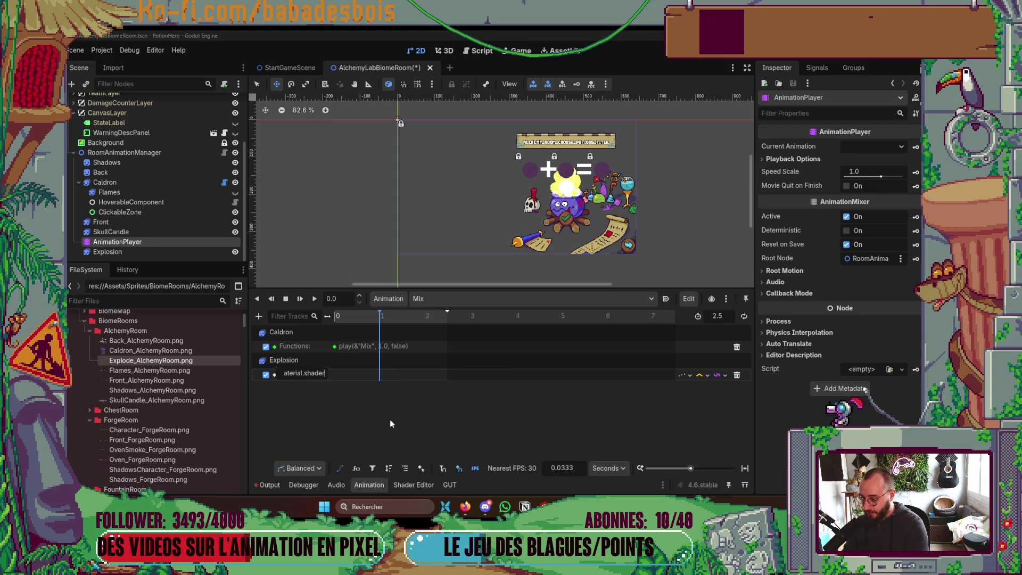
pyautogui.press('BackSpace')
pyautogui.press('BackSpace')
pyautogui.press('BackSpace')
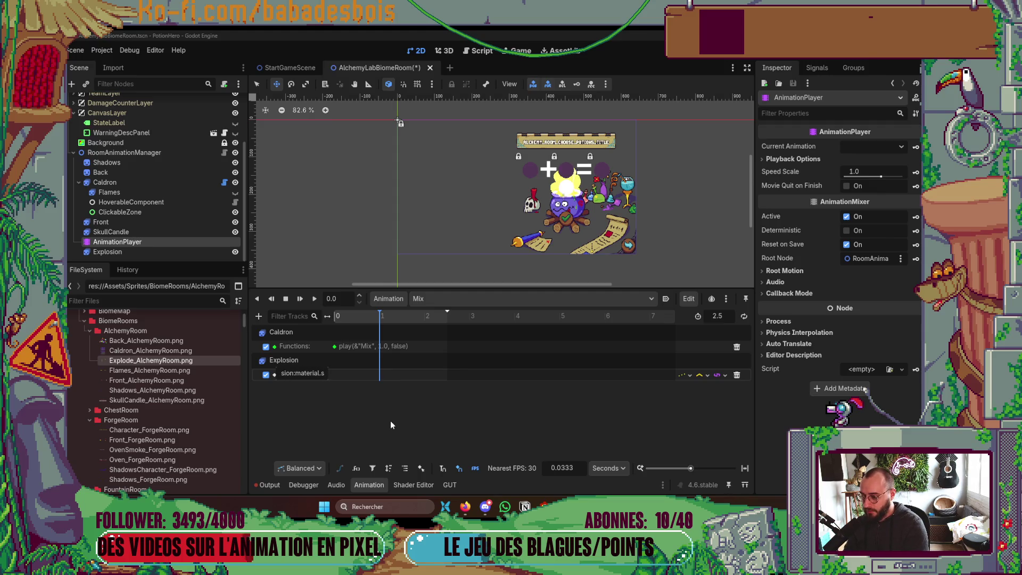
pyautogui.press('BackSpace')
pyautogui.write(':sha')
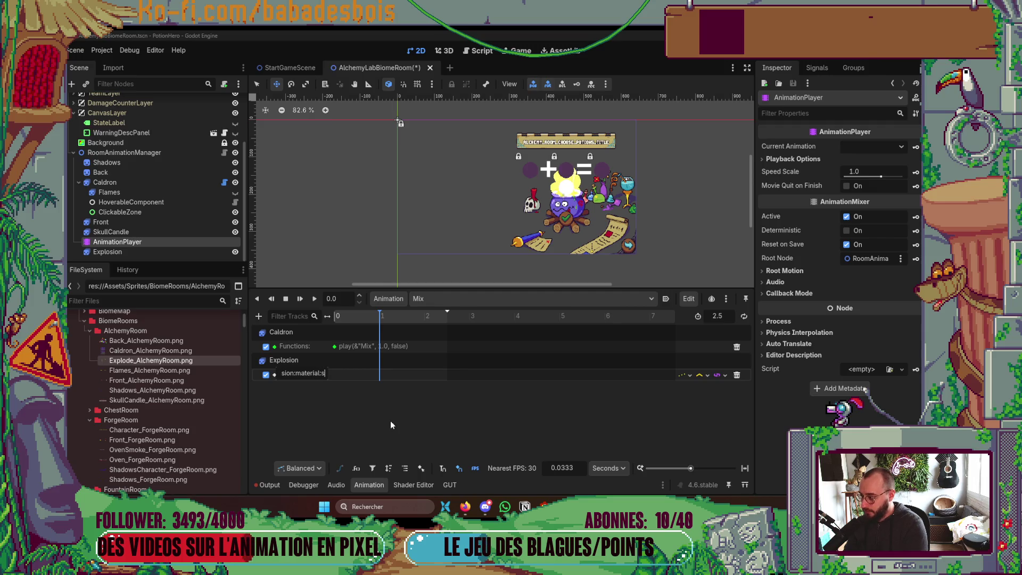
pyautogui.write('der_pa')
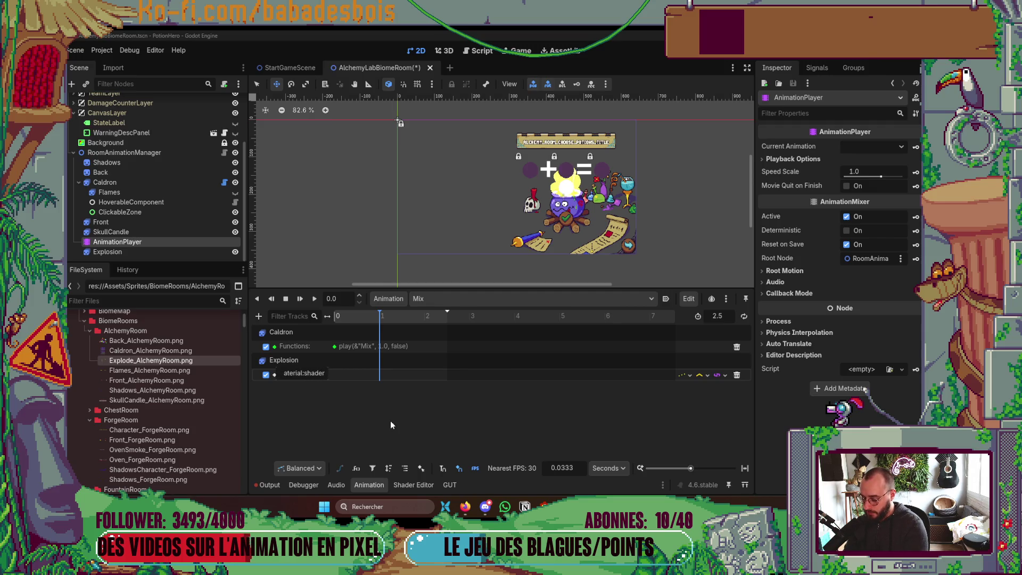
pyautogui.write('rameter')
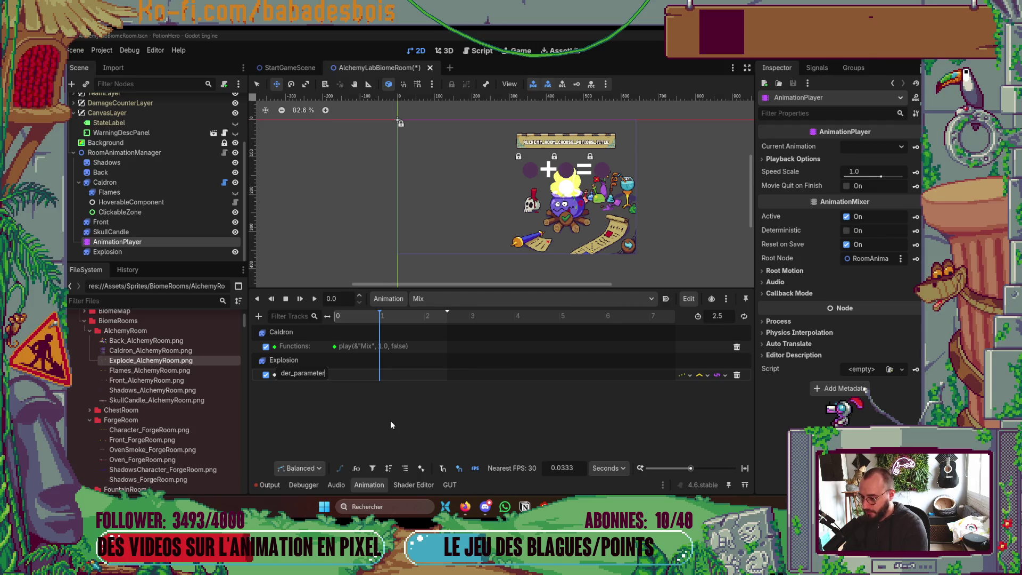
pyautogui.write('/')
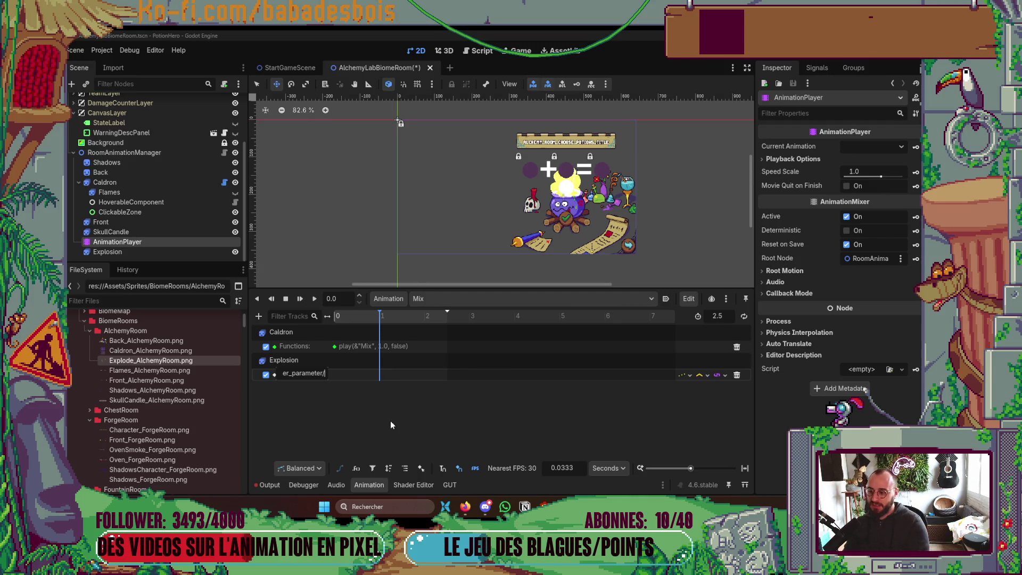
pyautogui.press('BackSpace')
pyautogui.write(':')
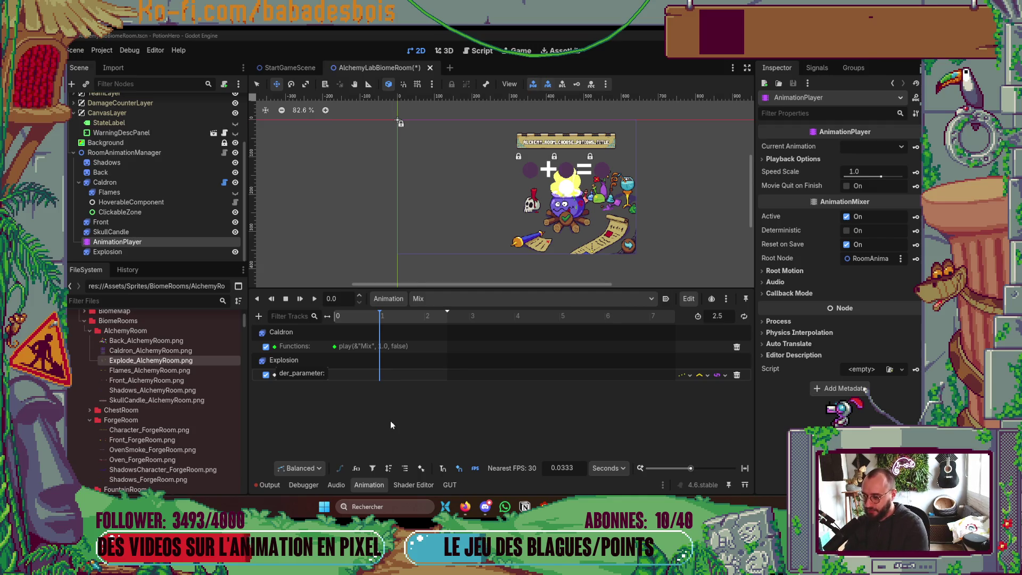
pyautogui.write('opacity')
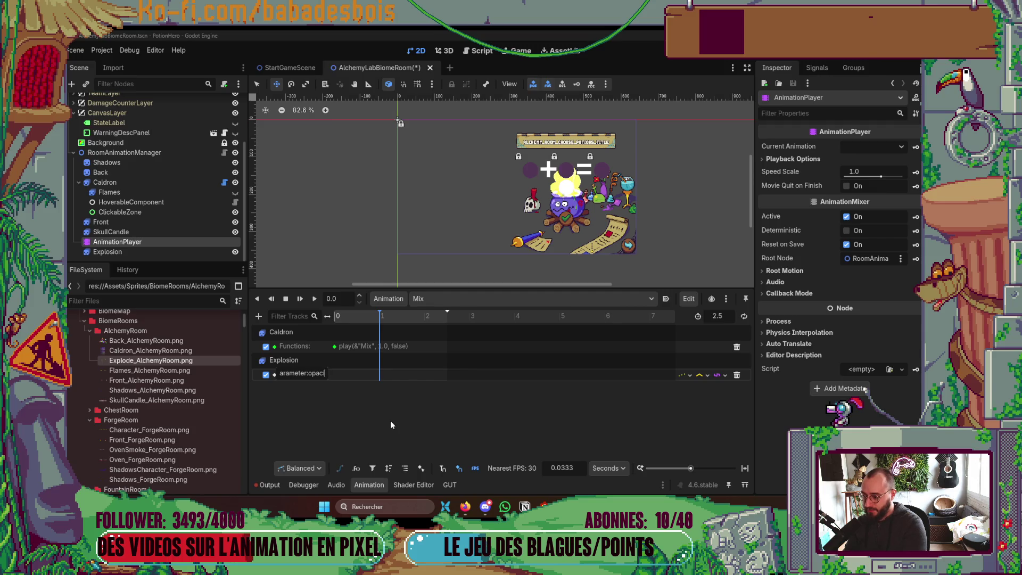
pyautogui.press('Return')
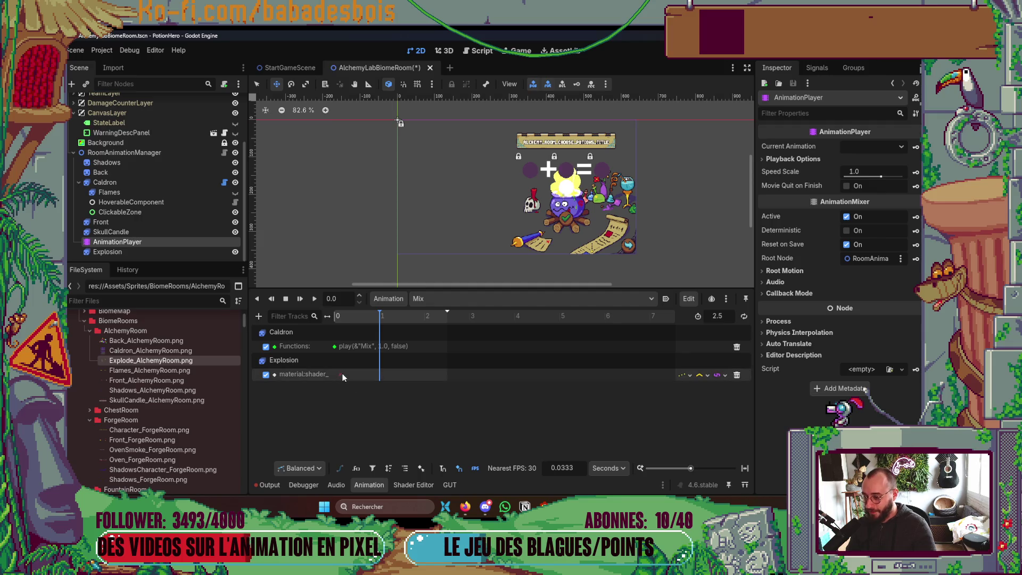
# Step: Move the Explosion opacity key to 1.0 s and insert another key at the track start
pyautogui.click(341, 374)
pyautogui.doubleClick(303, 375)
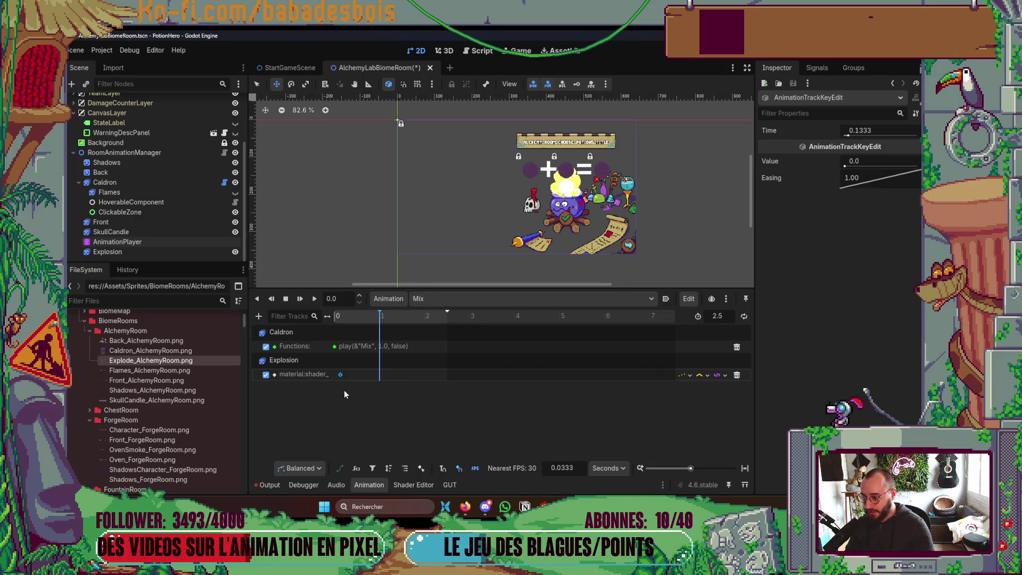
pyautogui.moveTo(340, 374)
pyautogui.mouseDown()
pyautogui.moveTo(331, 377)
pyautogui.moveTo(379, 374)
pyautogui.mouseUp()
pyautogui.rightClick(339, 376)
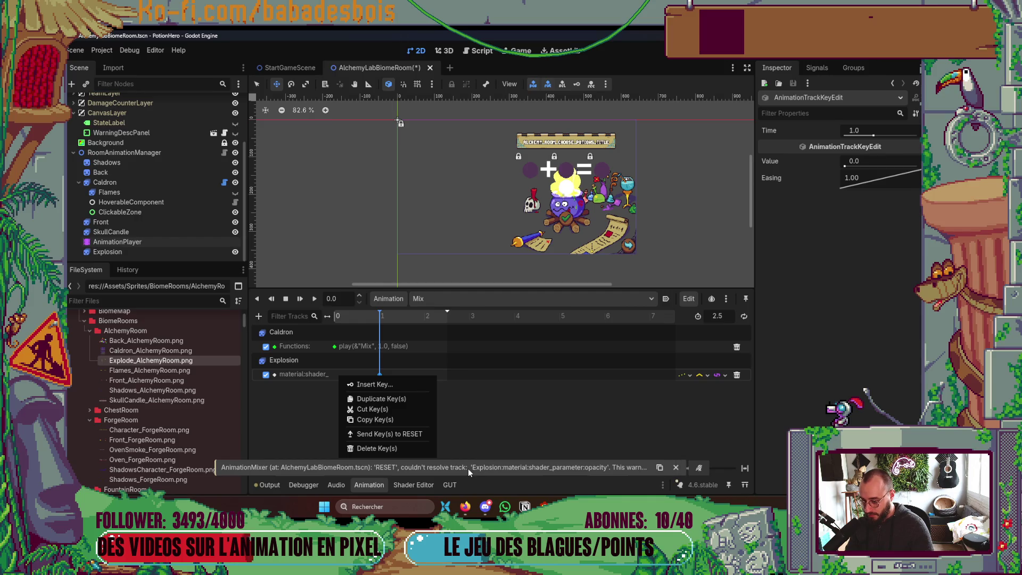
pyautogui.click(372, 387)
pyautogui.click(426, 299)
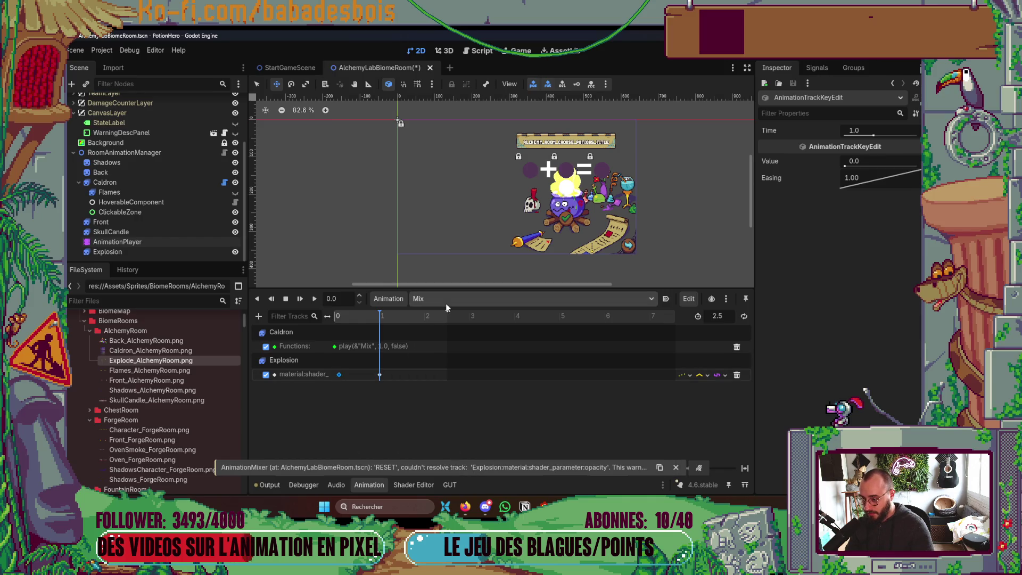
pyautogui.click(442, 336)
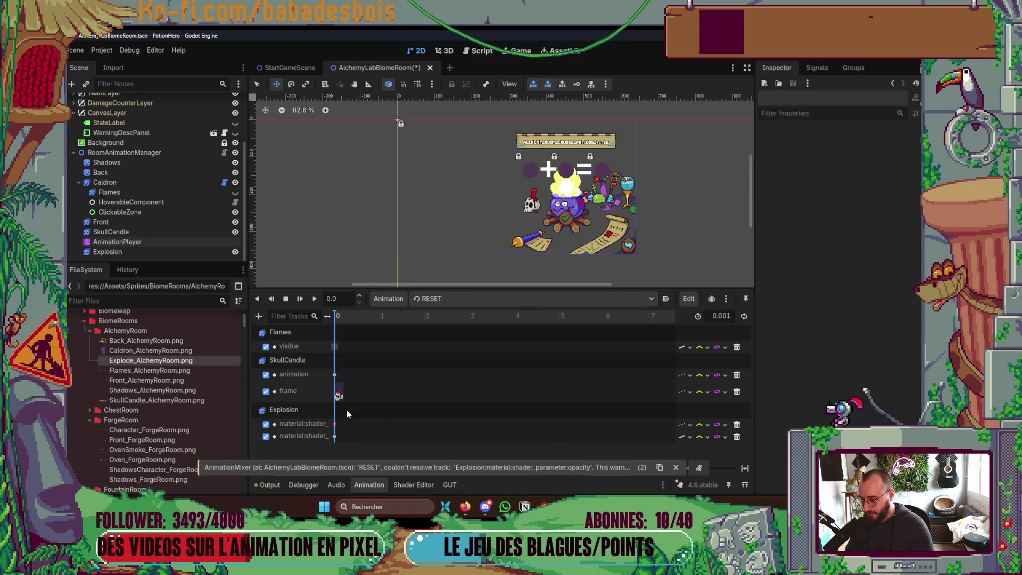
# Step: Delete the unresolved Explosion opacity track from RESET and save the scene
pyautogui.doubleClick(328, 424)
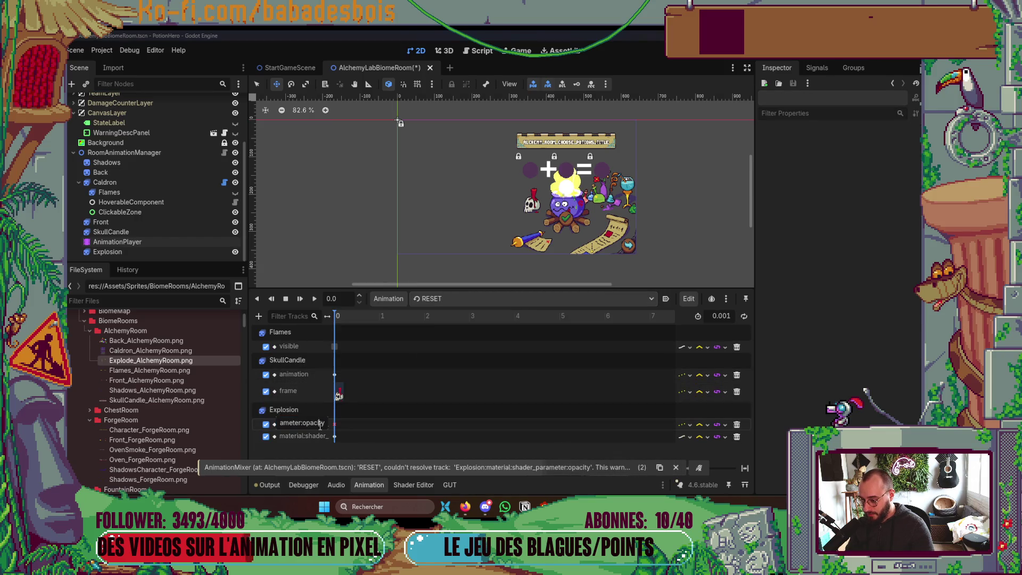
pyautogui.click(736, 424)
pyautogui.hotkey('ctrl', 's')
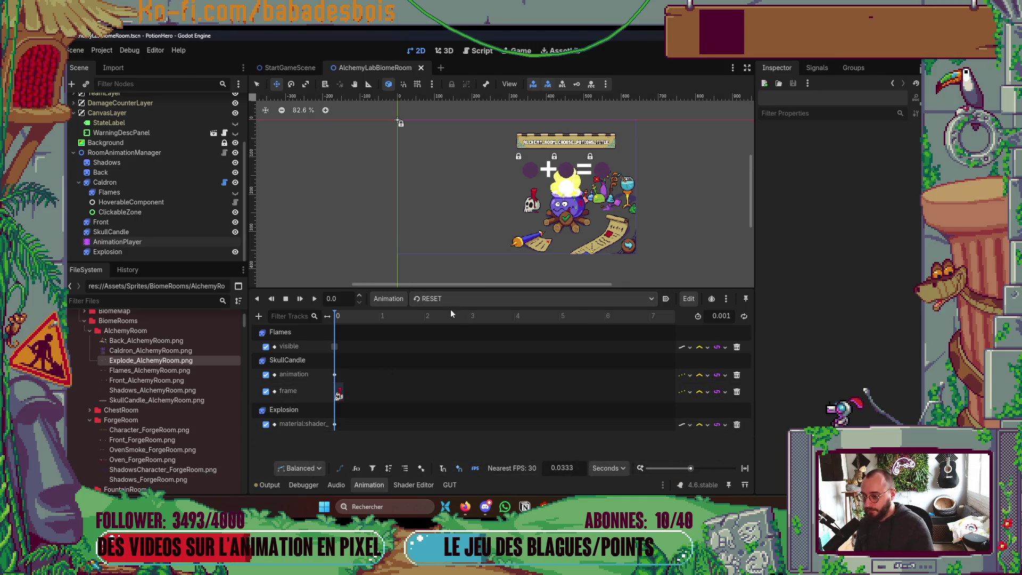
# Step: Set the RESET Explosion shader key's value to 0
pyautogui.click(450, 300)
pyautogui.click(401, 355)
pyautogui.click(334, 424)
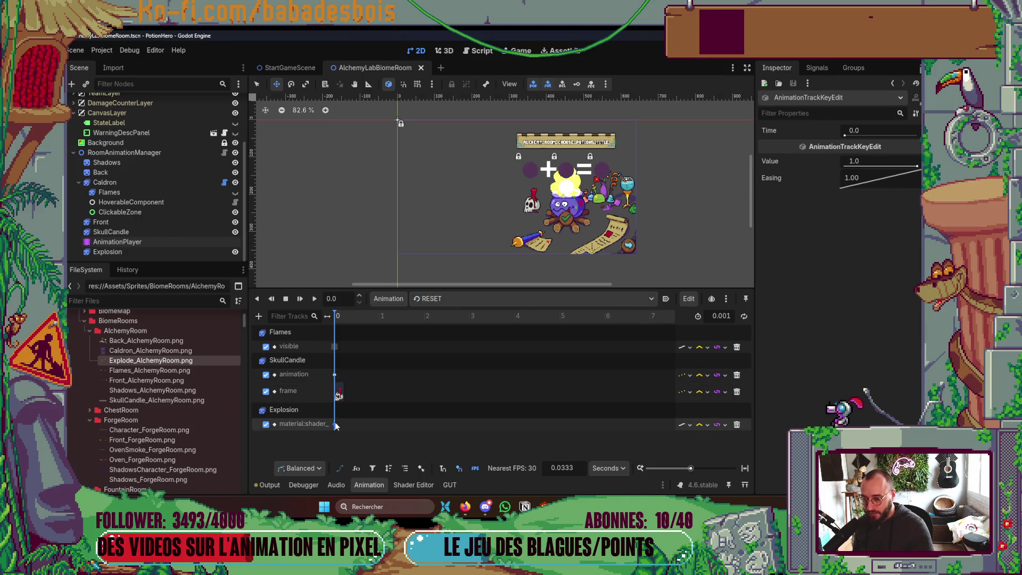
pyautogui.click(879, 158)
pyautogui.write('0')
pyautogui.press('Return')
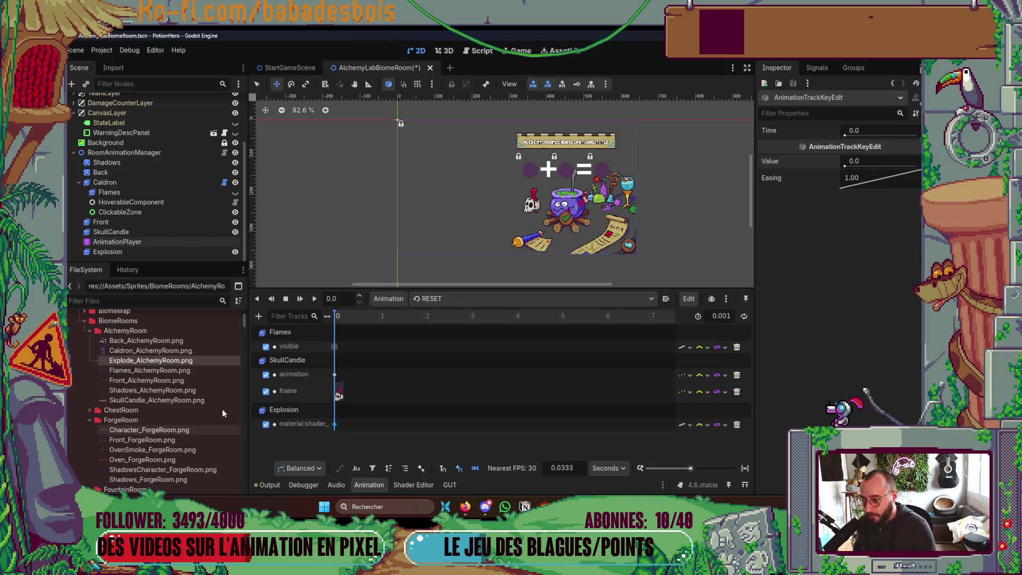
pyautogui.click(452, 301)
pyautogui.click(443, 325)
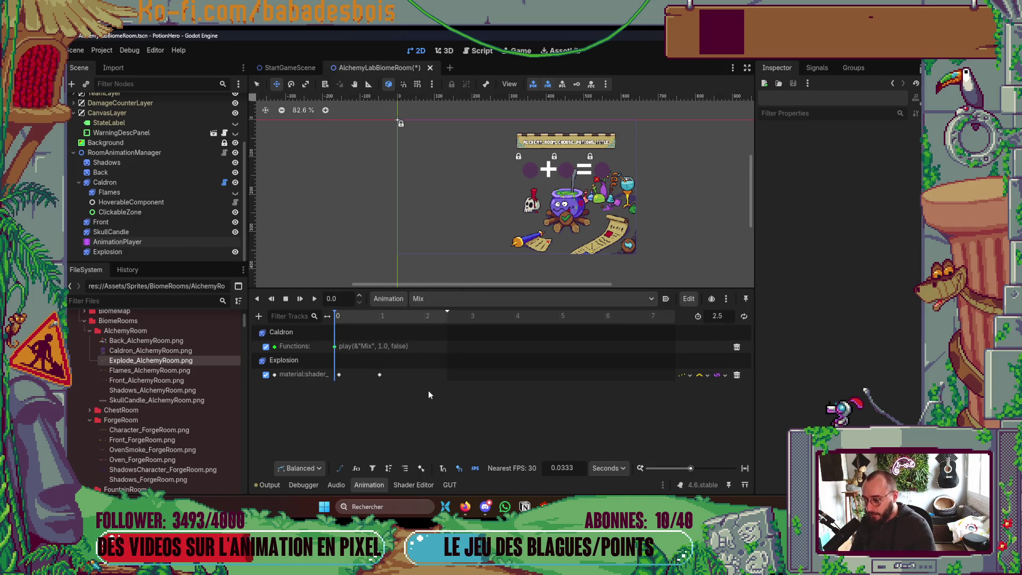
# Step: Set the first Explosion opacity key in Mix to 0
pyautogui.click(339, 375)
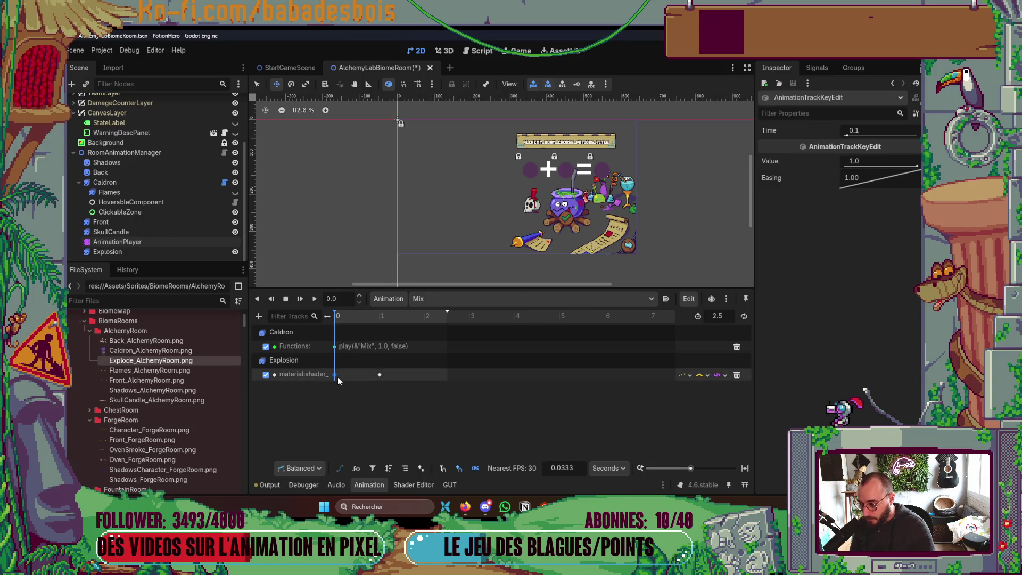
pyautogui.click(879, 161)
pyautogui.write('0')
pyautogui.press('Return')
pyautogui.click(380, 374)
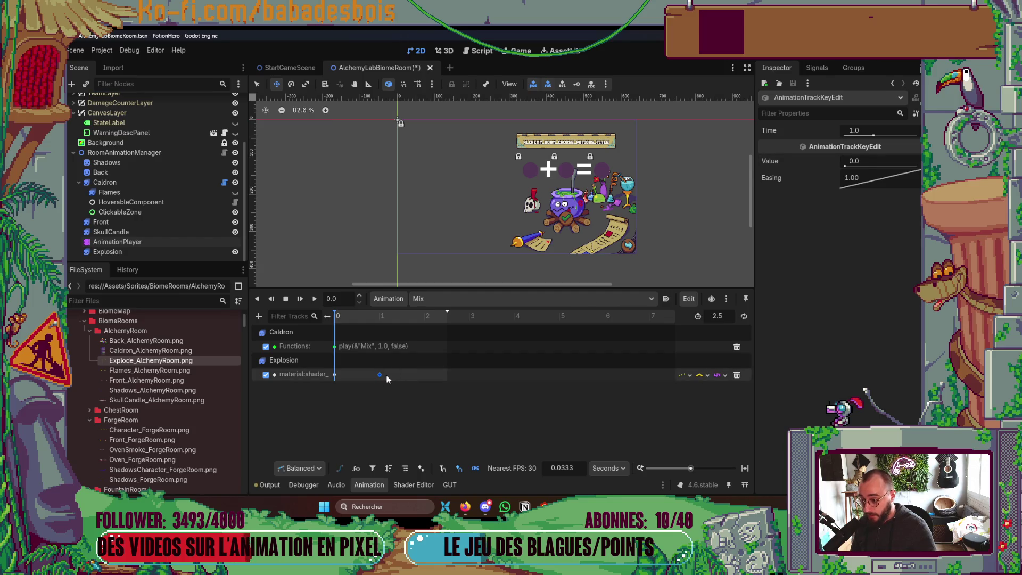
pyautogui.click(879, 163)
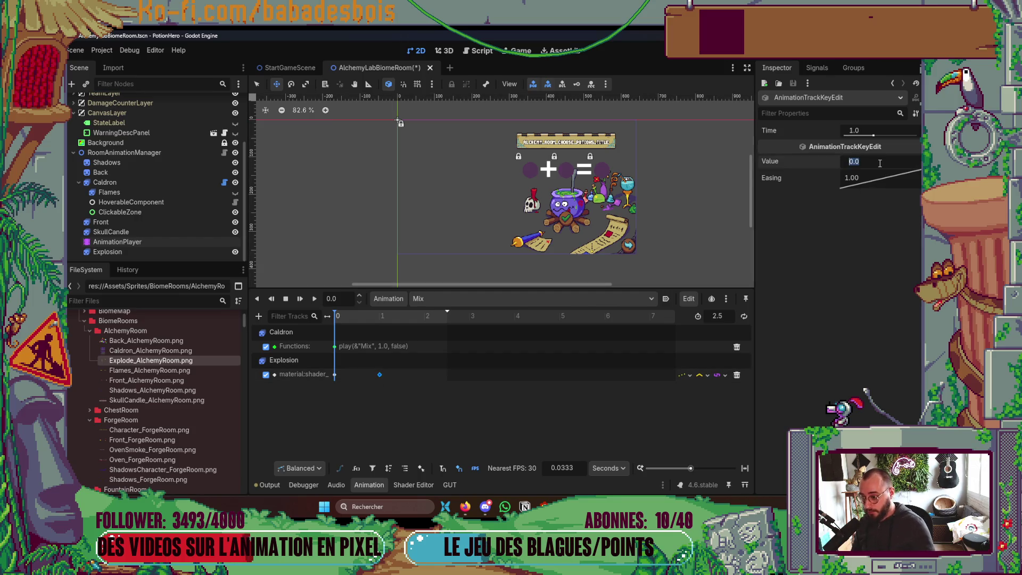
pyautogui.click(334, 375)
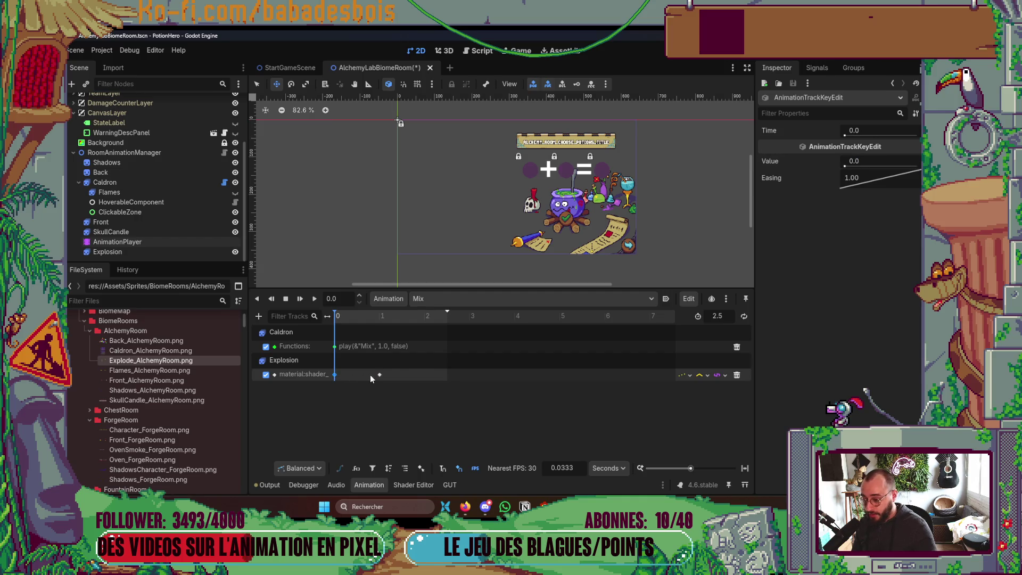
pyautogui.click(381, 374)
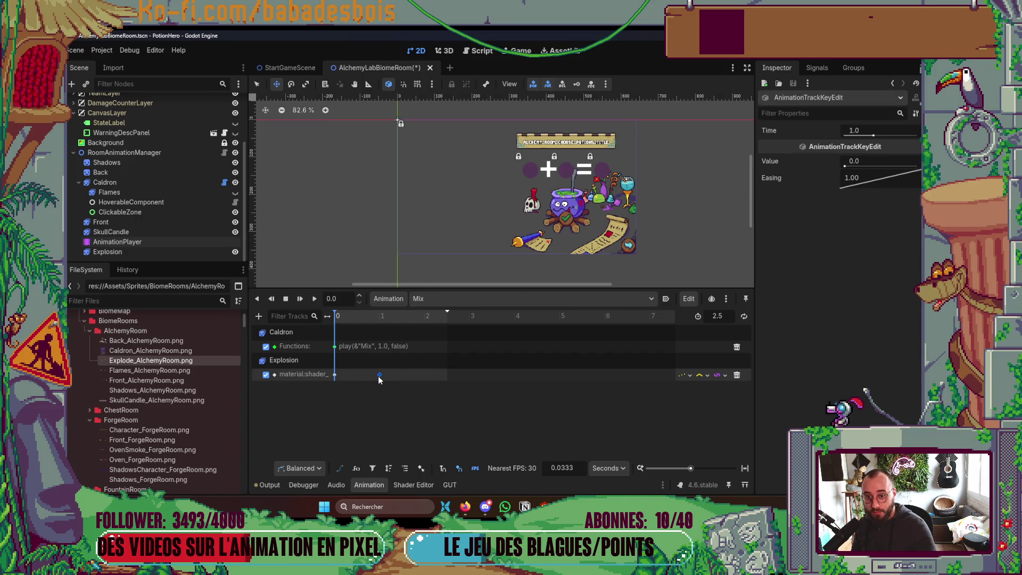
pyautogui.click(335, 375)
pyautogui.click(379, 374)
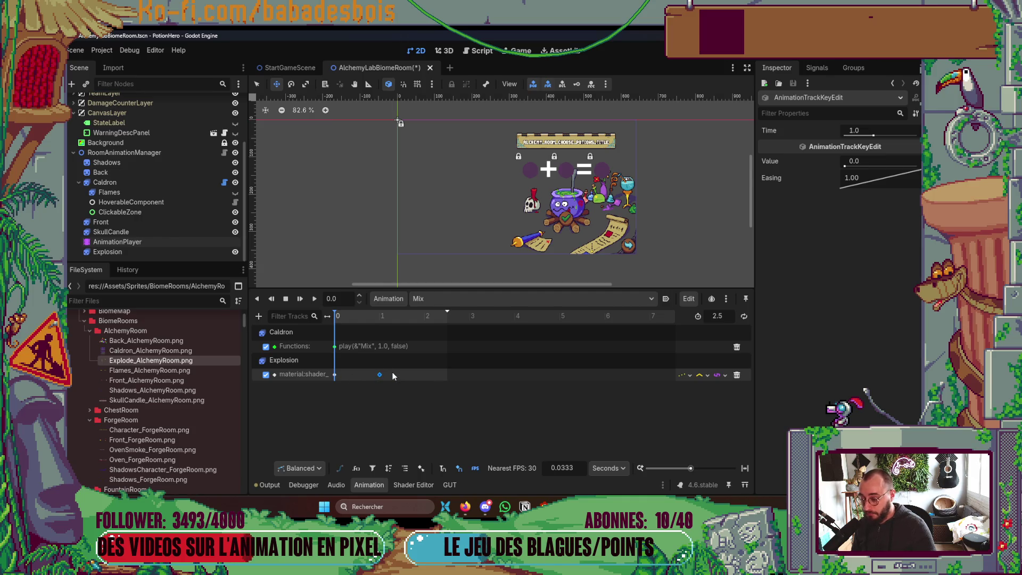
# Step: Insert an opacity key near 1.37 s and drag the 1-second key back toward the start
pyautogui.click(397, 322)
pyautogui.rightClick(394, 375)
pyautogui.click(407, 386)
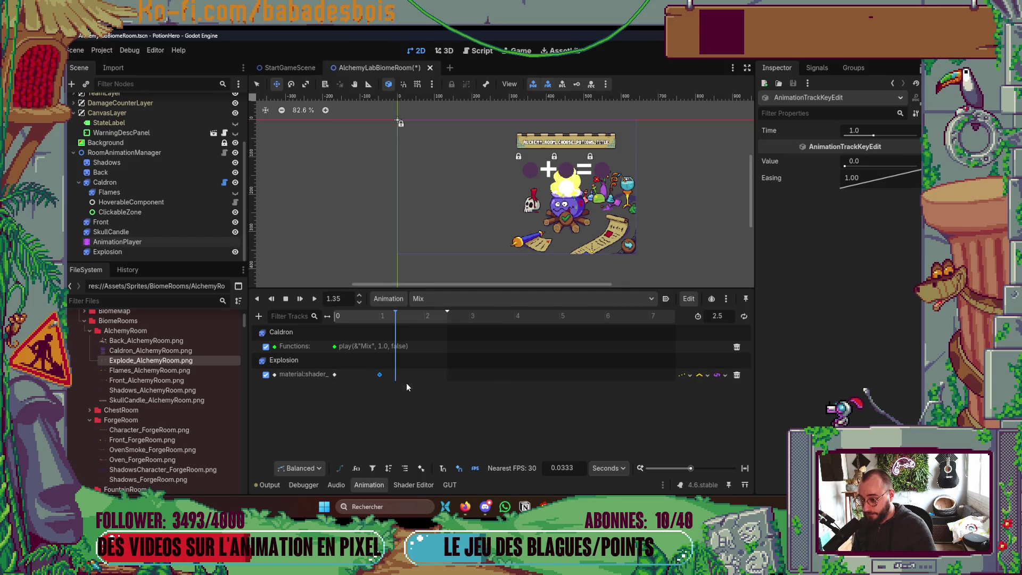
pyautogui.click(398, 376)
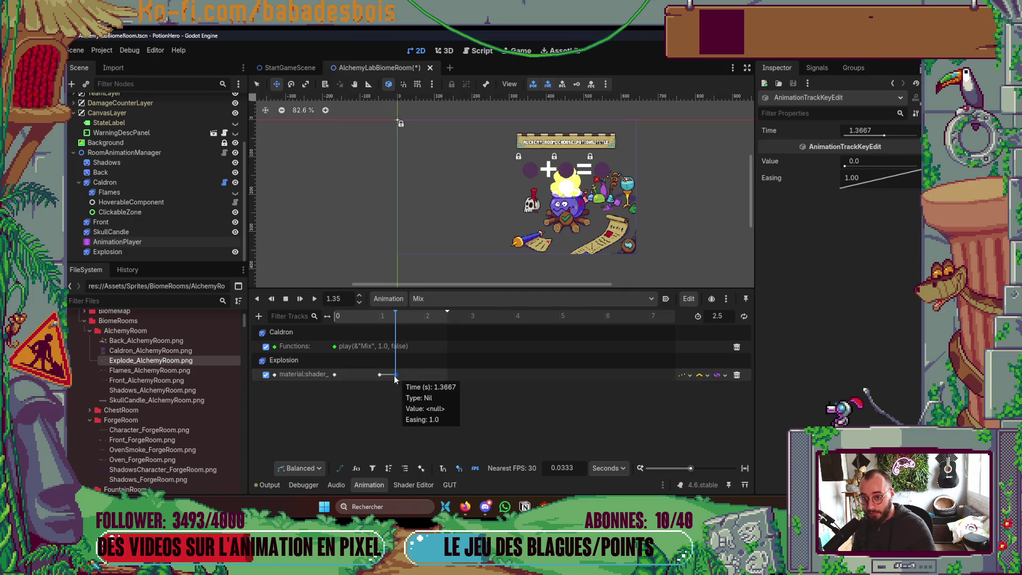
pyautogui.click(383, 383)
pyautogui.moveTo(379, 376); pyautogui.dragTo(336, 380)
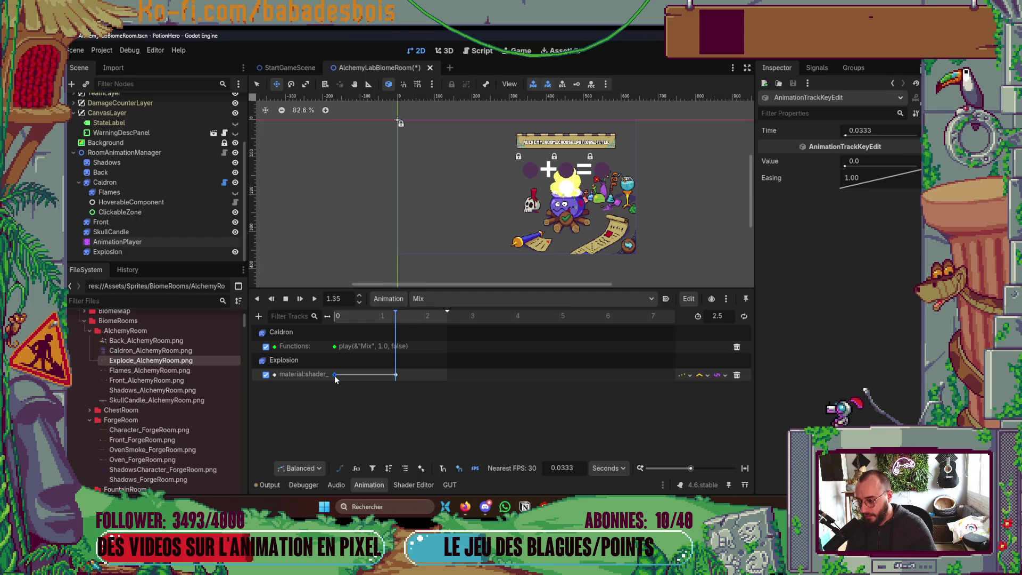
pyautogui.click(395, 375)
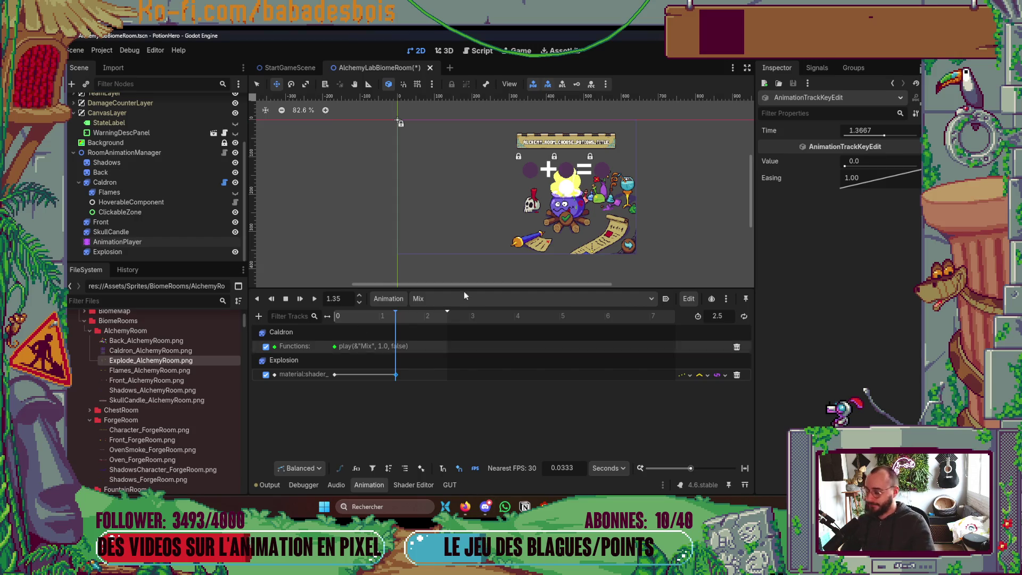
# Step: Insert an opacity key at 1.73 s with value 1.0, then view Explosion's glow shader settings
pyautogui.click(394, 331)
pyautogui.moveTo(395, 332); pyautogui.dragTo(413, 332)
pyautogui.rightClick(415, 382)
pyautogui.click(415, 385)
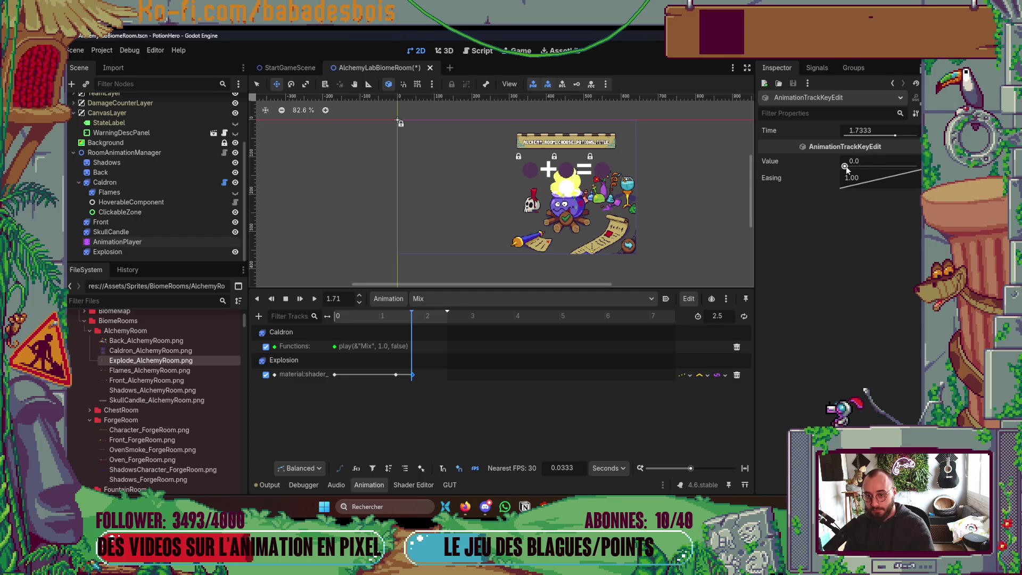
pyautogui.moveTo(857, 167); pyautogui.dragTo(917, 166)
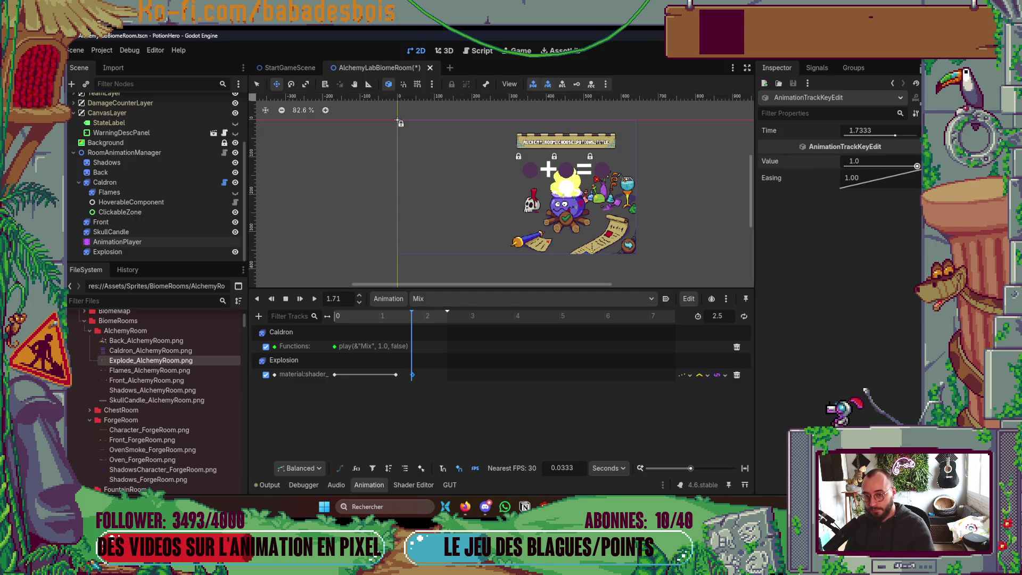
pyautogui.moveTo(411, 317)
pyautogui.mouseDown()
pyautogui.moveTo(334, 320)
pyautogui.moveTo(372, 332)
pyautogui.mouseUp()
pyautogui.click(334, 374)
pyautogui.click(138, 251)
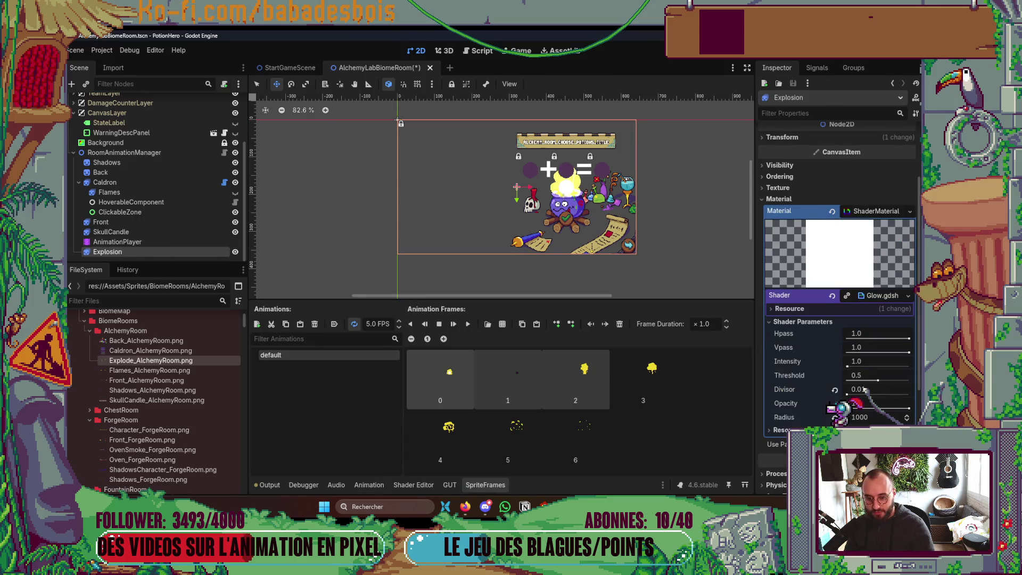
# Step: Toggle the output log and return to the Mix animation timeline
pyautogui.click(136, 242)
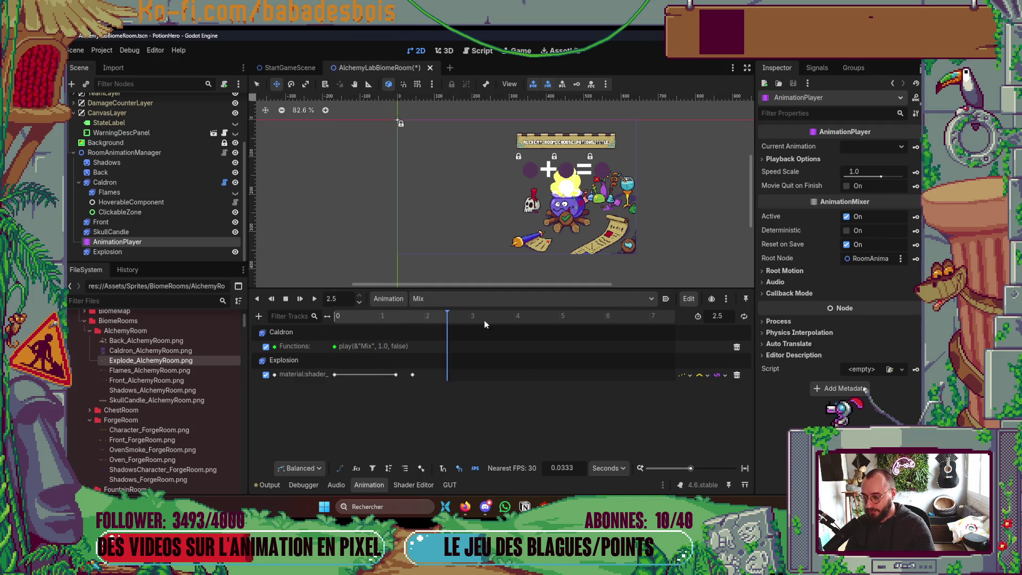
pyautogui.click(274, 487)
pyautogui.click(273, 487)
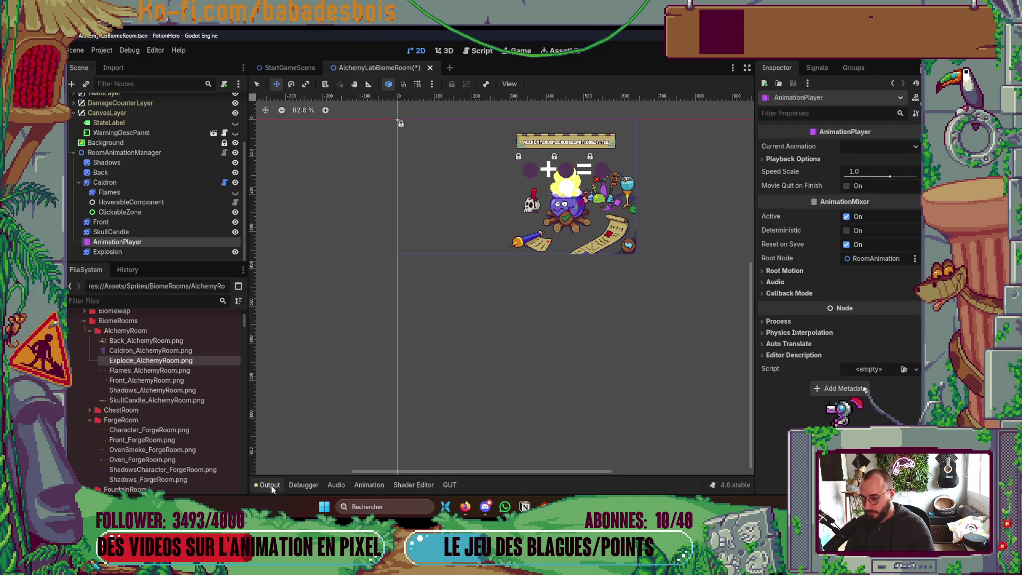
pyautogui.click(184, 252)
pyautogui.click(175, 243)
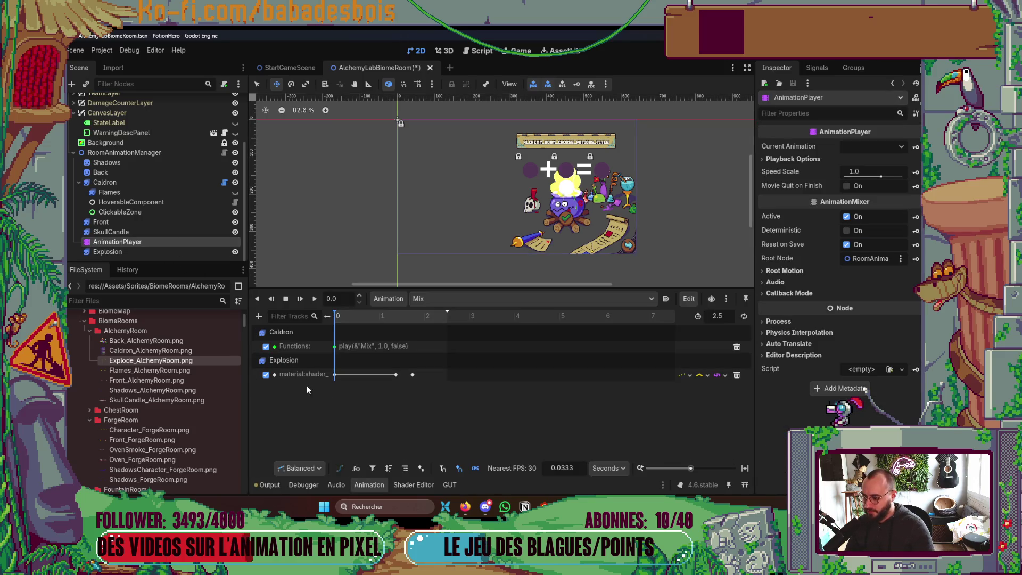
# Step: Inspect the Explosion track's property path, then bring Firefox to the front
pyautogui.doubleClick(289, 375)
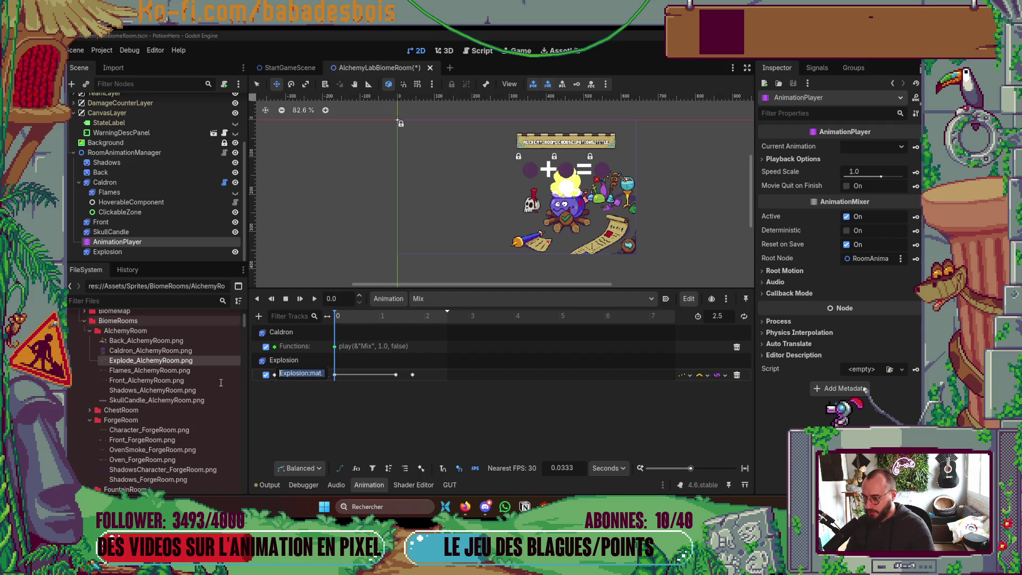
pyautogui.press('Right')
pyautogui.press('Right')
pyautogui.press('Right')
pyautogui.moveTo(342, 383); pyautogui.dragTo(384, 383)
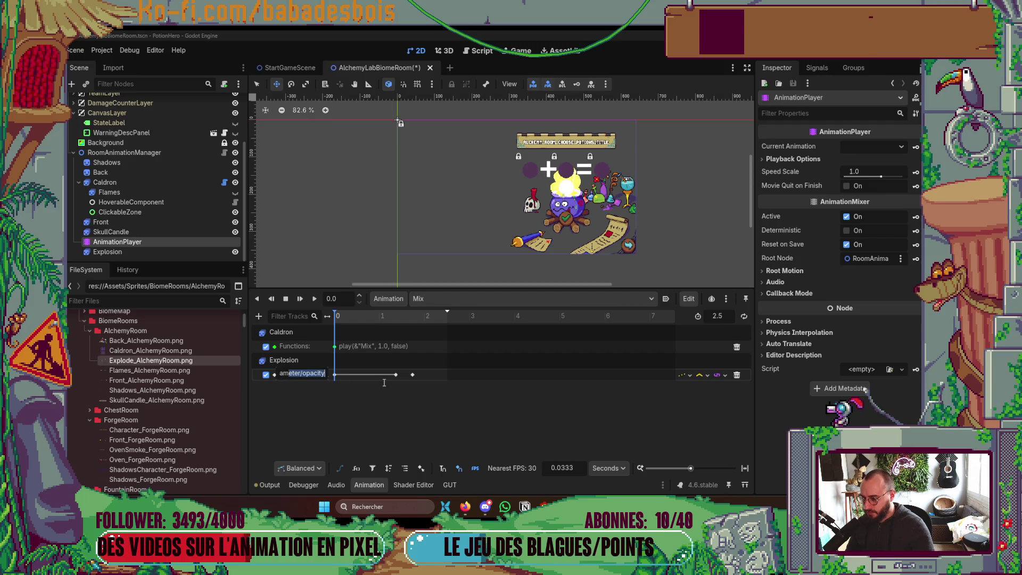
pyautogui.click(310, 376)
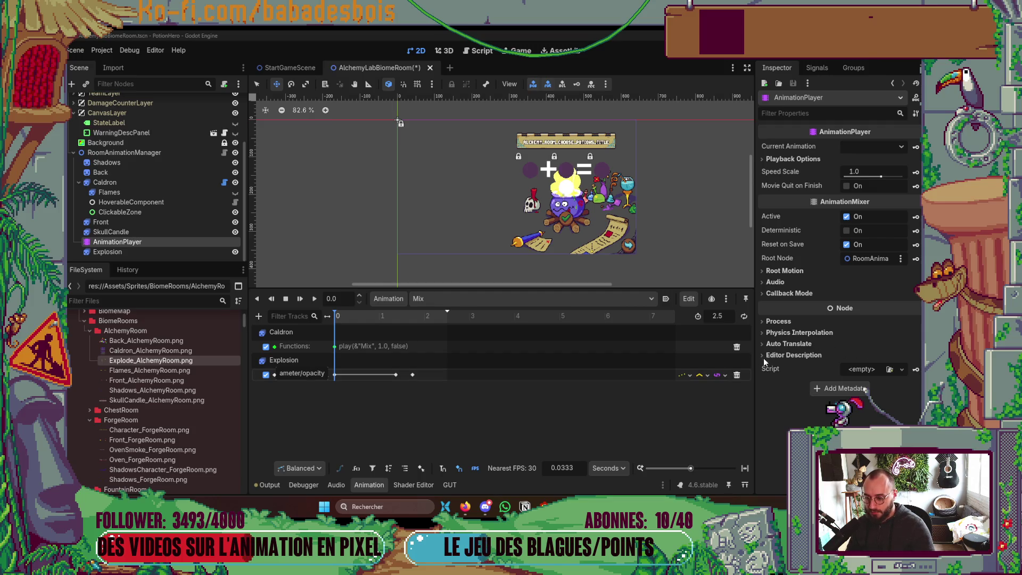
pyautogui.moveTo(446, 508)
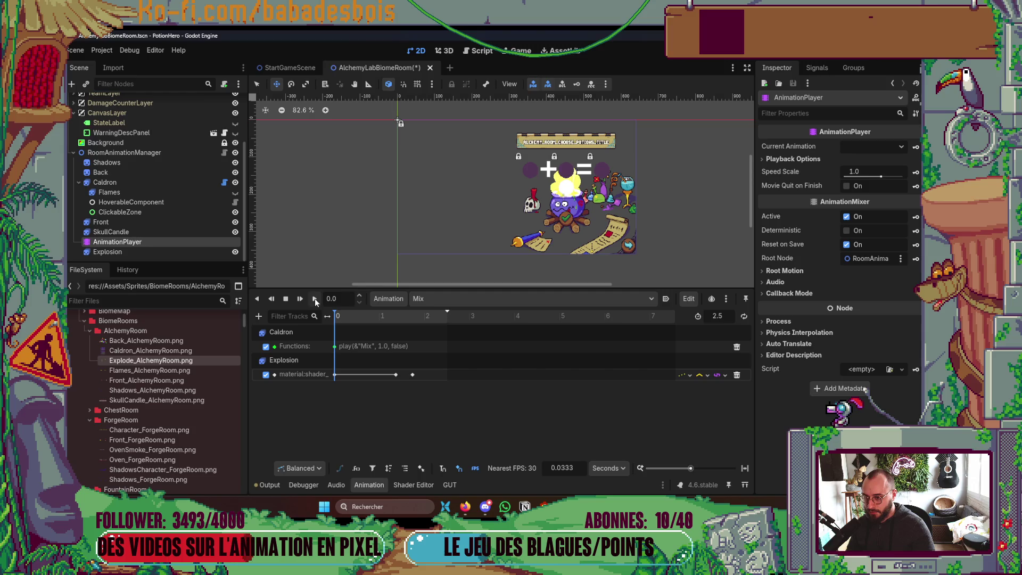
pyautogui.click(465, 507)
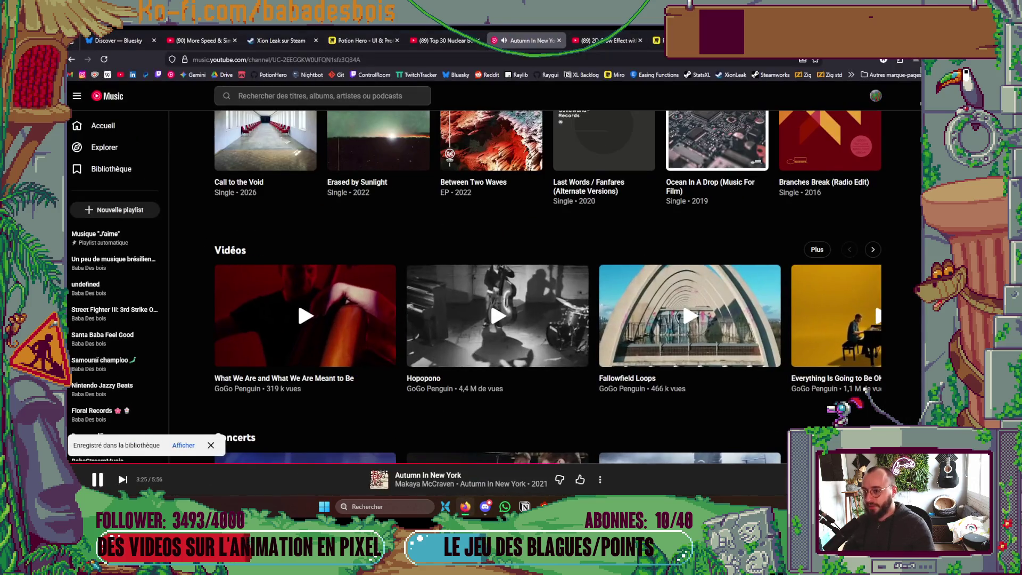
# Step: Enter 'godot shader param in' in a new Firefox tab's address bar, then return to Godot
pyautogui.hotkey('ctrl', 't')
pyautogui.write('god')
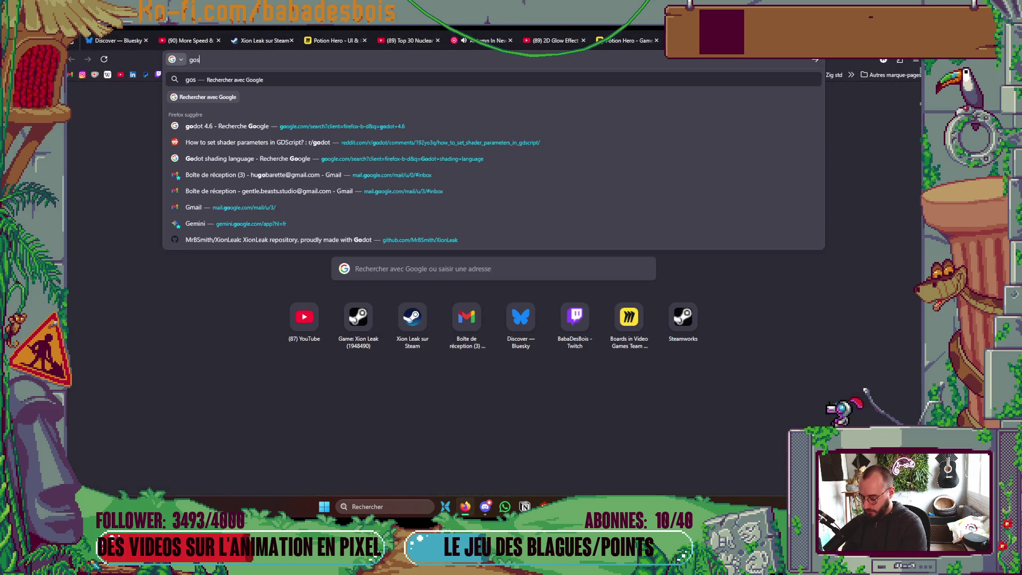
pyautogui.write('ot shader')
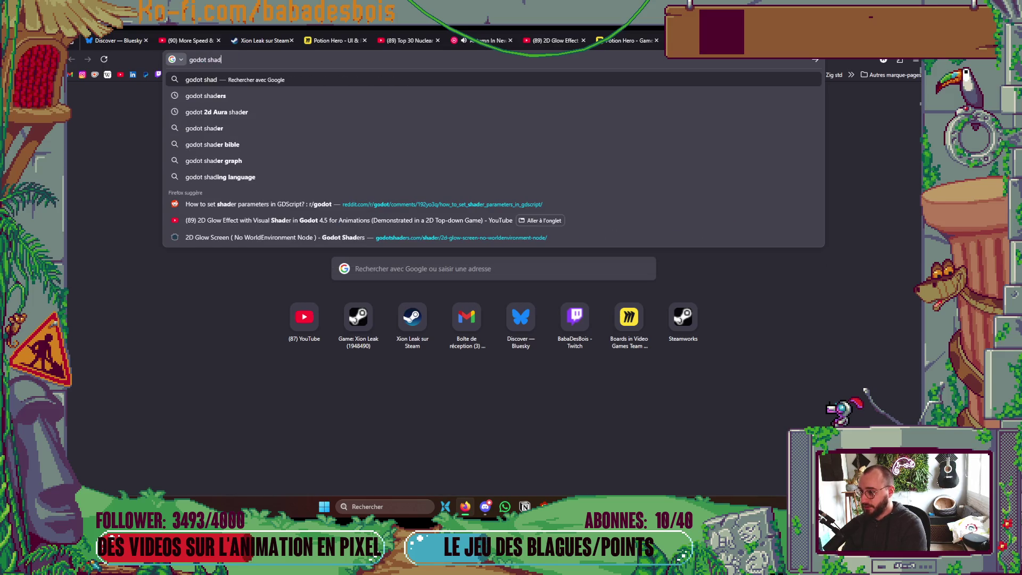
pyautogui.write(' param in')
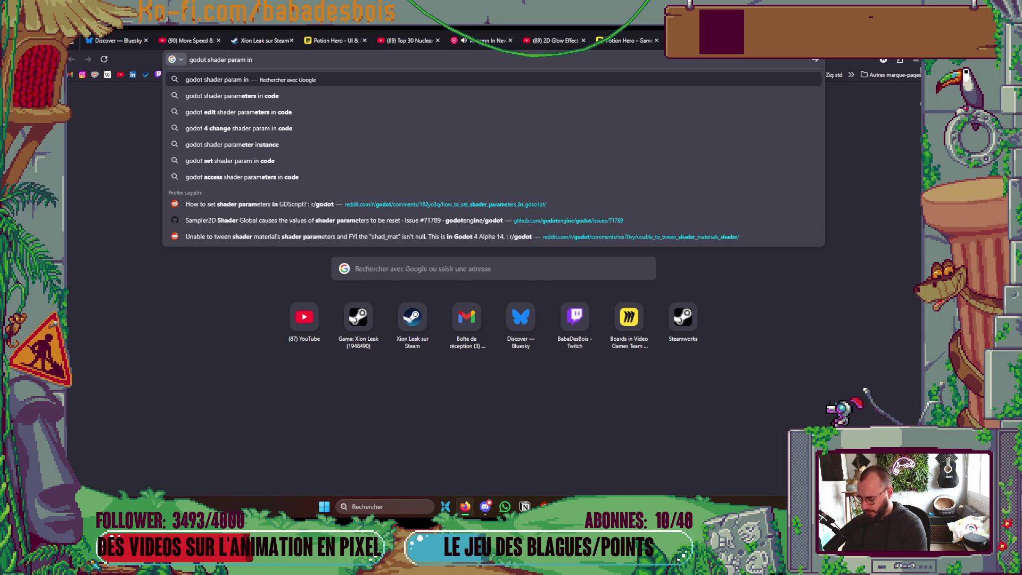
pyautogui.hotkey('alt', 'Tab')
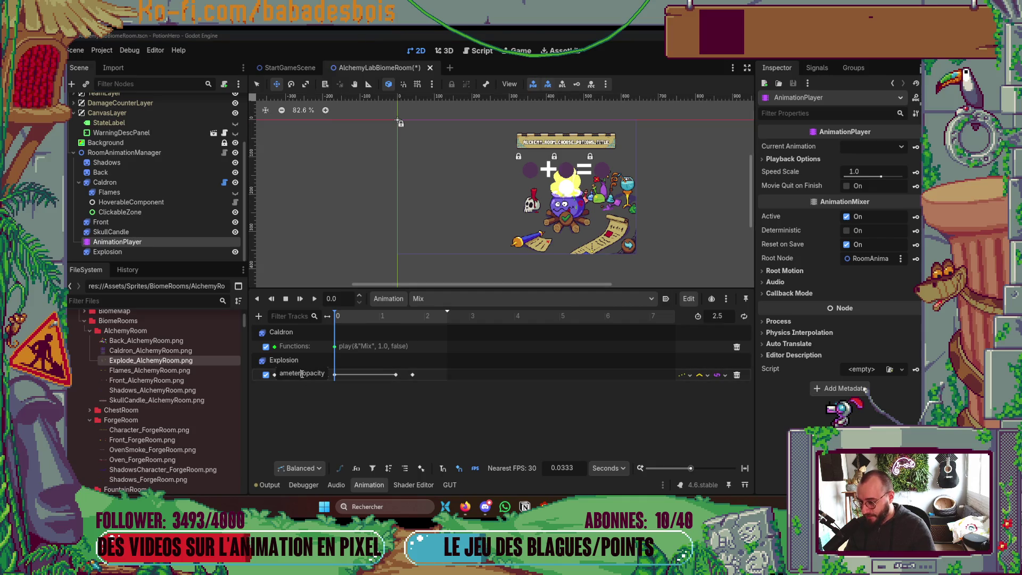
# Step: Trim and recommit the Explosion opacity track path, then save the AlchemyLabBiomeRoom scene
pyautogui.press('BackSpace')
pyautogui.press('BackSpace')
pyautogui.press('BackSpace')
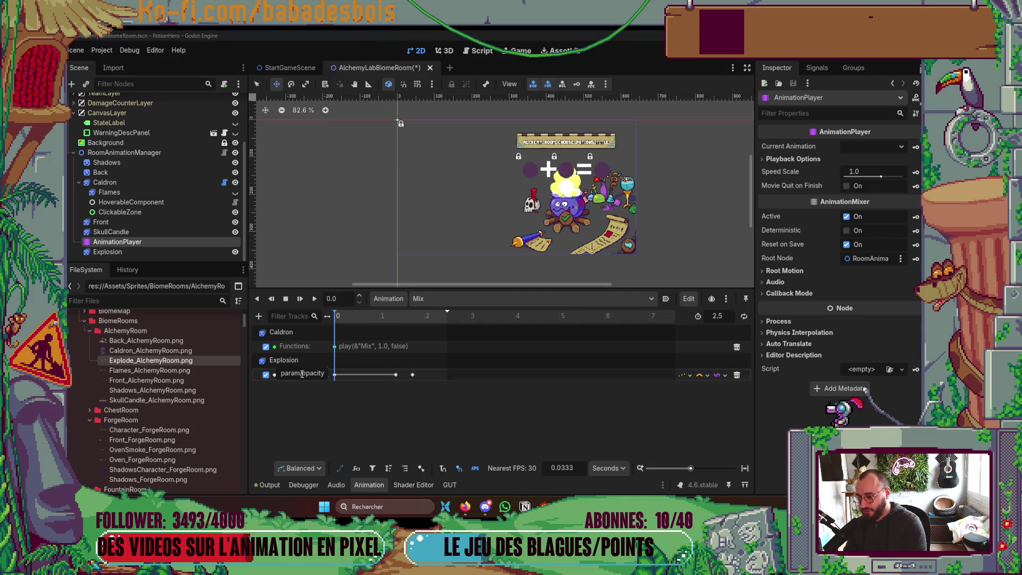
pyautogui.press('Return')
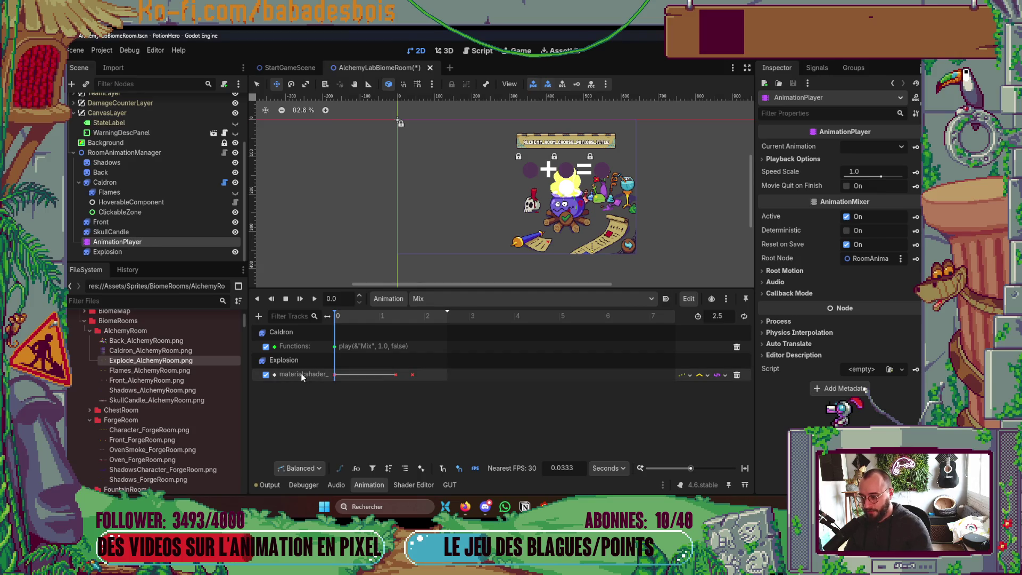
pyautogui.doubleClick(316, 373)
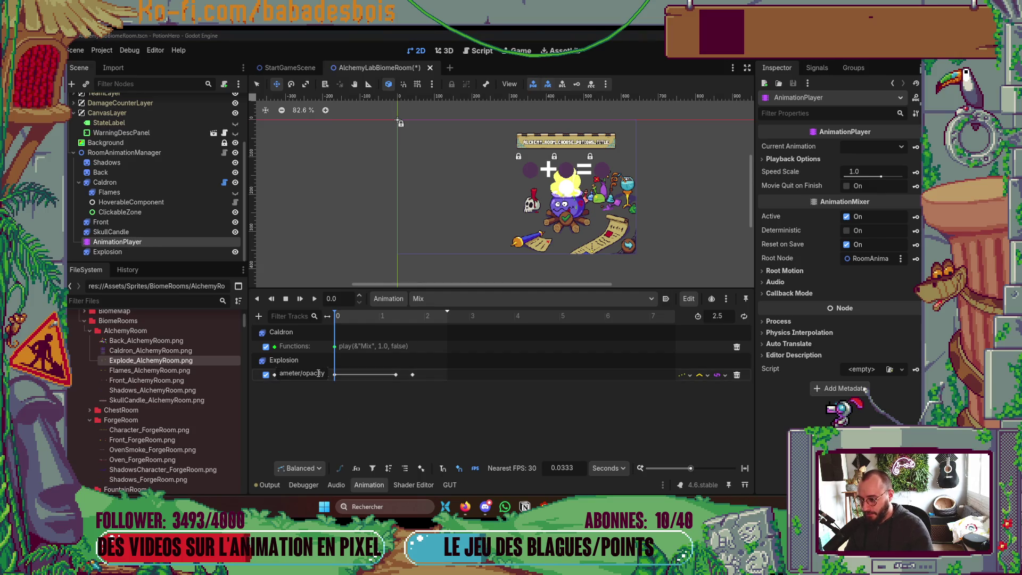
pyautogui.doubleClick(308, 374)
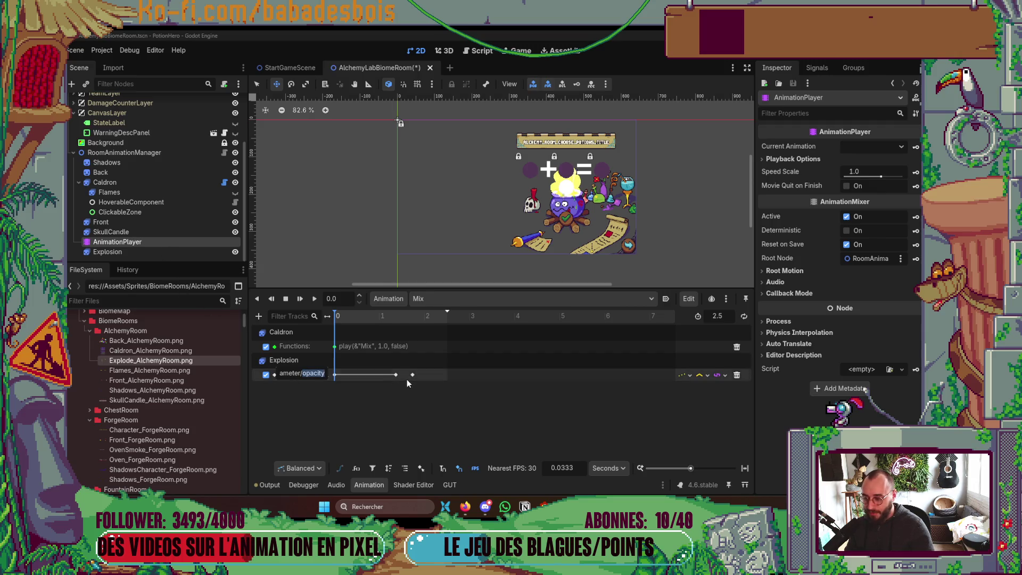
pyautogui.press('Escape')
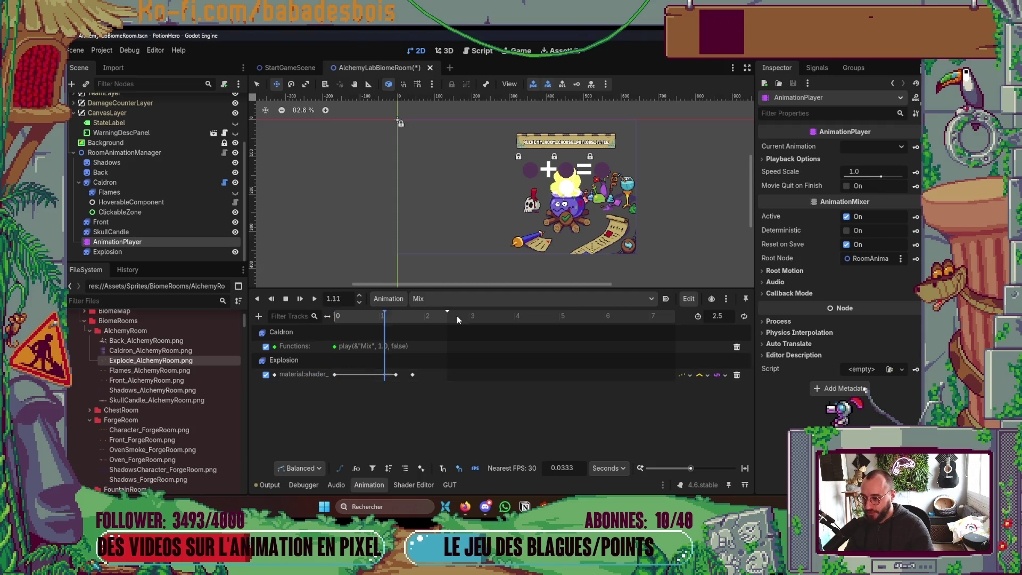
pyautogui.hotkey('ctrl', 's')
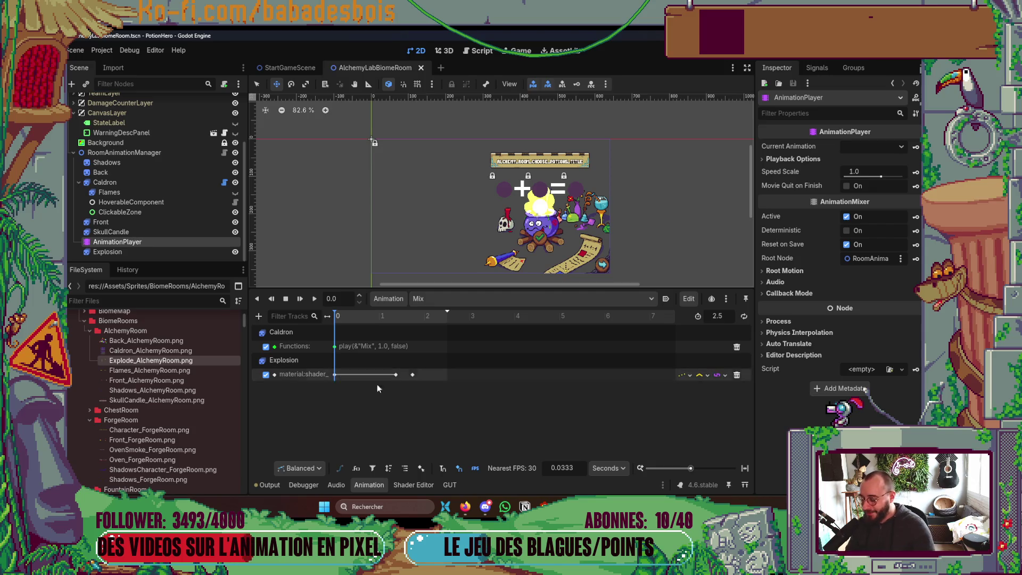
# Step: On the Explosion sprite, drop the glow shader's Opacity to zero and drag Divisor down to about 0
pyautogui.click(215, 251)
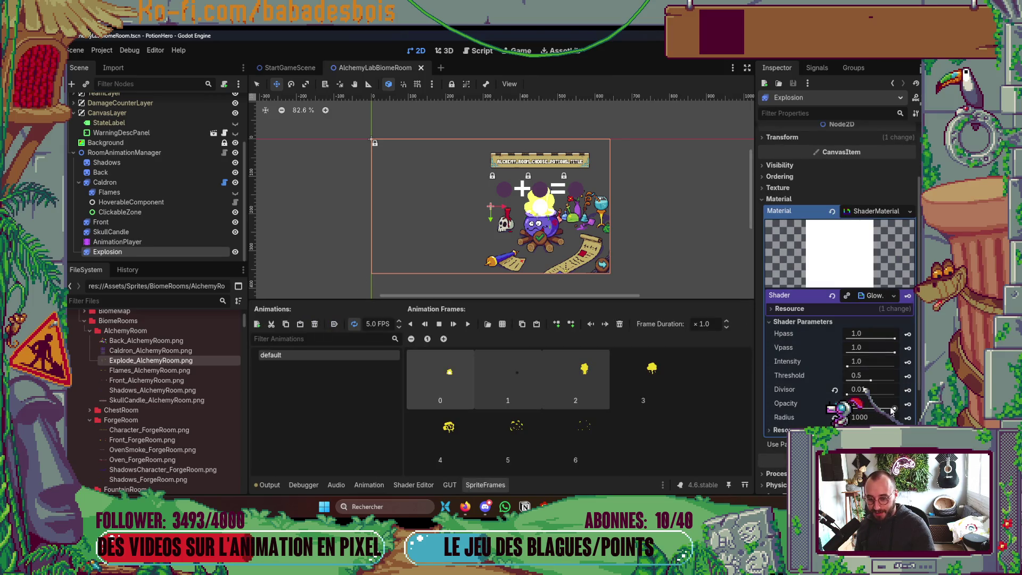
pyautogui.moveTo(893, 408); pyautogui.dragTo(847, 409)
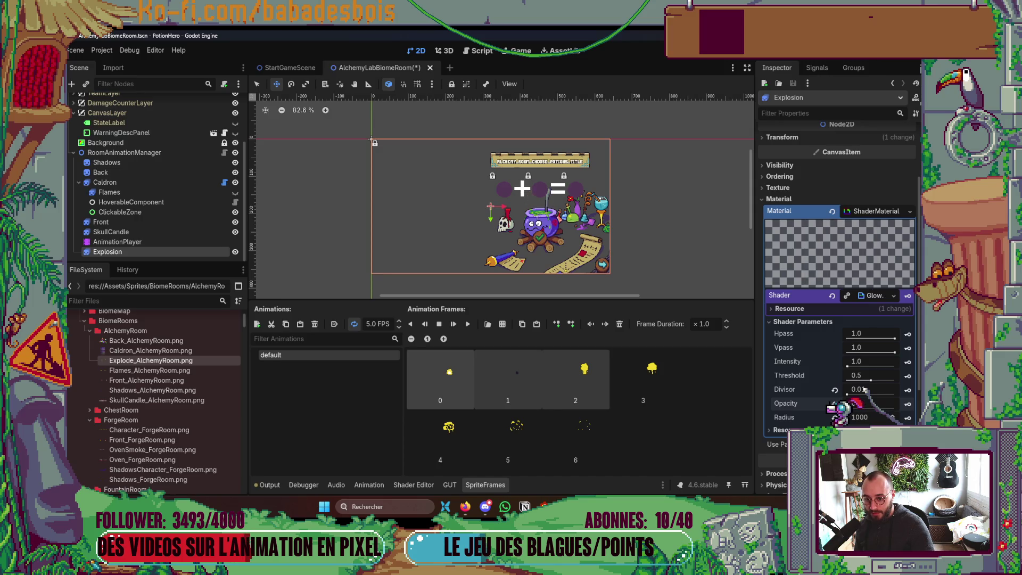
pyautogui.moveTo(864, 390)
pyautogui.mouseDown()
pyautogui.moveTo(860, 409)
pyautogui.moveTo(862, 396)
pyautogui.moveTo(846, 393)
pyautogui.mouseUp()
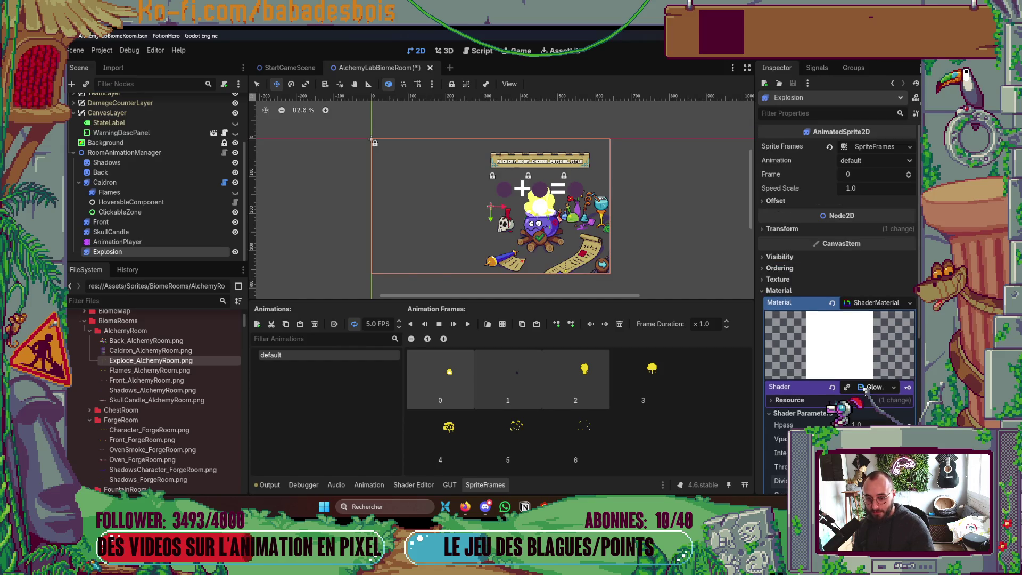
pyautogui.click(162, 240)
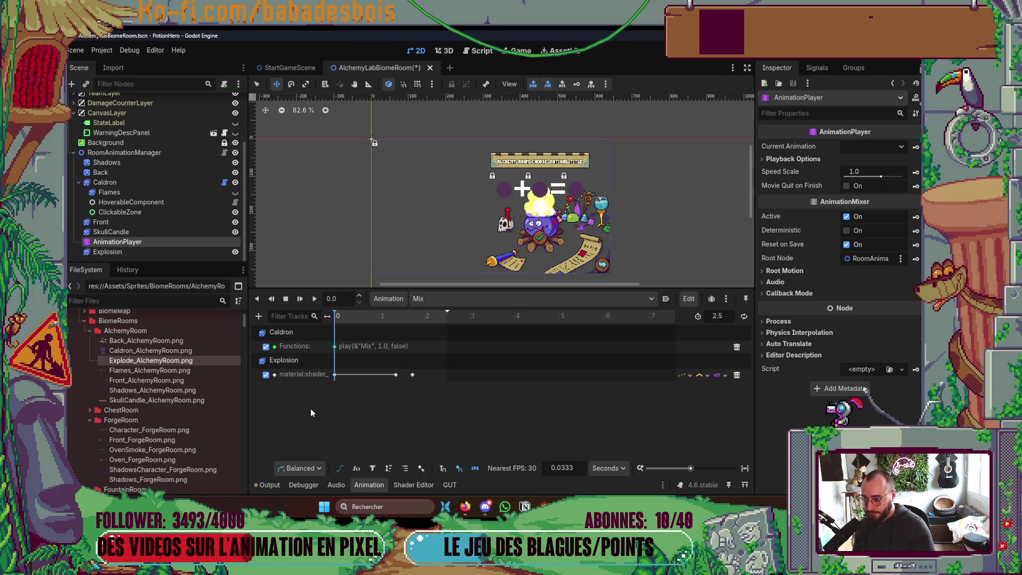
# Step: Inspect the Explosion track path, onion skinning options and the Mix animation's track Edit options
pyautogui.doubleClick(301, 374)
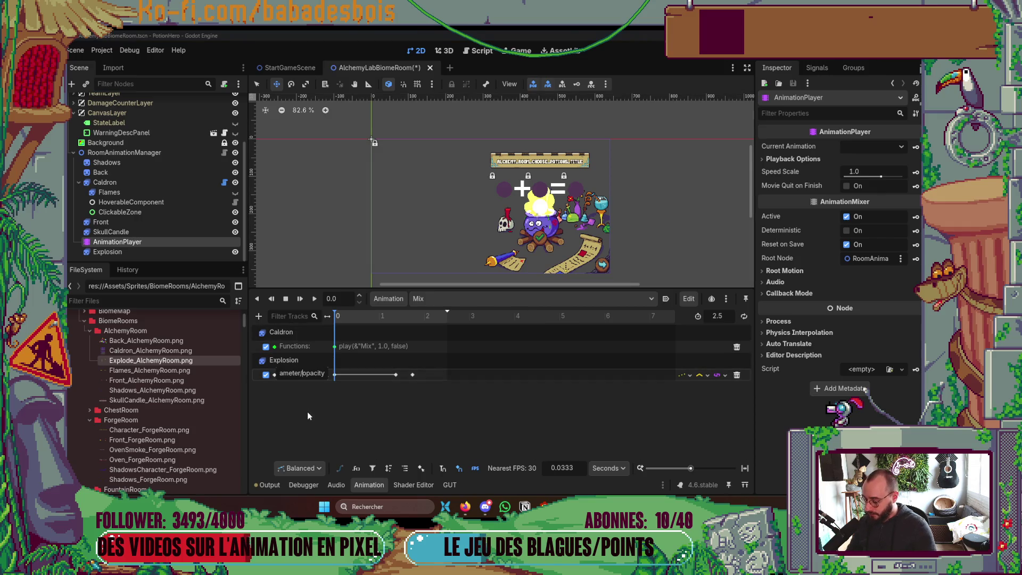
pyautogui.press('Escape')
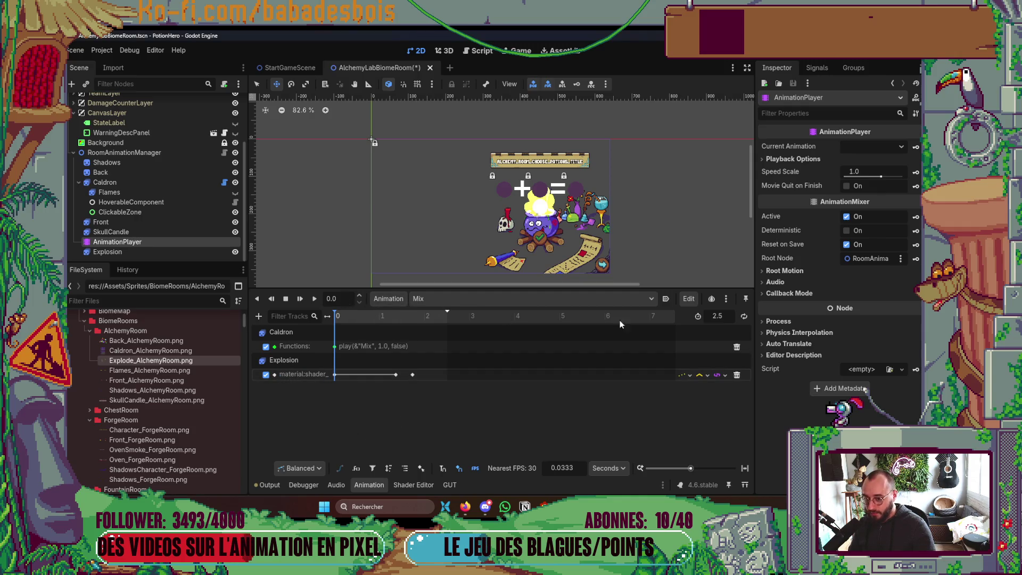
pyautogui.click(727, 300)
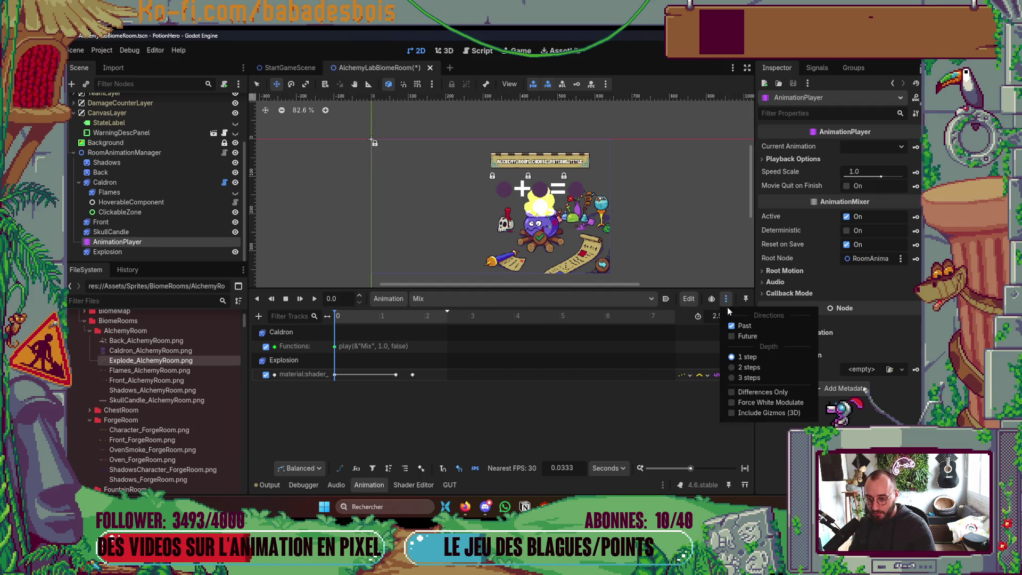
pyautogui.click(664, 437)
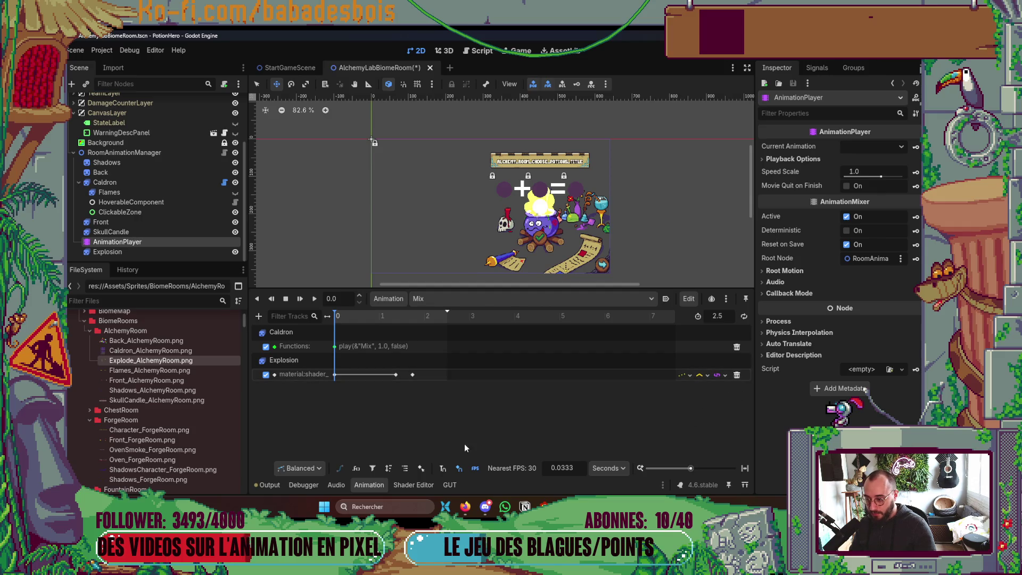
pyautogui.click(287, 361)
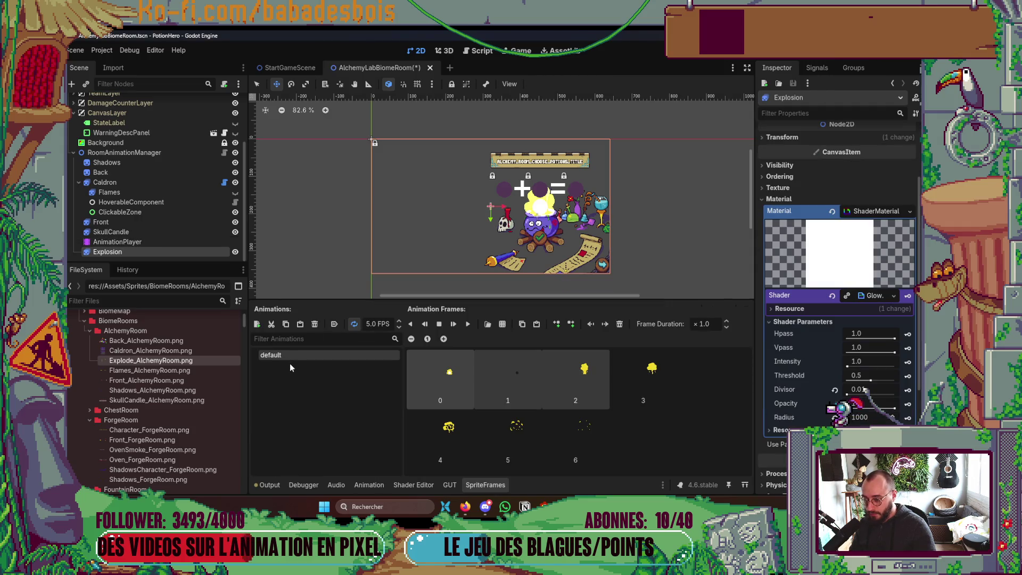
pyautogui.click(143, 242)
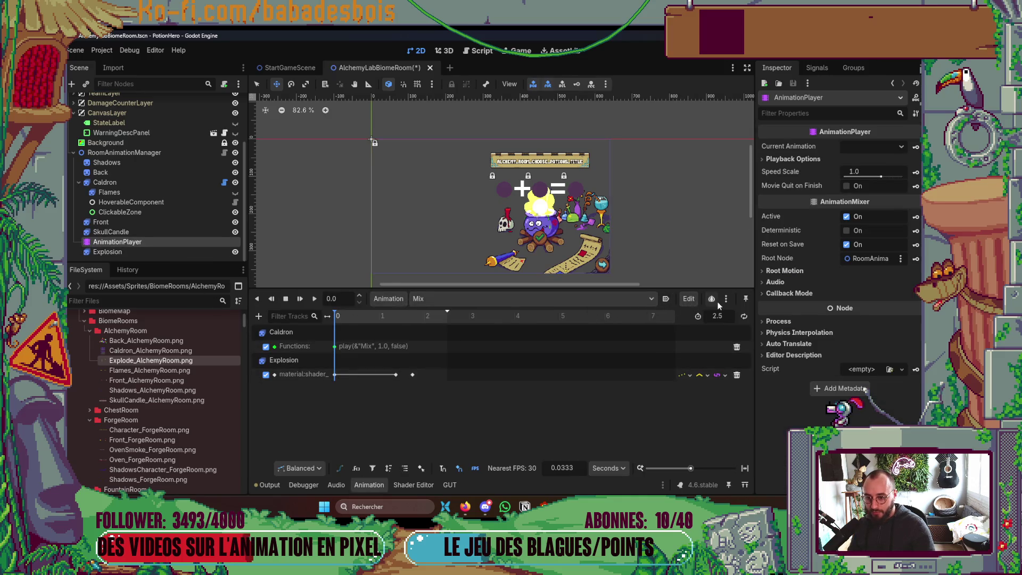
pyautogui.click(688, 299)
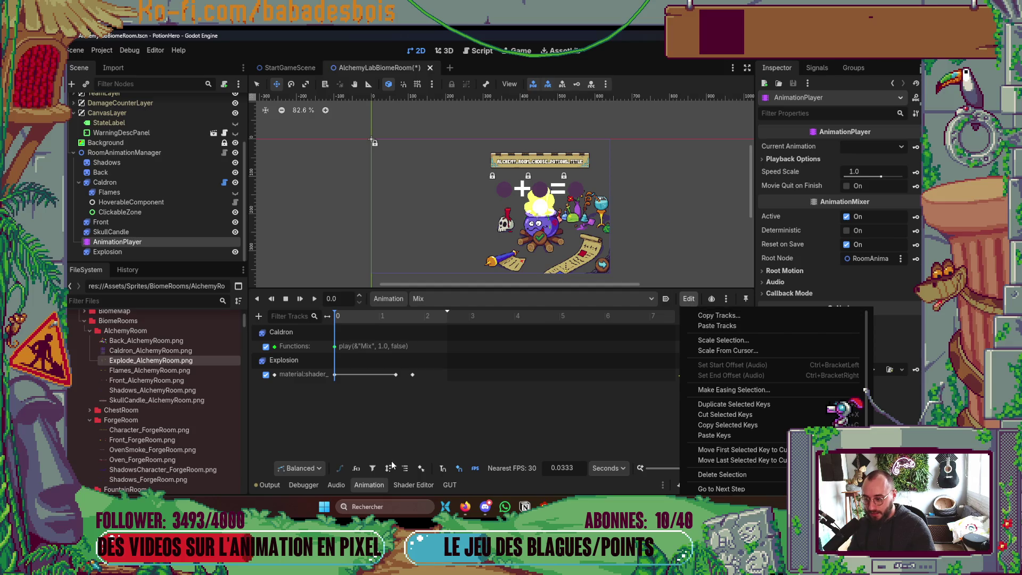
# Step: Copy the Explosion shader-parameter track and paste a duplicate into the Mix animation
pyautogui.click(684, 302)
pyautogui.click(684, 301)
pyautogui.click(709, 319)
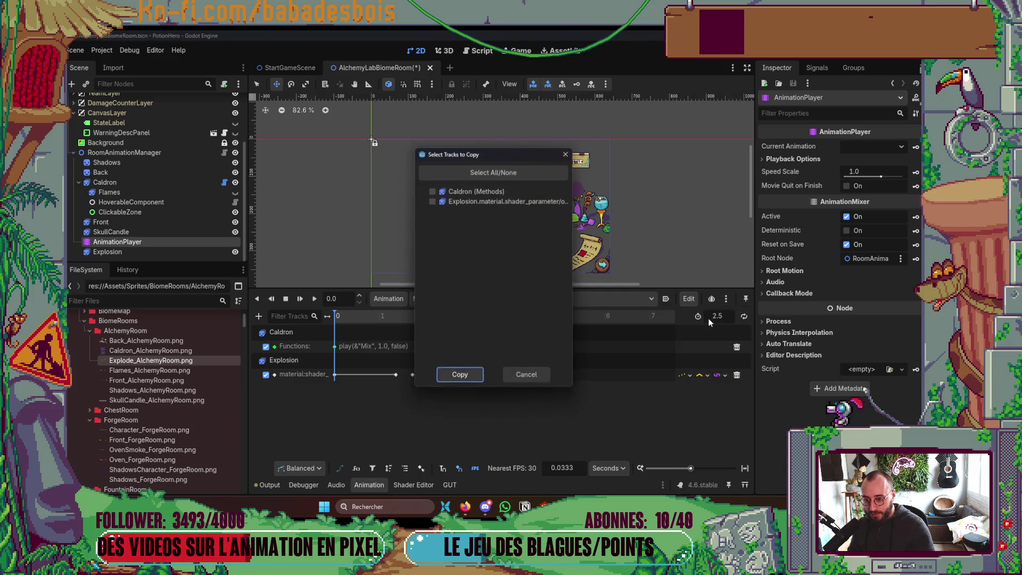
pyautogui.click(432, 201)
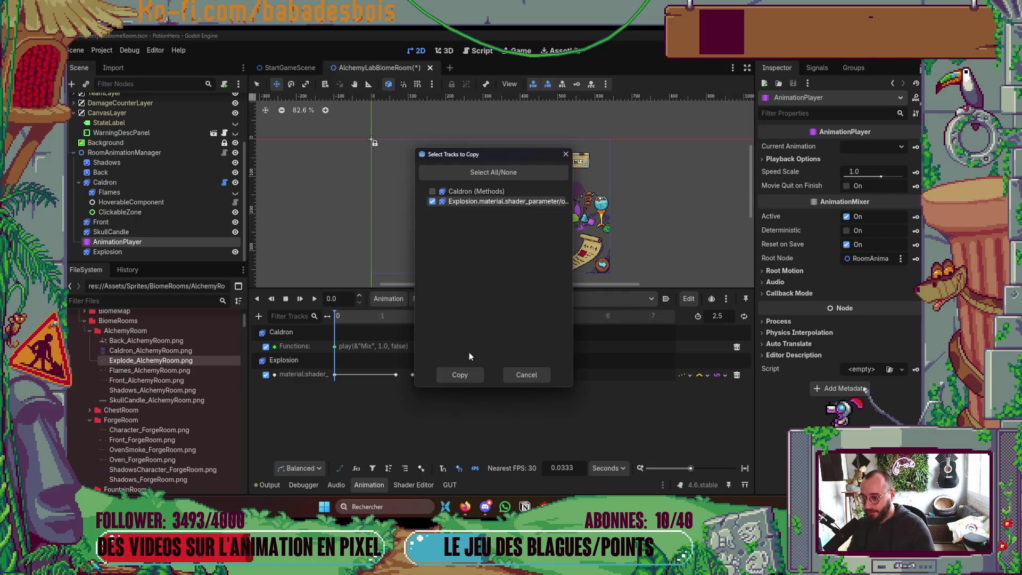
pyautogui.click(461, 376)
pyautogui.click(688, 299)
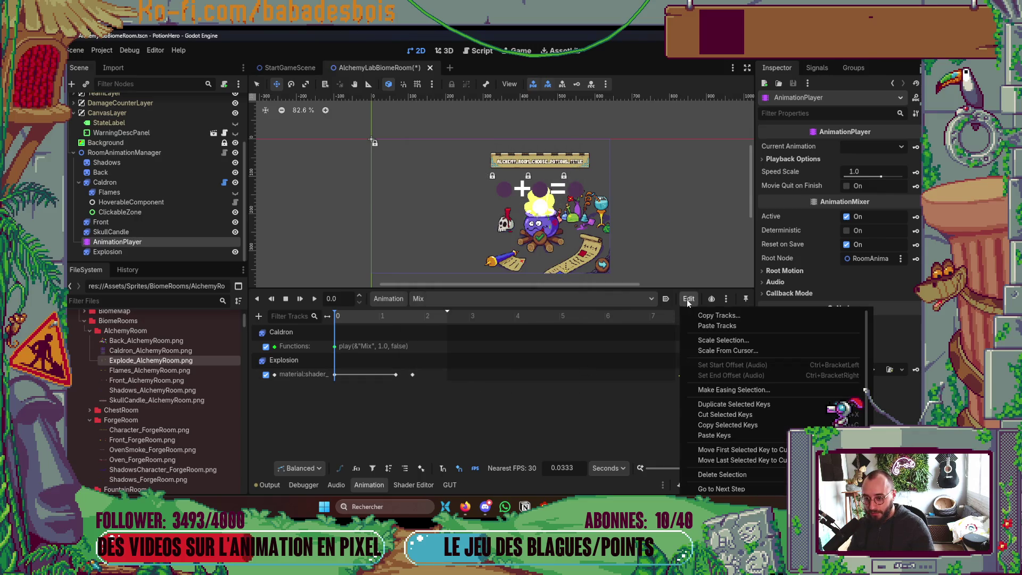
pyautogui.click(703, 325)
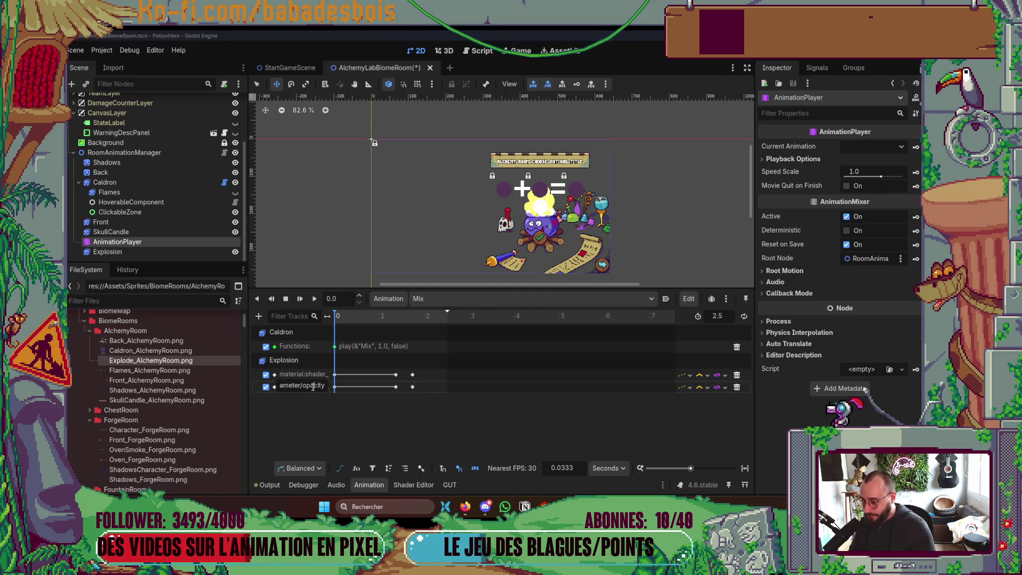
# Step: Retarget the duplicated track's path from opacity to divisor and select its first key
pyautogui.doubleClick(307, 386)
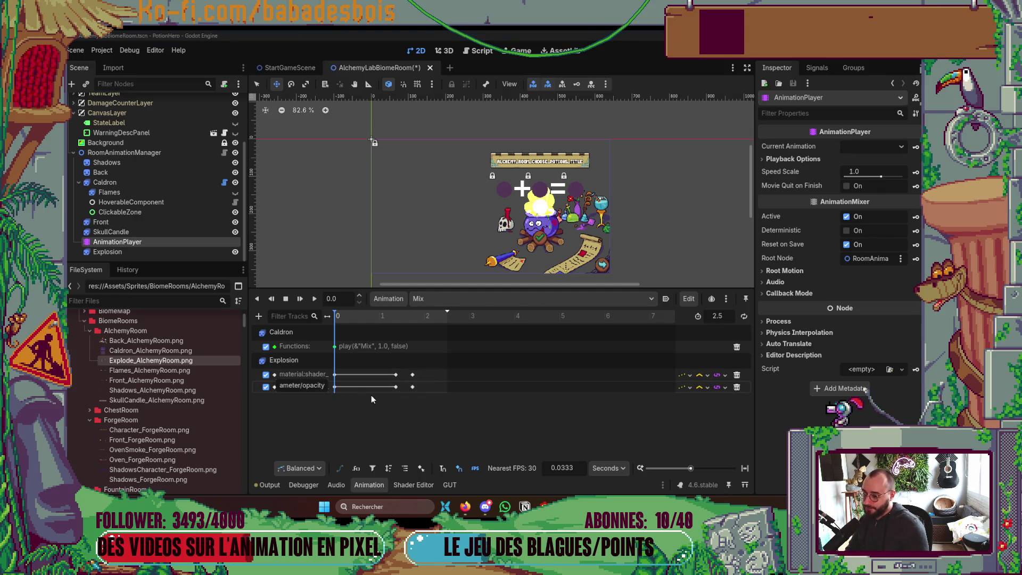
pyautogui.press('End')
pyautogui.hotkey('ctrl', 'shift', 'Left')
pyautogui.press('BackSpace')
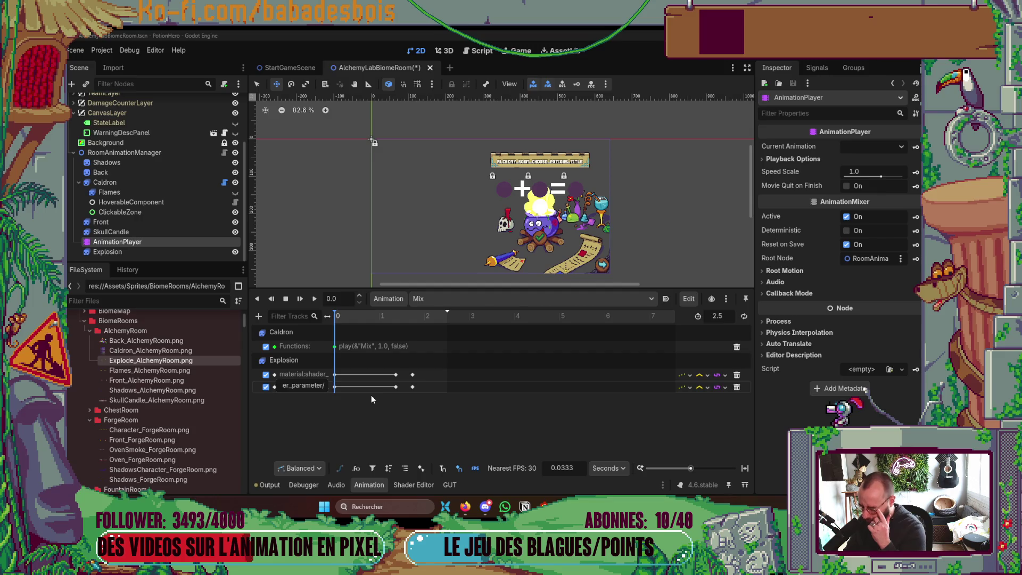
pyautogui.write('divisor')
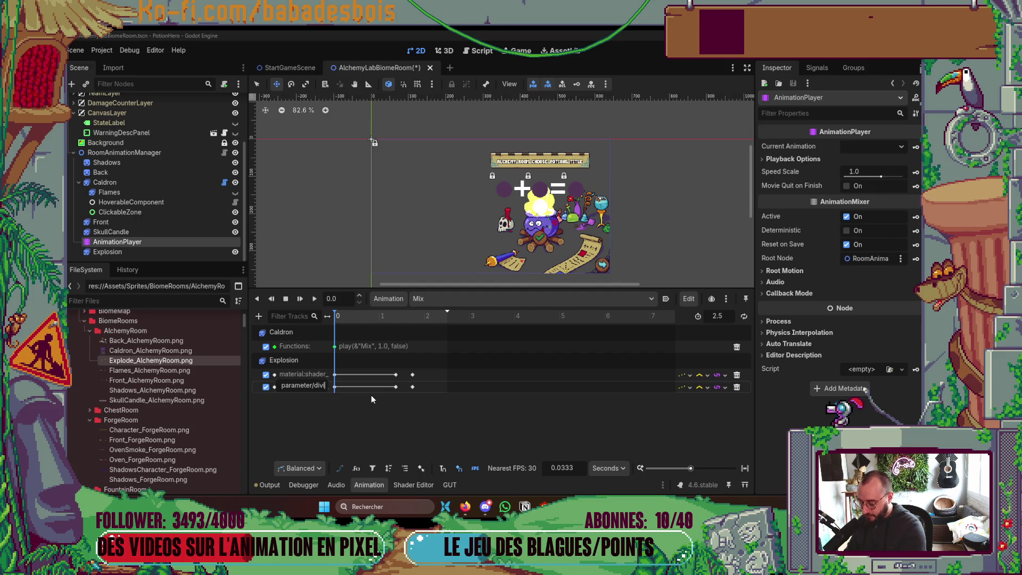
pyautogui.press('Return')
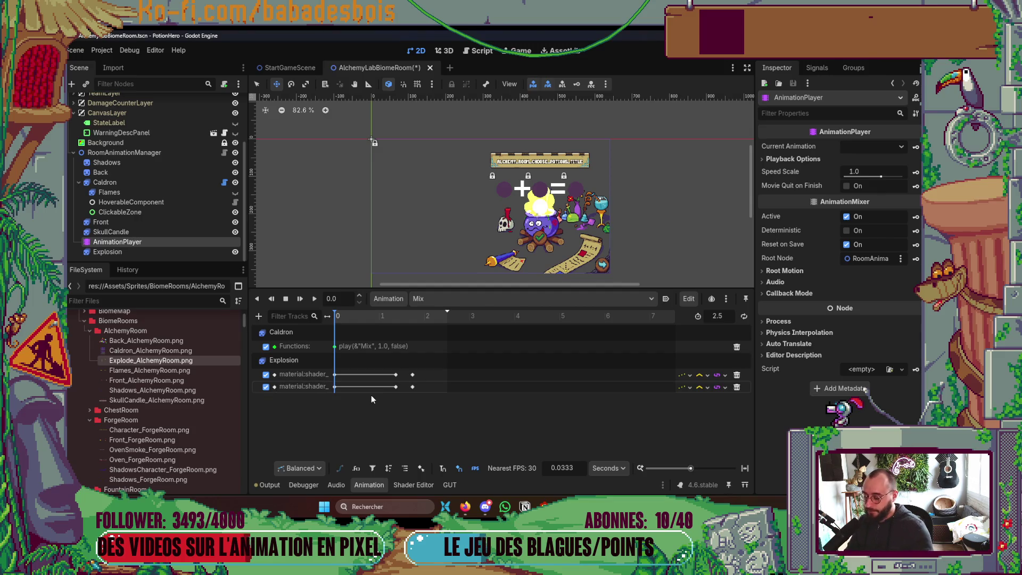
pyautogui.click(334, 388)
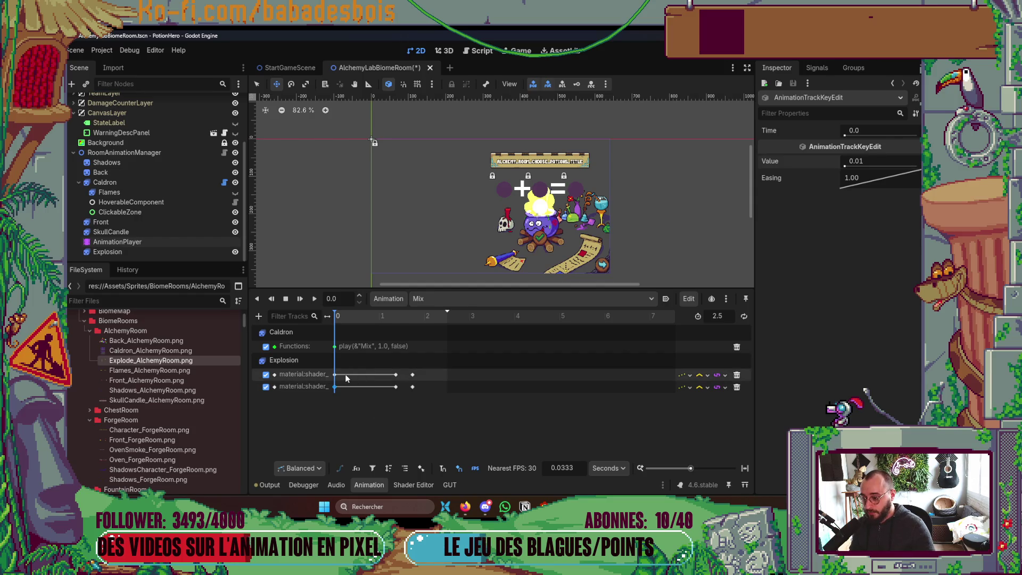
# Step: Set the divisor key at 1.7333 s to 10000, leaving its easing at 1.00
pyautogui.moveTo(338, 378)
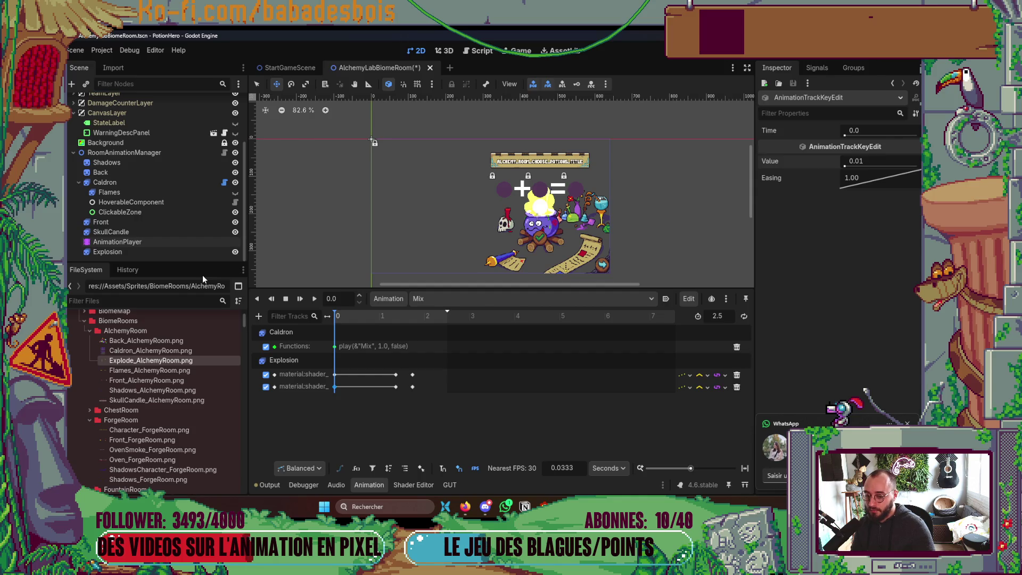
pyautogui.click(413, 388)
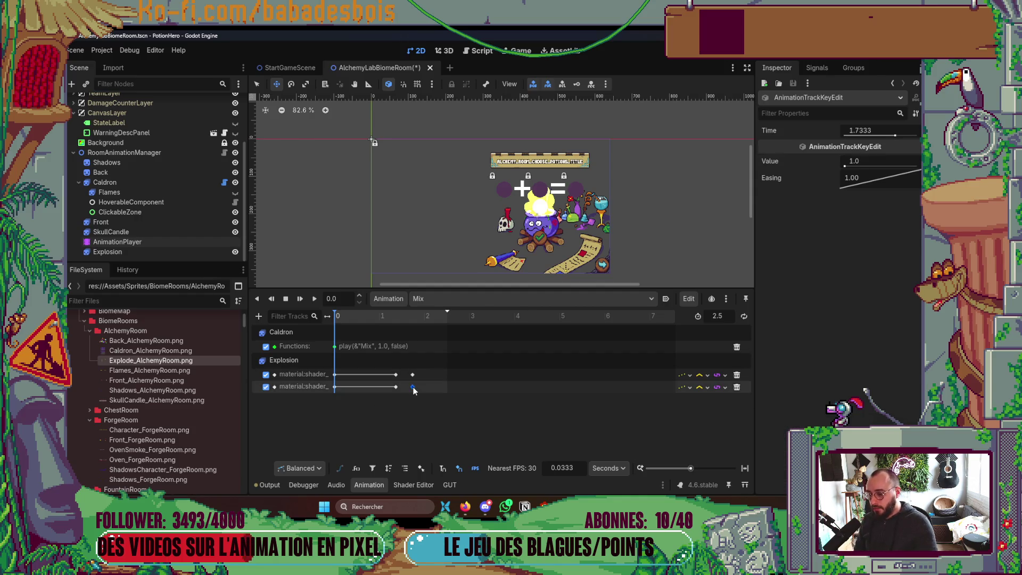
pyautogui.click(854, 161)
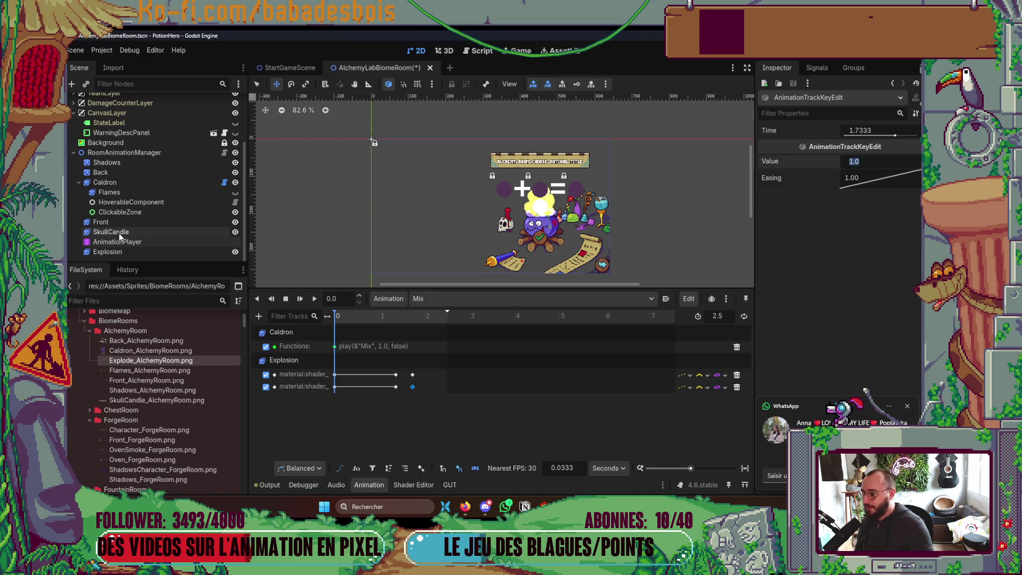
pyautogui.write('100000')
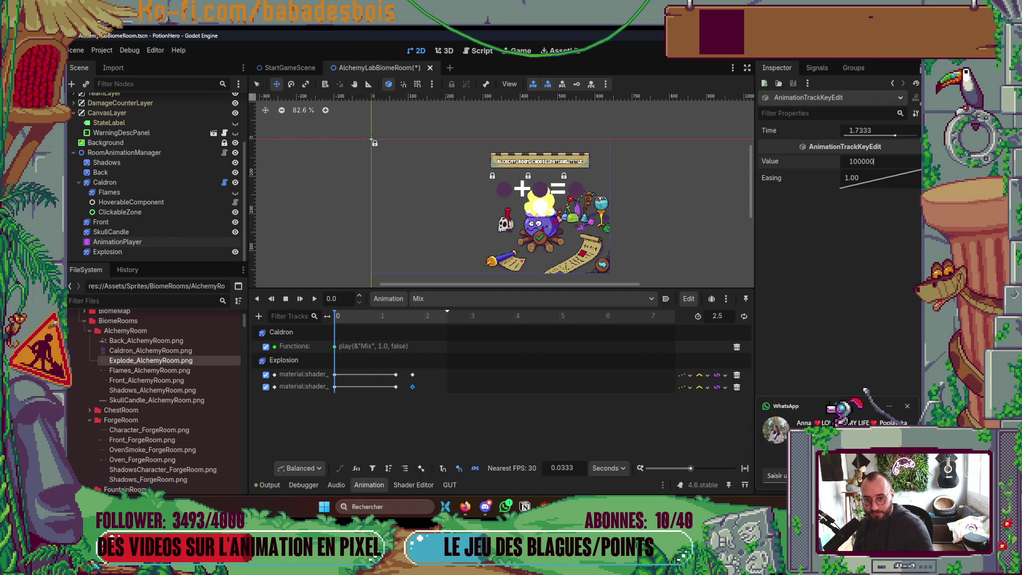
pyautogui.press('Return')
pyautogui.moveTo(905, 180); pyautogui.dragTo(920, 173)
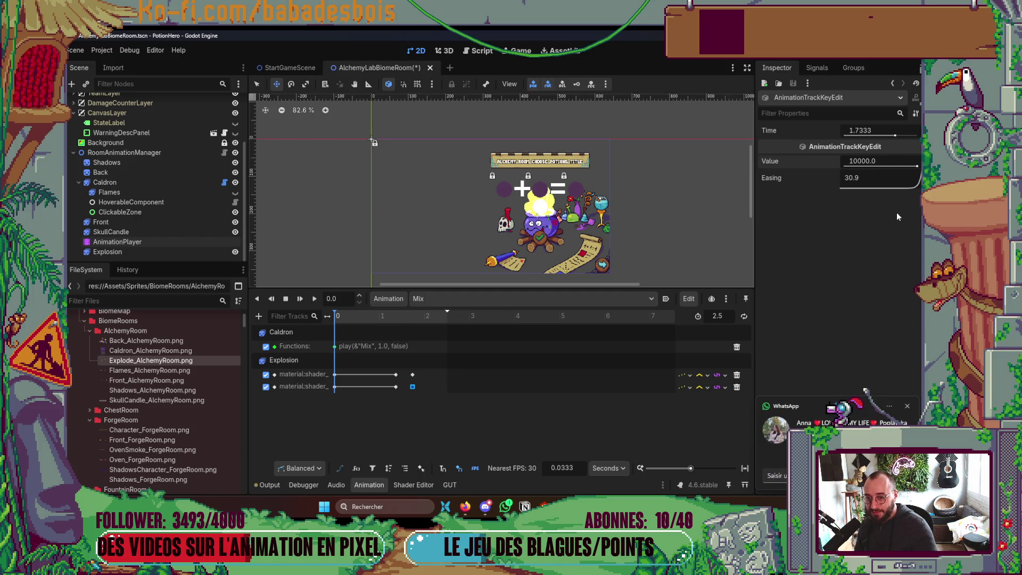
pyautogui.moveTo(882, 182)
pyautogui.mouseDown()
pyautogui.moveTo(851, 182)
pyautogui.moveTo(905, 184)
pyautogui.mouseUp()
# Step: Select the divisor key at 1.3667 s and save the scene
pyautogui.click(395, 386)
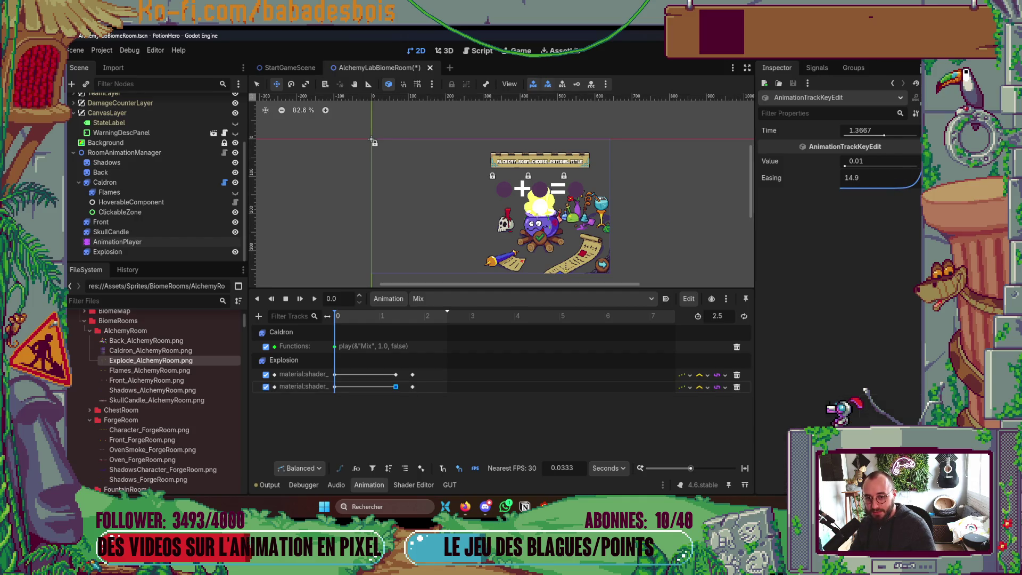
pyautogui.scroll(-2, 632, 229)
pyautogui.hotkey('ctrl', 's')
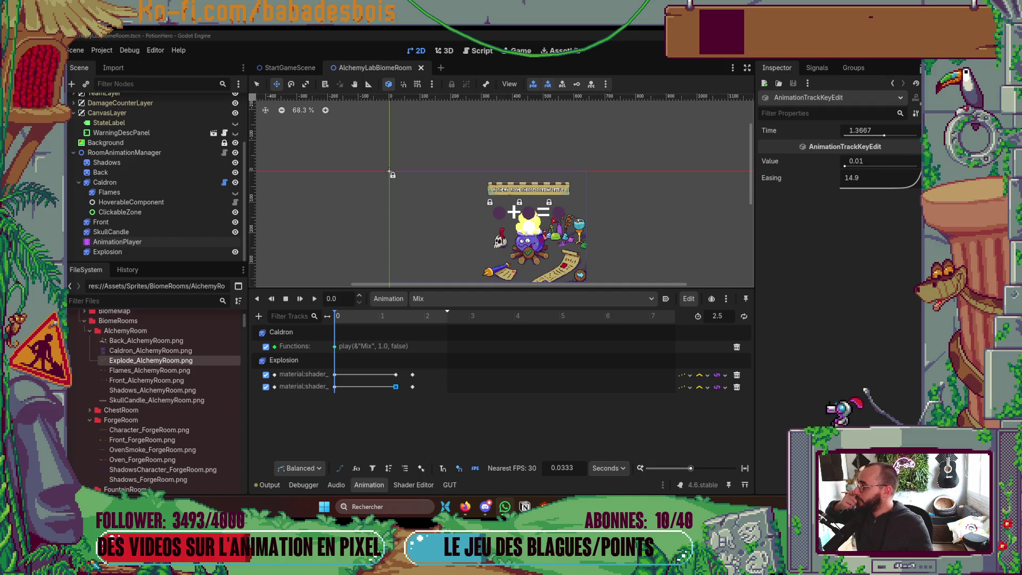
# Step: Lower the Explosion shader Opacity to minimum, then preview the Mix animation around 1.5 s
pyautogui.click(369, 484)
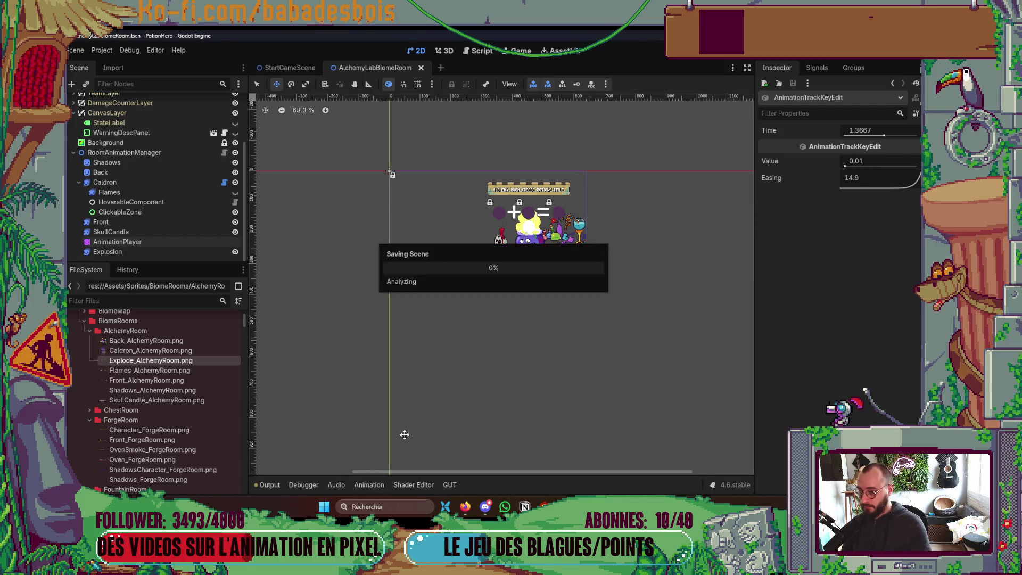
pyautogui.click(139, 252)
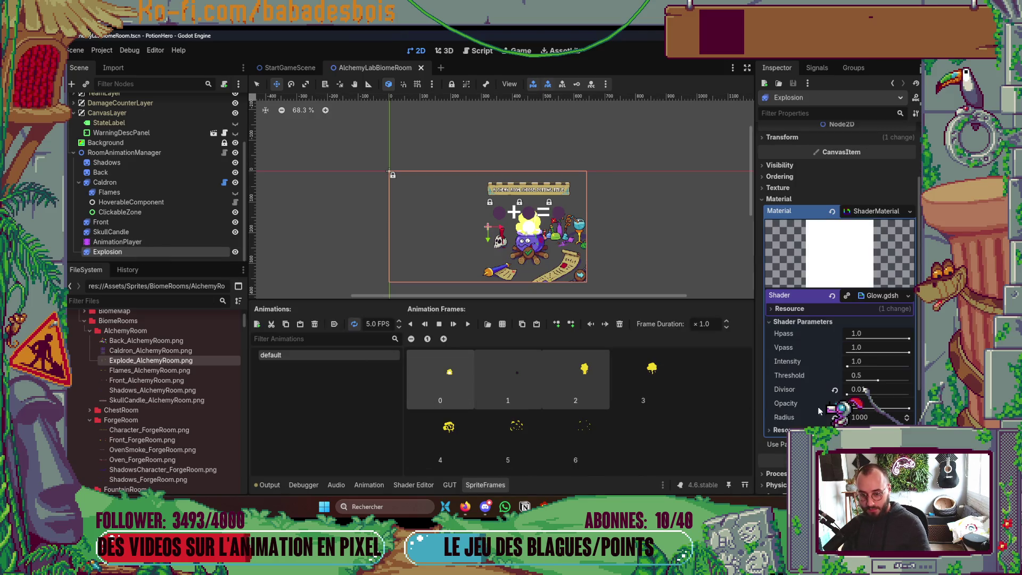
pyautogui.moveTo(909, 408); pyautogui.dragTo(847, 408)
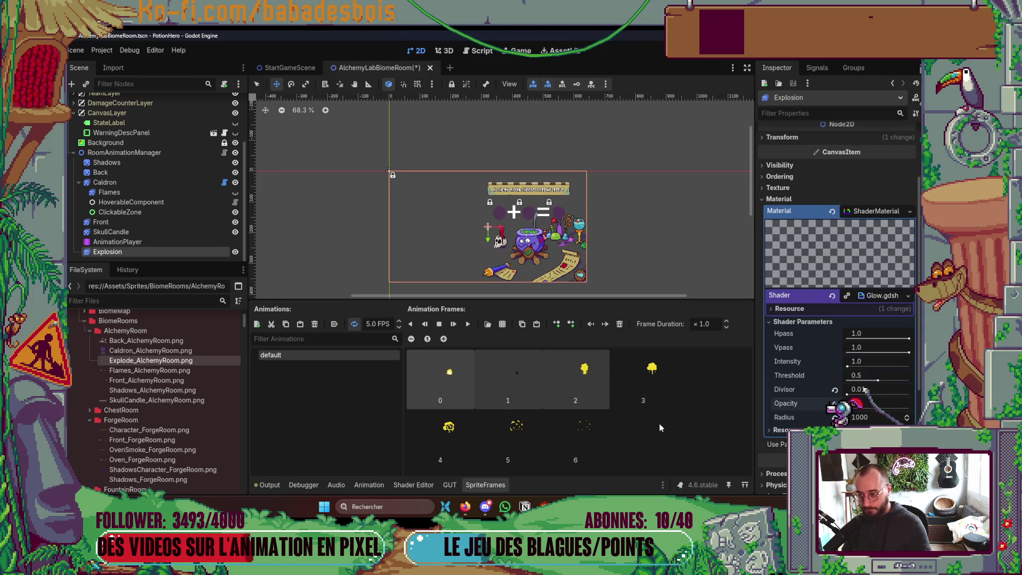
pyautogui.click(117, 241)
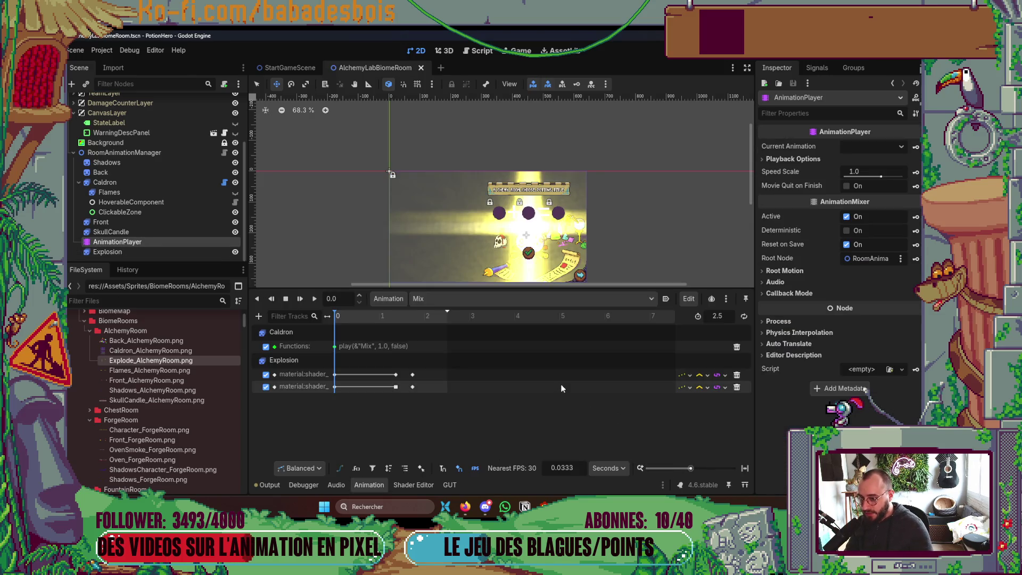
pyautogui.scroll(3, 541, 274)
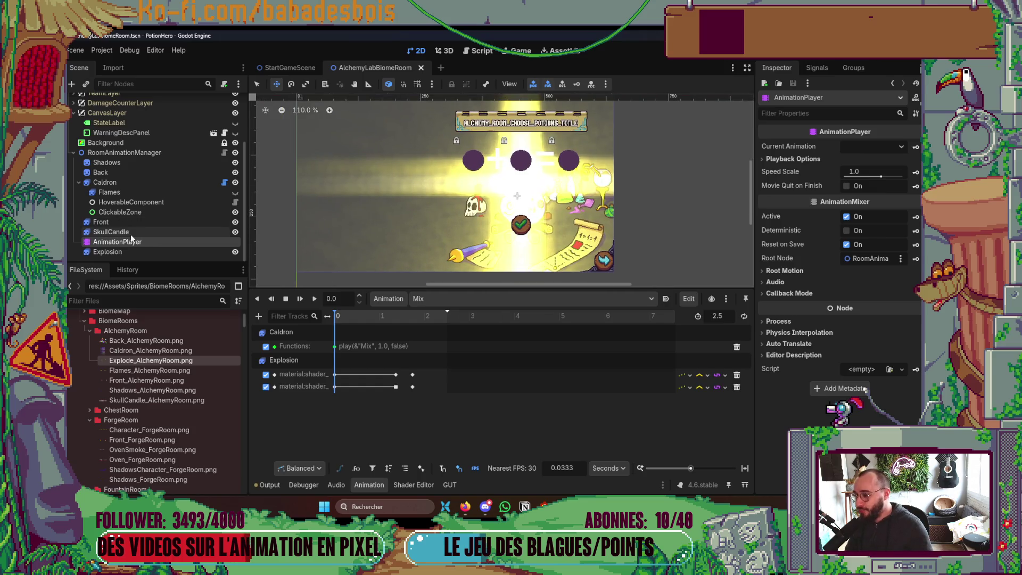
pyautogui.moveTo(343, 317)
pyautogui.mouseDown()
pyautogui.moveTo(415, 323)
pyautogui.moveTo(267, 336)
pyautogui.mouseUp()
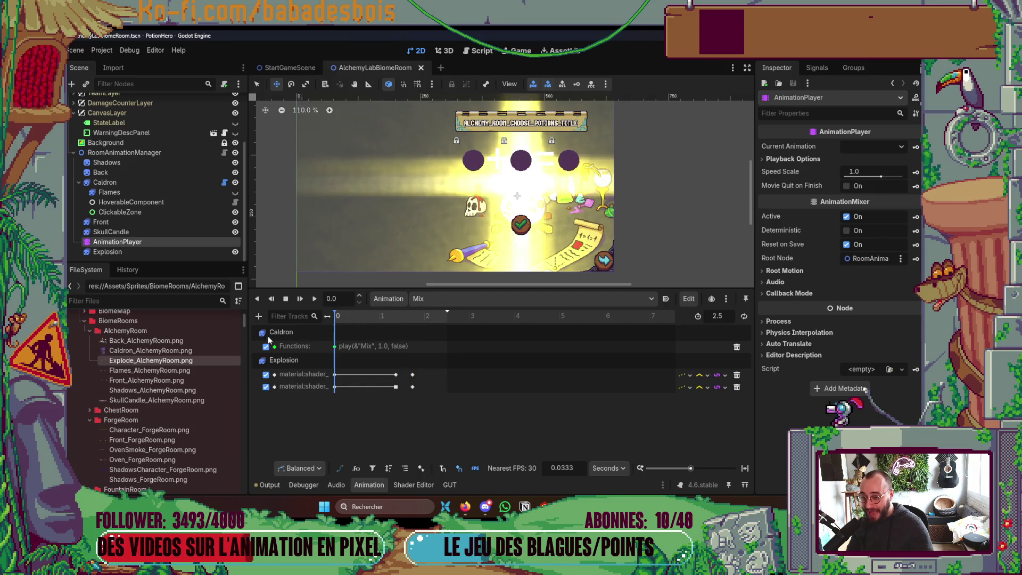
# Step: Set both Explosion shader tracks to Linear interpolation and preview around 0.9 s
pyautogui.click(690, 375)
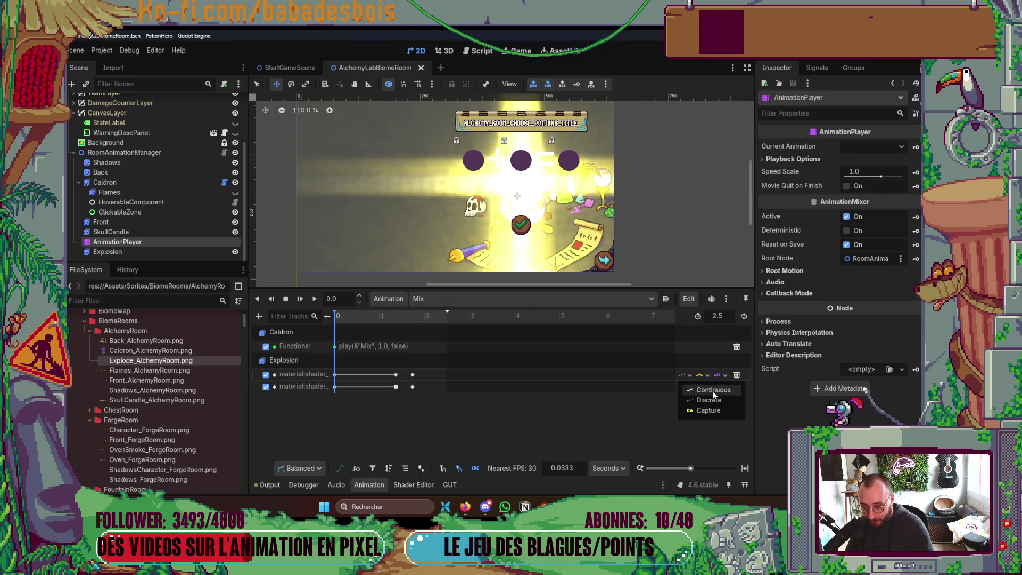
pyautogui.click(705, 399)
pyautogui.click(690, 386)
pyautogui.click(705, 411)
pyautogui.moveTo(360, 319)
pyautogui.mouseDown()
pyautogui.moveTo(419, 312)
pyautogui.moveTo(401, 317)
pyautogui.mouseUp()
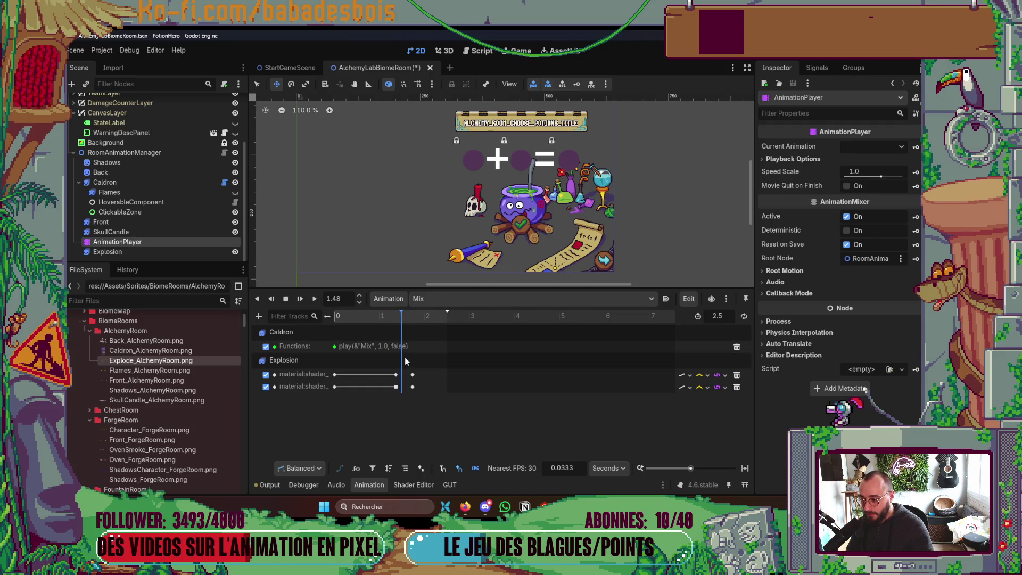
# Step: Select the 1.3667 s divisor key, scrub around 1.7 s, and save the scene
pyautogui.click(396, 387)
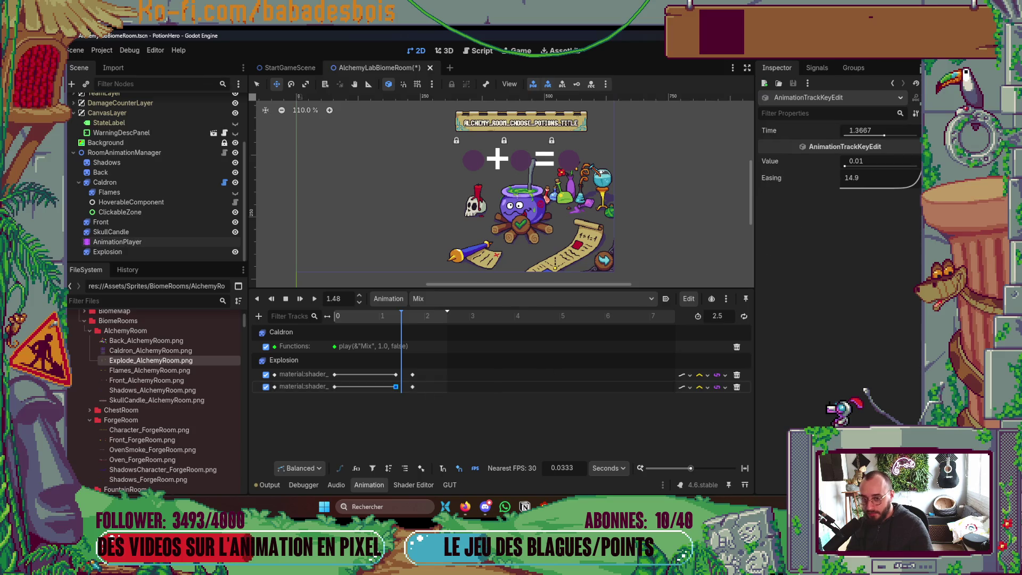
pyautogui.moveTo(401, 316)
pyautogui.mouseDown()
pyautogui.moveTo(422, 311)
pyautogui.moveTo(413, 311)
pyautogui.mouseUp()
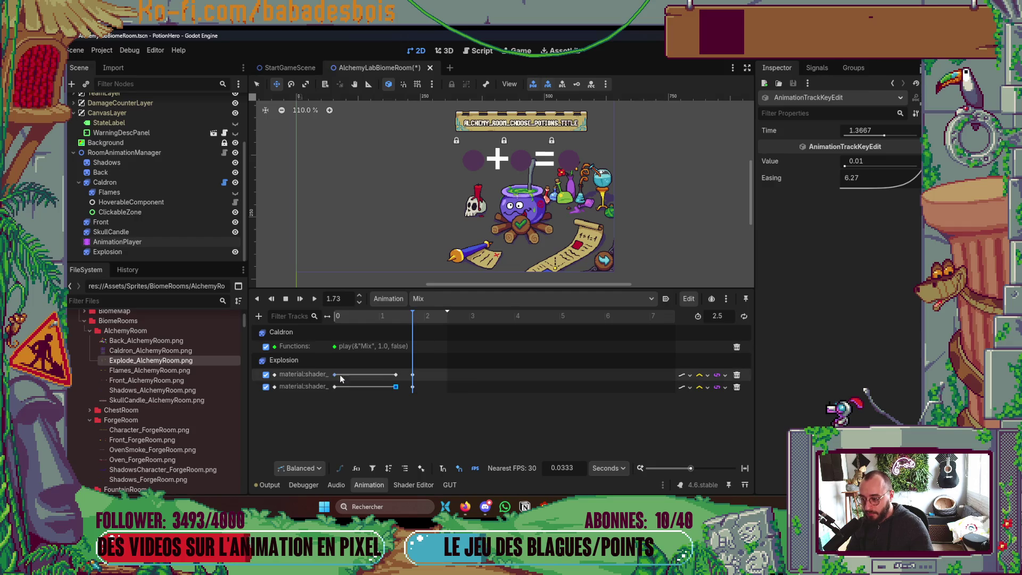
pyautogui.moveTo(418, 316); pyautogui.dragTo(412, 319)
pyautogui.hotkey('ctrl', 's')
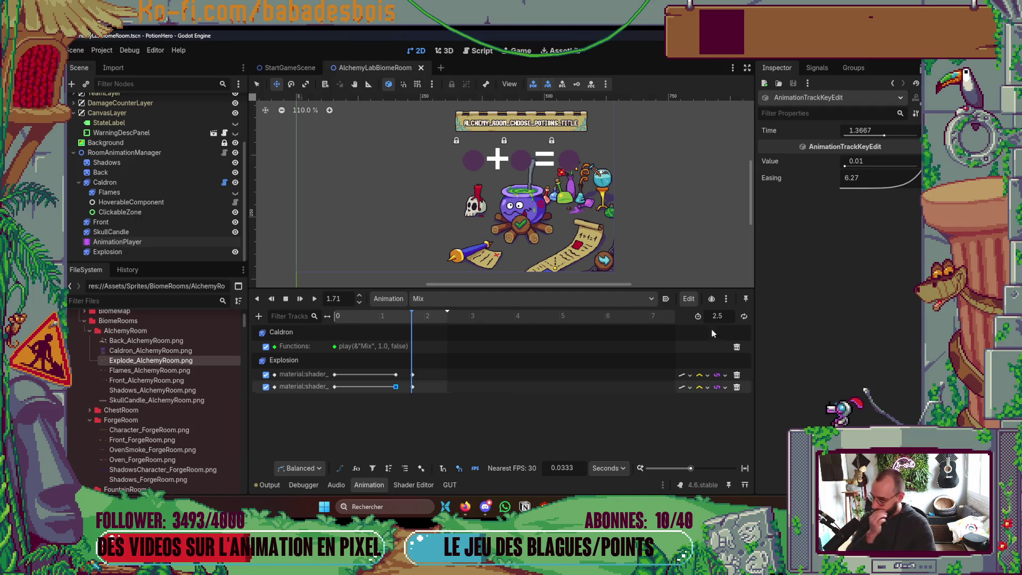
# Step: Keep the shader track's update mode Continuous and confirm Linear interpolation on the second track
pyautogui.click(685, 375)
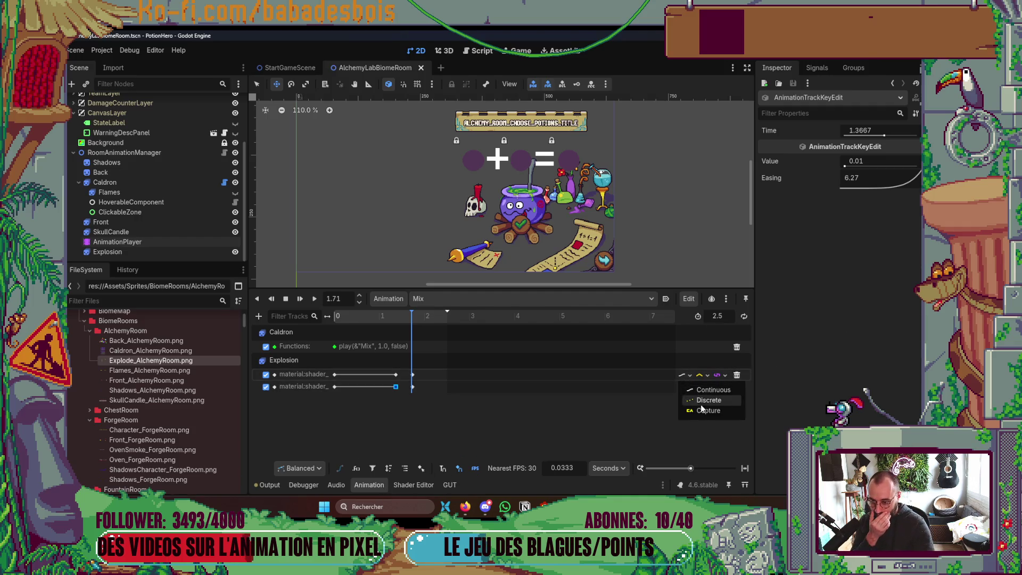
pyautogui.click(702, 391)
pyautogui.click(702, 375)
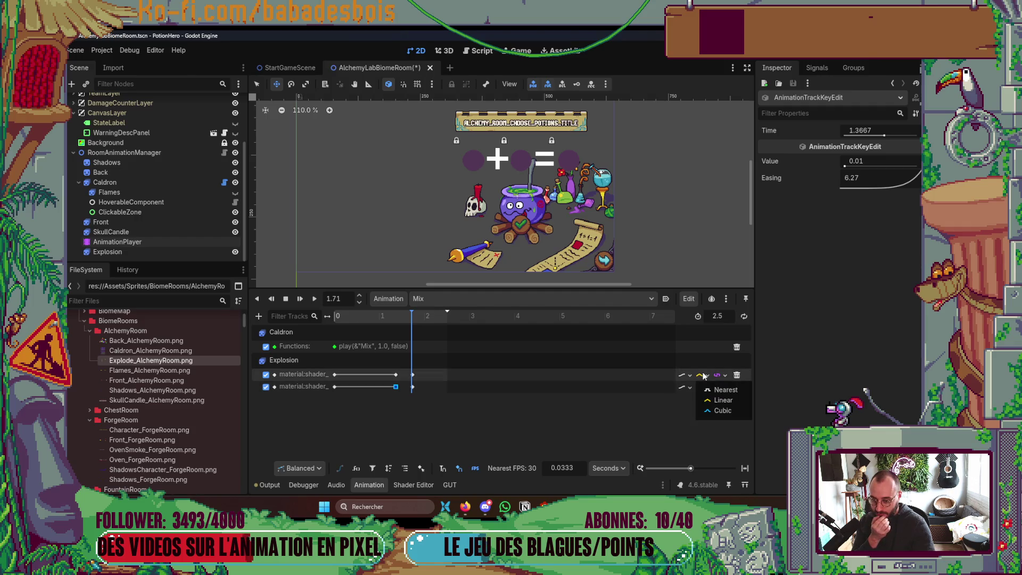
pyautogui.click(718, 402)
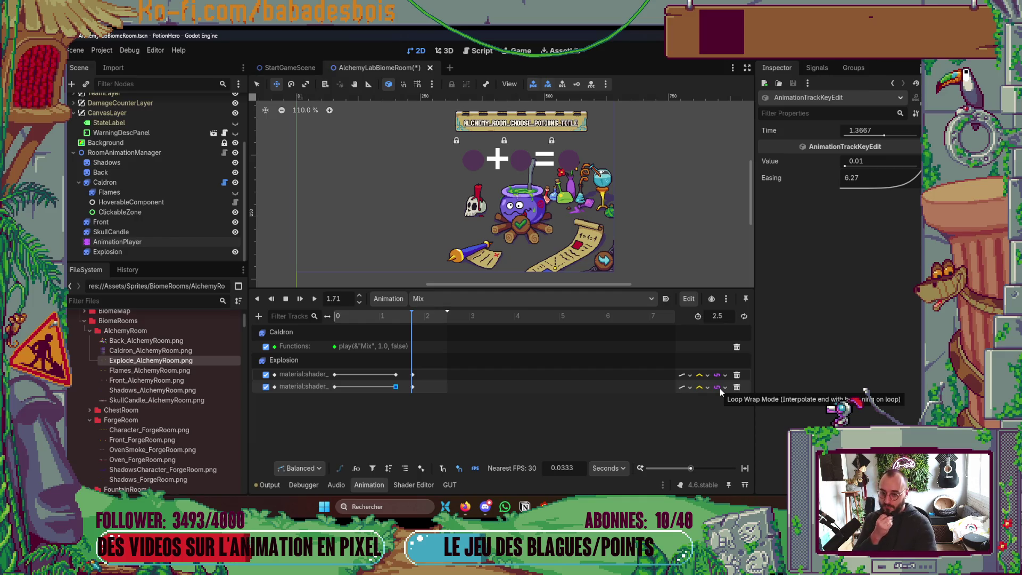
# Step: Set the 1.3667 s divisor key's easing to 1.00
pyautogui.moveTo(407, 317); pyautogui.dragTo(389, 323)
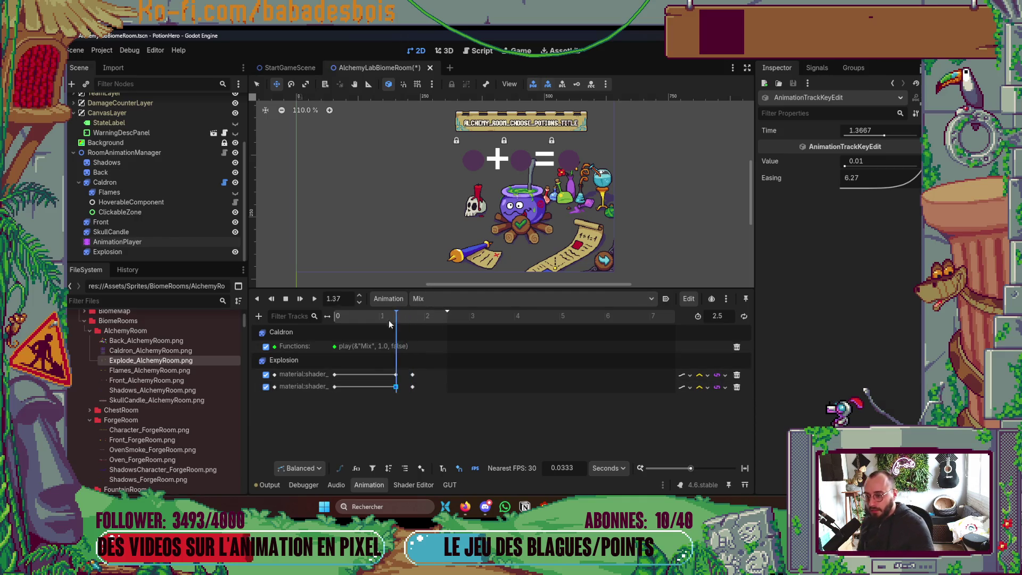
pyautogui.click(871, 179)
pyautogui.write('1')
pyautogui.press('Return')
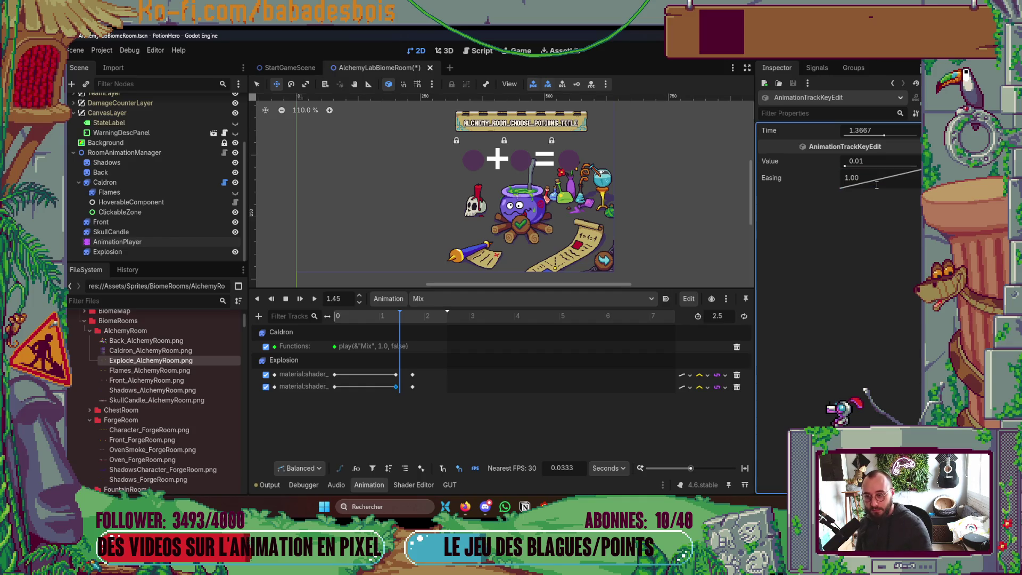
# Step: Select the first track's 1.7333 s key (value 1.0) and preview the explosion moment
pyautogui.moveTo(394, 318); pyautogui.dragTo(407, 320)
pyautogui.click(397, 374)
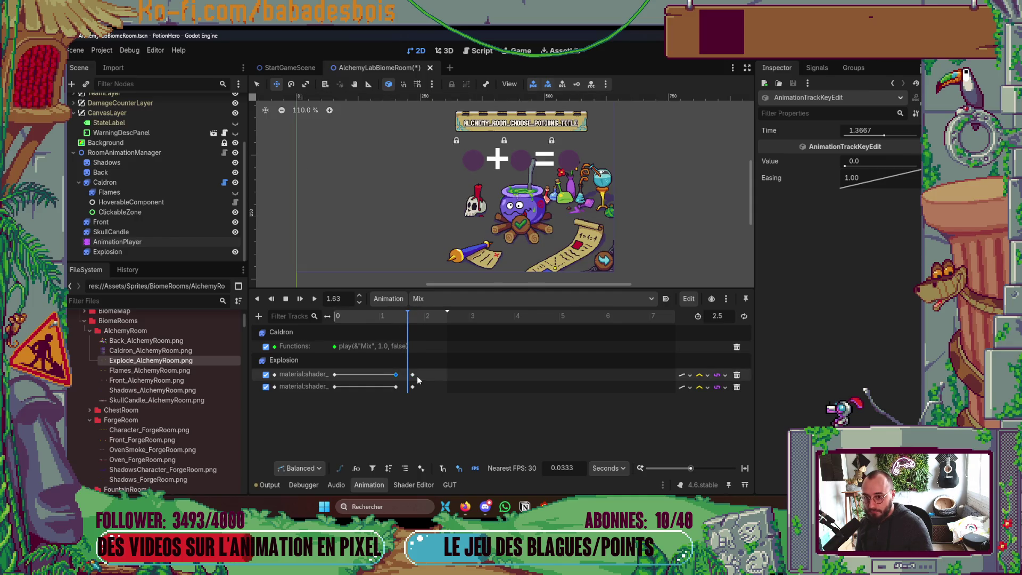
pyautogui.click(413, 375)
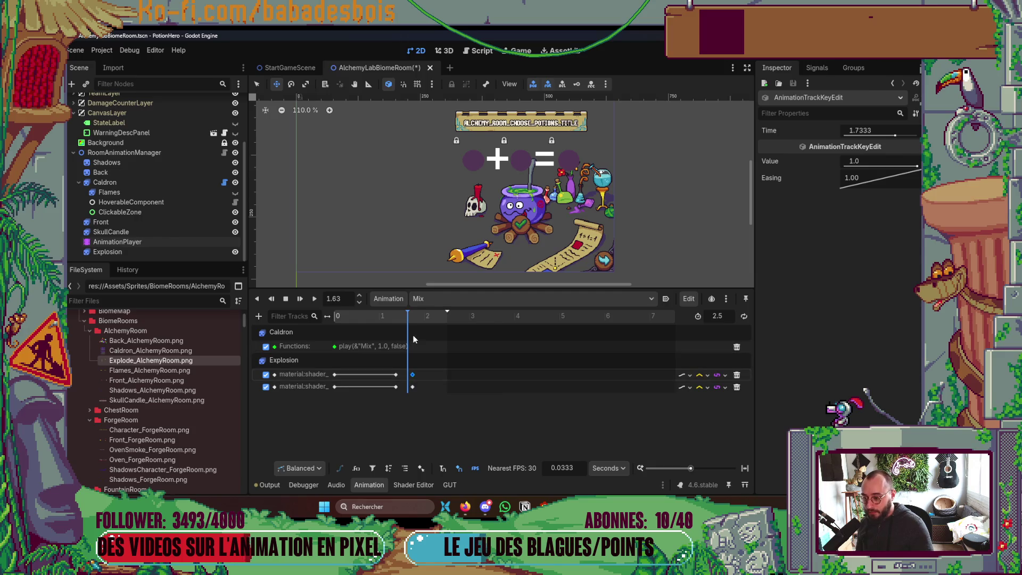
pyautogui.moveTo(411, 319)
pyautogui.mouseDown()
pyautogui.moveTo(401, 320)
pyautogui.moveTo(439, 321)
pyautogui.moveTo(336, 322)
pyautogui.mouseUp()
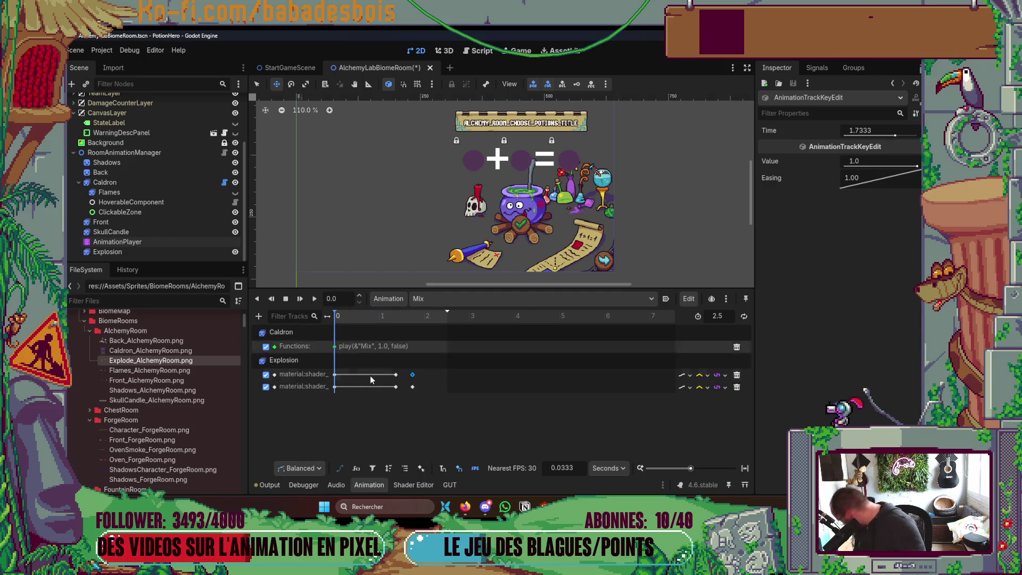
pyautogui.click(456, 298)
pyautogui.click(445, 335)
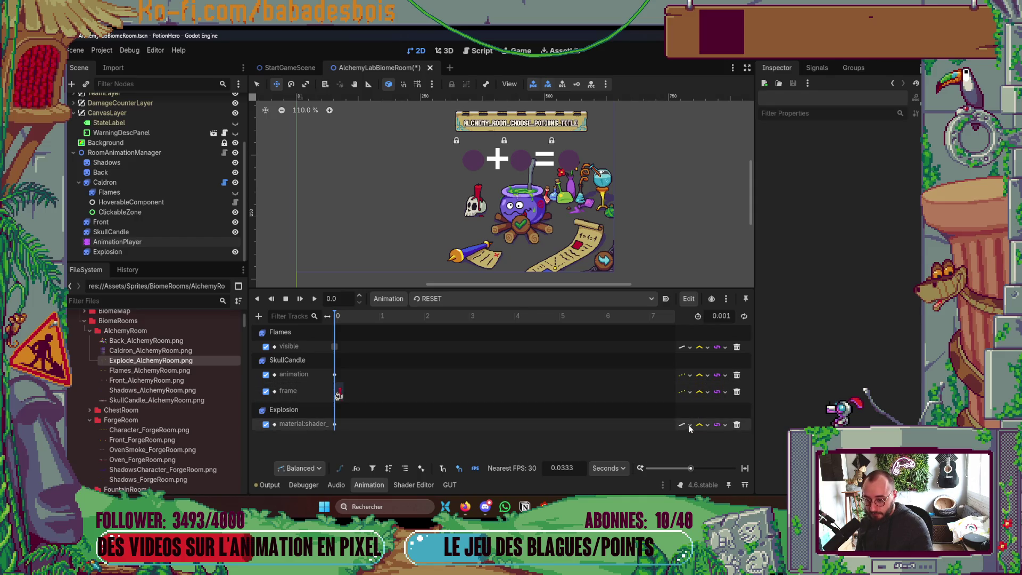
pyautogui.click(468, 299)
pyautogui.click(449, 328)
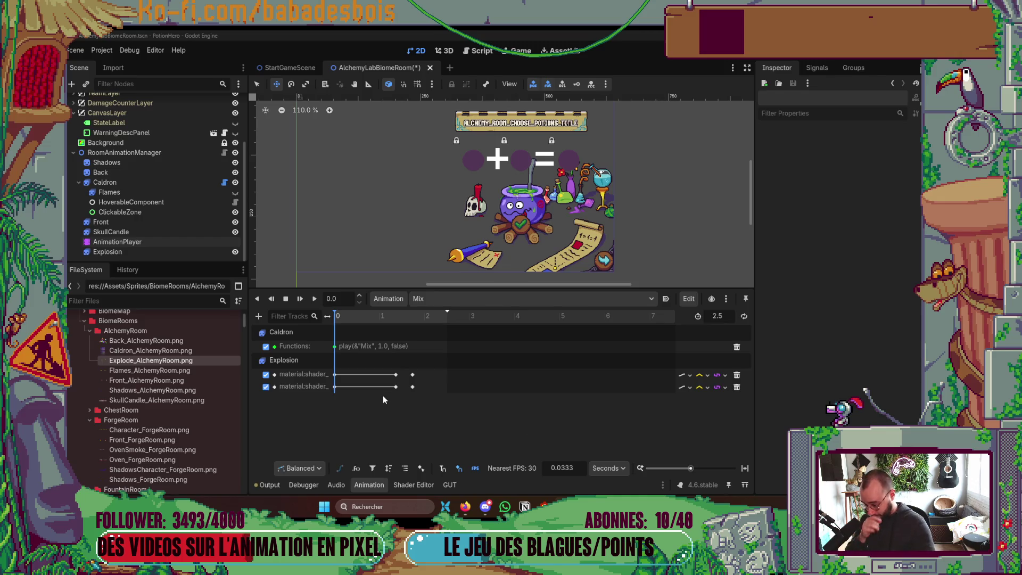
pyautogui.moveTo(389, 315); pyautogui.dragTo(412, 325)
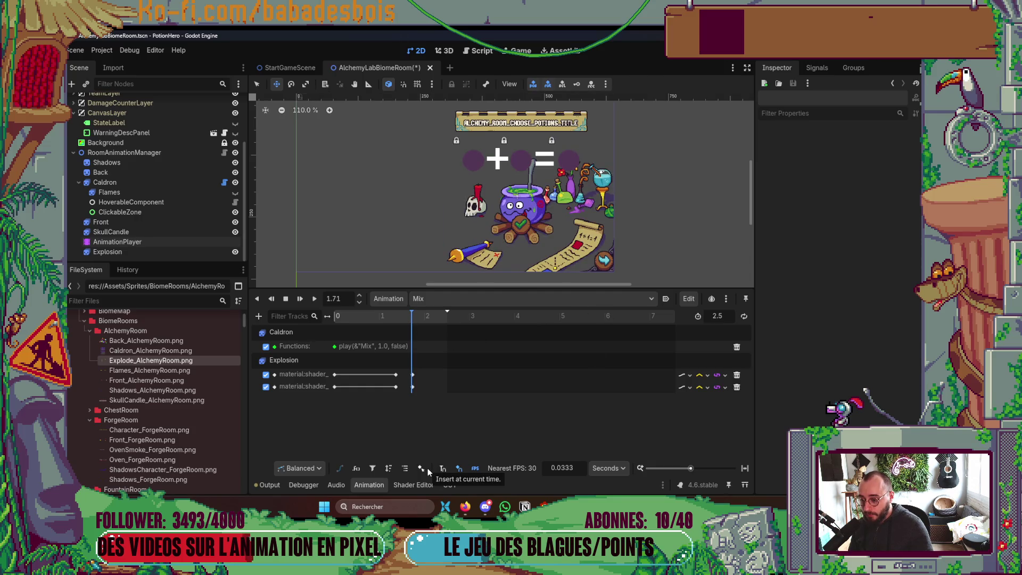
# Step: Switch the second shader track to Cubic interpolation and preview Mix between 1.3 and 2.15 s
pyautogui.click(688, 387)
pyautogui.click(713, 411)
pyautogui.moveTo(412, 319)
pyautogui.mouseDown()
pyautogui.moveTo(388, 318)
pyautogui.moveTo(431, 319)
pyautogui.moveTo(399, 318)
pyautogui.mouseUp()
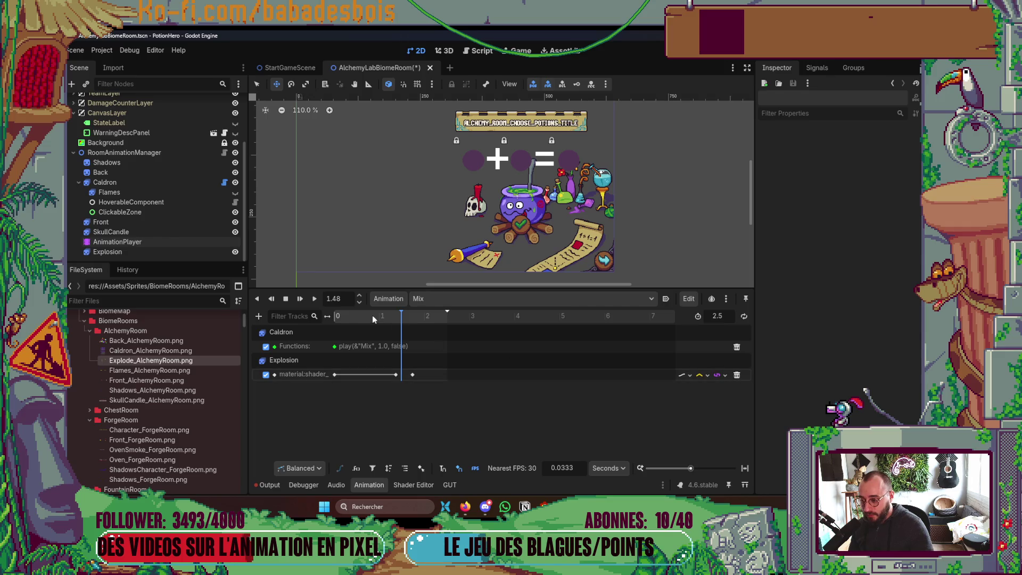
pyautogui.moveTo(383, 317)
pyautogui.mouseDown()
pyautogui.moveTo(363, 318)
pyautogui.moveTo(438, 319)
pyautogui.mouseUp()
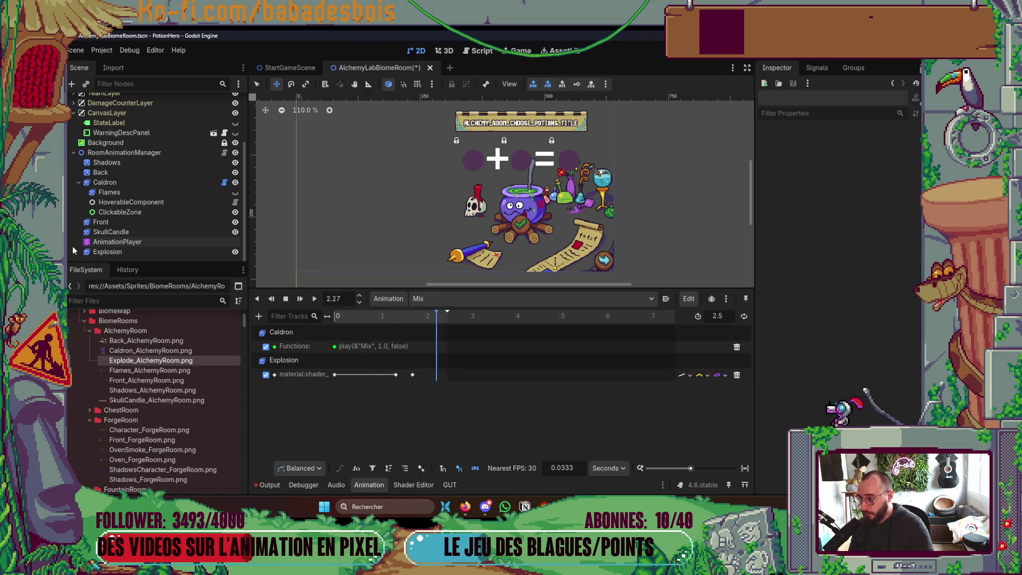
# Step: Raise the Explosion glow's Opacity to maximum and preview Mix at 1.19 s
pyautogui.click(108, 251)
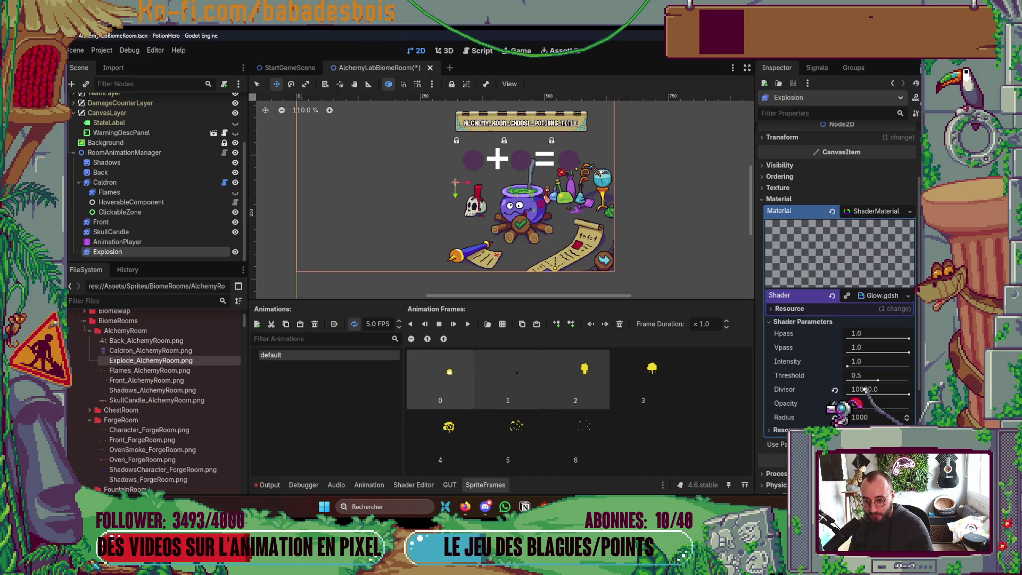
pyautogui.click(909, 408)
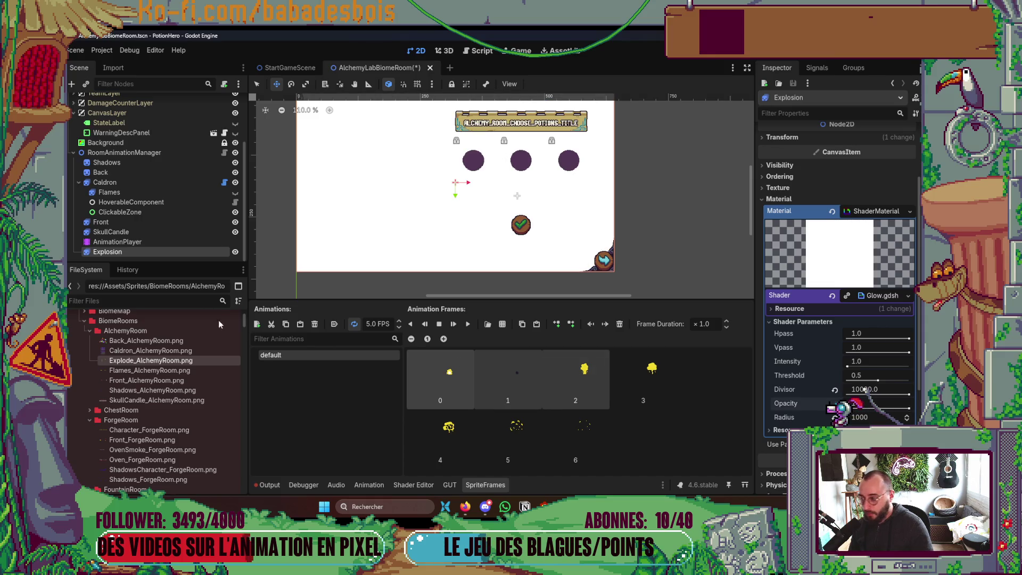
pyautogui.click(155, 241)
pyautogui.moveTo(434, 319); pyautogui.dragTo(397, 325)
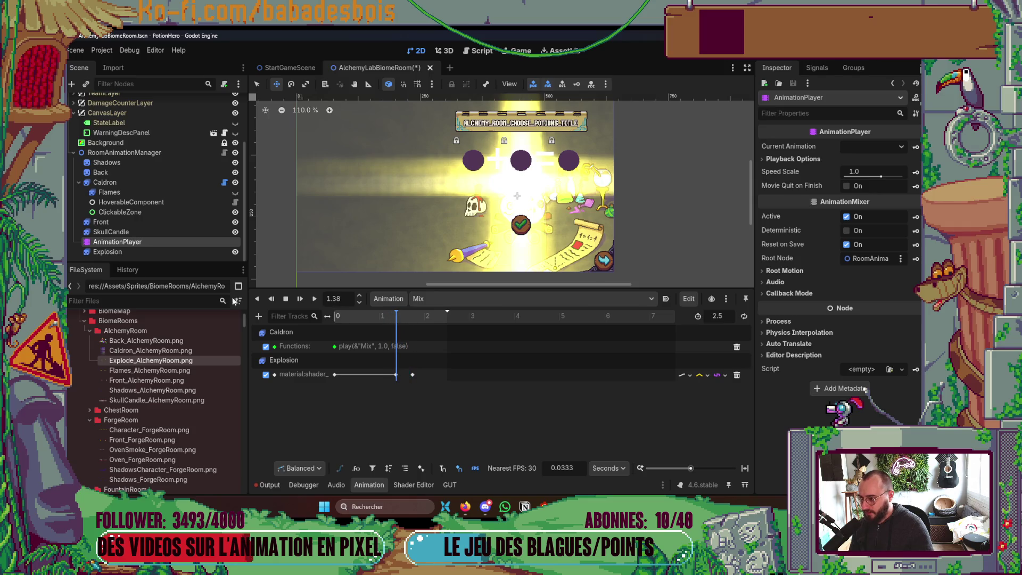
# Step: Set the Explosion glow shader's Divisor to 0 and return to the Mix timeline
pyautogui.click(118, 253)
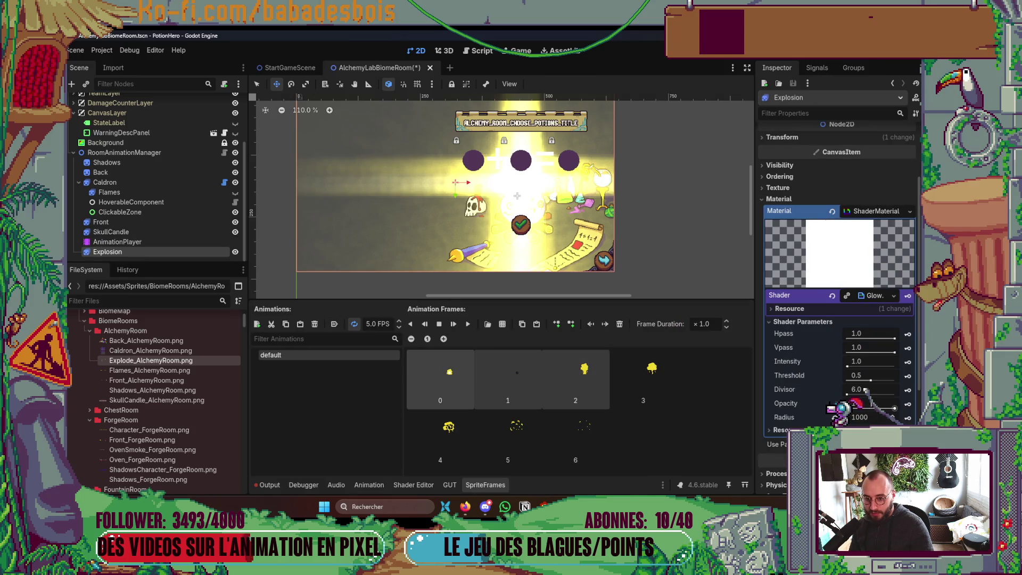
pyautogui.click(865, 390)
pyautogui.write('0')
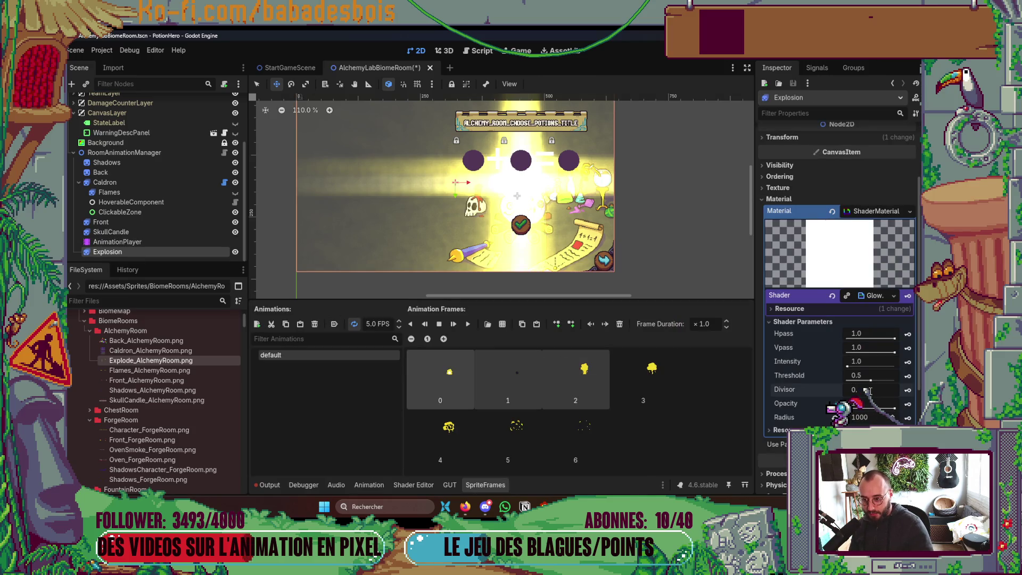
pyautogui.press('Return')
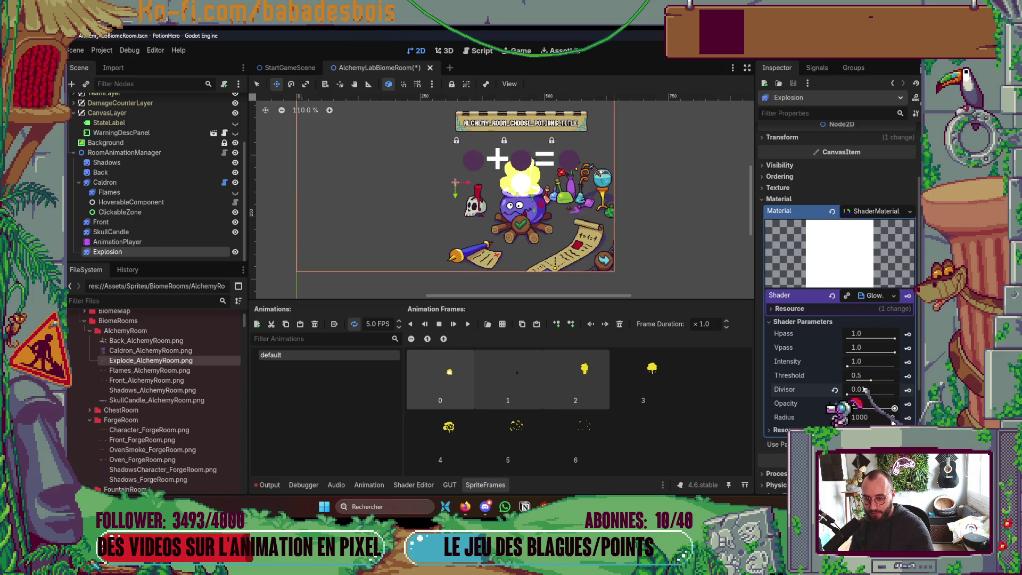
pyautogui.click(117, 241)
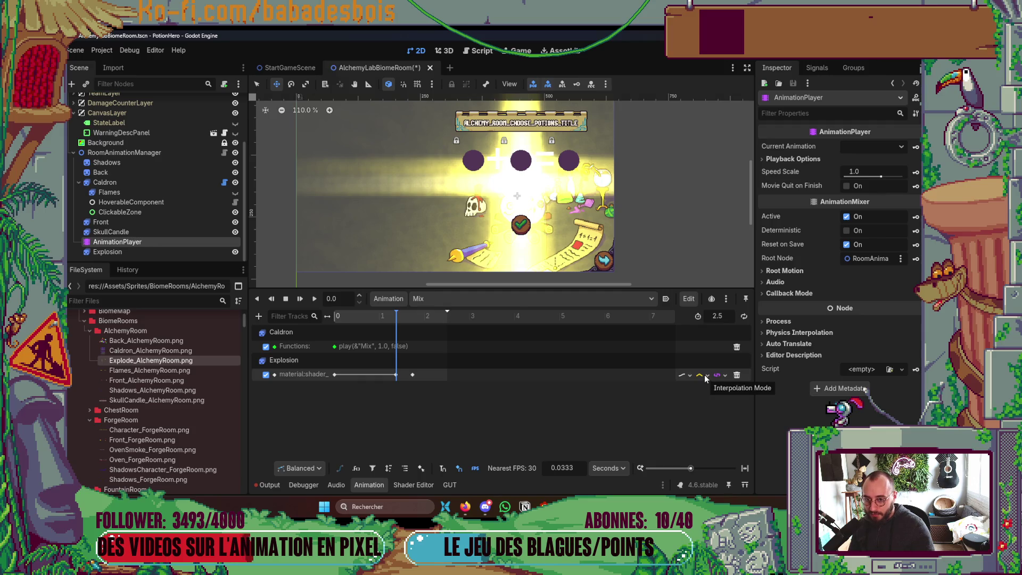
# Step: Preview Mix at 1.54 s, restore the removed second shader track, and save the room scene
pyautogui.moveTo(399, 317)
pyautogui.mouseDown()
pyautogui.moveTo(423, 318)
pyautogui.moveTo(380, 333)
pyautogui.mouseUp()
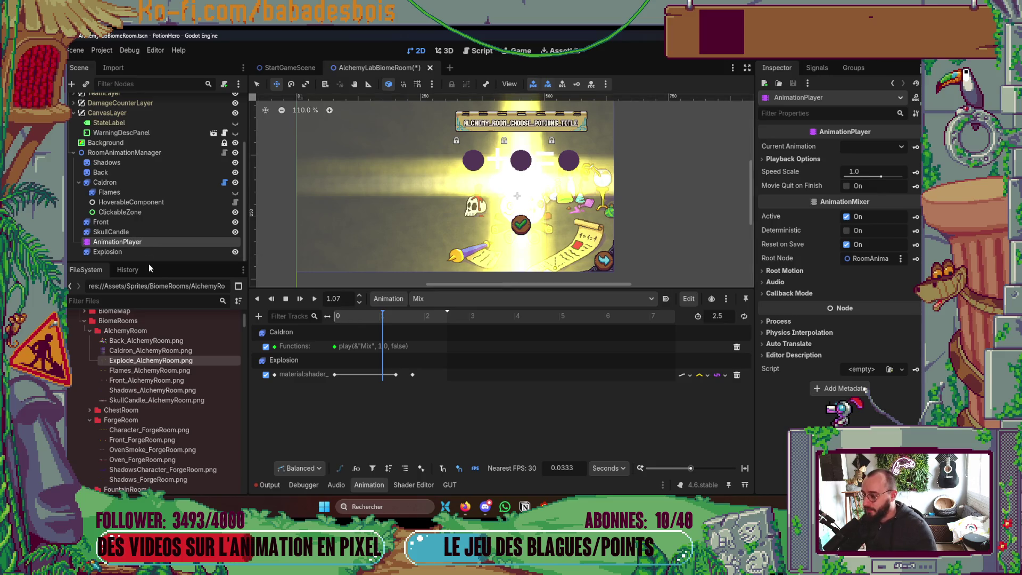
pyautogui.click(149, 248)
pyautogui.click(152, 239)
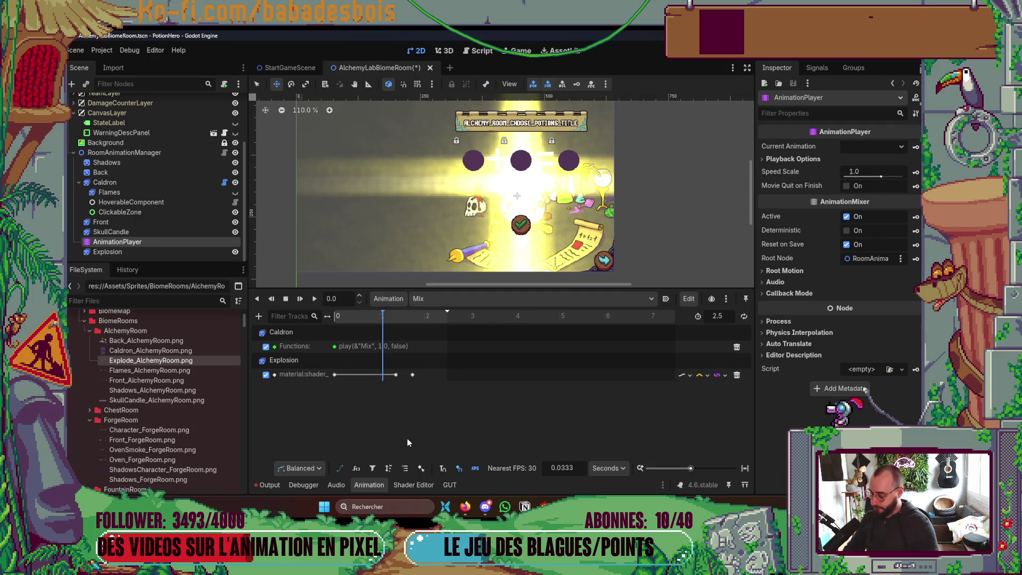
pyautogui.hotkey('ctrl', 'v')
pyautogui.hotkey('ctrl', 's')
pyautogui.click(697, 376)
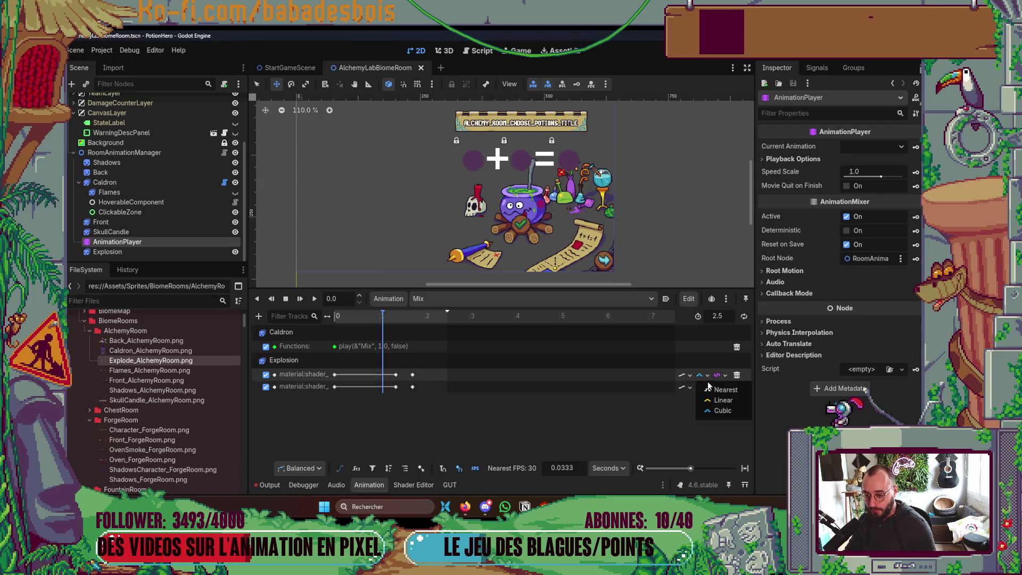
# Step: Raise the easing of the second track's 1.3667 s key to 53.8
pyautogui.click(720, 405)
pyautogui.hotkey('ctrl', 's')
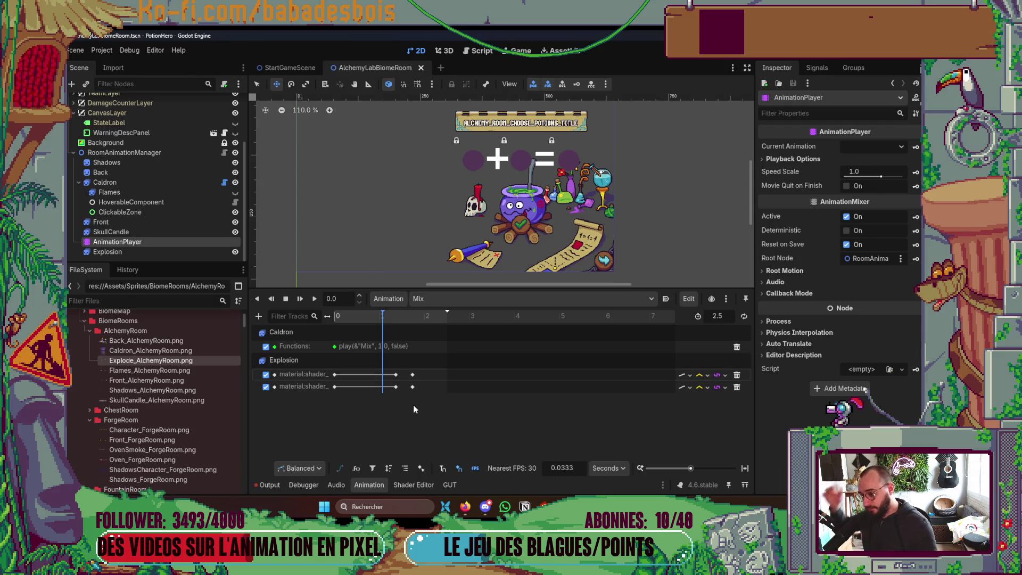
pyautogui.click(395, 387)
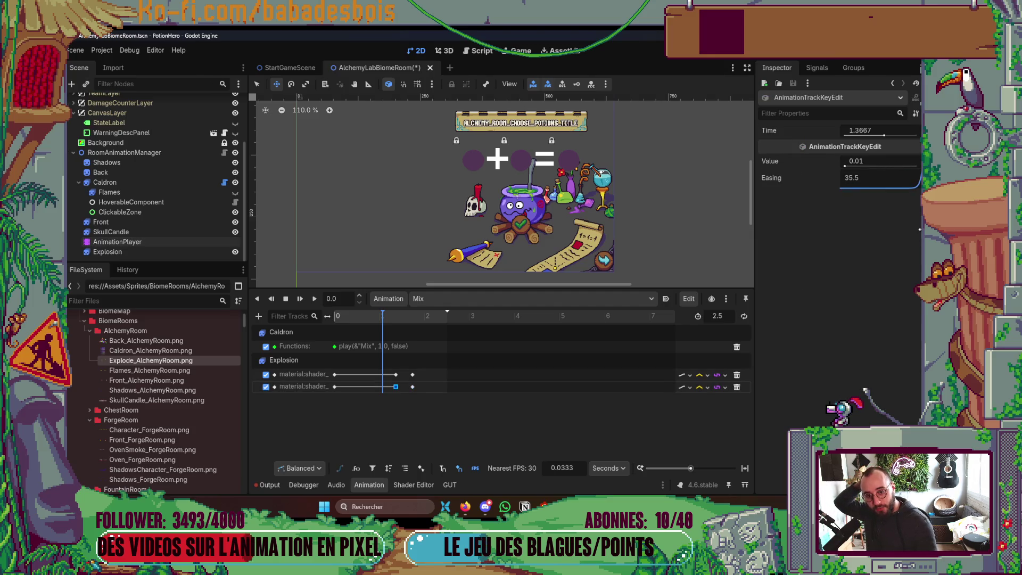
pyautogui.moveTo(878, 177); pyautogui.dragTo(871, 303)
pyautogui.moveTo(867, 177)
pyautogui.mouseDown()
pyautogui.moveTo(889, 128)
pyautogui.moveTo(876, 343)
pyautogui.mouseUp()
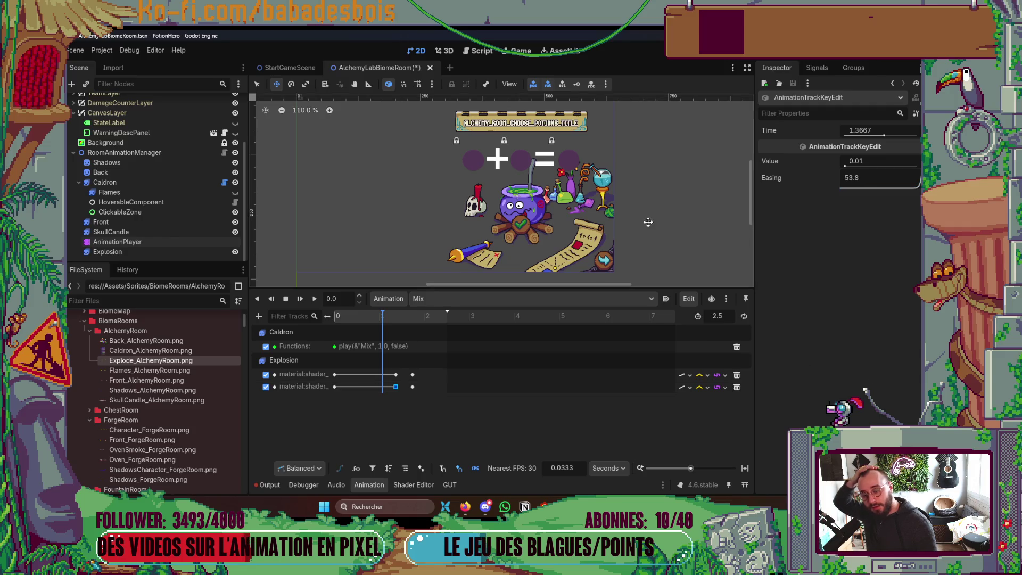
# Step: Save the room scene again and reselect the AnimationPlayer via the Explosion sprite
pyautogui.scroll(-4, 660, 195)
pyautogui.click(372, 490)
pyautogui.hotkey('ctrl', 's')
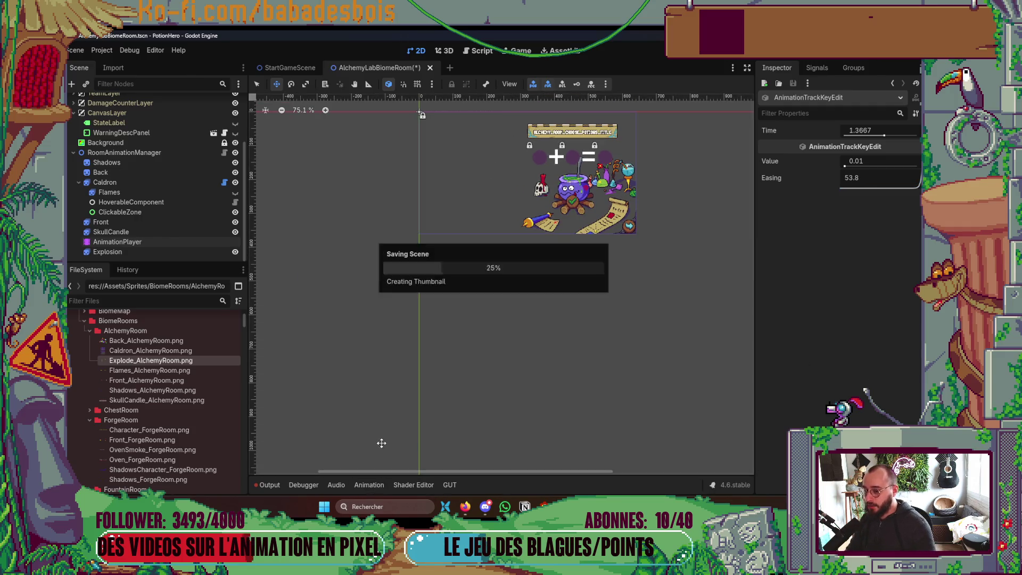
pyautogui.click(99, 252)
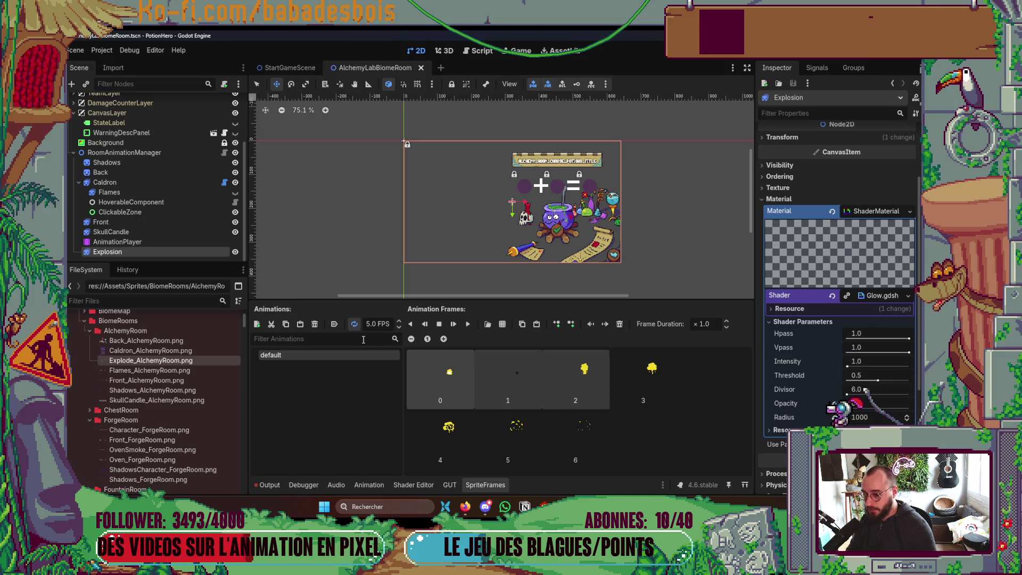
pyautogui.press('Up')
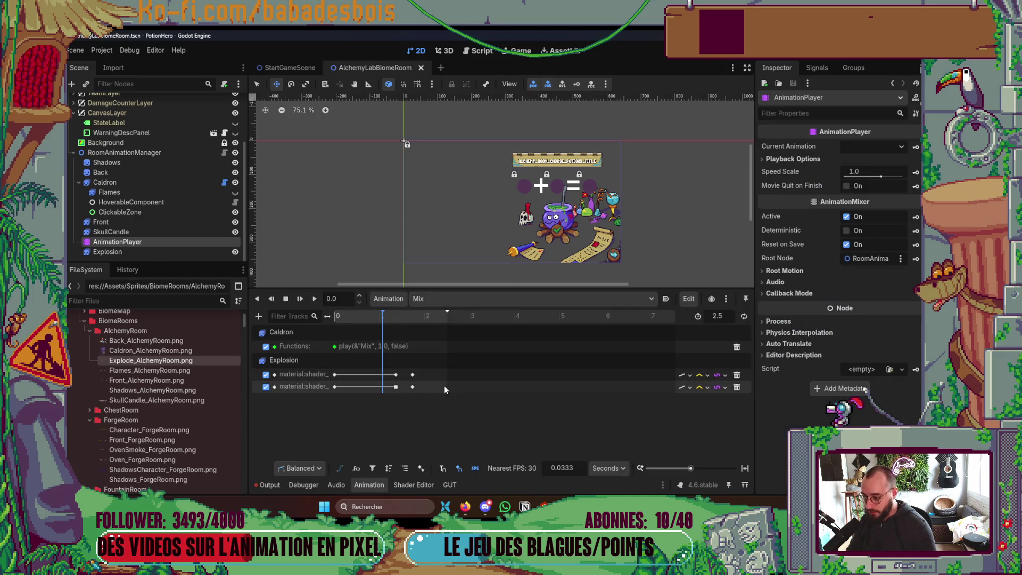
# Step: Insert matching keys near 2.03 s on both Explosion shader tracks
pyautogui.moveTo(412, 316); pyautogui.dragTo(427, 320)
pyautogui.rightClick(429, 377)
pyautogui.click(447, 384)
pyautogui.click(429, 375)
pyautogui.moveTo(431, 376); pyautogui.dragTo(426, 375)
pyautogui.rightClick(432, 390)
pyautogui.click(440, 396)
pyautogui.moveTo(431, 316); pyautogui.dragTo(442, 318)
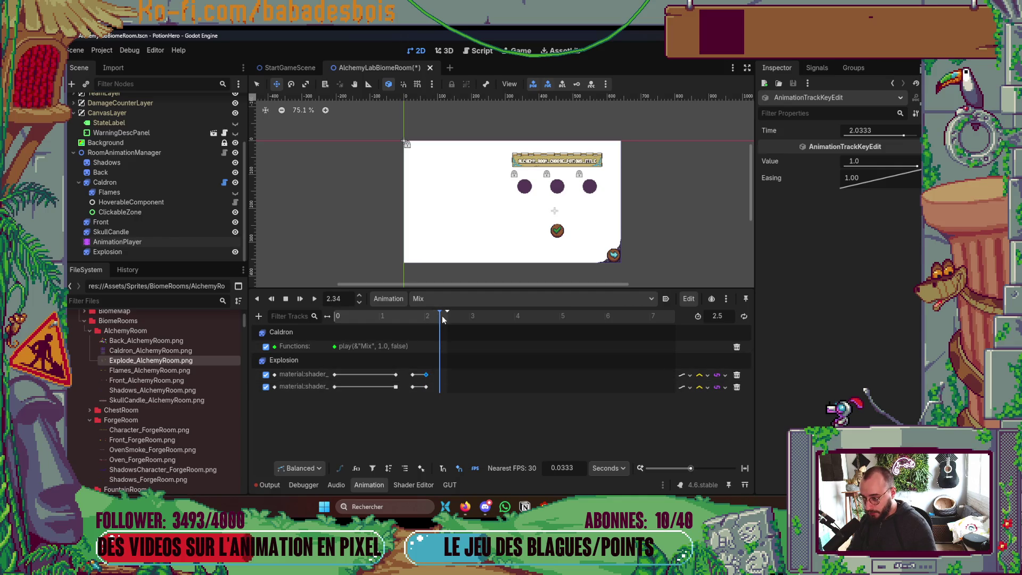
# Step: Select the paired 1.37 s keys, then both Explosion keys near 2.0 s
pyautogui.click(397, 375)
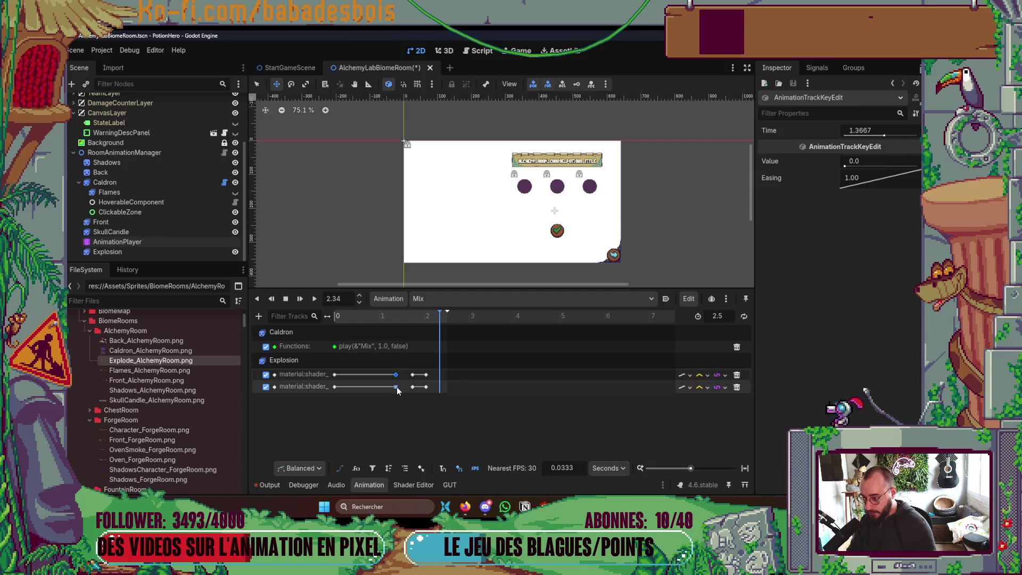
pyautogui.keyDown('shift'); pyautogui.click(396, 387); pyautogui.keyUp('shift')
pyautogui.rightClick(398, 389)
pyautogui.click(423, 413)
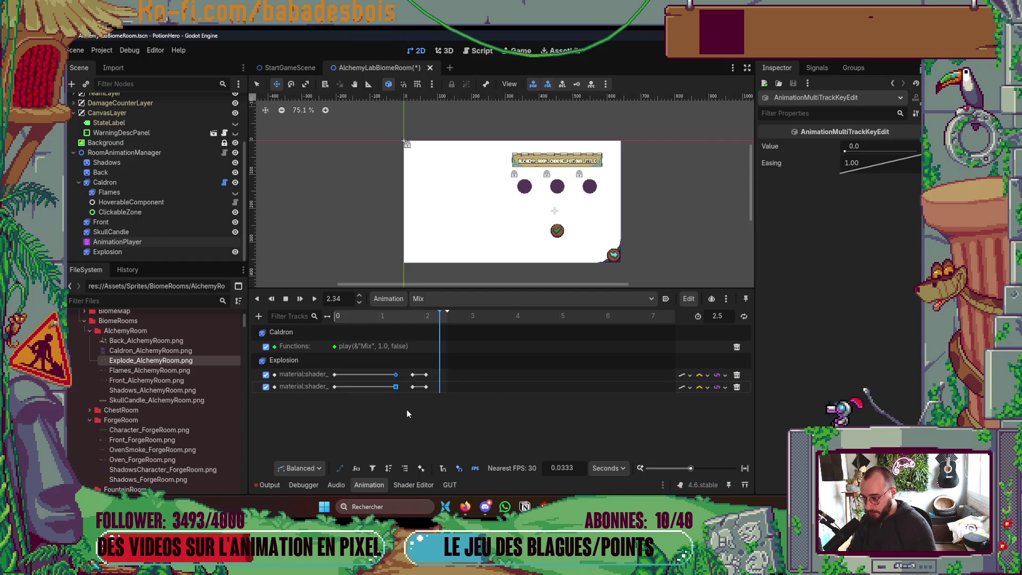
pyautogui.scroll(2, 455, 387)
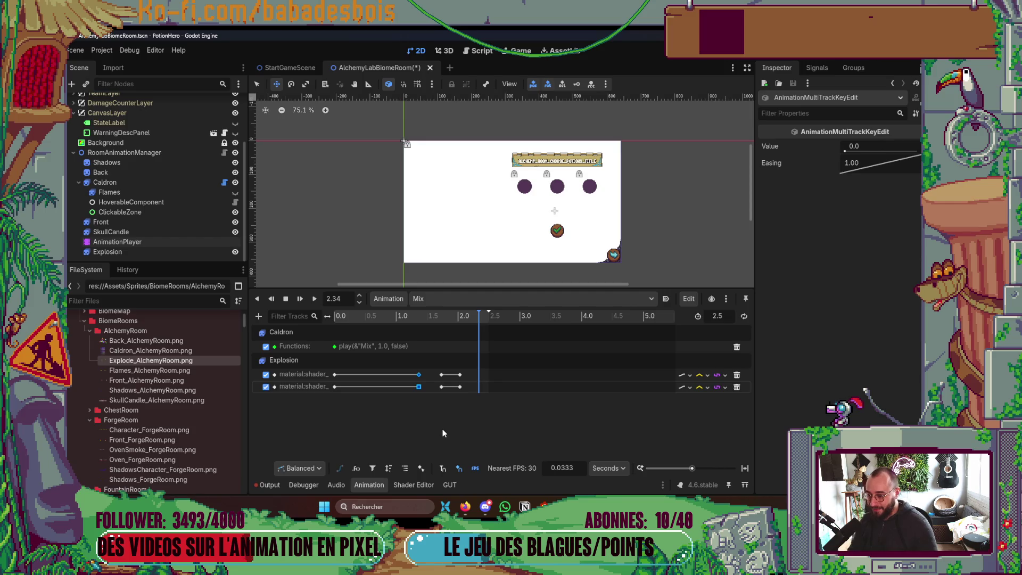
pyautogui.click(442, 426)
pyautogui.moveTo(412, 369); pyautogui.dragTo(428, 394)
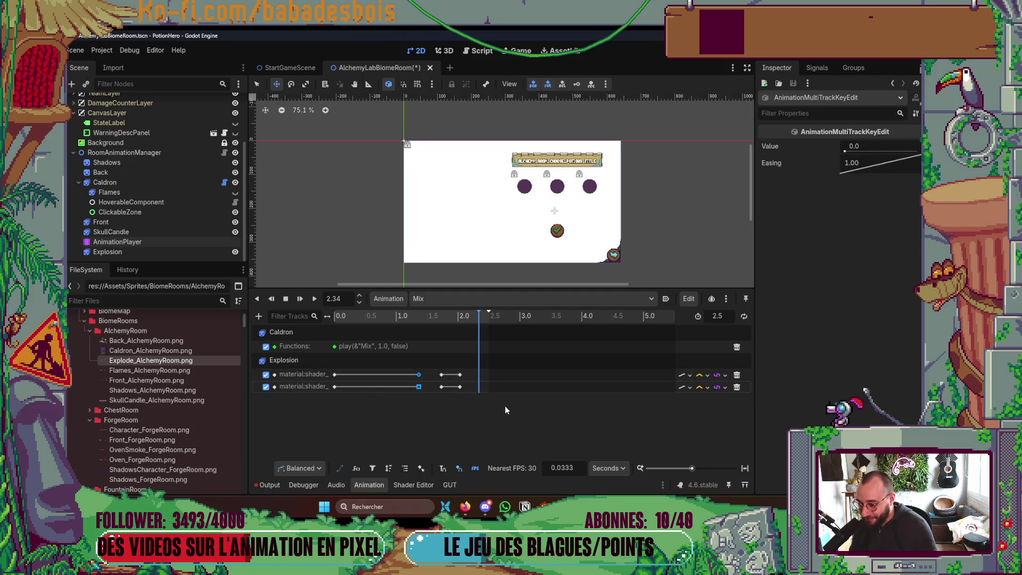
pyautogui.click(451, 426)
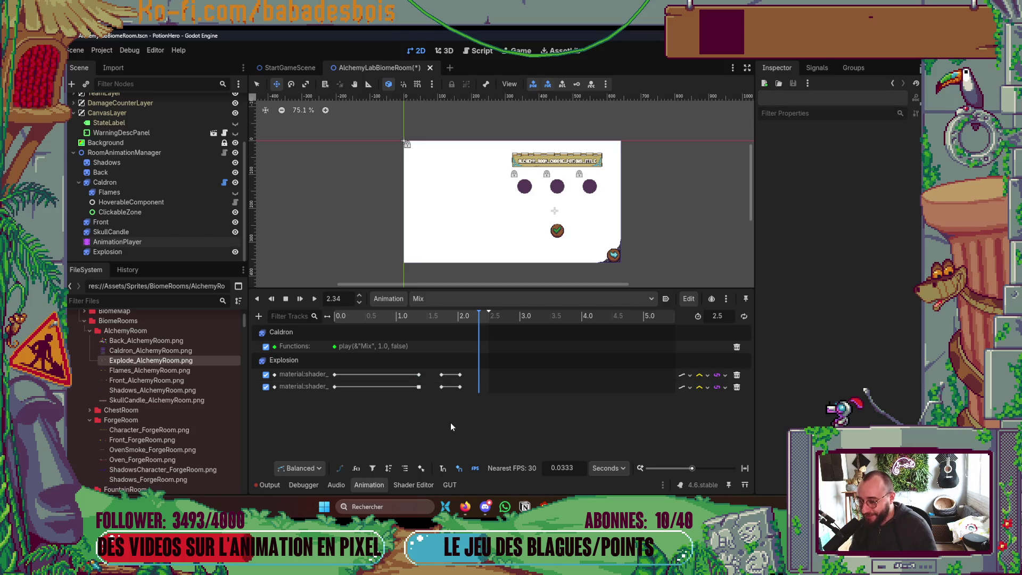
# Step: Move the later Explosion key pair further along the timeline
pyautogui.click(460, 374)
pyautogui.rightClick(460, 386)
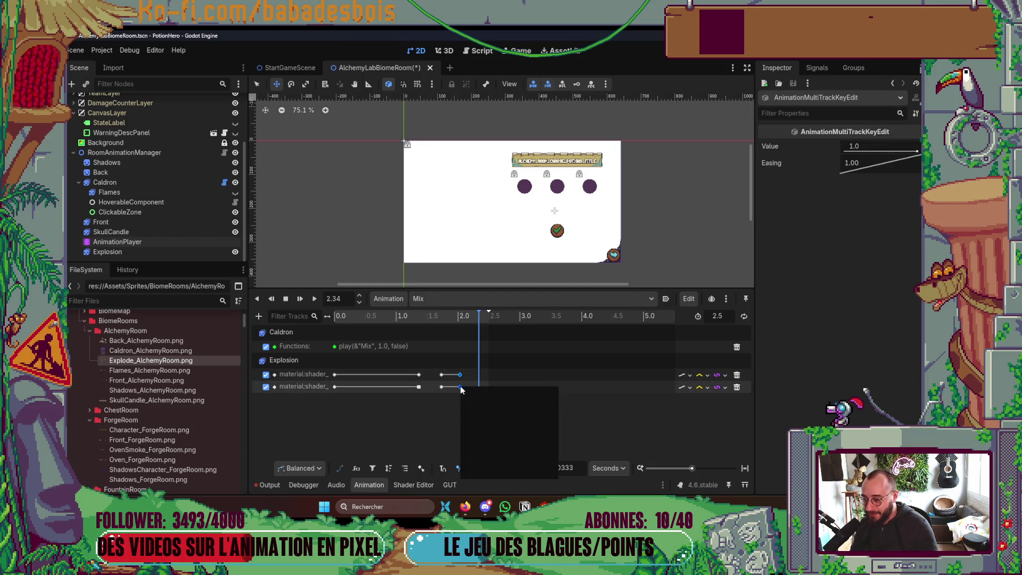
pyautogui.click(474, 411)
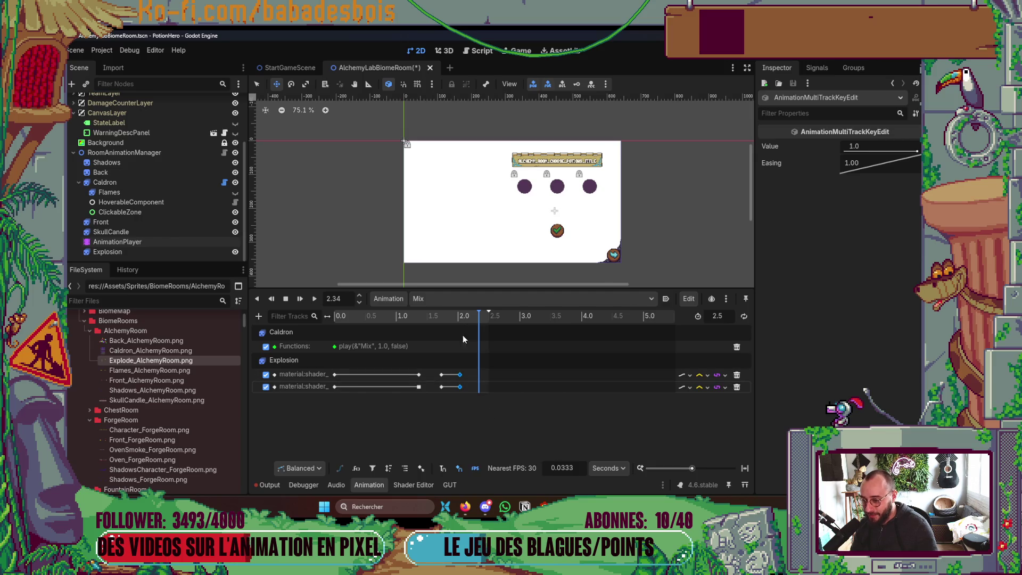
pyautogui.moveTo(463, 380); pyautogui.dragTo(479, 381)
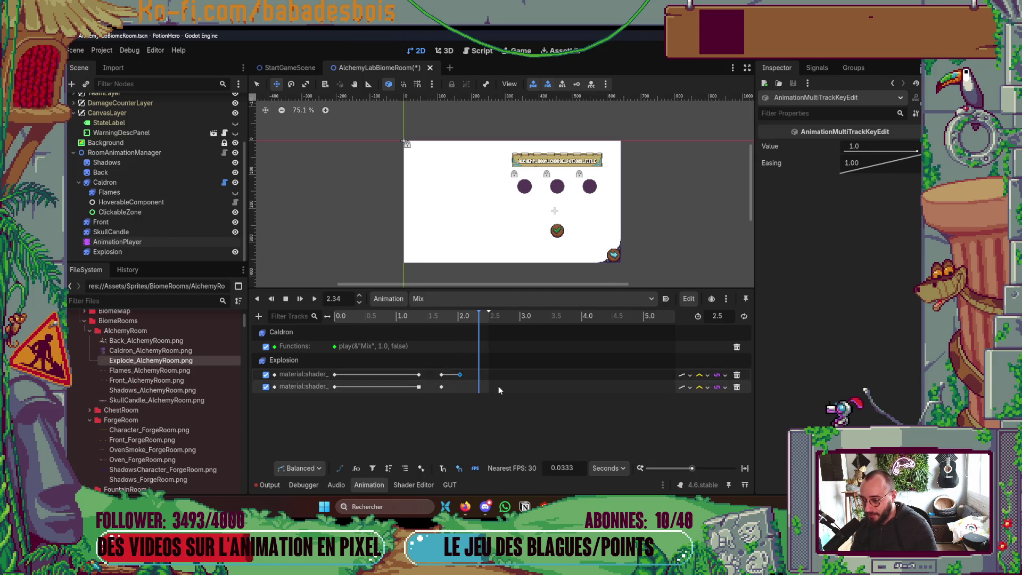
pyautogui.click(498, 385)
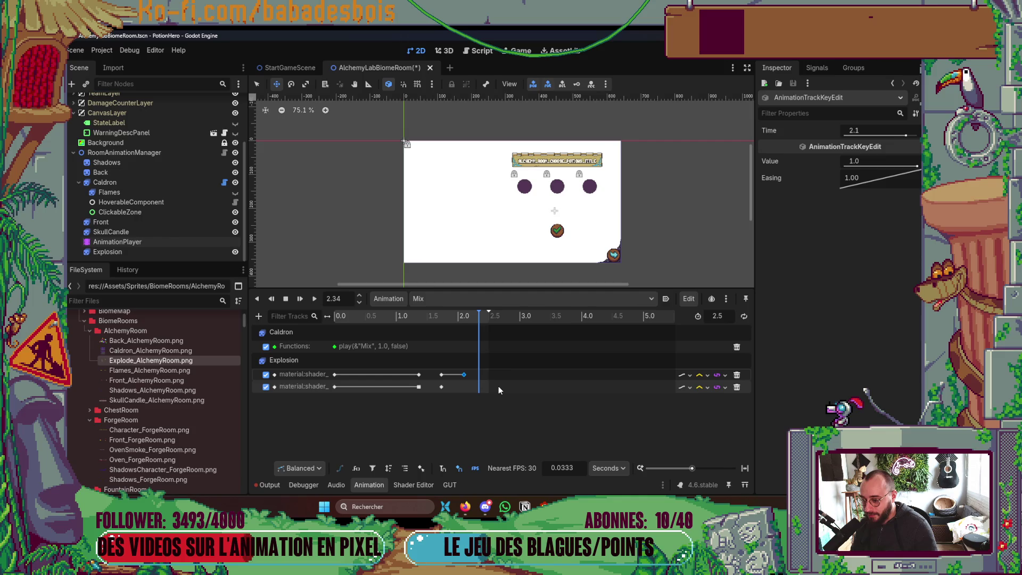
pyautogui.click(474, 404)
pyautogui.click(461, 375)
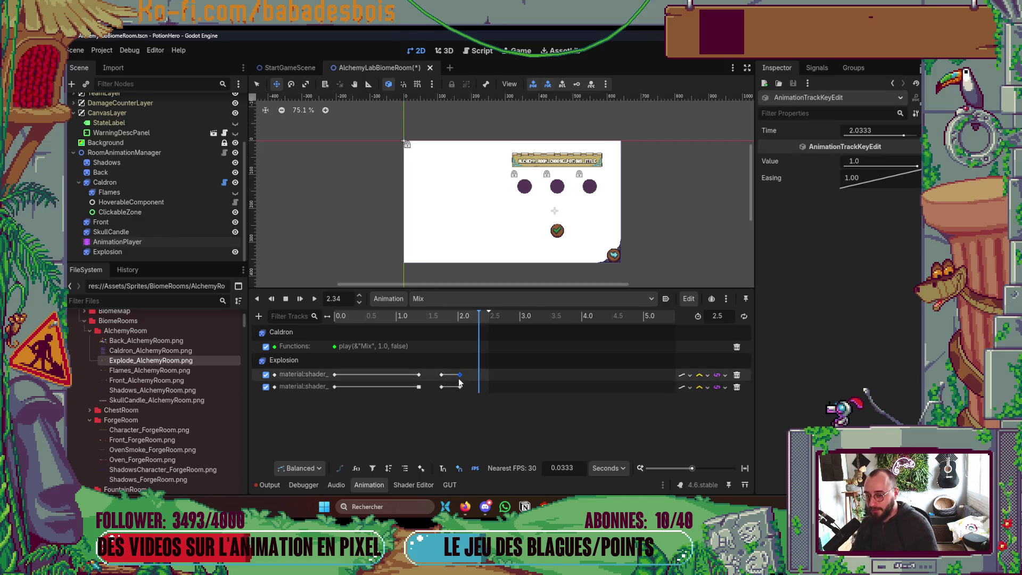
# Step: Insert a key at 2.33 s on the upper Explosion track with value 0.0
pyautogui.click(420, 375)
pyautogui.click(459, 374)
pyautogui.rightClick(460, 374)
pyautogui.click(503, 400)
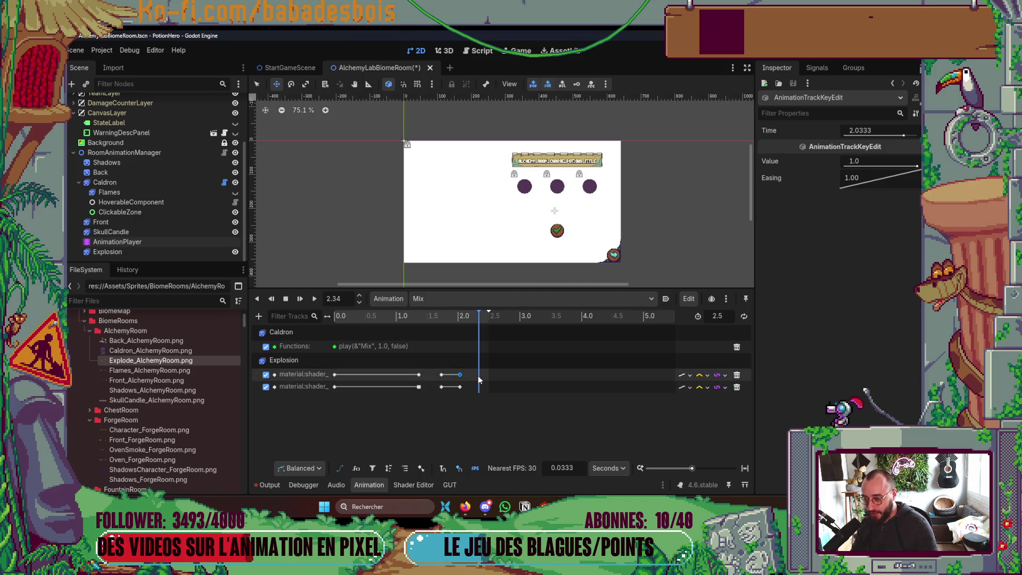
pyautogui.rightClick(478, 375)
pyautogui.click(509, 387)
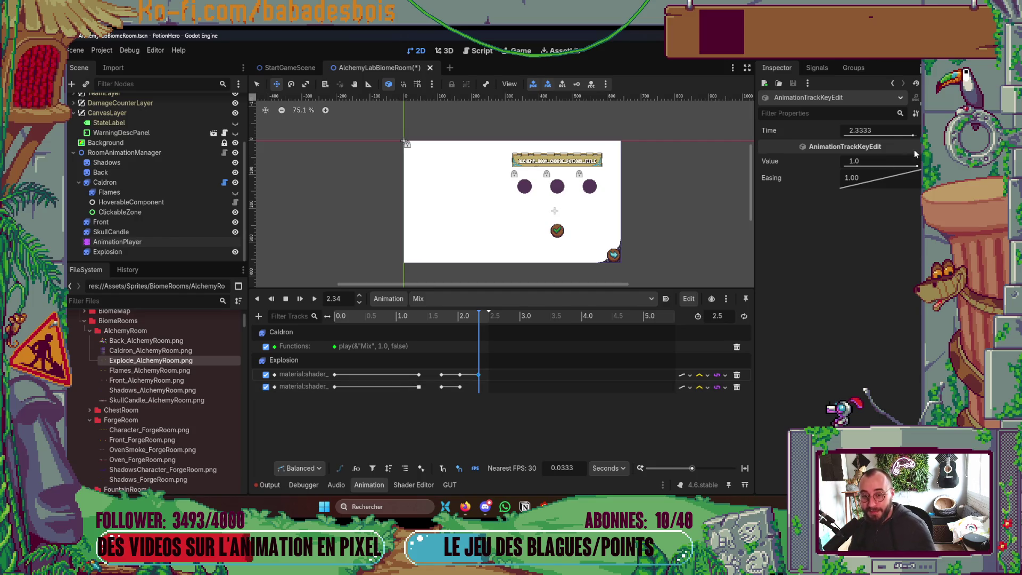
pyautogui.moveTo(911, 163); pyautogui.dragTo(845, 168)
# Step: Key the lower shader track's glow at 2.33 s down to 0.0 and save the scene
pyautogui.rightClick(480, 390)
pyautogui.click(492, 398)
pyautogui.click(482, 390)
pyautogui.moveTo(917, 166); pyautogui.dragTo(790, 179)
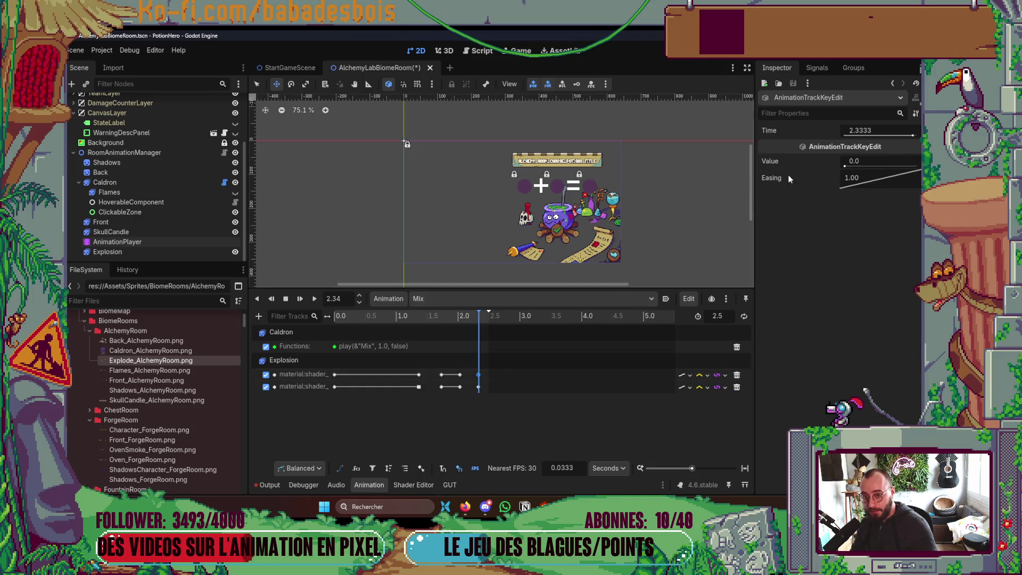
pyautogui.moveTo(849, 165)
pyautogui.mouseDown()
pyautogui.moveTo(915, 166)
pyautogui.moveTo(833, 175)
pyautogui.moveTo(918, 165)
pyautogui.mouseUp()
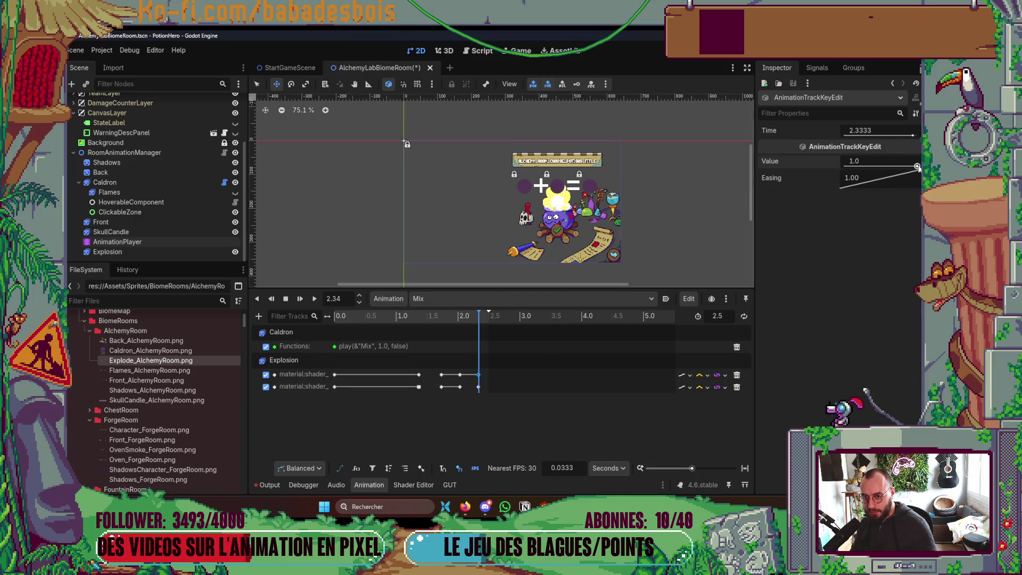
pyautogui.moveTo(916, 165); pyautogui.dragTo(717, 183)
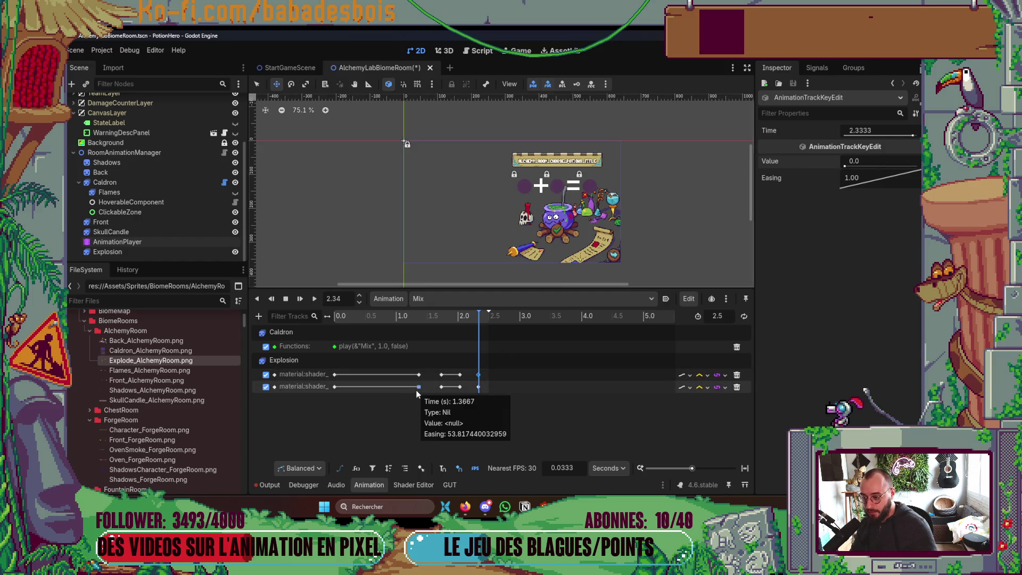
pyautogui.hotkey('ctrl', 's')
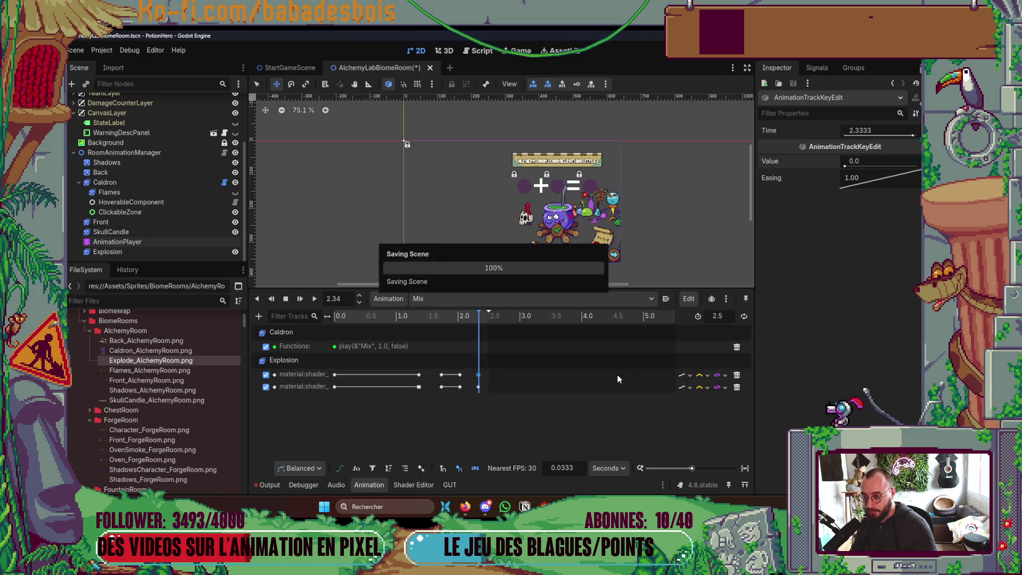
# Step: Delete the second Explosion shader track, then select the Caldron node
pyautogui.moveTo(464, 319)
pyautogui.mouseDown()
pyautogui.moveTo(384, 319)
pyautogui.moveTo(514, 326)
pyautogui.moveTo(431, 336)
pyautogui.mouseUp()
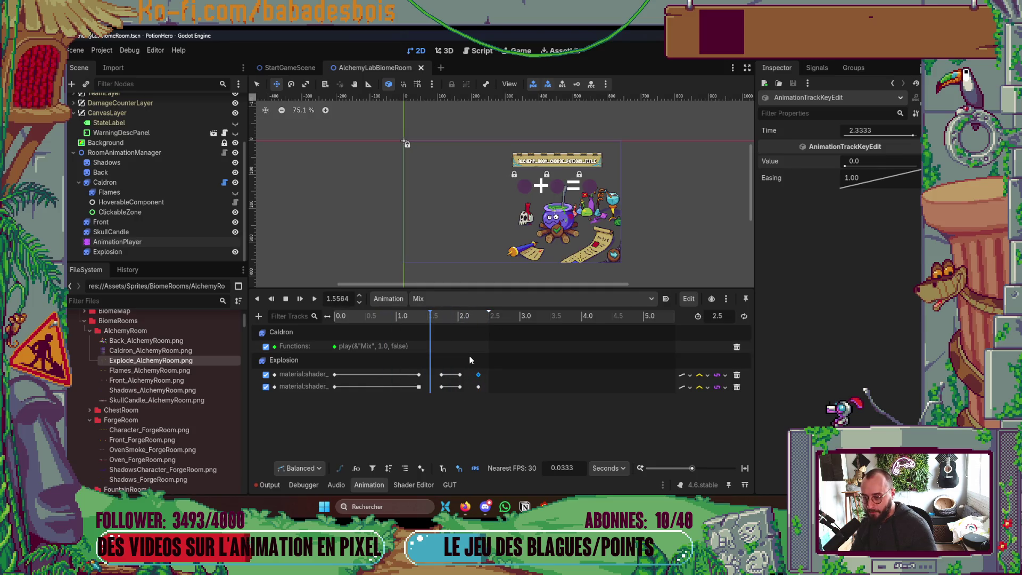
pyautogui.click(654, 388)
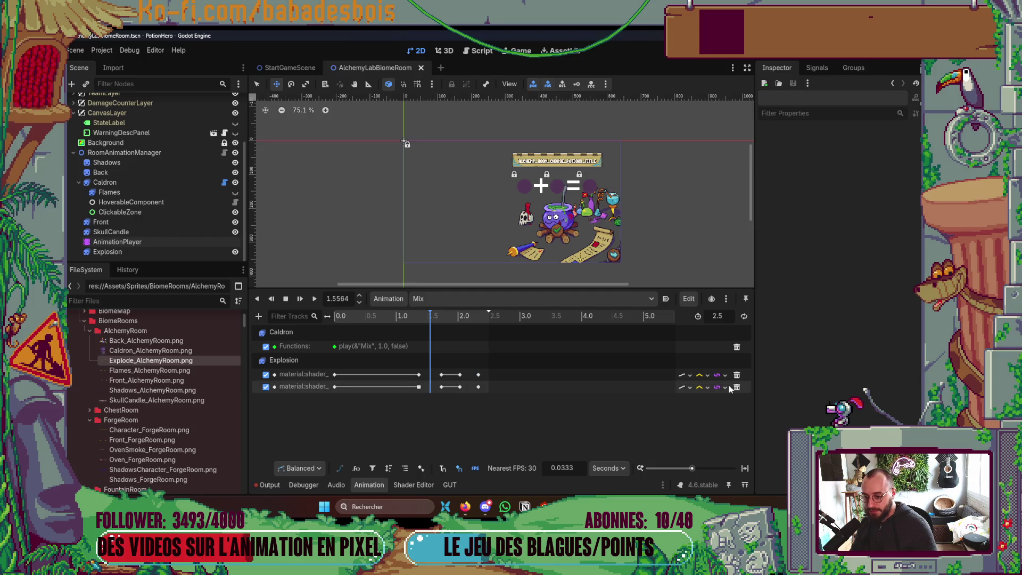
pyautogui.click(737, 386)
pyautogui.click(117, 241)
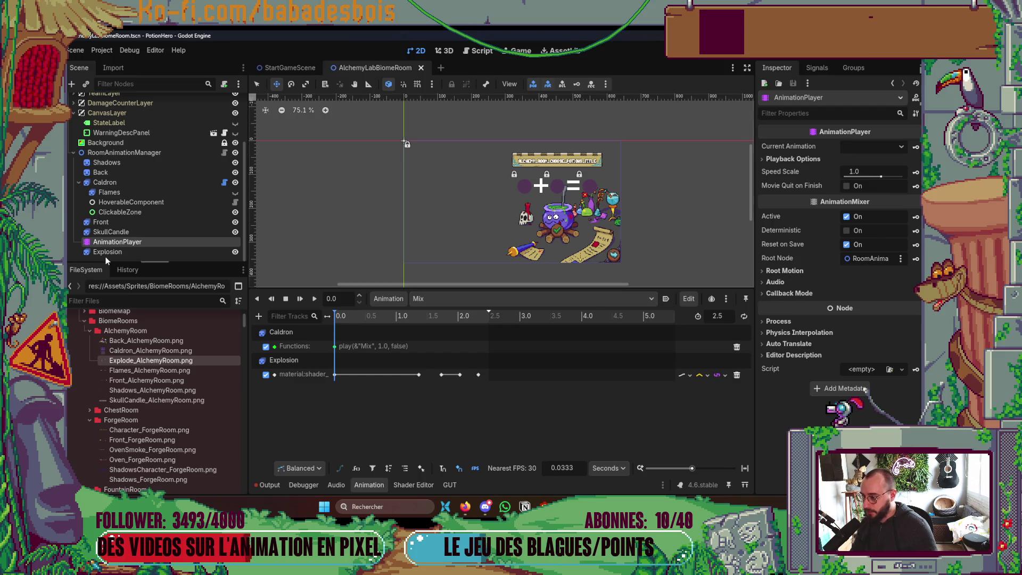
pyautogui.click(111, 182)
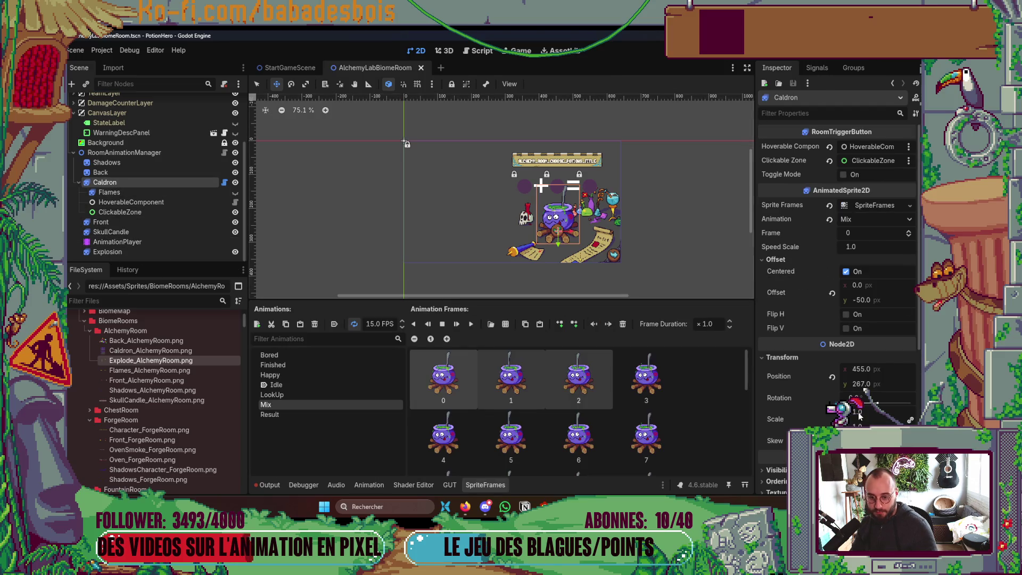
# Step: Expand Caldron's Material settings, then select Explosion to show its Glow.gdshader parameters
pyautogui.scroll(-5, 794, 330)
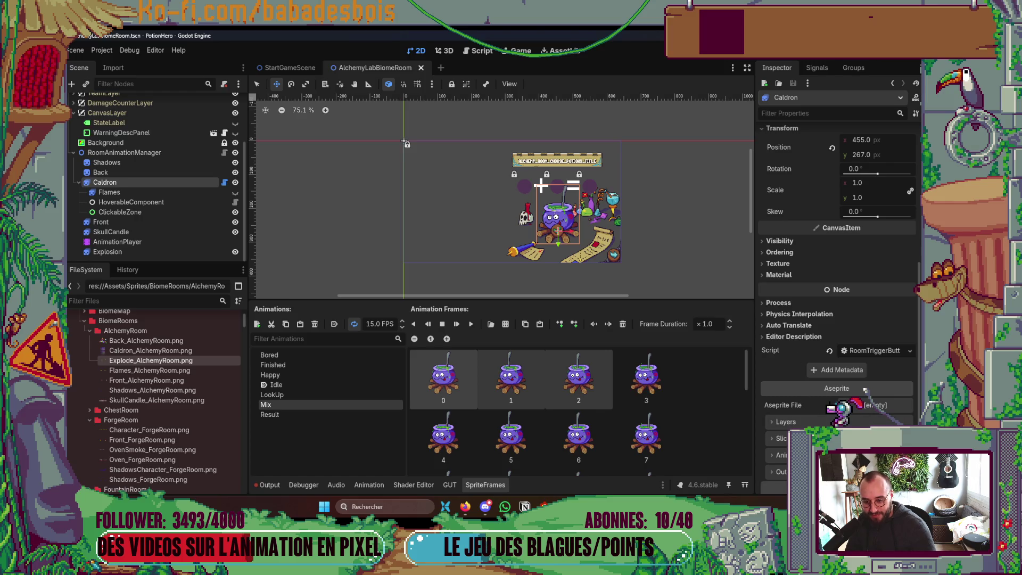
pyautogui.scroll(4, 825, 394)
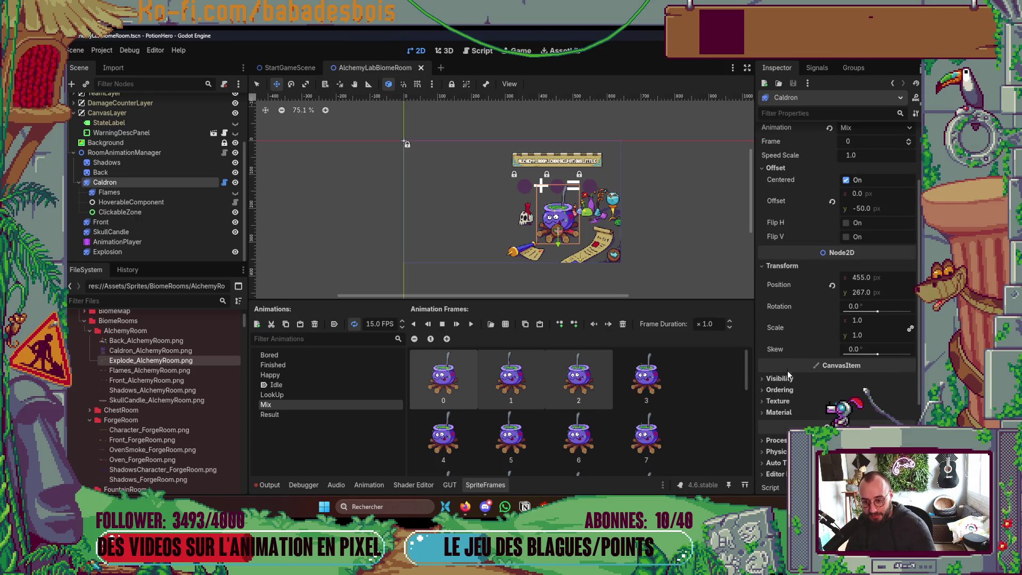
pyautogui.scroll(3, 899, 372)
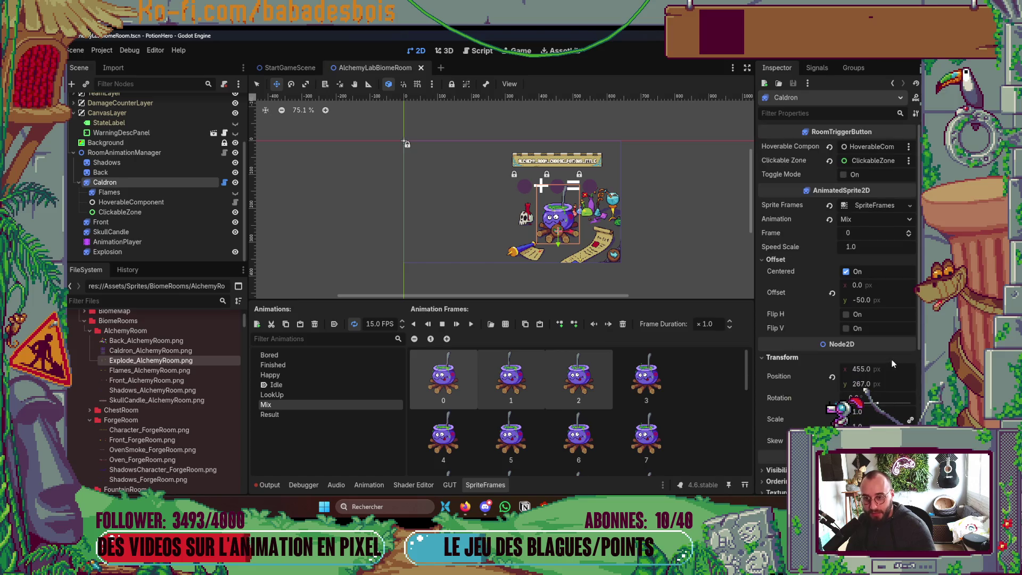
pyautogui.scroll(-7, 880, 333)
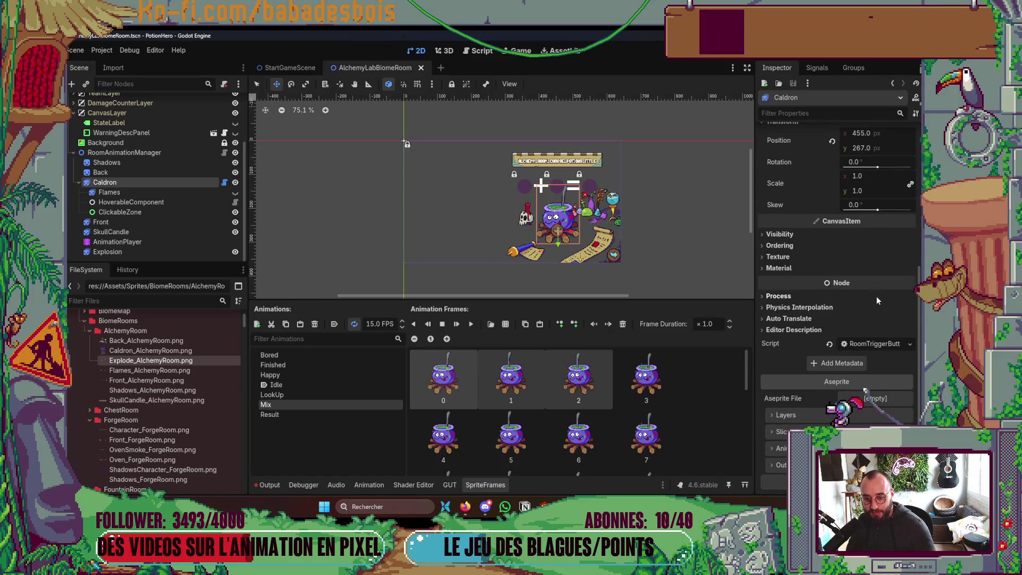
pyautogui.click(817, 269)
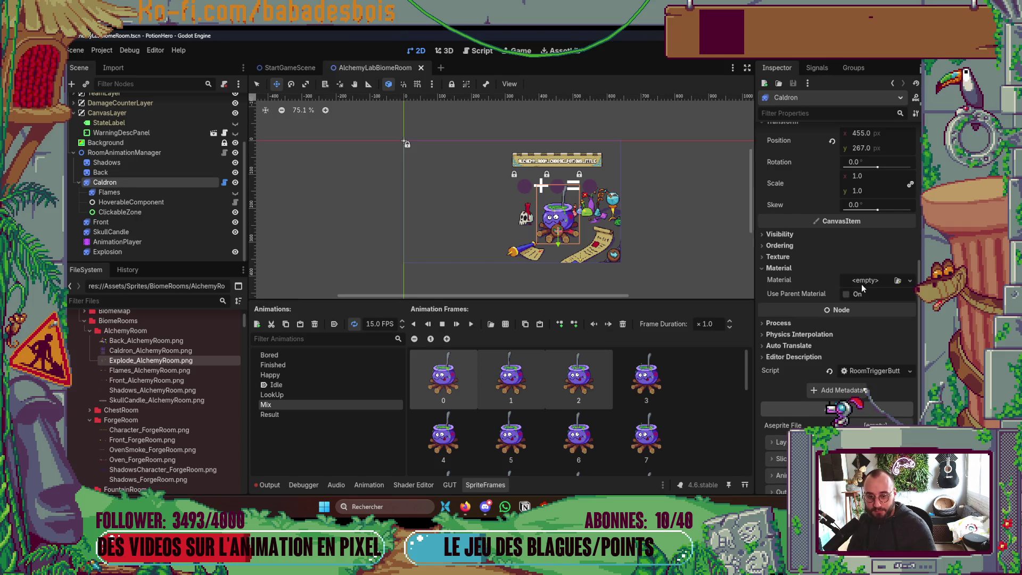
pyautogui.click(125, 253)
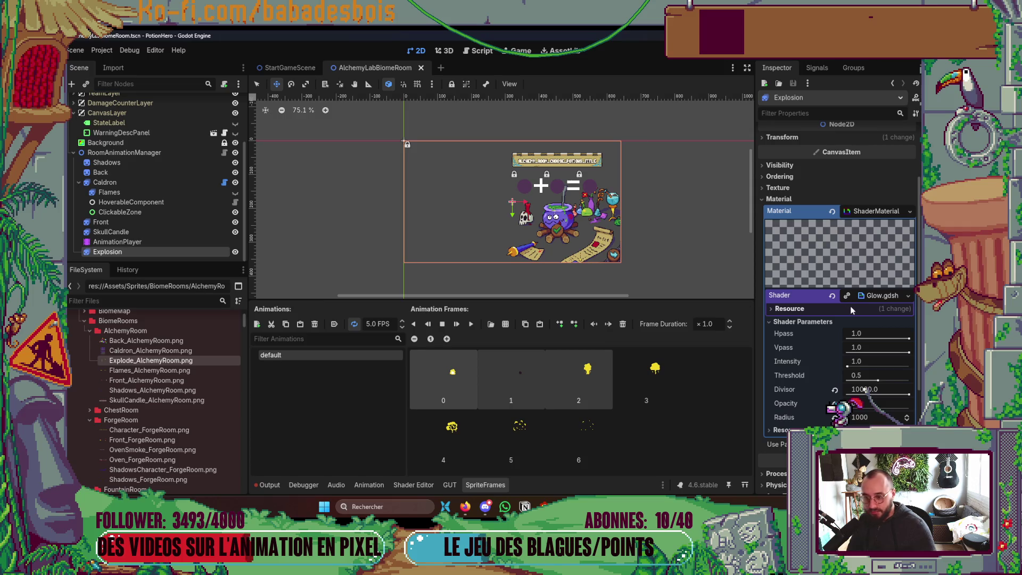
# Step: Lower the Explosion glow Divisor from 10000 to 0.01 and save the scene
pyautogui.moveTo(909, 394); pyautogui.dragTo(829, 399)
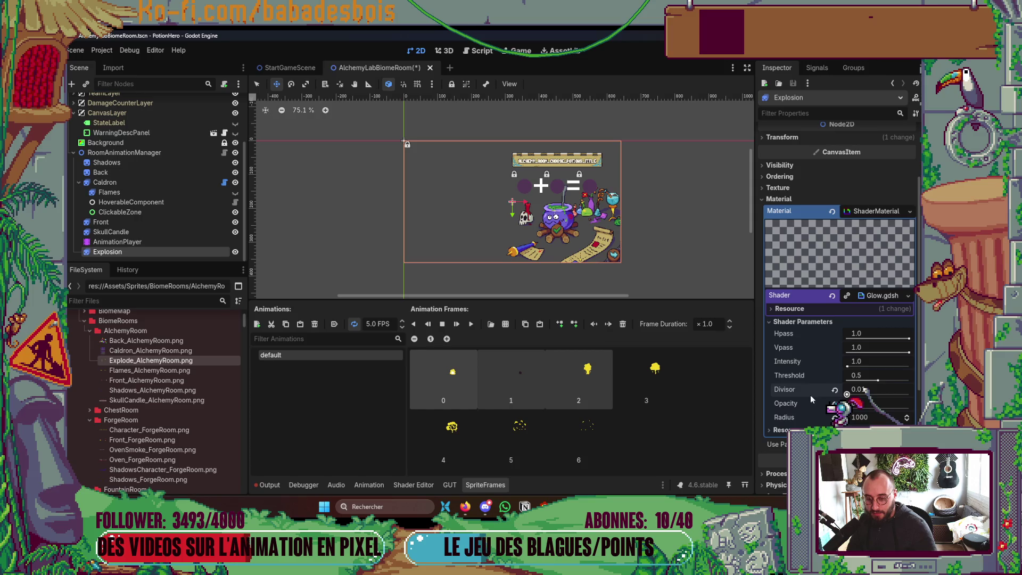
pyautogui.click(122, 243)
pyautogui.moveTo(409, 324)
pyautogui.mouseDown()
pyautogui.moveTo(455, 322)
pyautogui.moveTo(432, 324)
pyautogui.moveTo(442, 325)
pyautogui.mouseUp()
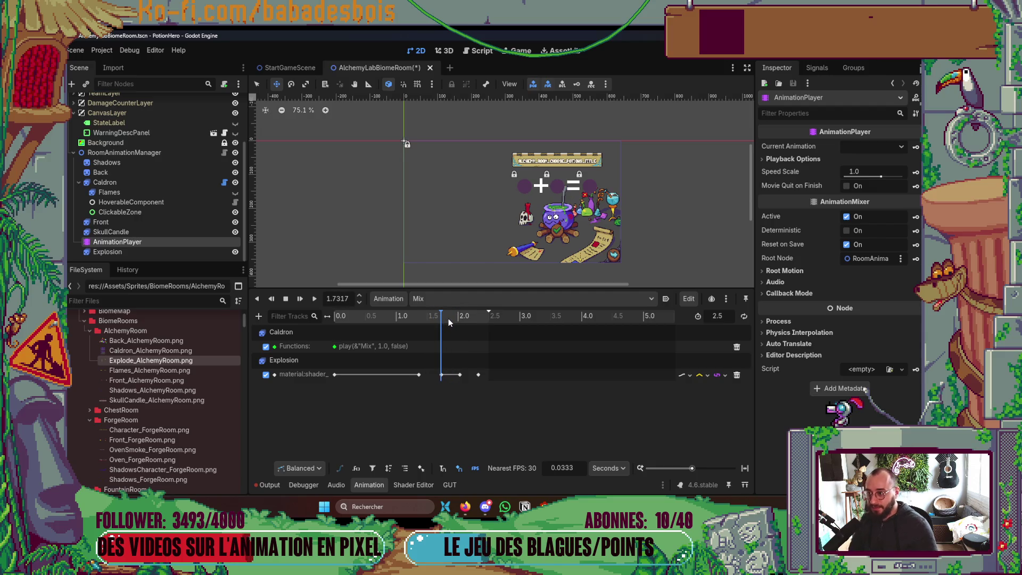
pyautogui.hotkey('ctrl', 's')
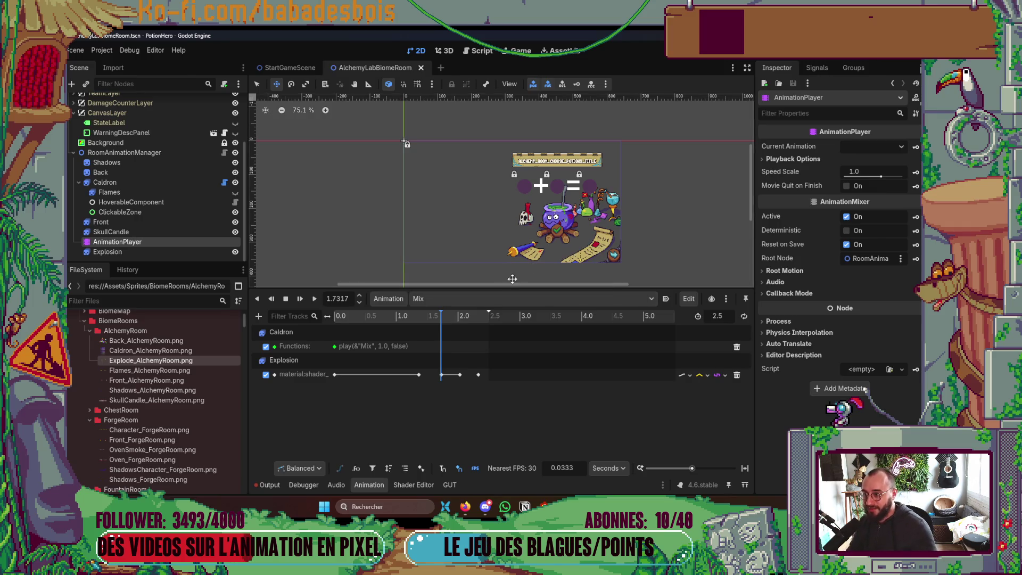
# Step: Duplicate the Explosion material shader track, save, and switch the animation from Appear back to Mix
pyautogui.moveTo(443, 319)
pyautogui.mouseDown()
pyautogui.moveTo(500, 318)
pyautogui.moveTo(426, 322)
pyautogui.moveTo(449, 321)
pyautogui.mouseUp()
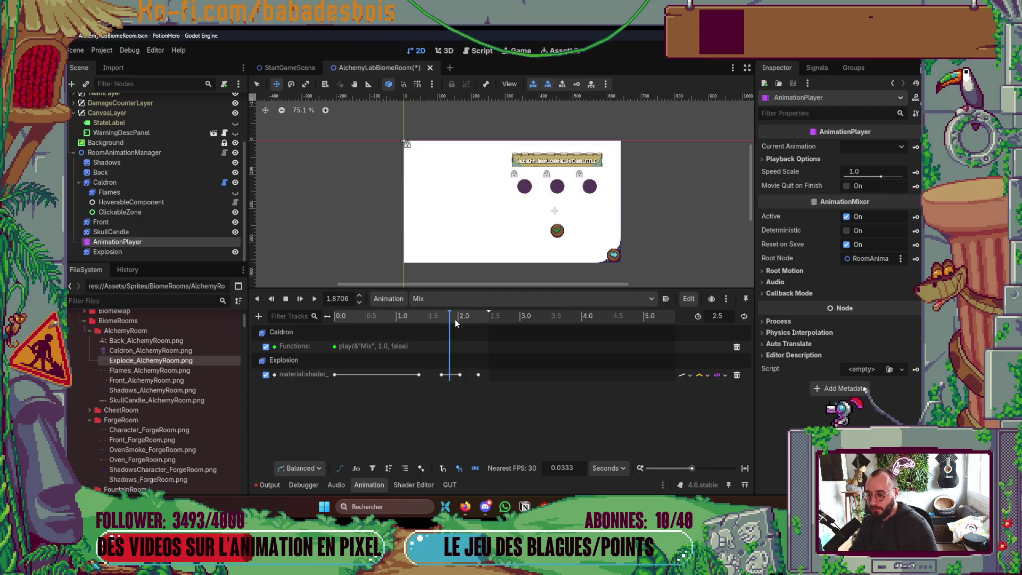
pyautogui.hotkey('ctrl', 'shift', 'v')
pyautogui.hotkey('ctrl', 's')
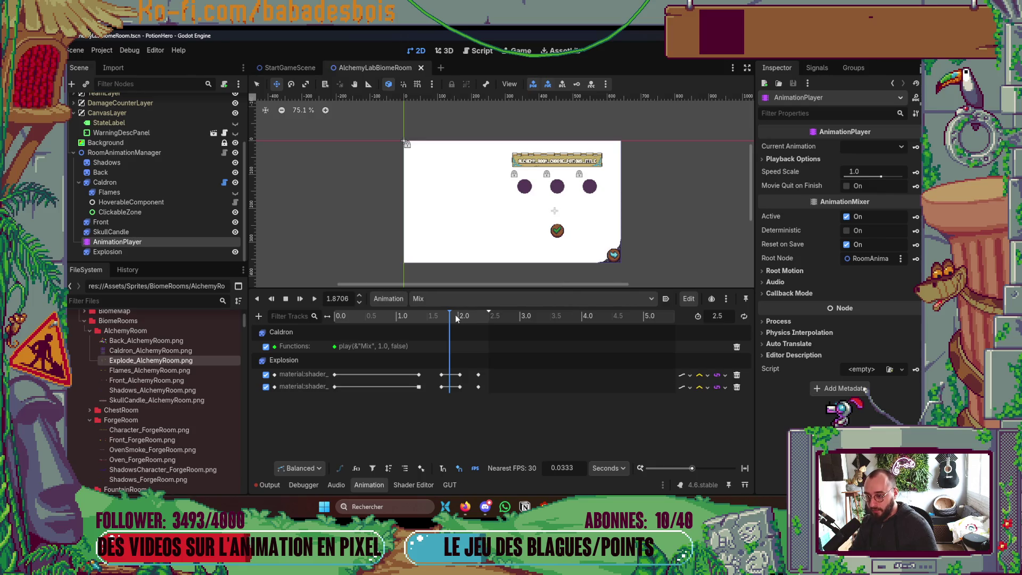
pyautogui.moveTo(455, 318); pyautogui.dragTo(418, 318)
pyautogui.hotkey('ctrl', 's')
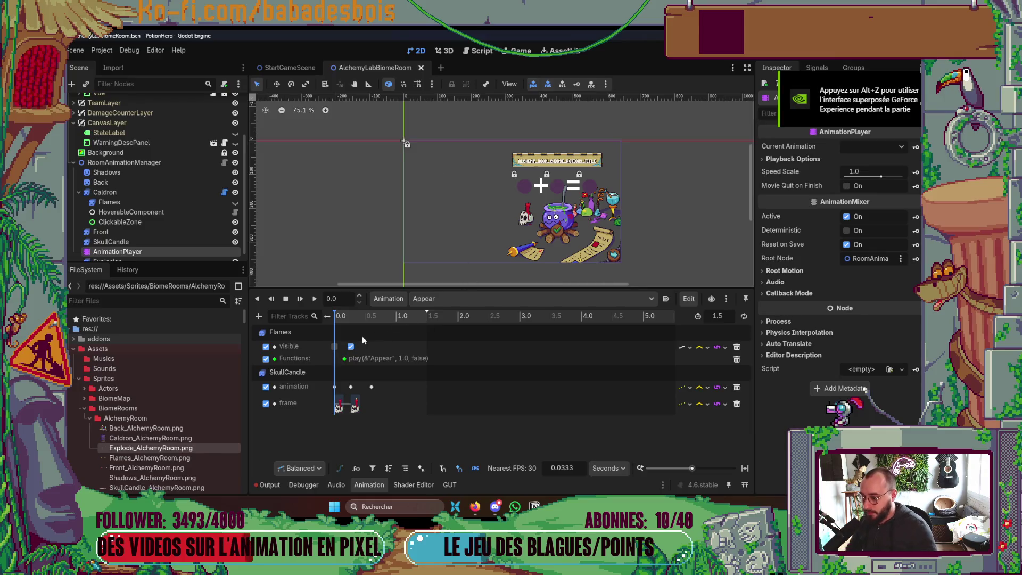
pyautogui.click(454, 297)
pyautogui.click(456, 327)
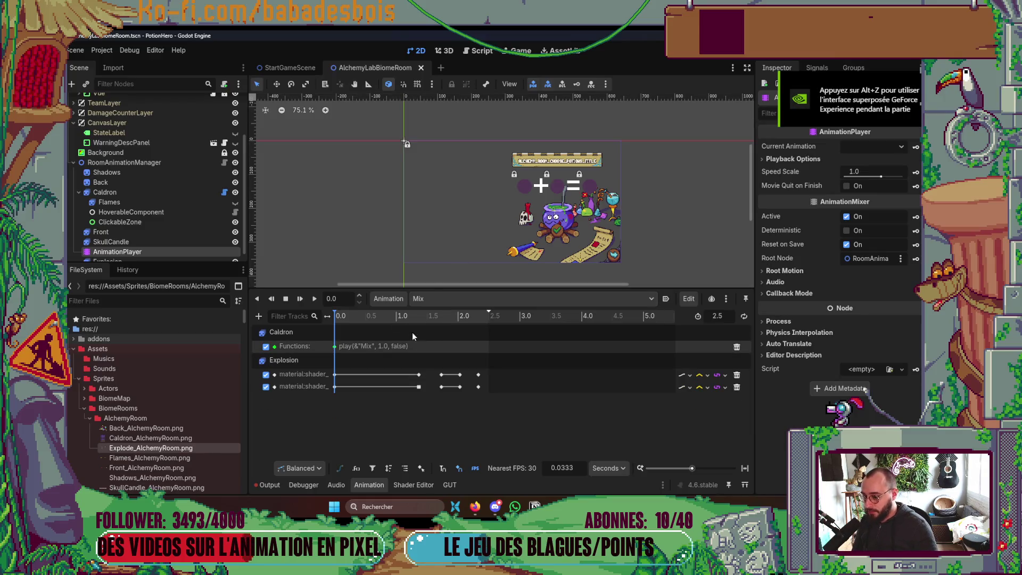
pyautogui.moveTo(408, 319)
pyautogui.mouseDown()
pyautogui.moveTo(487, 317)
pyautogui.moveTo(372, 327)
pyautogui.moveTo(443, 318)
pyautogui.moveTo(159, 320)
pyautogui.mouseUp()
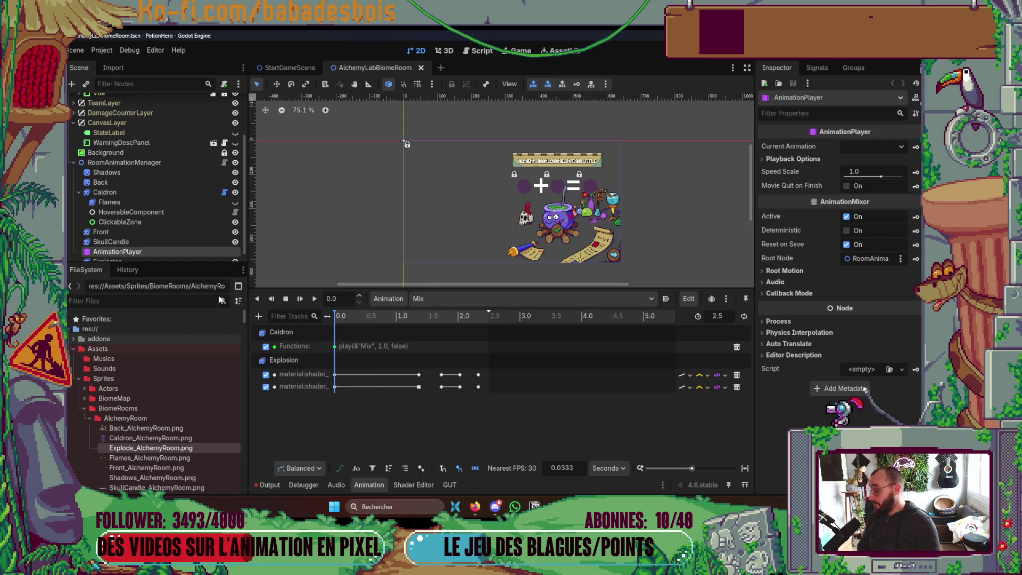
# Step: Insert a play() method key on the Caldron Functions track at about 2.07 s
pyautogui.rightClick(462, 348)
pyautogui.click(469, 355)
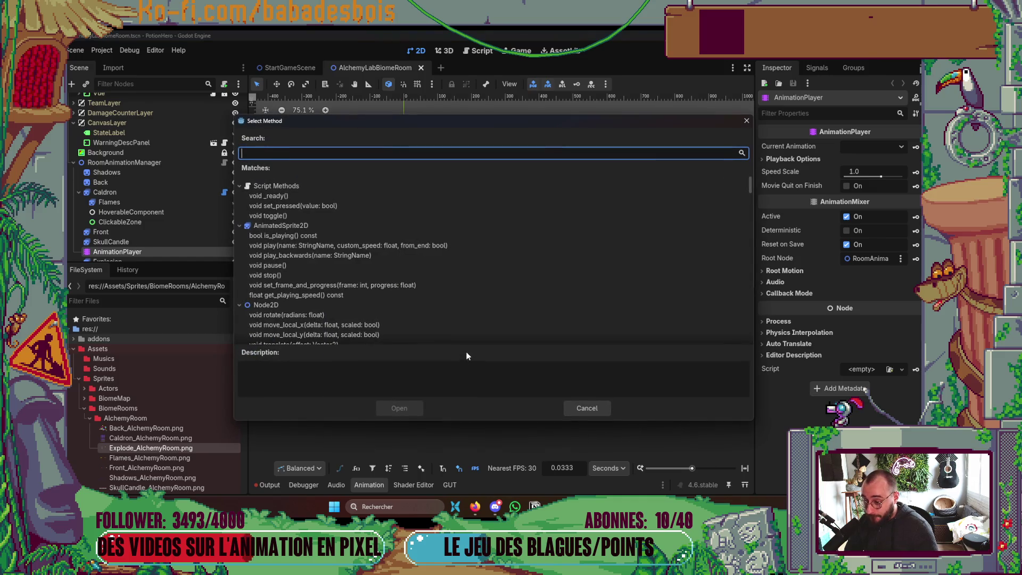
pyautogui.write('pla')
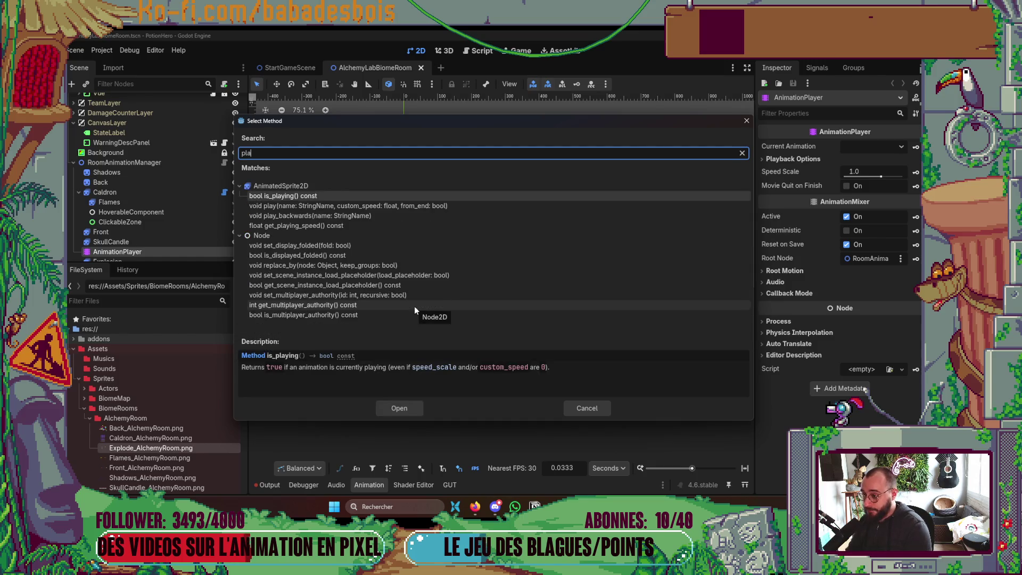
pyautogui.press('Down')
pyautogui.press('Down')
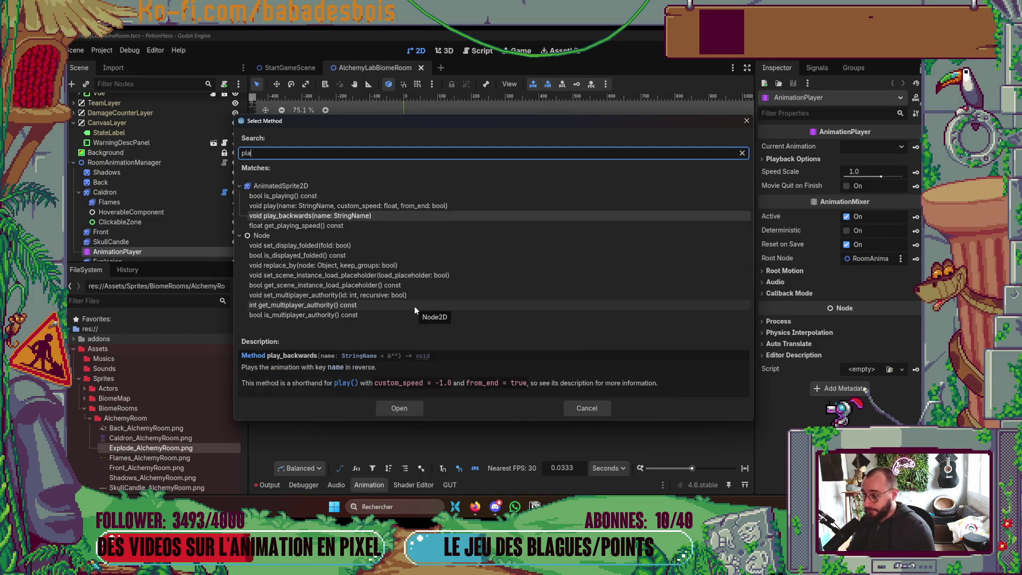
pyautogui.press('Up')
pyautogui.press('Return')
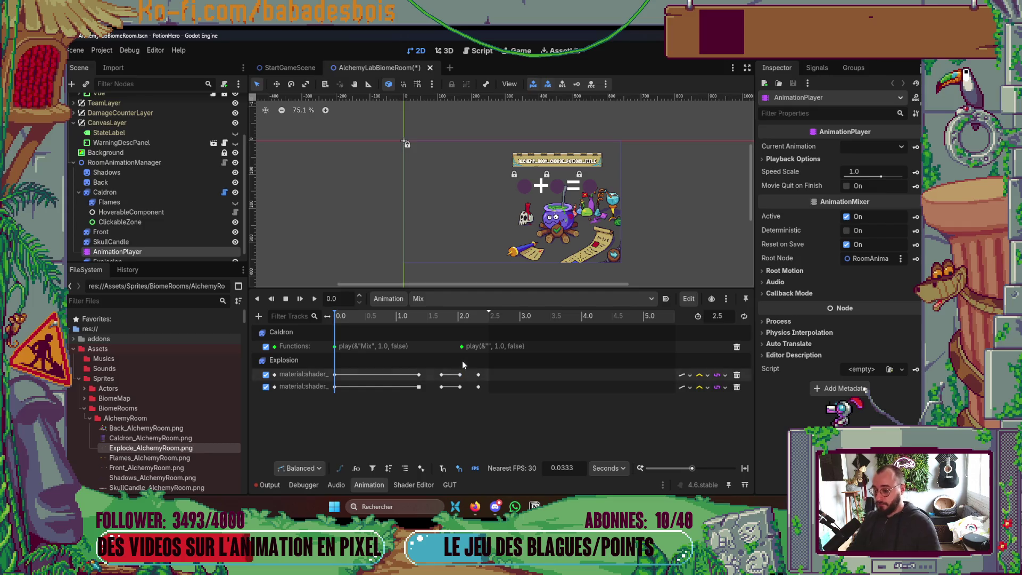
# Step: Inspect the new play key's empty animation argument and drag the key earlier to 1.2667 s
pyautogui.click(462, 346)
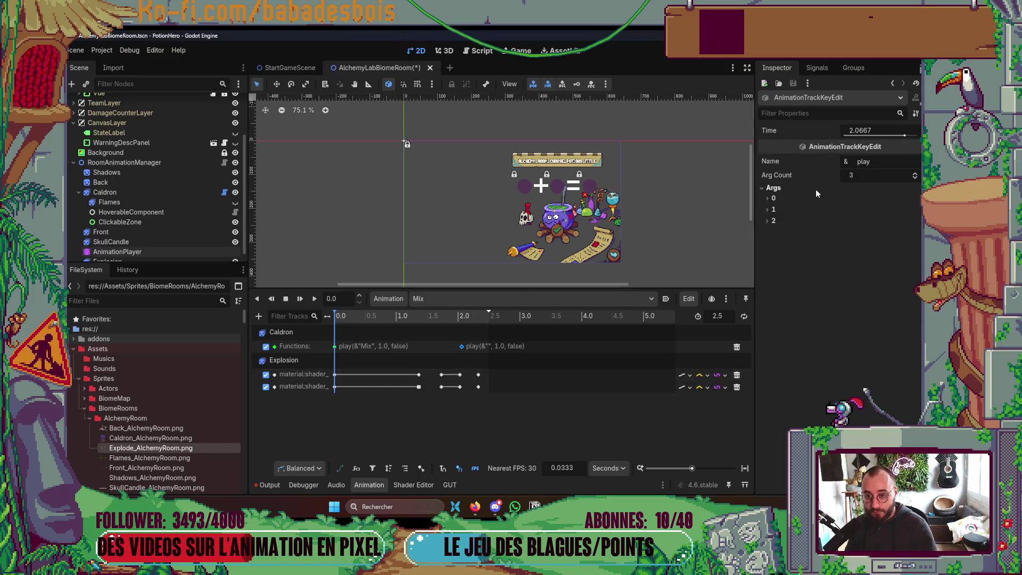
pyautogui.click(817, 201)
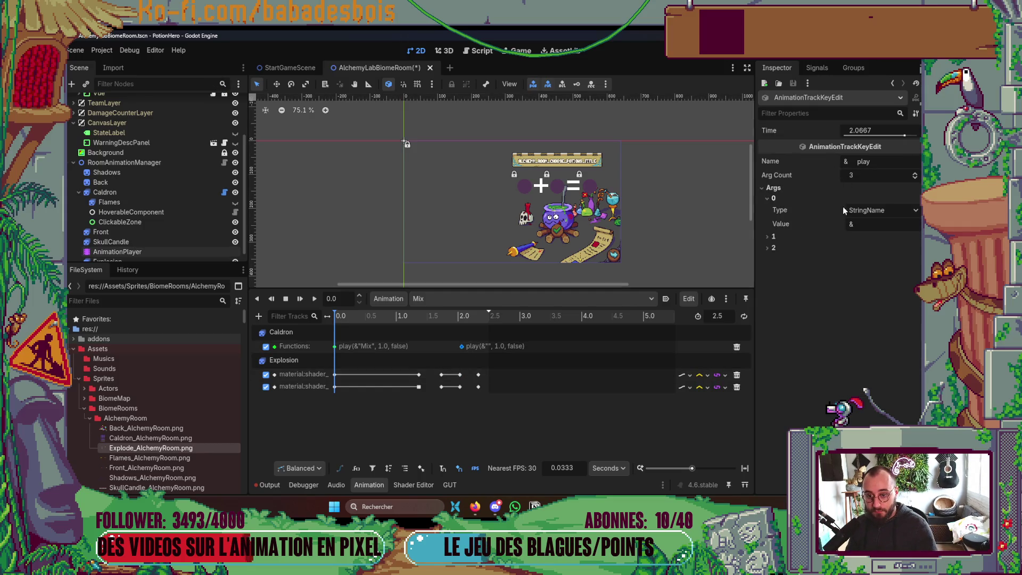
pyautogui.scroll(-1, 144, 244)
pyautogui.click(143, 252)
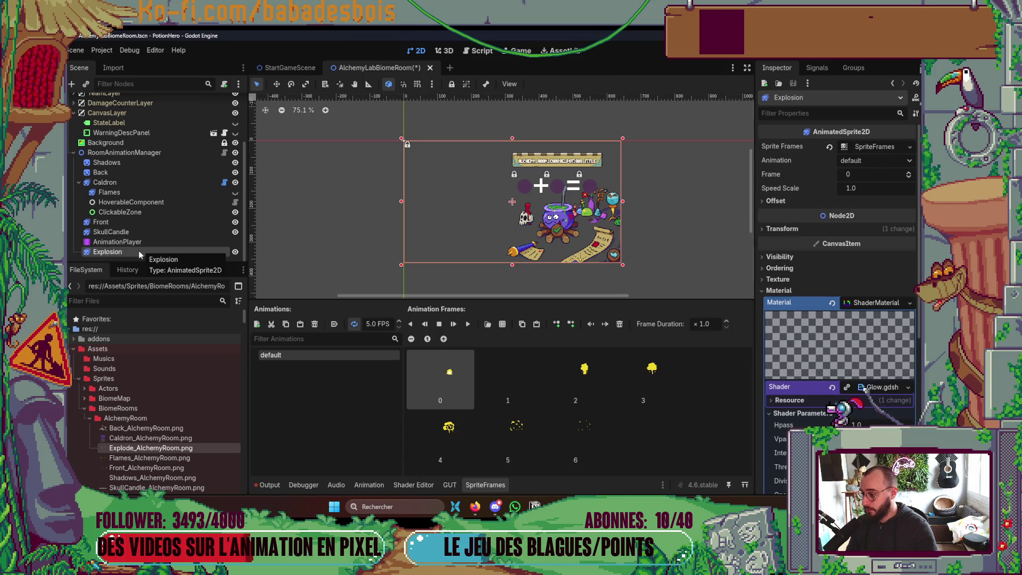
pyautogui.click(144, 243)
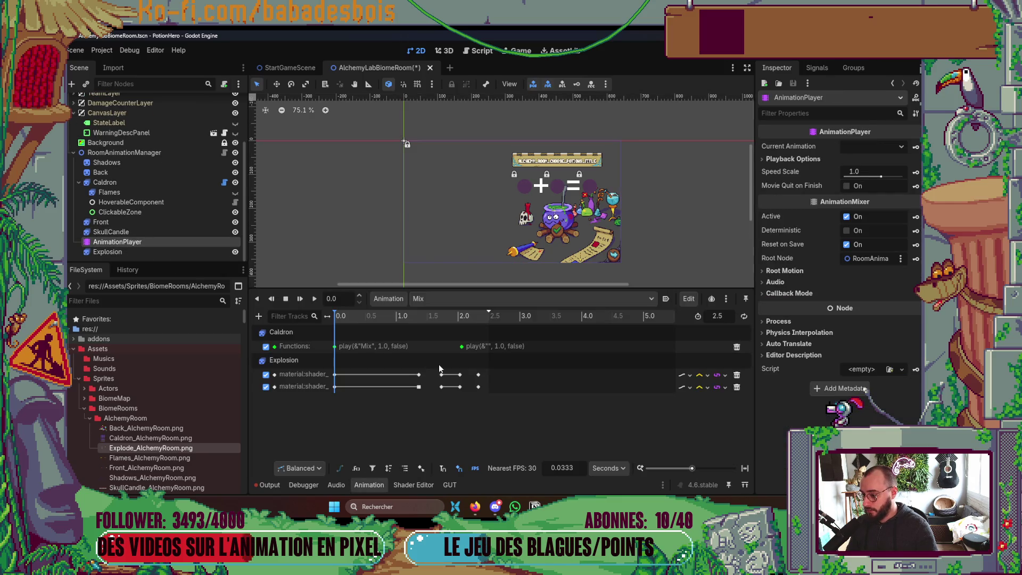
pyautogui.click(462, 346)
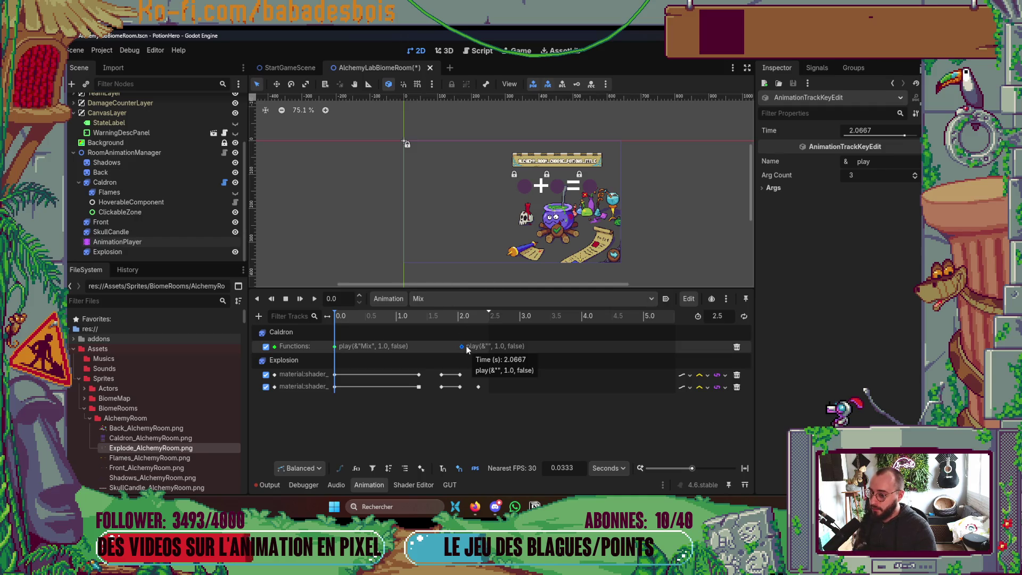
pyautogui.moveTo(462, 346)
pyautogui.mouseDown()
pyautogui.moveTo(399, 355)
pyautogui.moveTo(413, 349)
pyautogui.mouseUp()
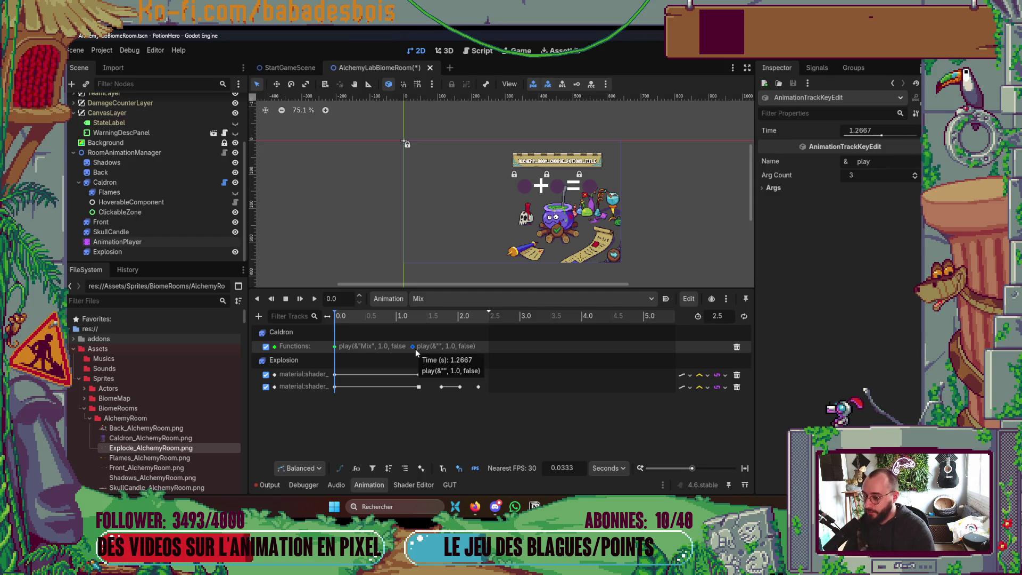
# Step: Set the play key's first argument (StringName) to 'Explosion'
pyautogui.click(781, 189)
pyautogui.click(779, 198)
pyautogui.click(868, 224)
pyautogui.write('Explosion')
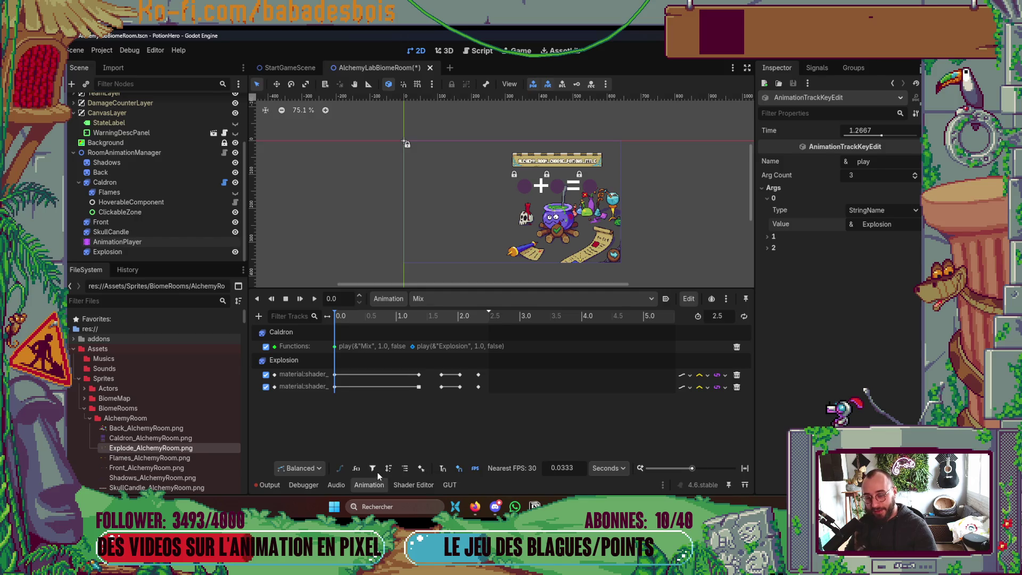
pyautogui.click(767, 198)
pyautogui.click(360, 491)
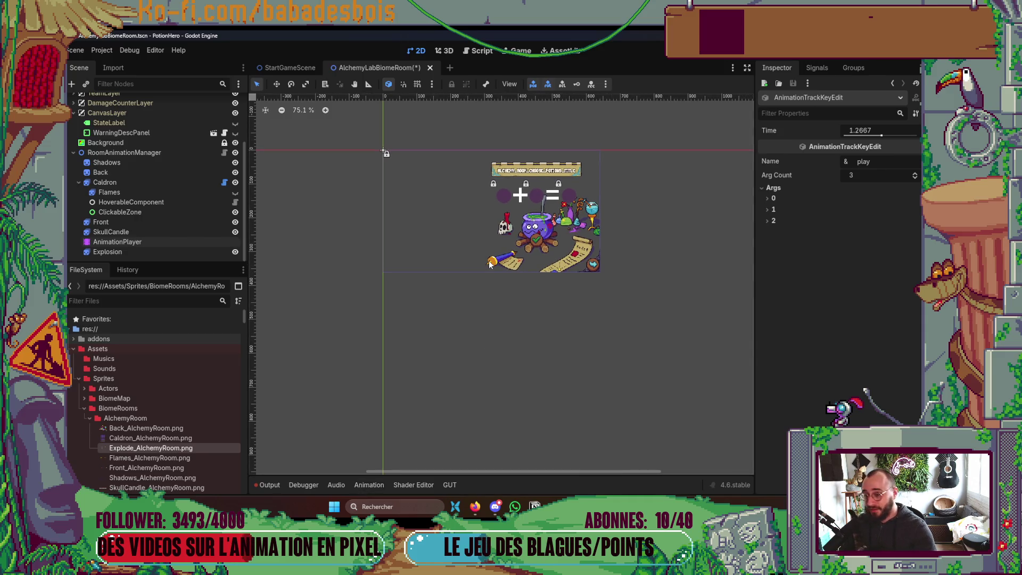
pyautogui.click(178, 241)
pyautogui.click(367, 486)
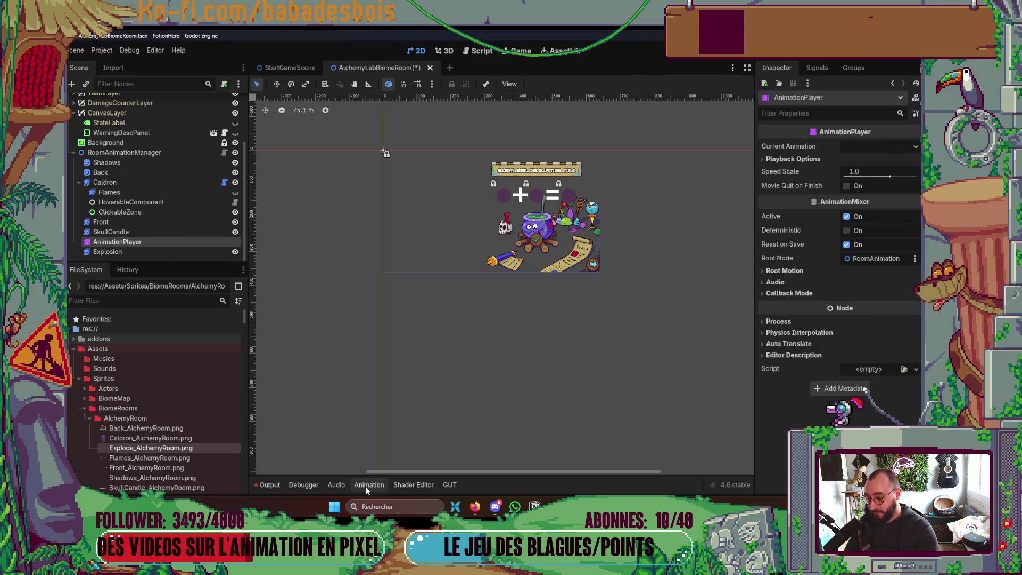
pyautogui.click(474, 506)
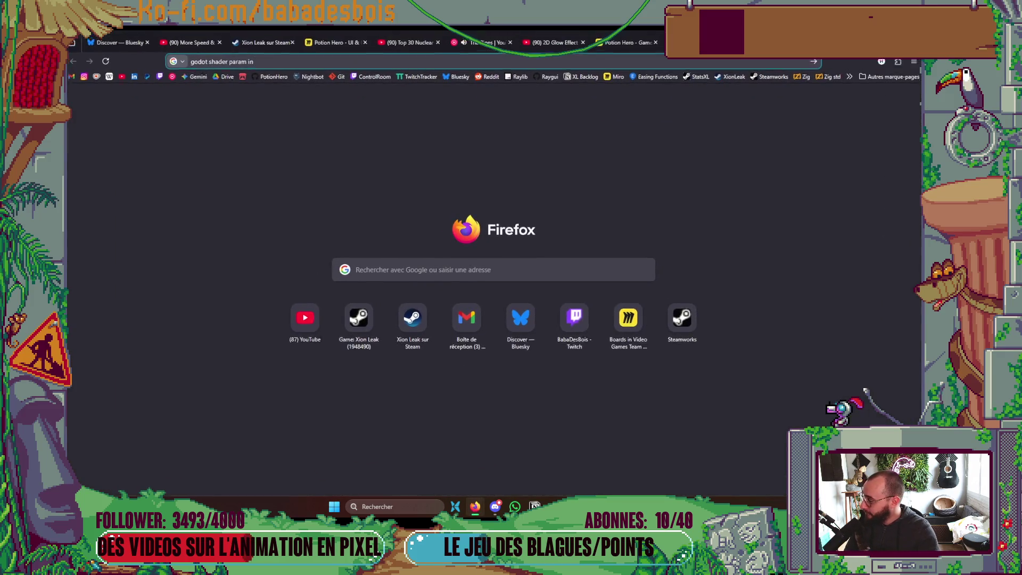
pyautogui.click(475, 506)
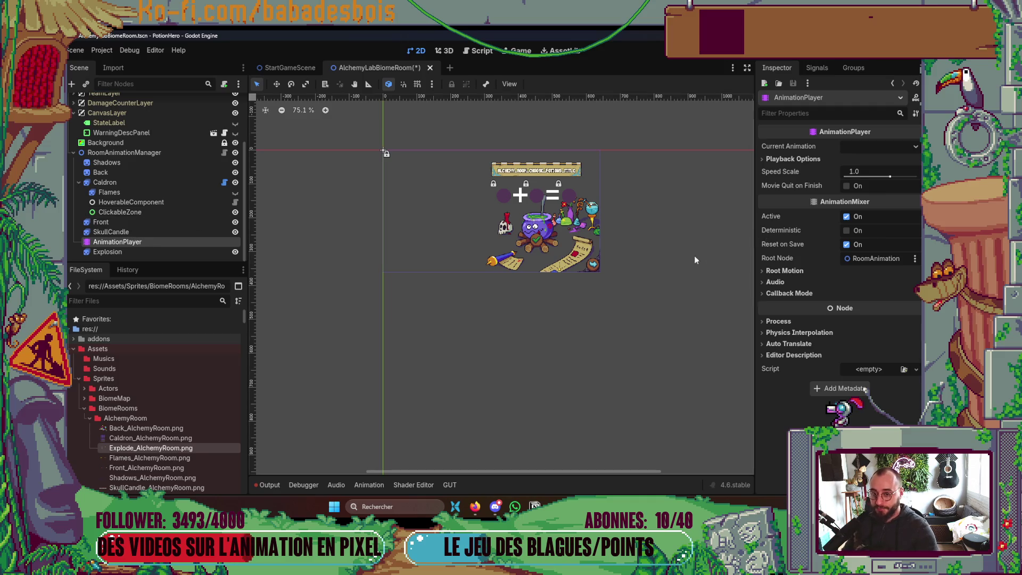
pyautogui.click(129, 230)
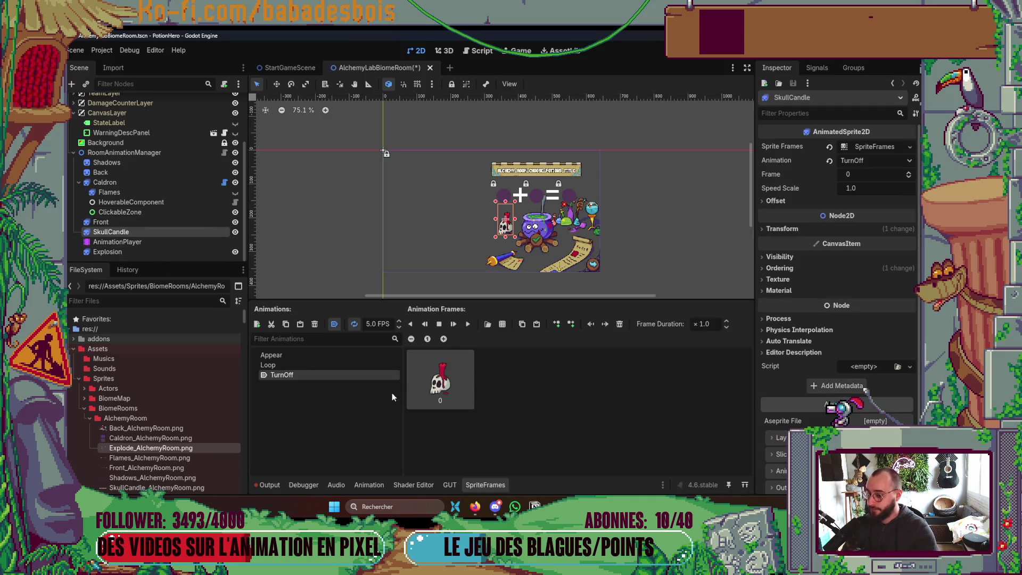
pyautogui.click(481, 485)
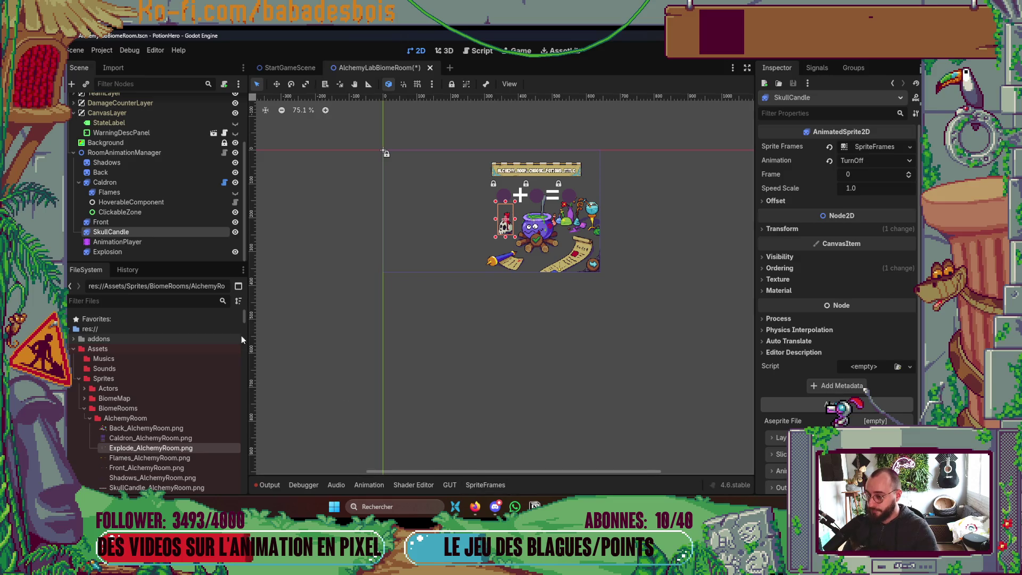
pyautogui.click(150, 242)
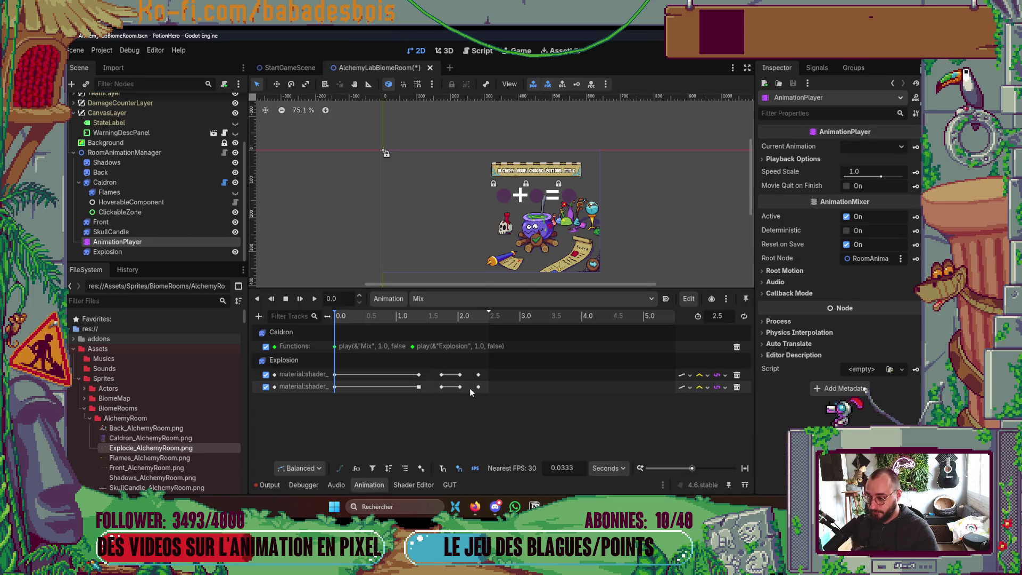
# Step: Preview Mix, abandon a new Explosion property track, and view Explosion's seven sprite frames
pyautogui.click(314, 299)
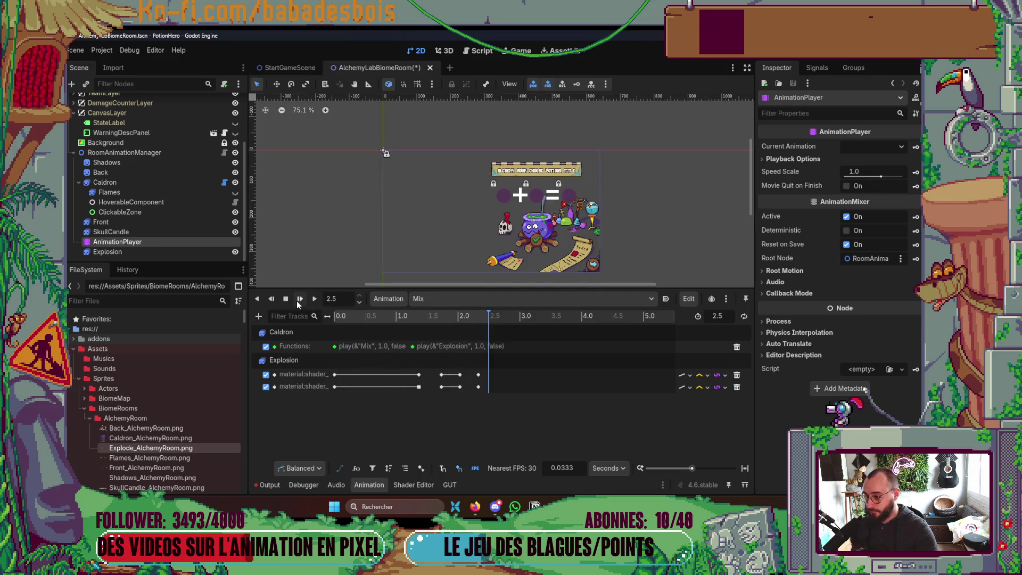
pyautogui.click(335, 315)
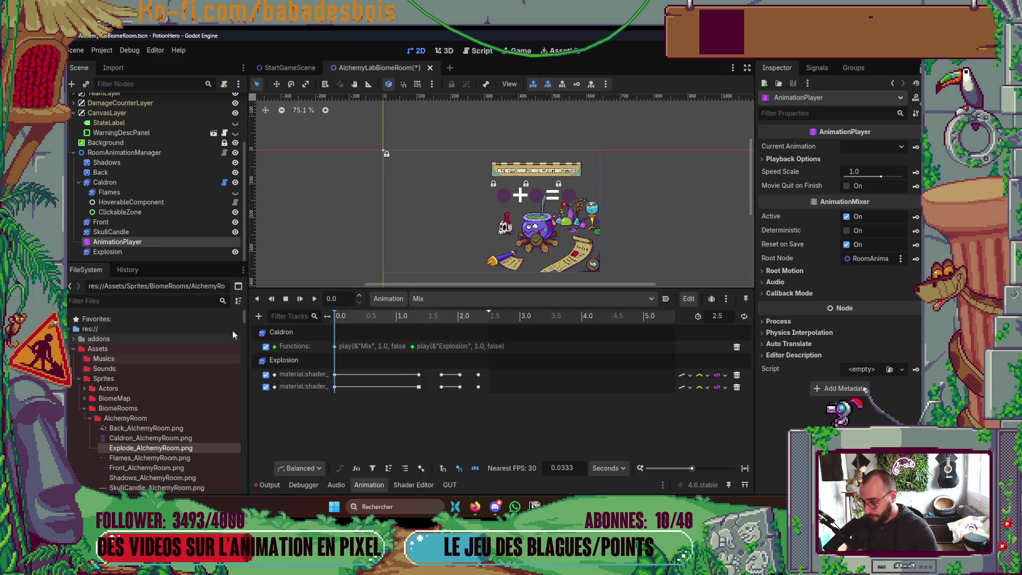
pyautogui.click(259, 315)
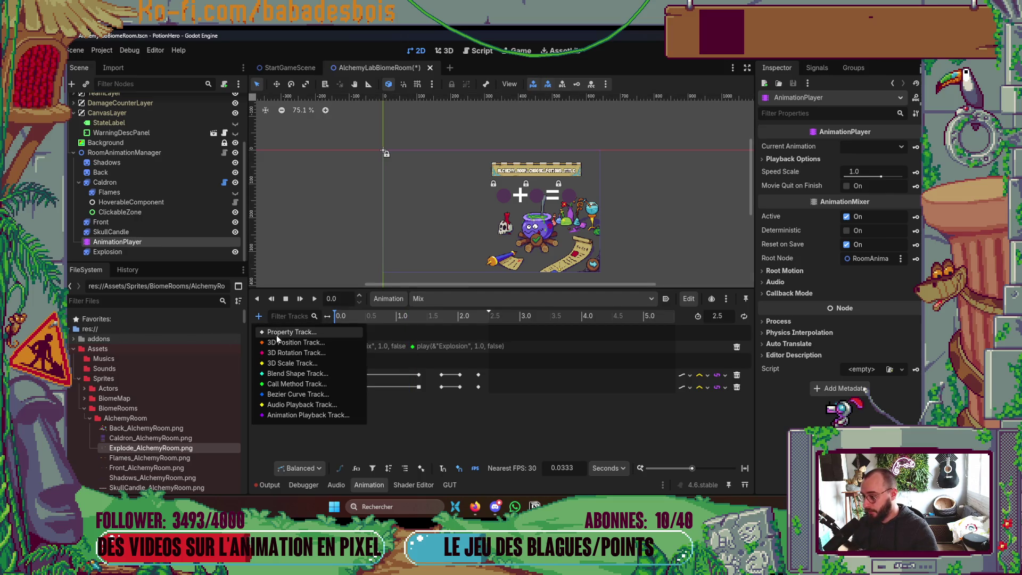
pyautogui.click(276, 334)
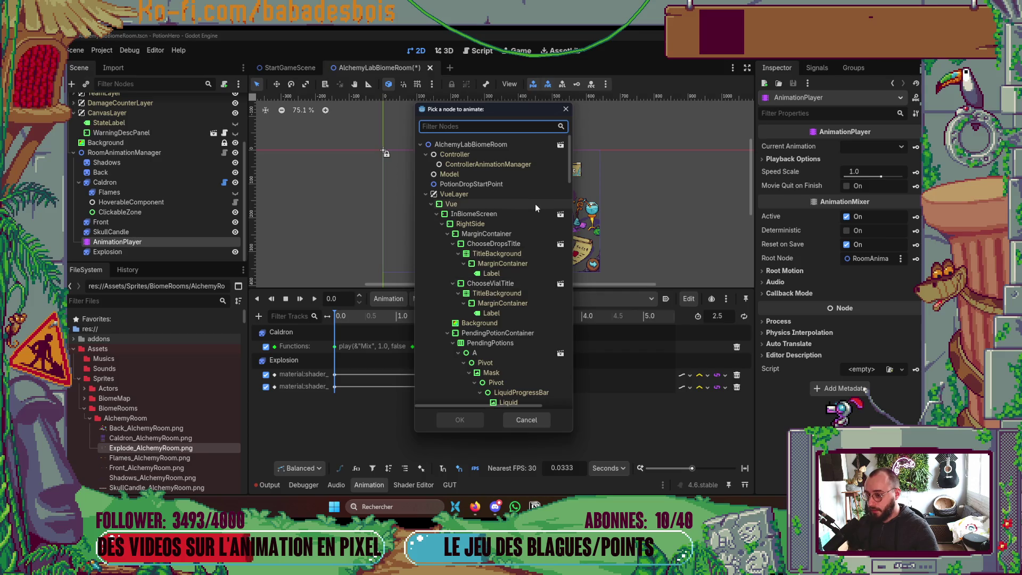
pyautogui.write('explo')
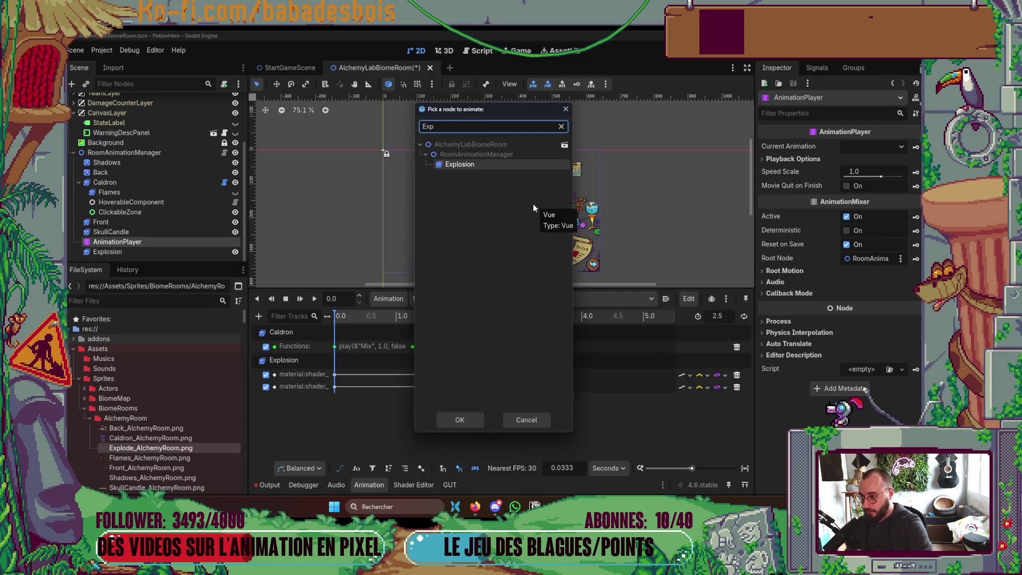
pyautogui.press('Return')
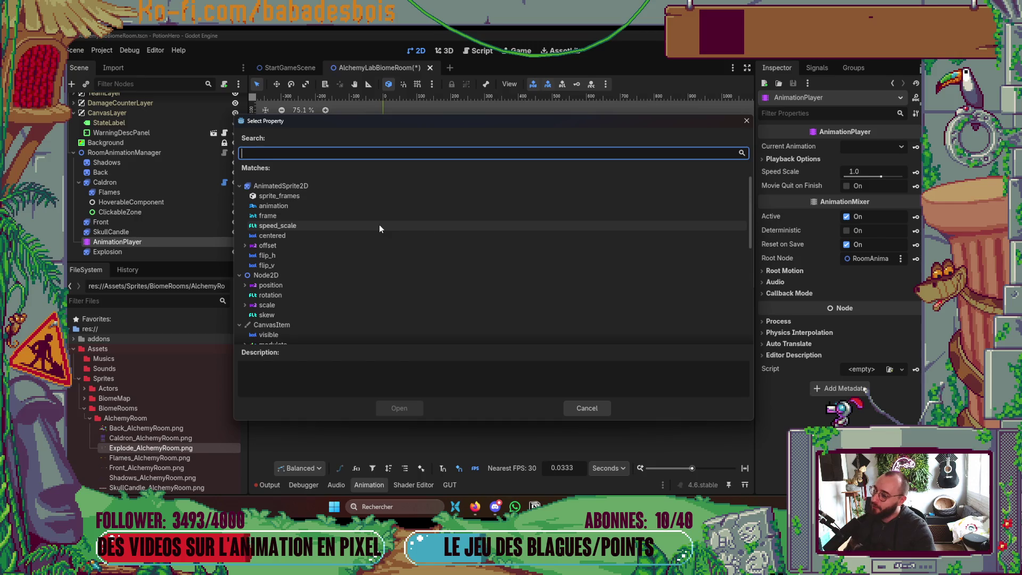
pyautogui.press('Escape')
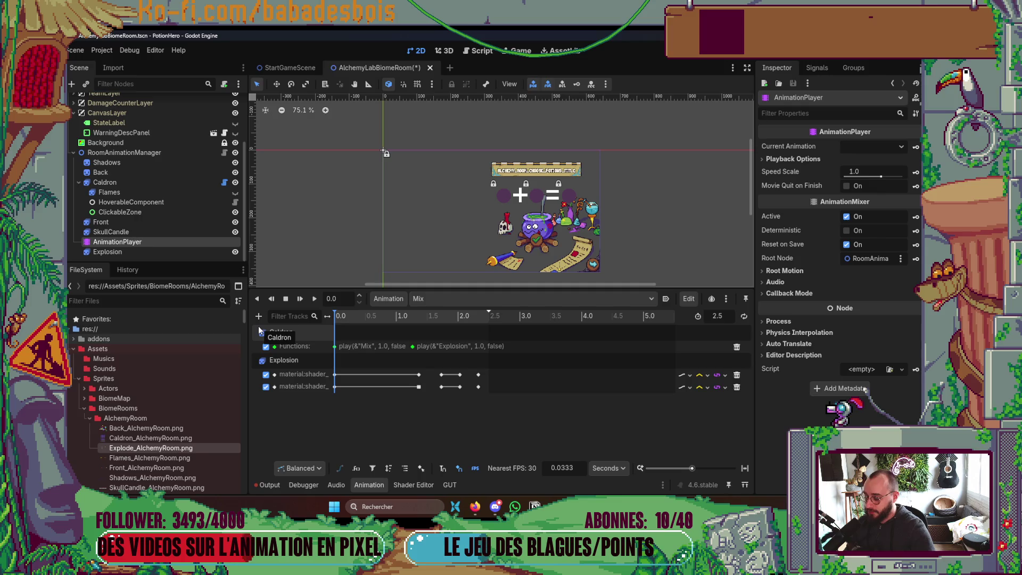
pyautogui.click(192, 252)
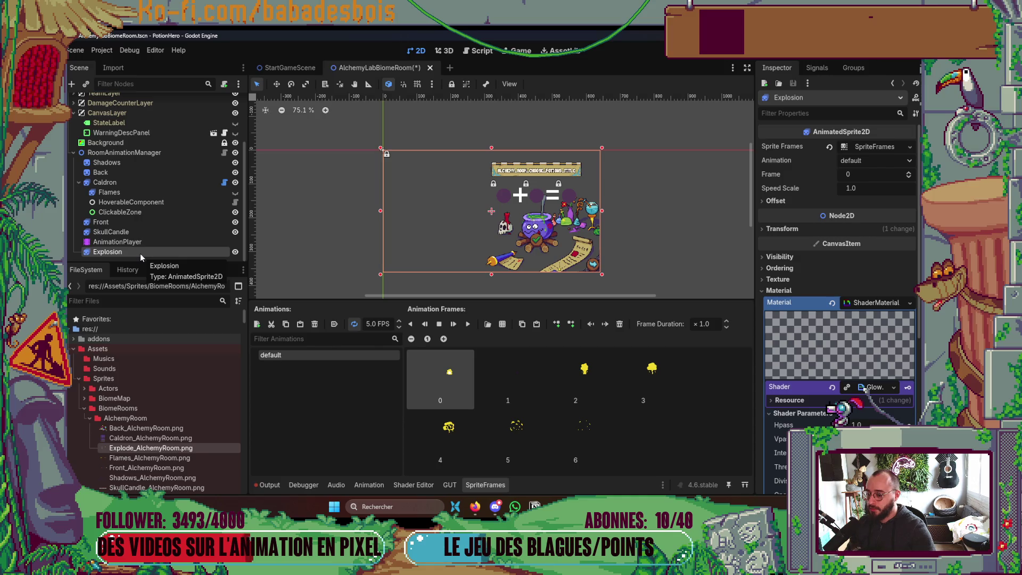
# Step: Check explosion frames 0 and 1, then return to the Mix timeline to add a track
pyautogui.click(489, 385)
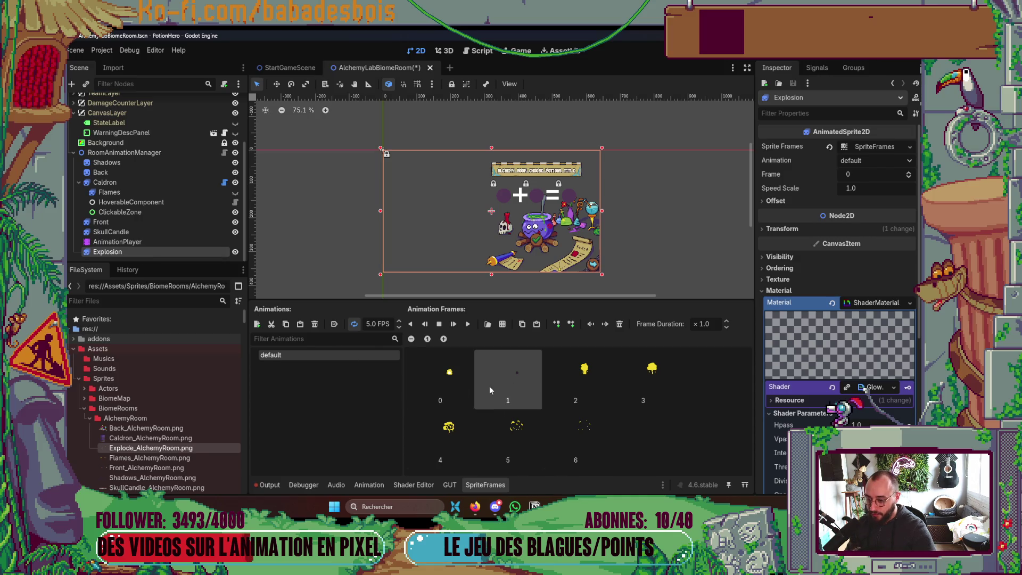
pyautogui.click(435, 386)
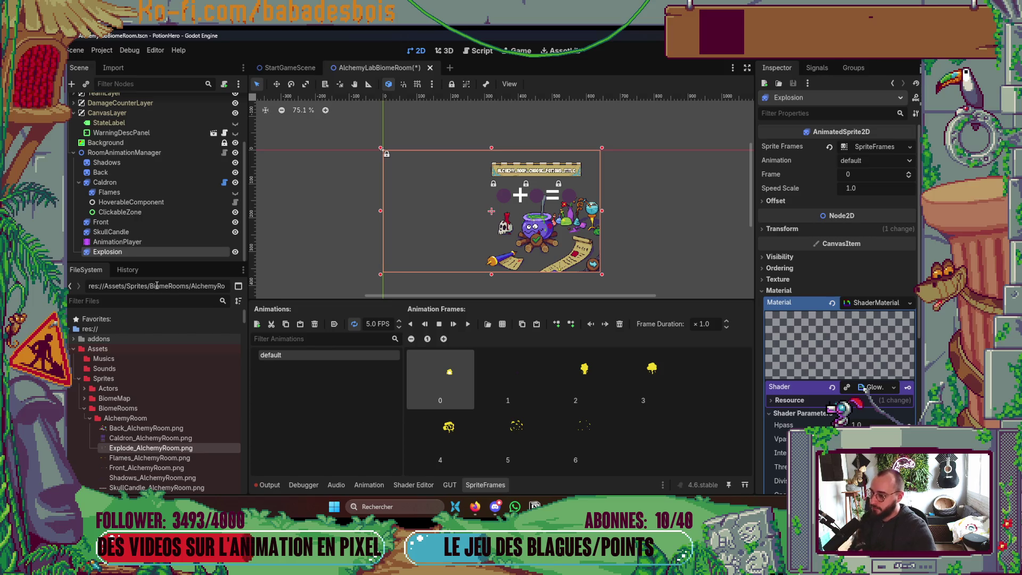
pyautogui.click(148, 238)
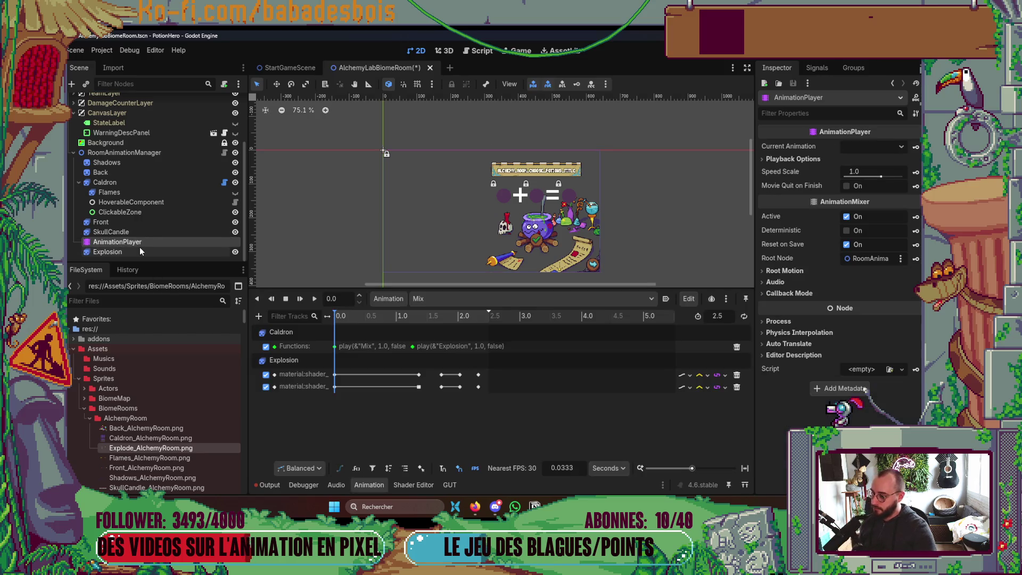
pyautogui.click(139, 250)
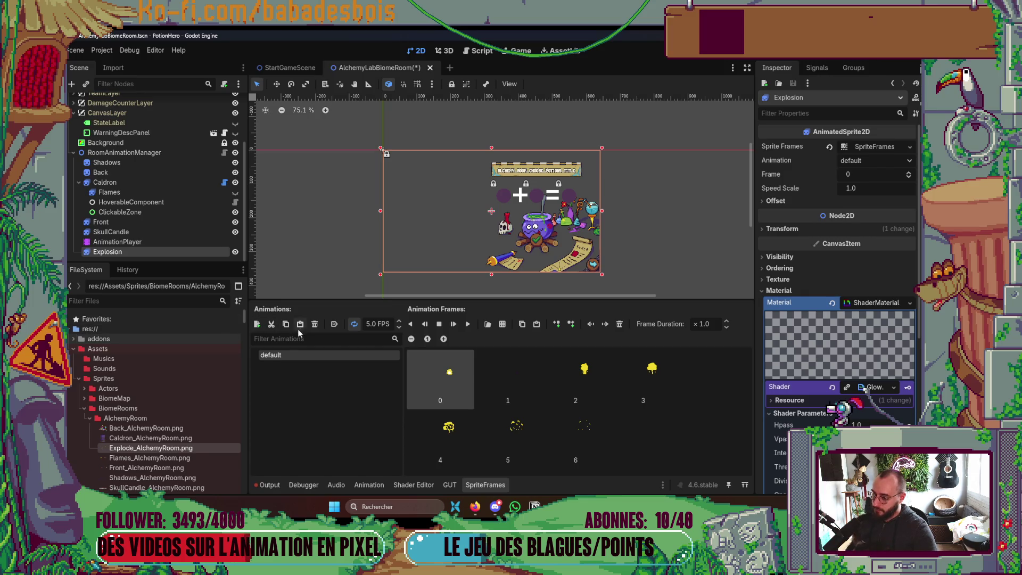
pyautogui.click(165, 242)
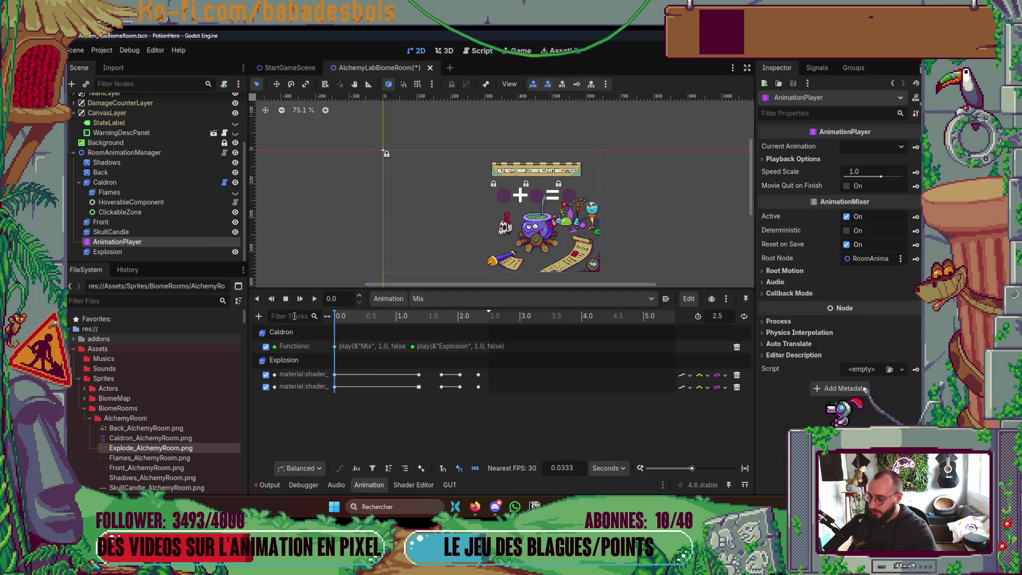
pyautogui.click(259, 316)
pyautogui.click(282, 334)
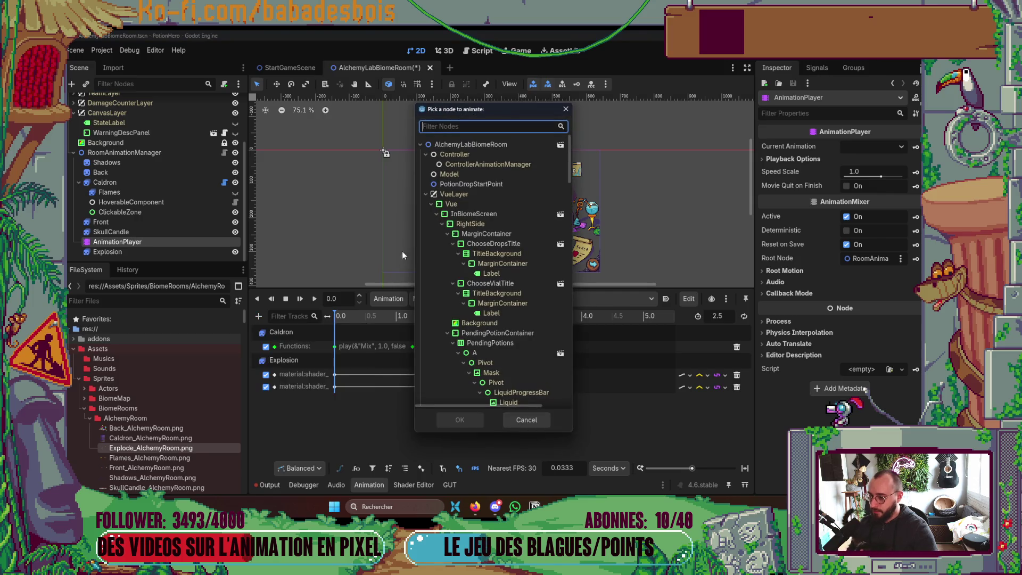
pyautogui.write('Ex')
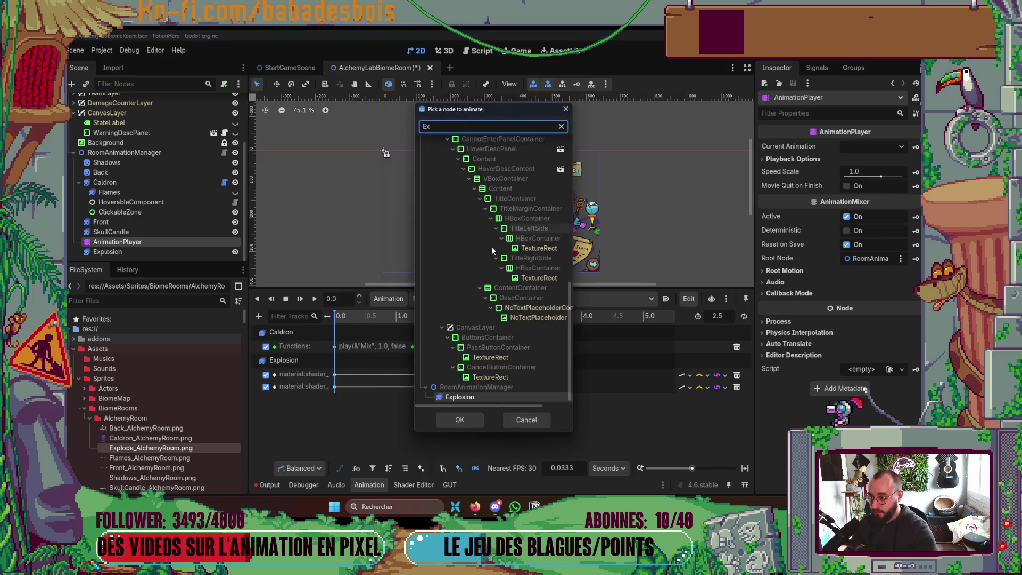
pyautogui.doubleClick(465, 398)
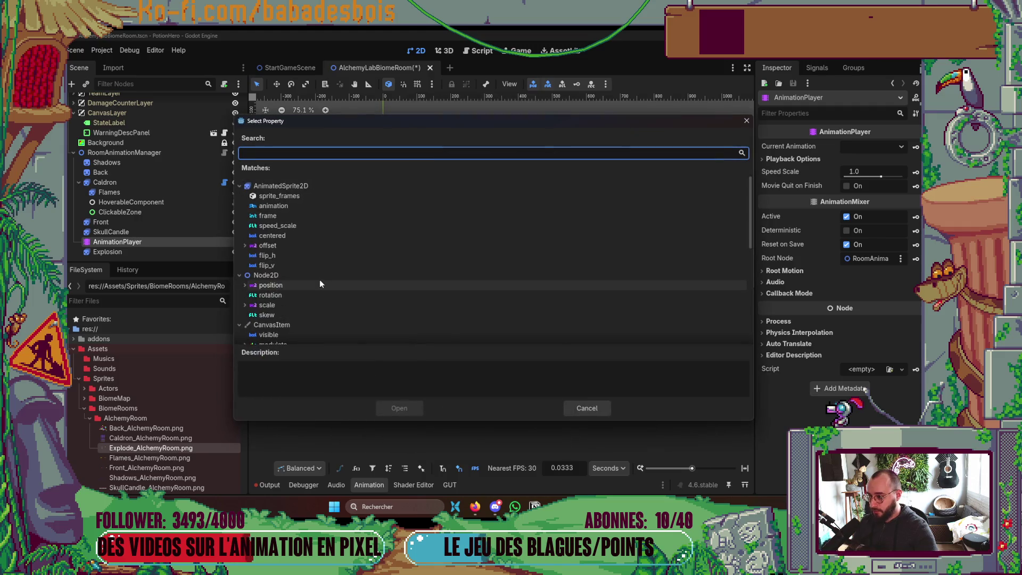
pyautogui.write('S')
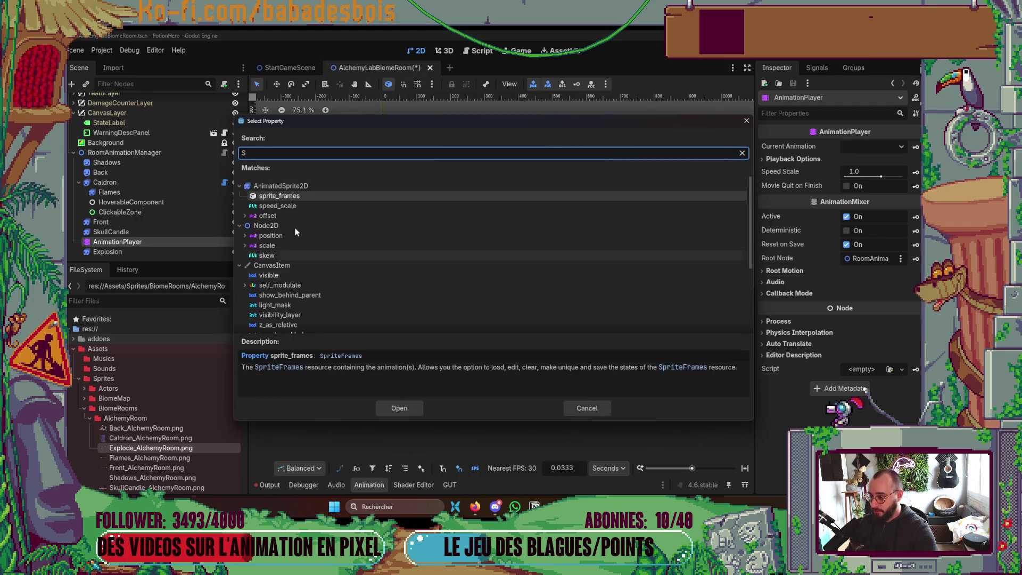
pyautogui.doubleClick(282, 196)
pyautogui.doubleClick(328, 399)
pyautogui.write(':pla')
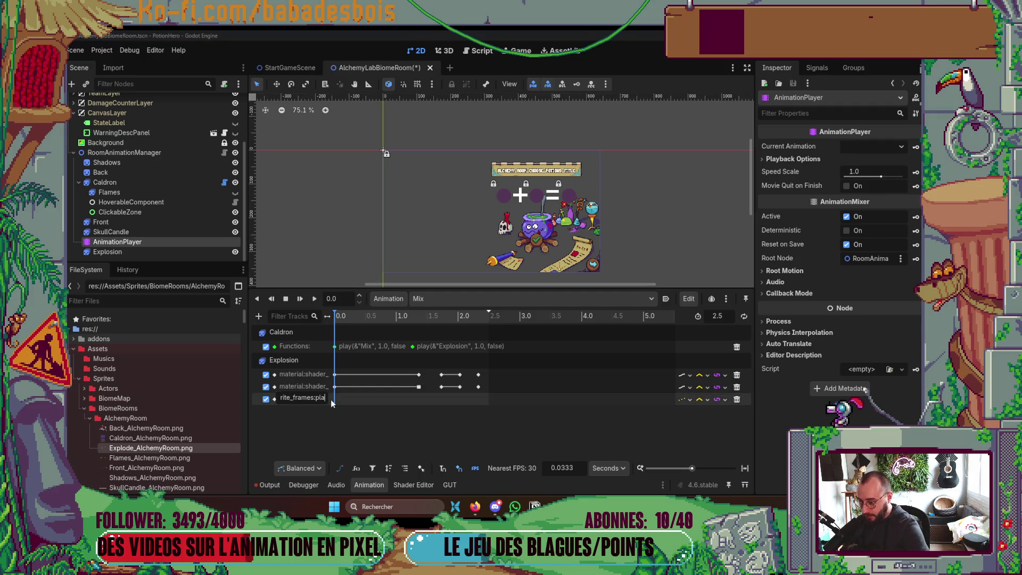
pyautogui.write('ng')
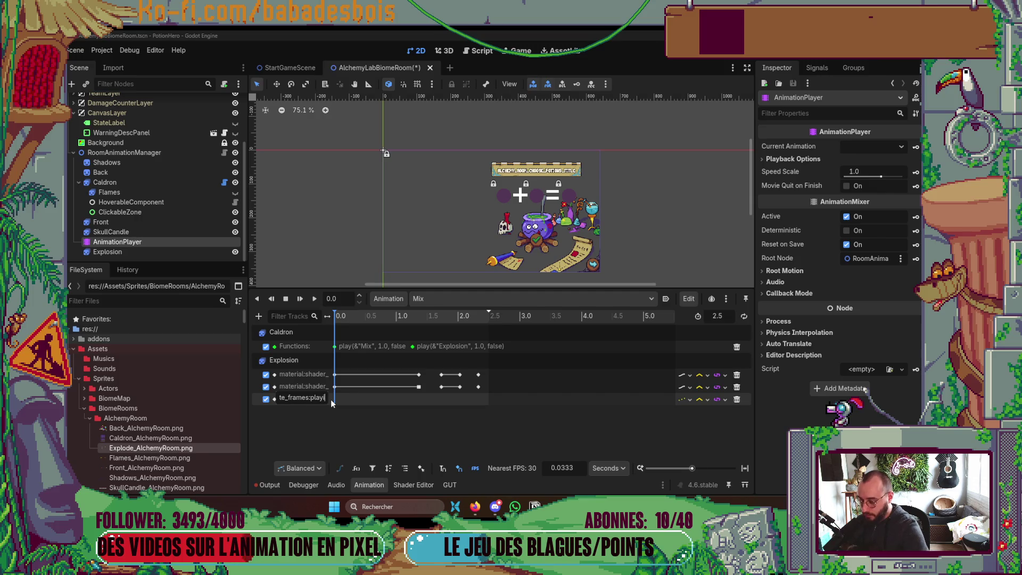
pyautogui.press('Return')
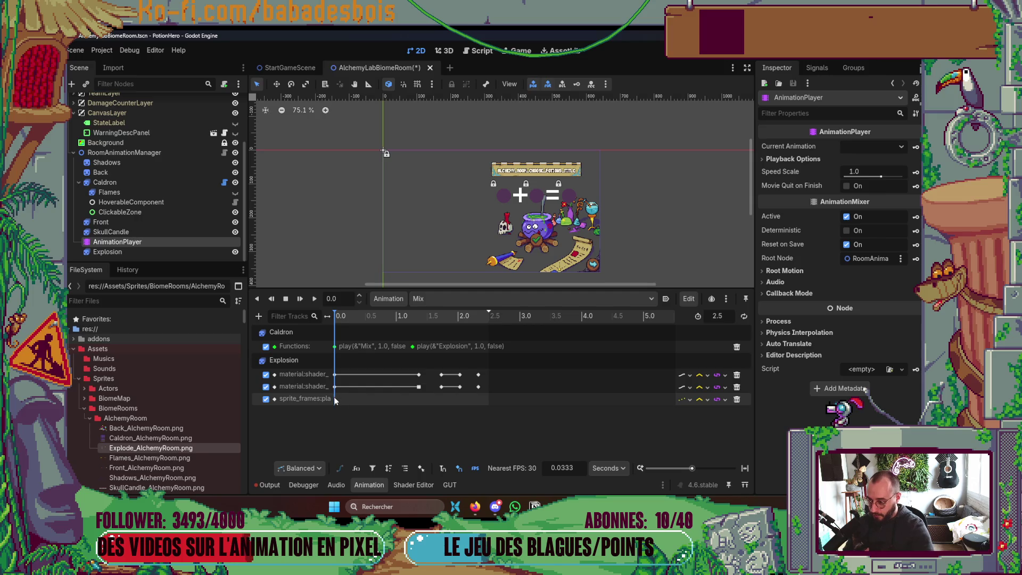
pyautogui.rightClick(343, 405)
pyautogui.click(356, 407)
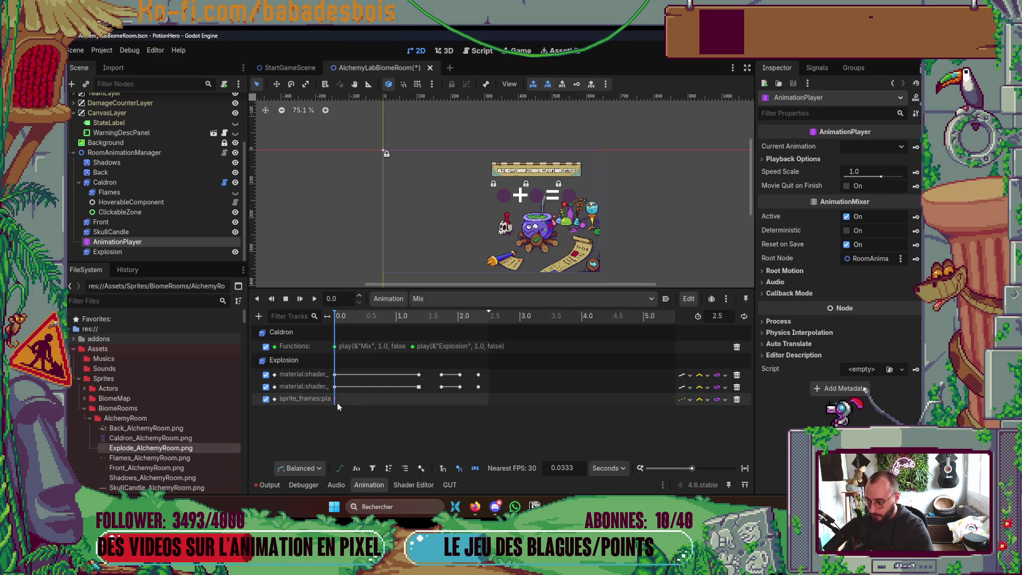
pyautogui.click(335, 399)
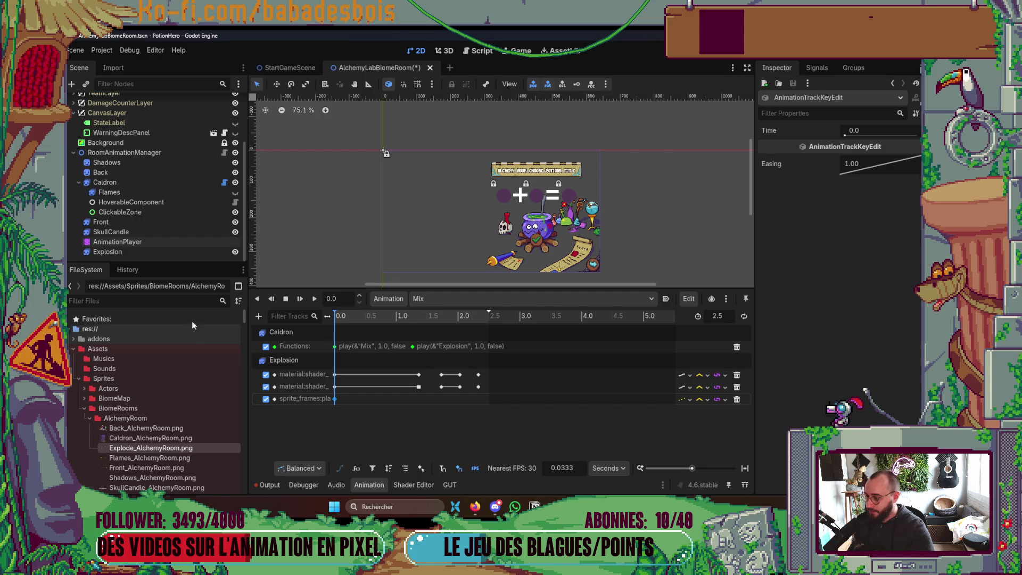
pyautogui.click(738, 399)
pyautogui.click(739, 399)
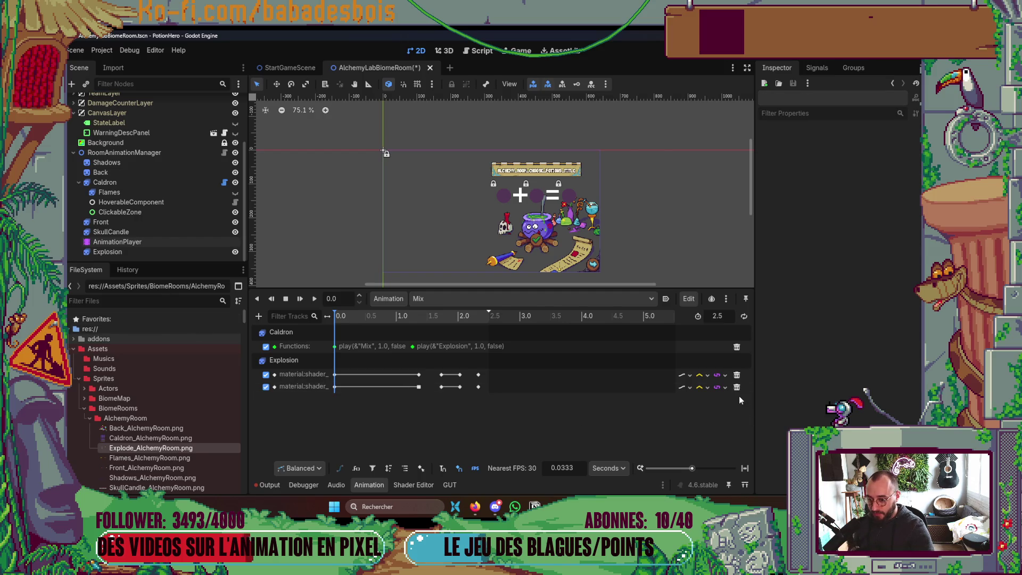
# Step: Try adding an Explosion property track, then cancel the property picker
pyautogui.click(259, 316)
pyautogui.click(276, 330)
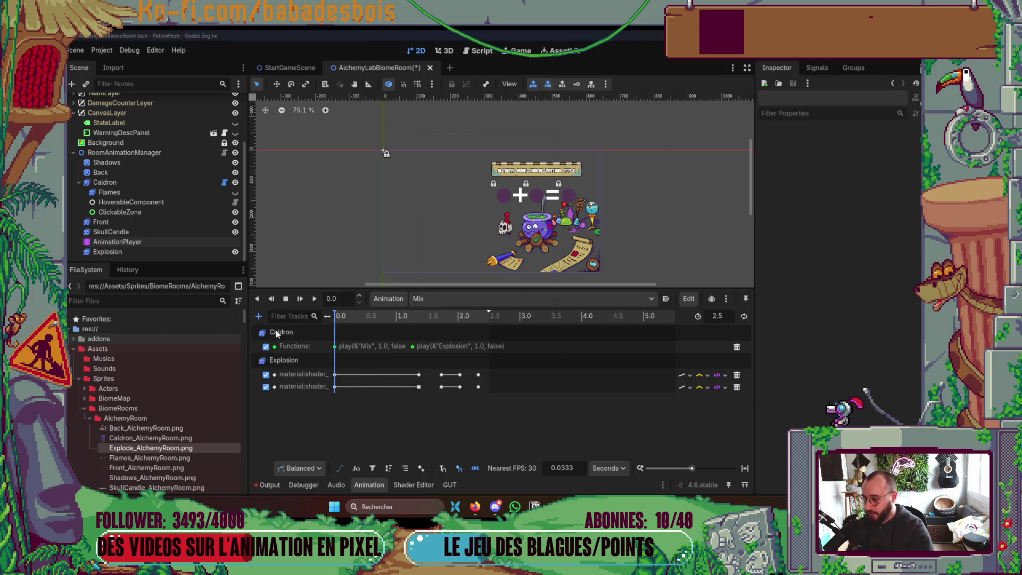
pyautogui.write('Ex')
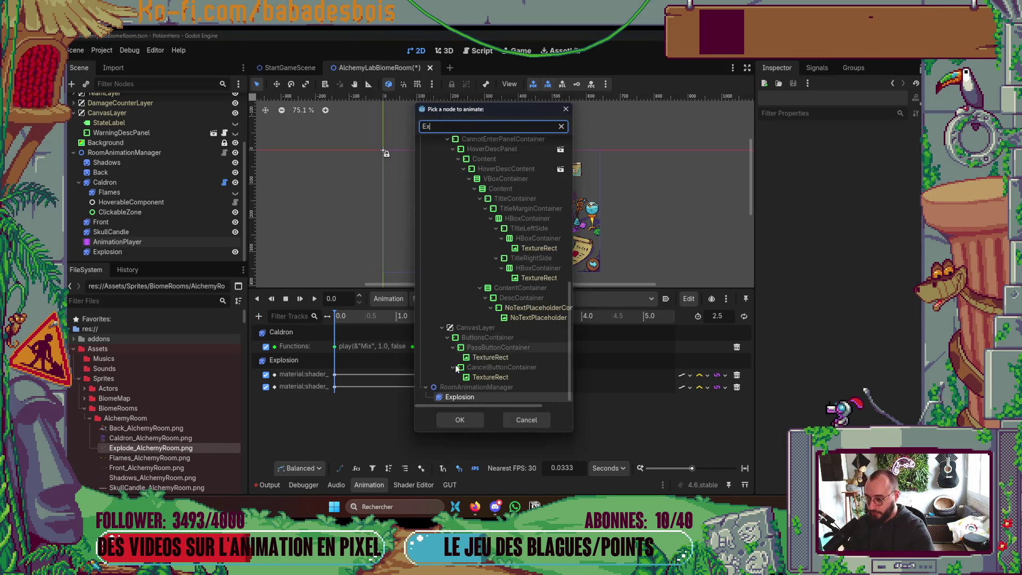
pyautogui.doubleClick(475, 395)
pyautogui.write('pla')
pyautogui.press('BackSpace')
pyautogui.press('BackSpace')
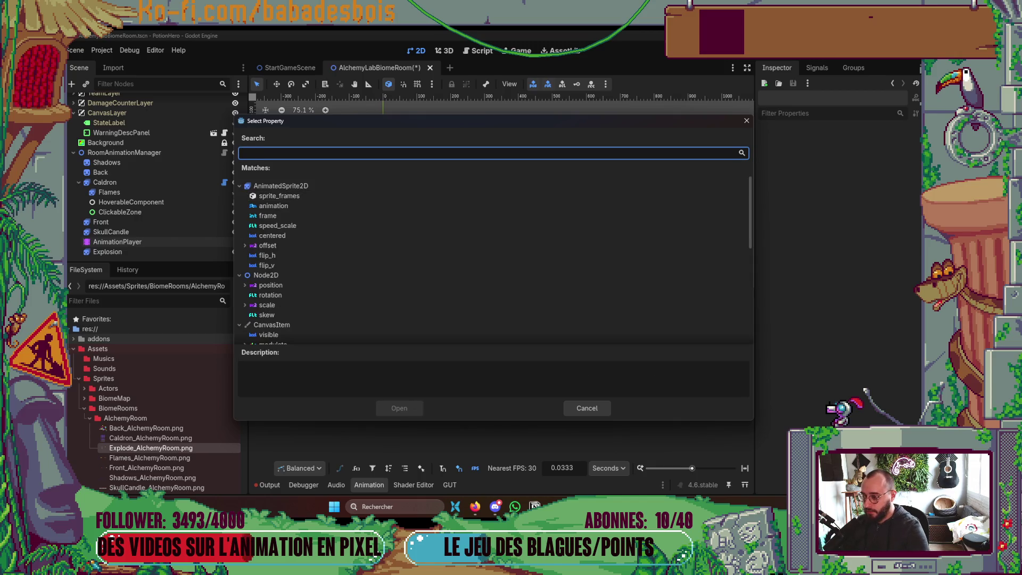
pyautogui.press('Escape')
# Step: Add an Explosion Call Method track and insert a play() key on it
pyautogui.click(258, 317)
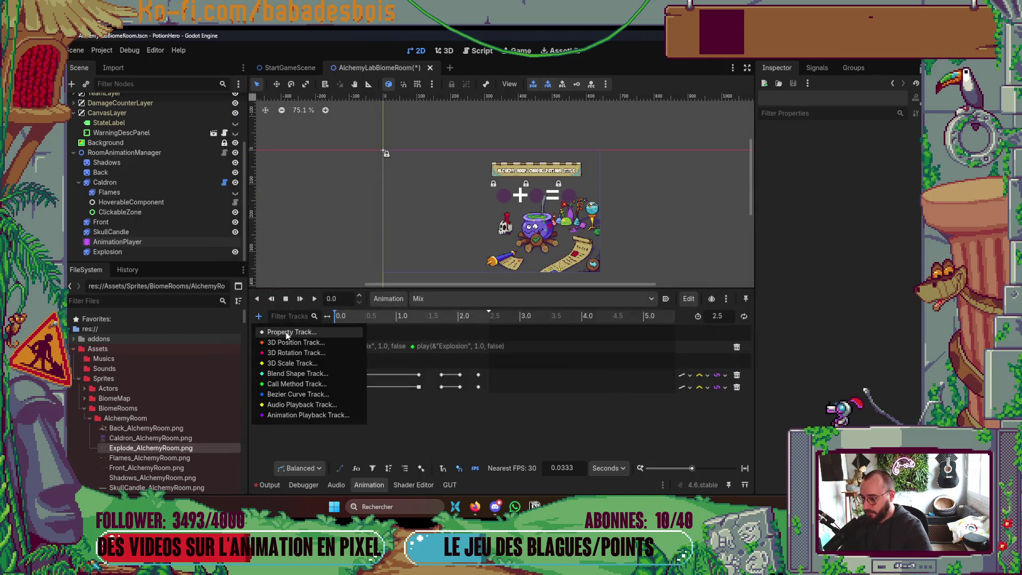
pyautogui.click(297, 385)
pyautogui.write('explo')
pyautogui.press('Return')
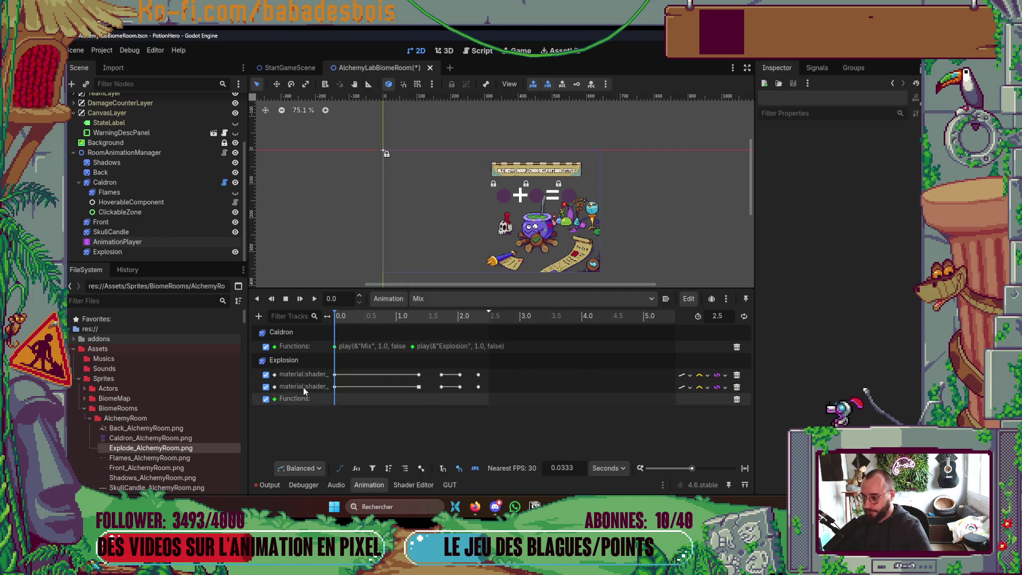
pyautogui.rightClick(335, 399)
pyautogui.click(359, 404)
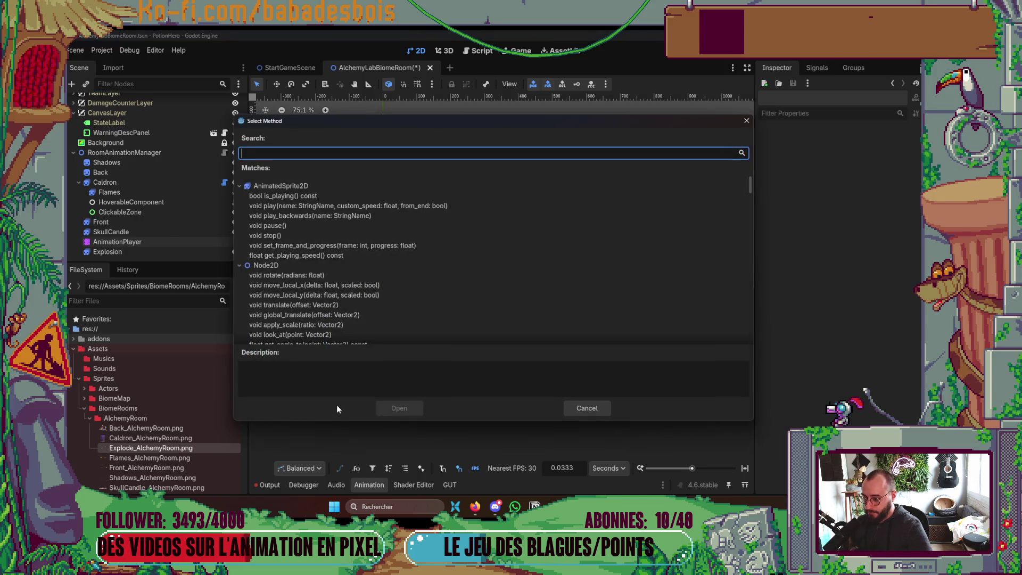
pyautogui.write('pla')
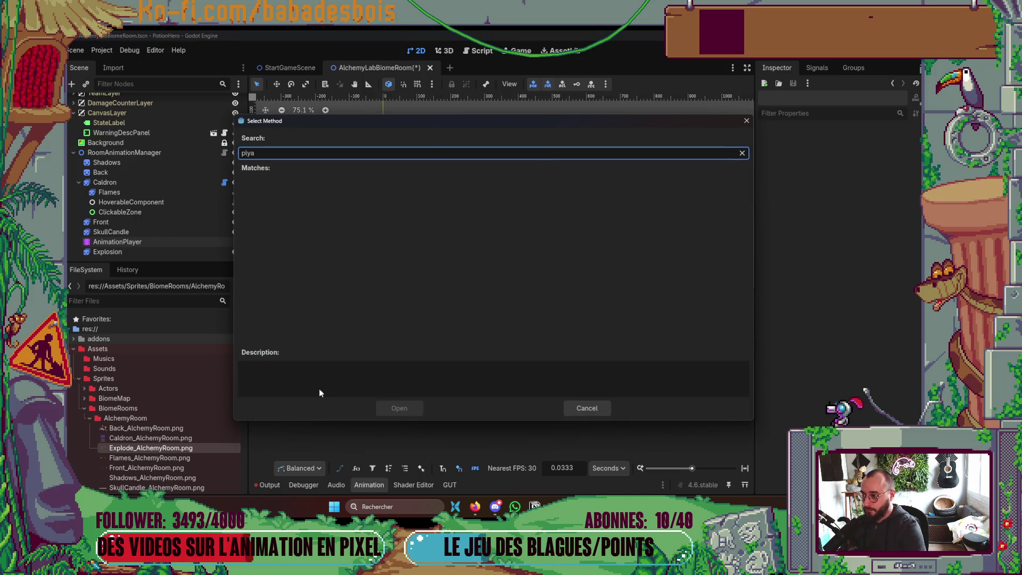
pyautogui.write('y')
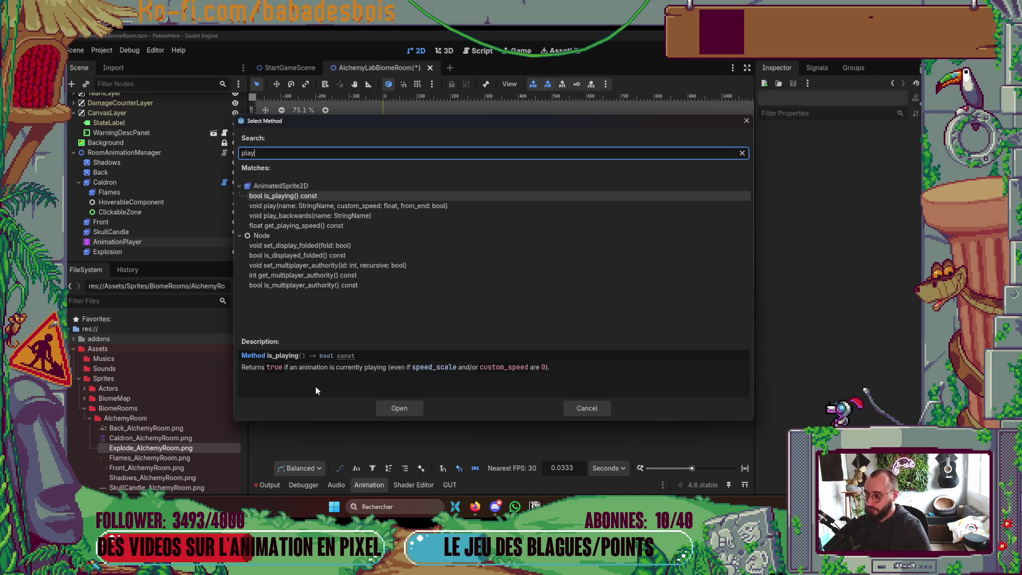
pyautogui.doubleClick(286, 206)
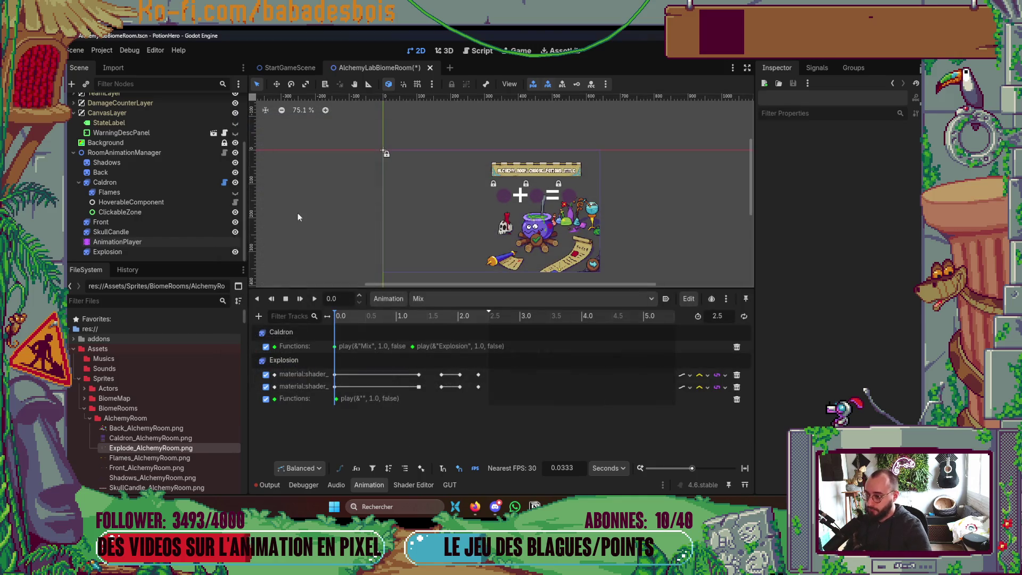
# Step: Inspect the play key's arguments and move the key later to 1.9667 s
pyautogui.click(335, 399)
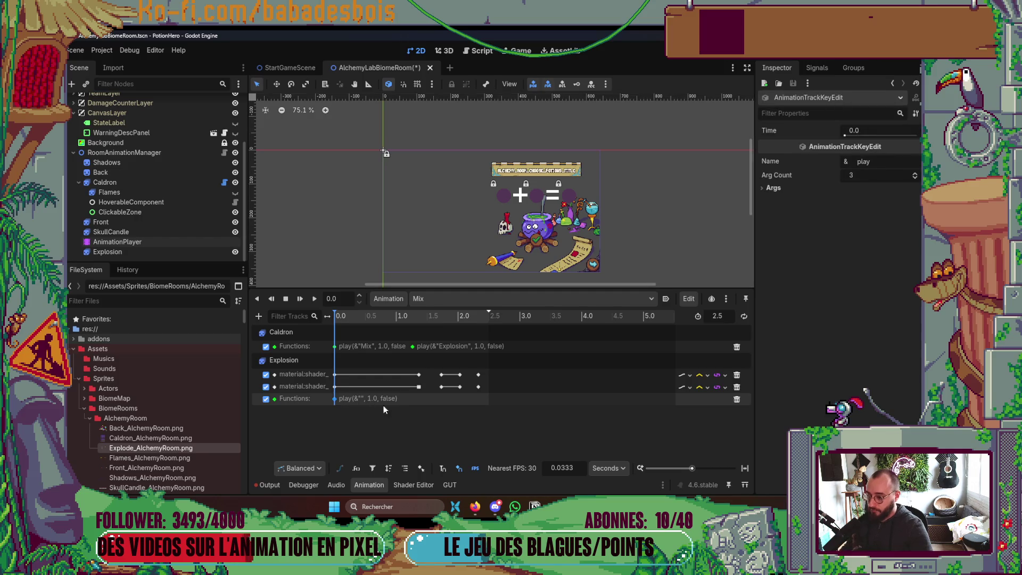
pyautogui.click(782, 188)
pyautogui.click(793, 198)
pyautogui.click(878, 224)
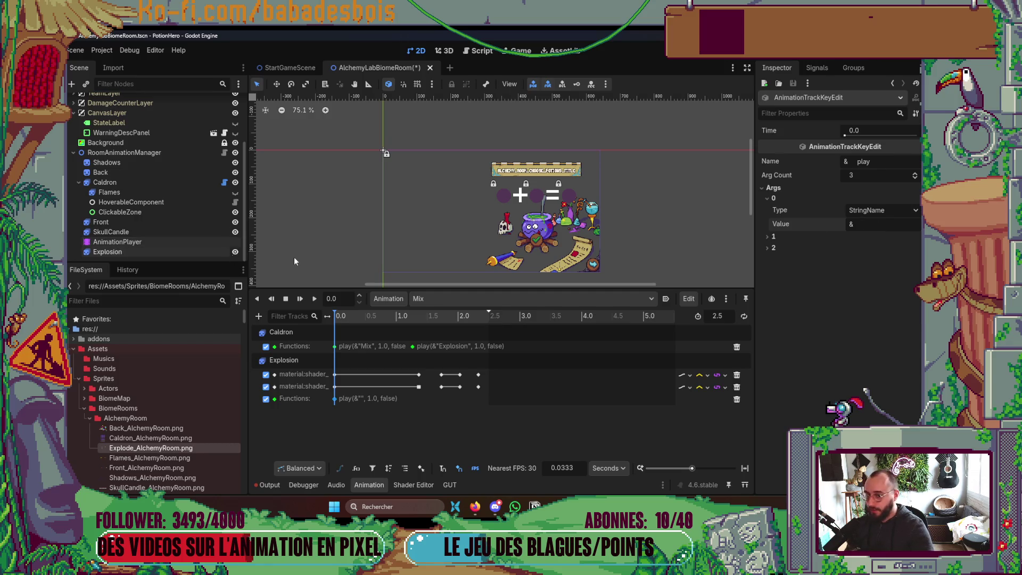
pyautogui.click(789, 202)
pyautogui.moveTo(335, 398); pyautogui.dragTo(458, 399)
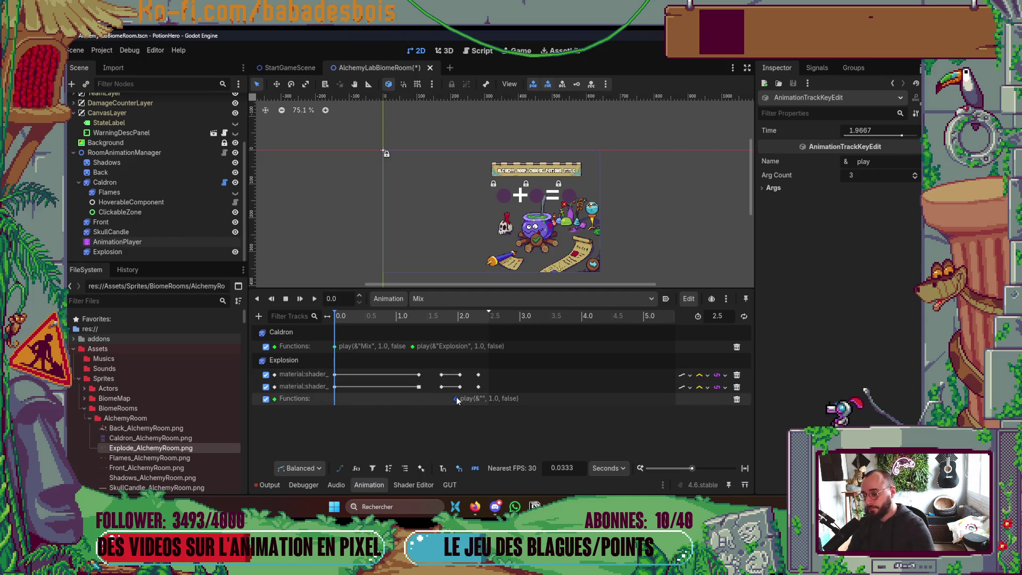
pyautogui.click(116, 242)
# Step: Set the Explosion sprite's default animation speed from 5.0 to 2.0 FPS and save the scene
pyautogui.click(109, 252)
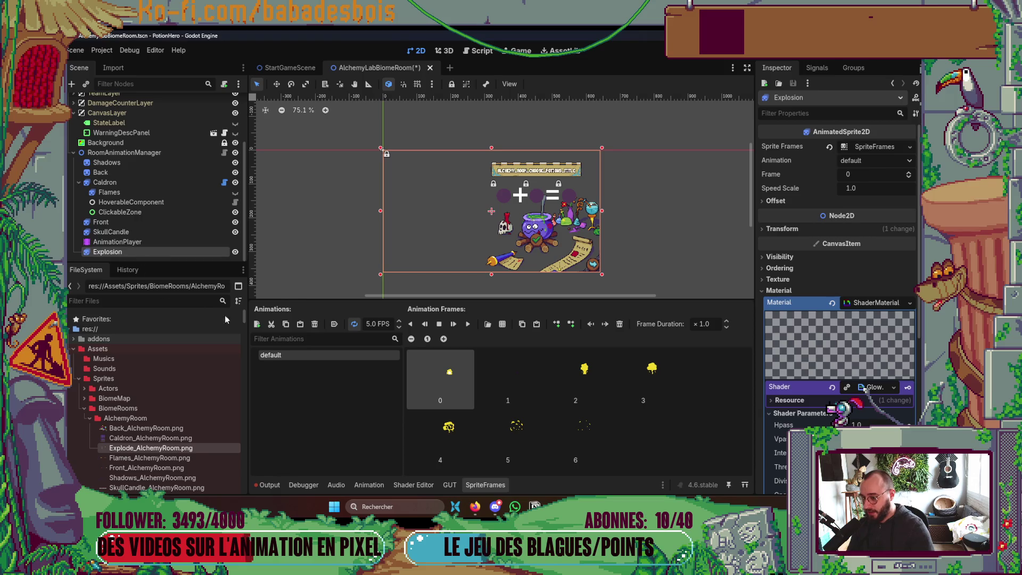
pyautogui.click(372, 324)
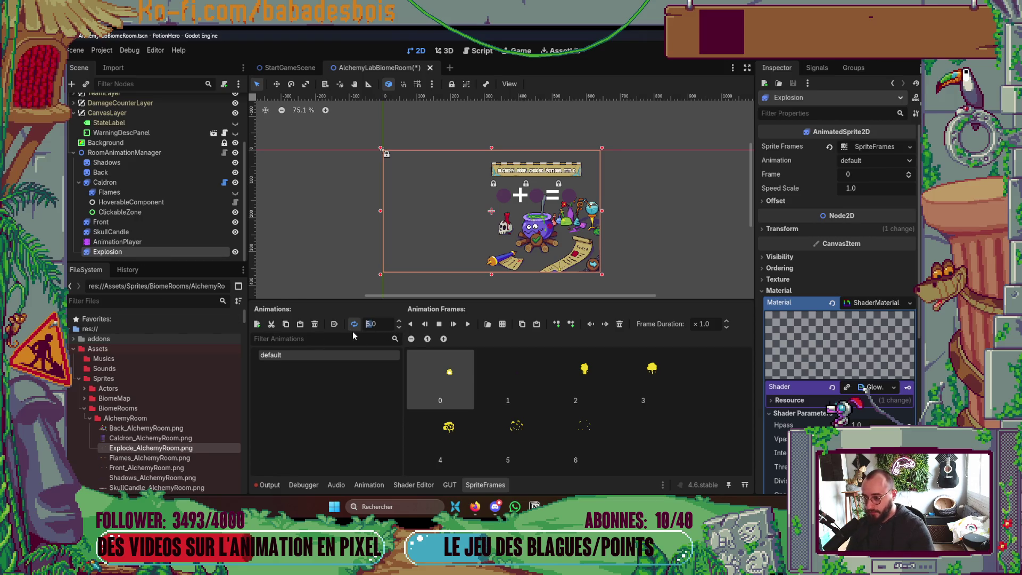
pyautogui.write('2')
pyautogui.press('Return')
pyautogui.scroll(-1, 556, 144)
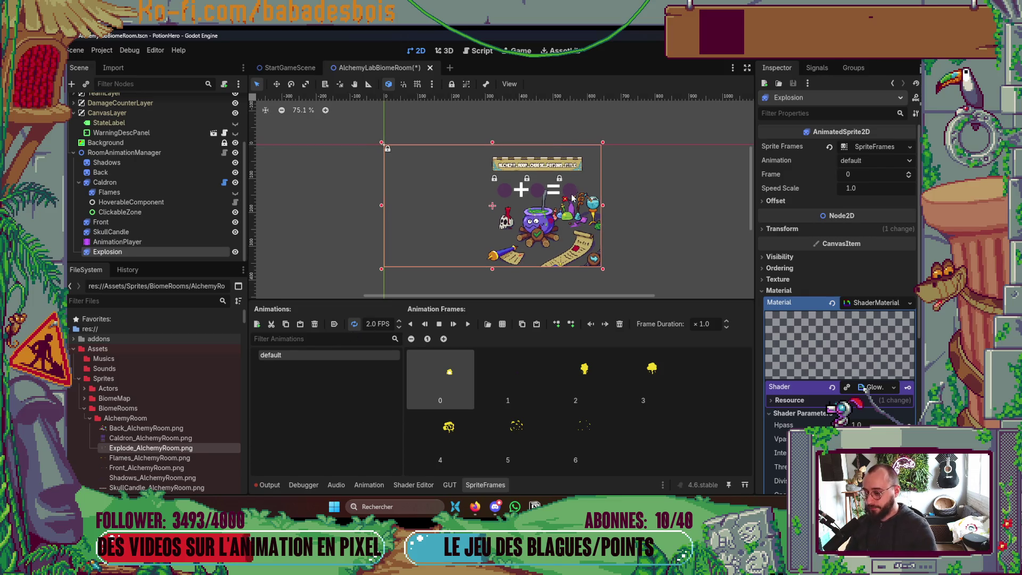
pyautogui.hotkey('ctrl', 's')
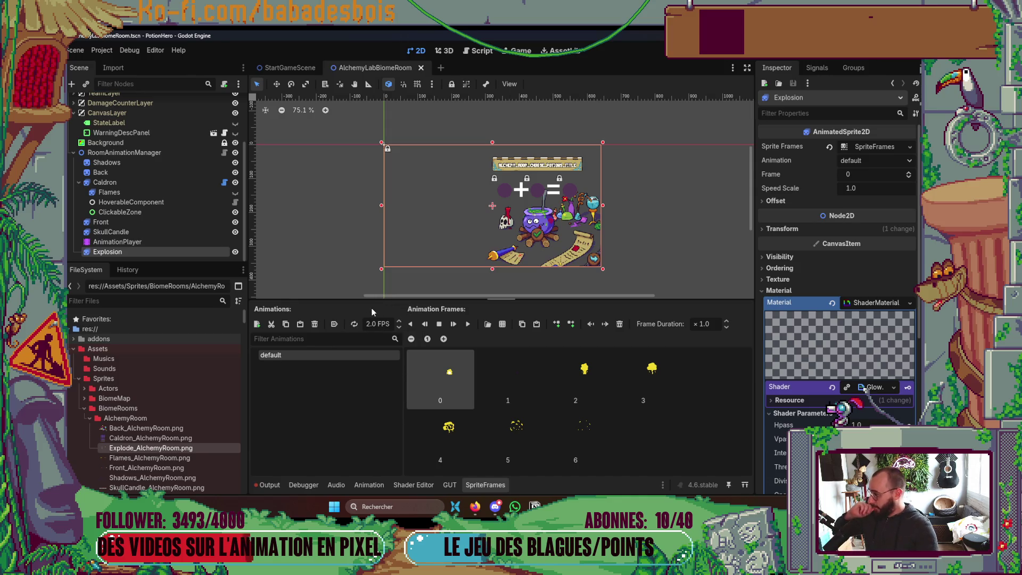
# Step: Hide the SpriteFrames panel and quick-open the Globals scene
pyautogui.scroll(-2, 425, 276)
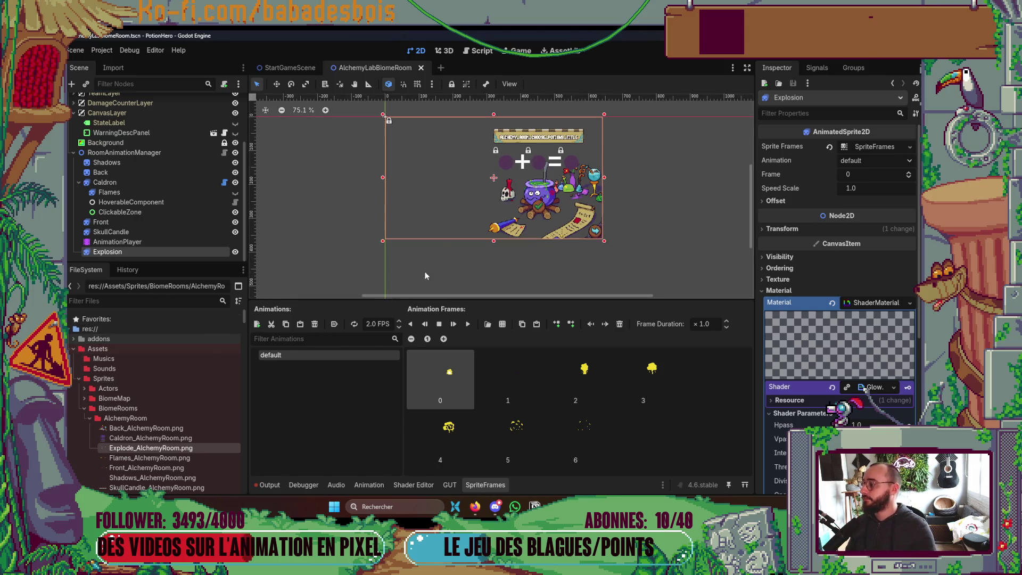
pyautogui.click(490, 481)
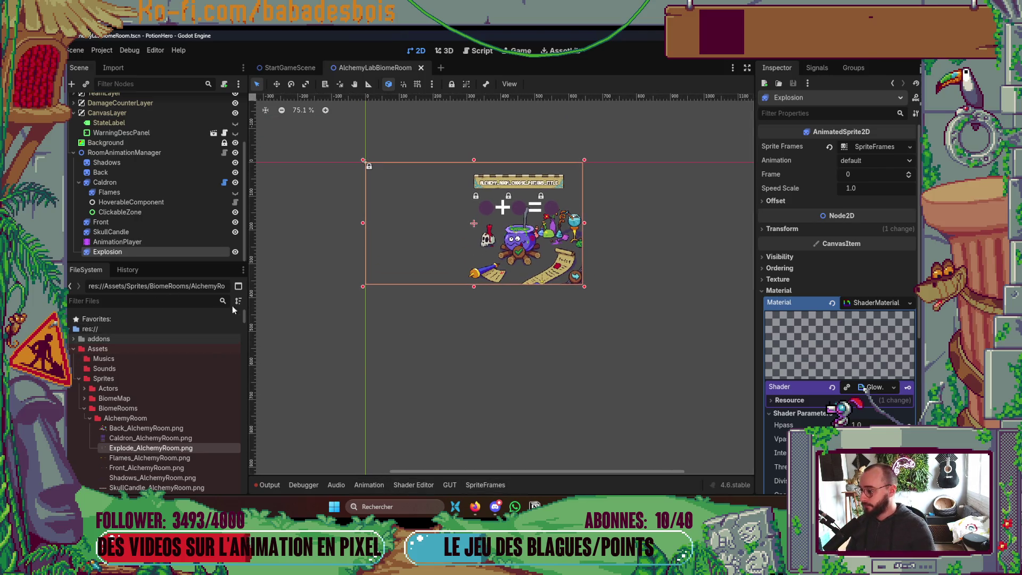
pyautogui.click(120, 242)
pyautogui.click(113, 252)
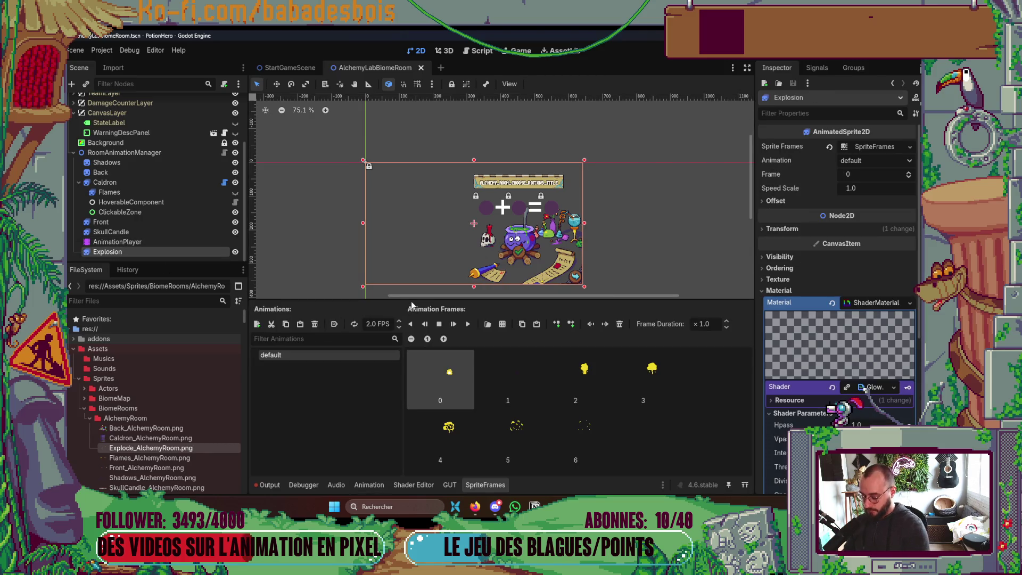
pyautogui.hotkey('ctrl', 'shift', 'o')
pyautogui.press('Return')
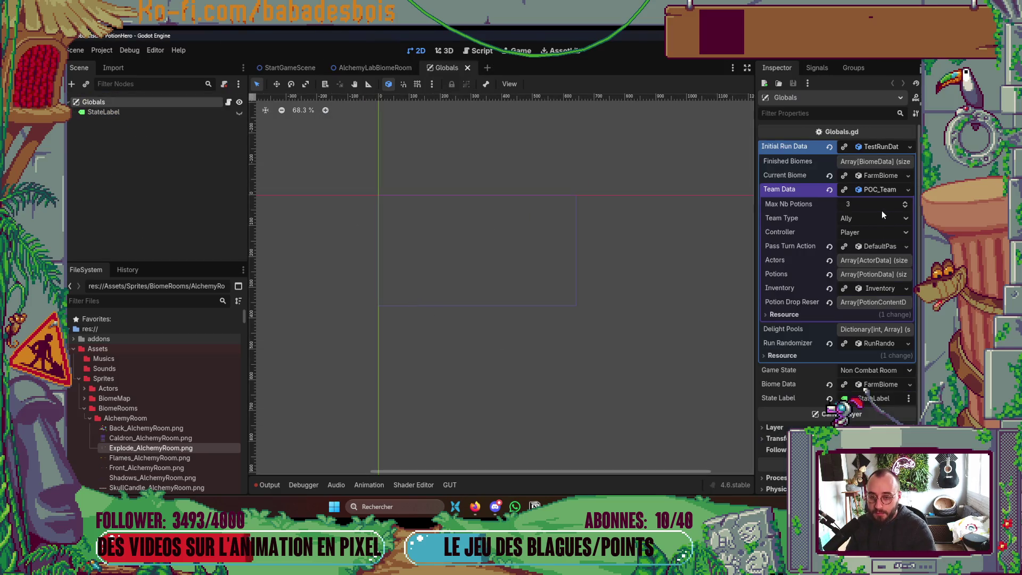
# Step: In Globals, expand Current Biome > FarmMap template > Steps[0] down to its Nodes list
pyautogui.click(880, 188)
pyautogui.click(877, 191)
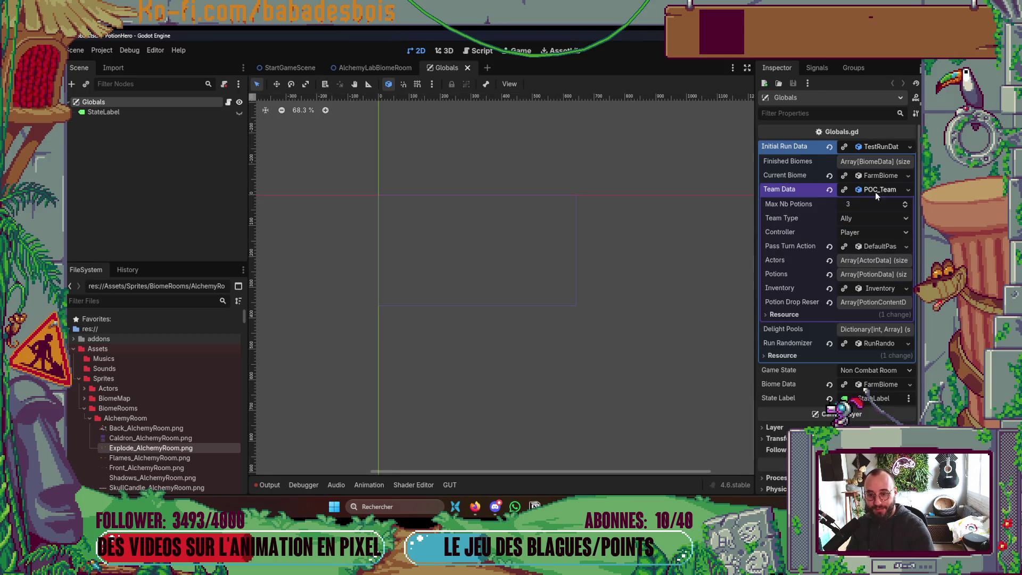
pyautogui.click(877, 189)
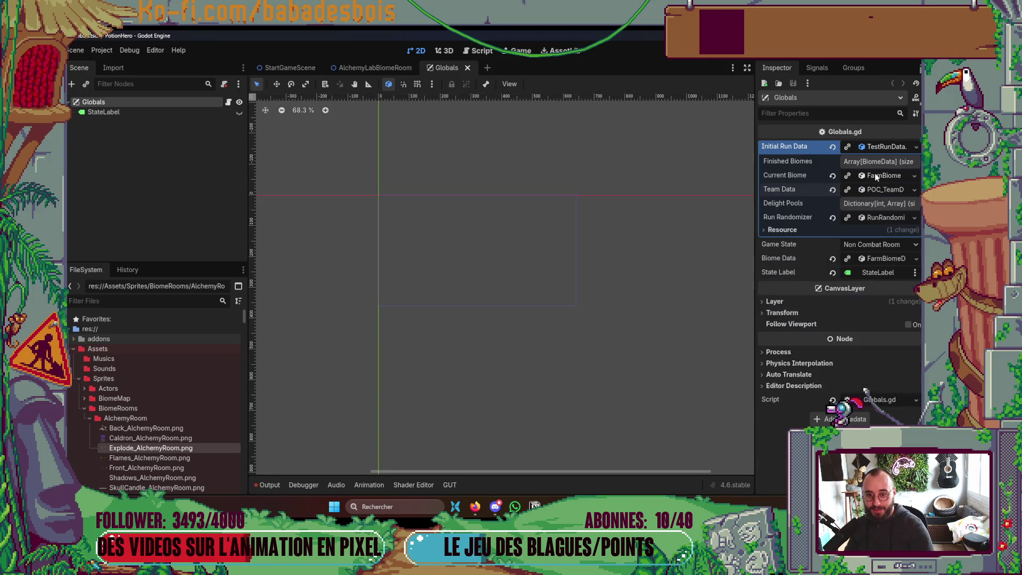
pyautogui.click(876, 175)
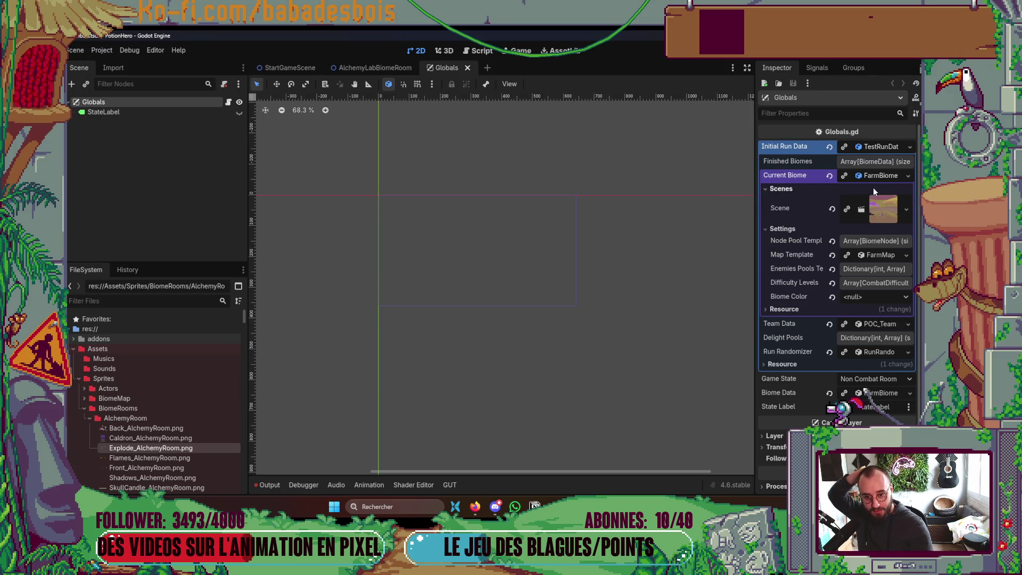
pyautogui.click(879, 254)
pyautogui.click(867, 299)
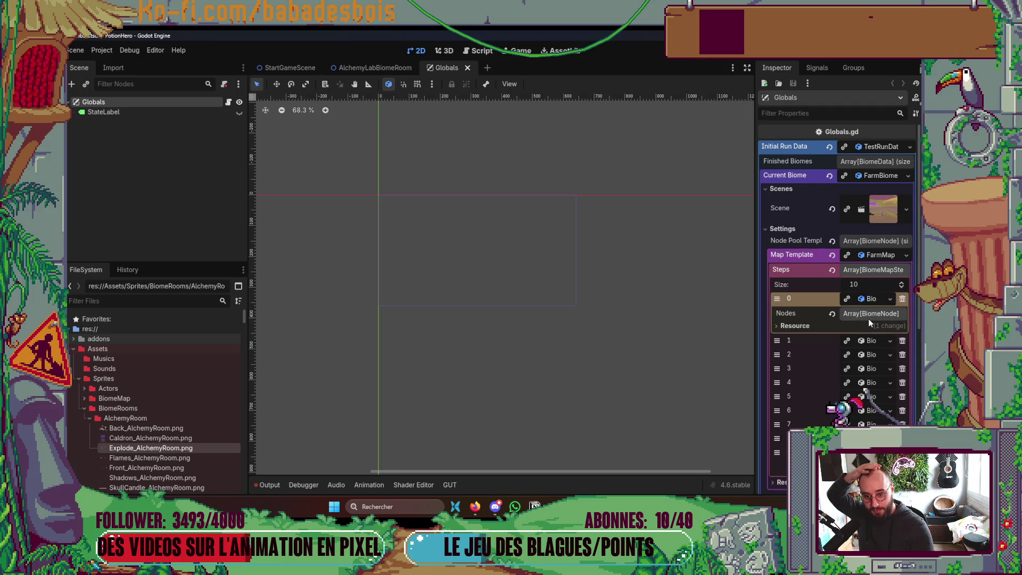
pyautogui.click(867, 315)
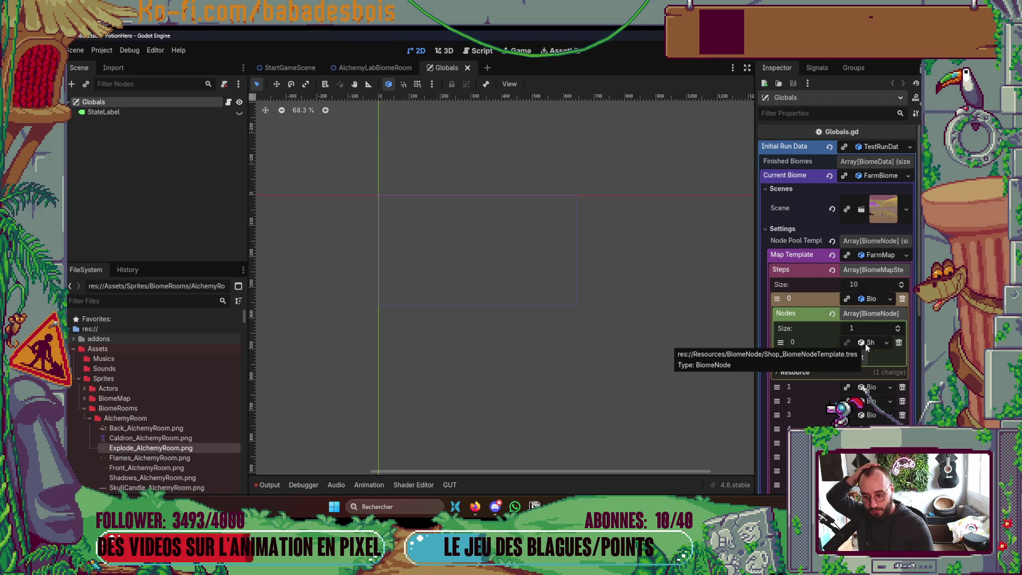
# Step: Assign AlchemyLab_BiomeNodeTemplate.tres to step 0's first node, save, and run the game
pyautogui.click(116, 301)
pyautogui.write('Alch')
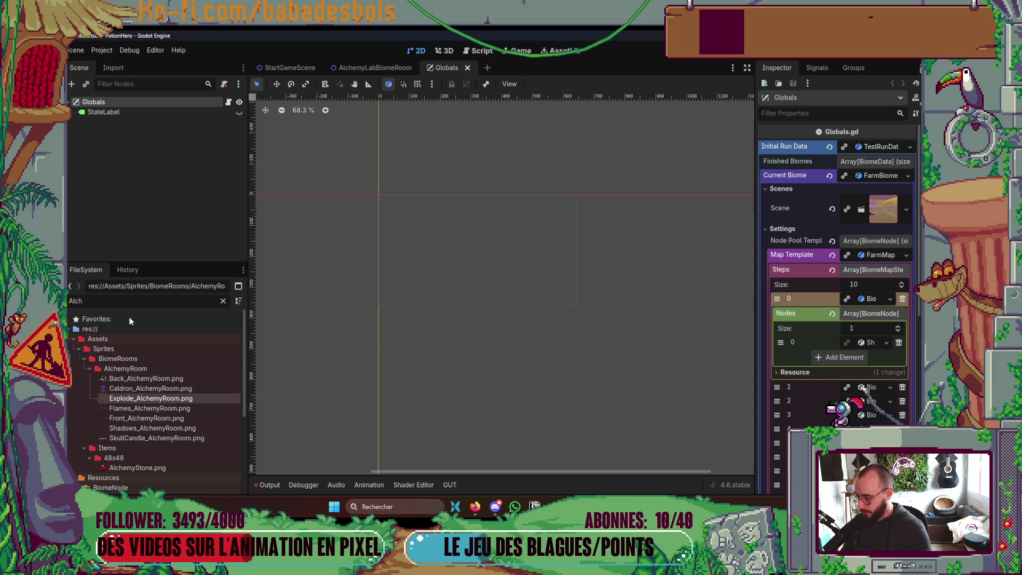
pyautogui.scroll(-5, 157, 385)
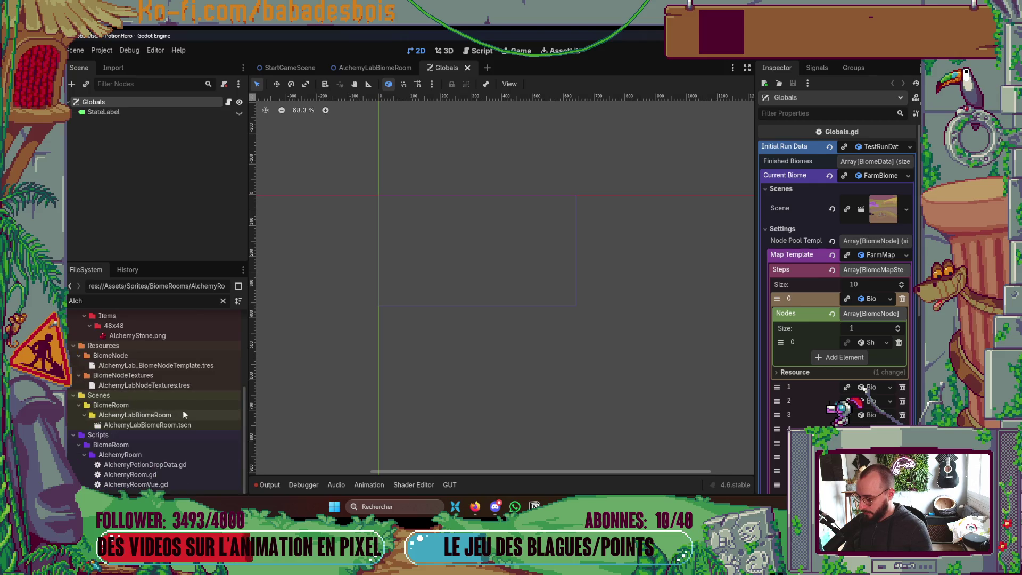
pyautogui.click(174, 424)
pyautogui.moveTo(159, 365); pyautogui.dragTo(867, 343)
pyautogui.hotkey('ctrl', 's')
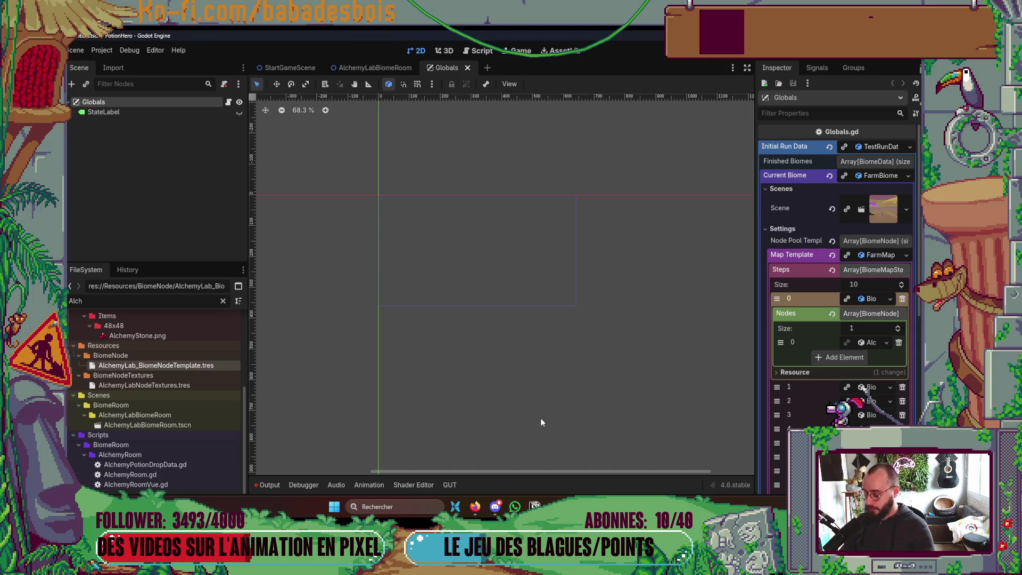
pyautogui.press('F5')
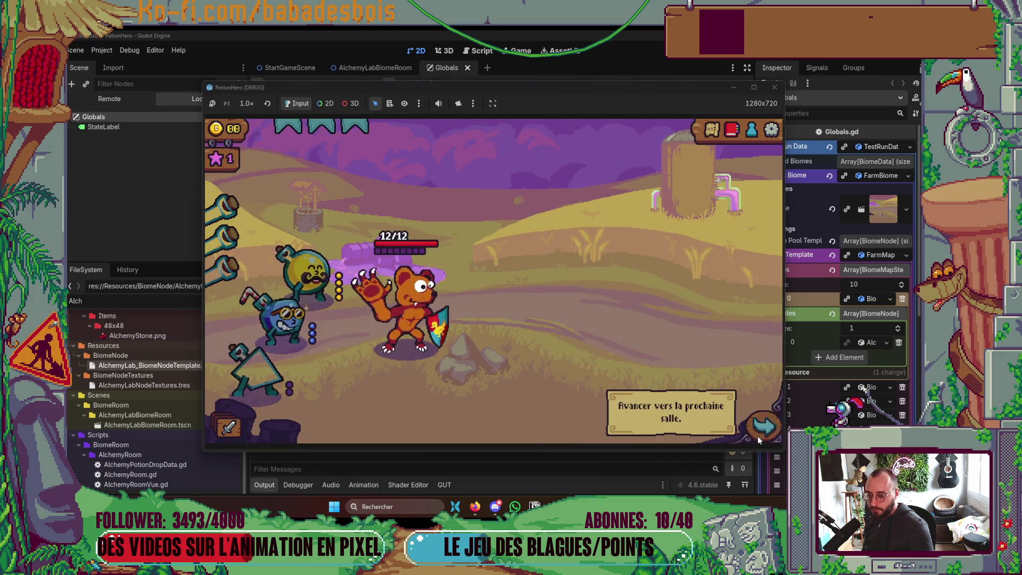
# Step: In the game test, enter the first farm room, brew yellow and blue lichettes at the cauldron, then close the game
pyautogui.click(758, 435)
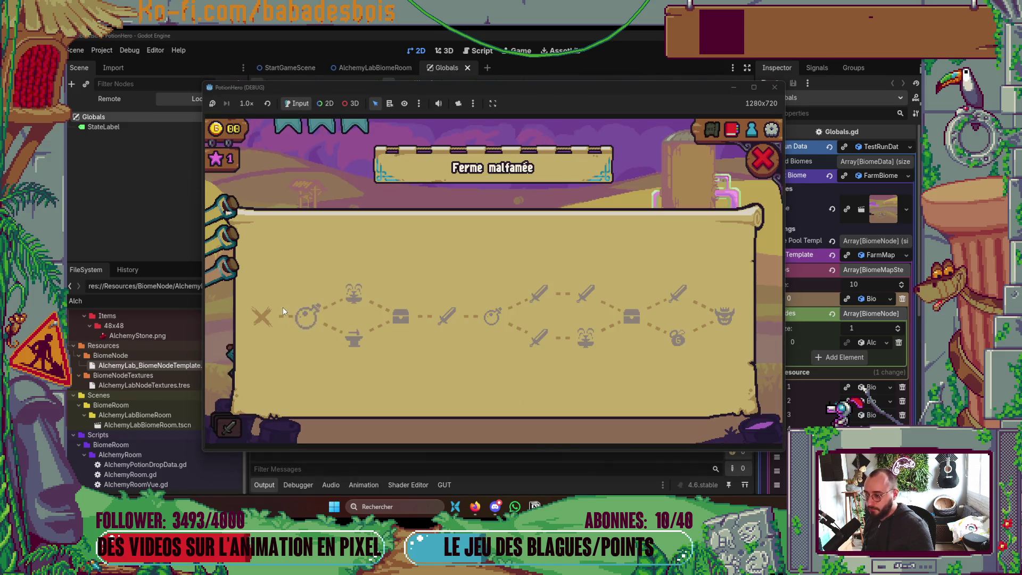
pyautogui.click(302, 315)
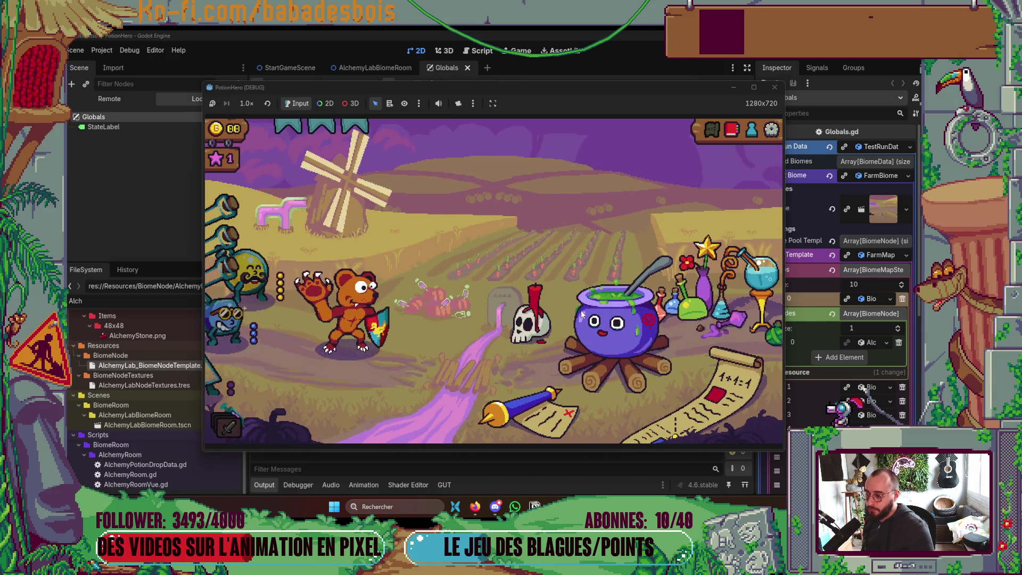
pyautogui.click(609, 335)
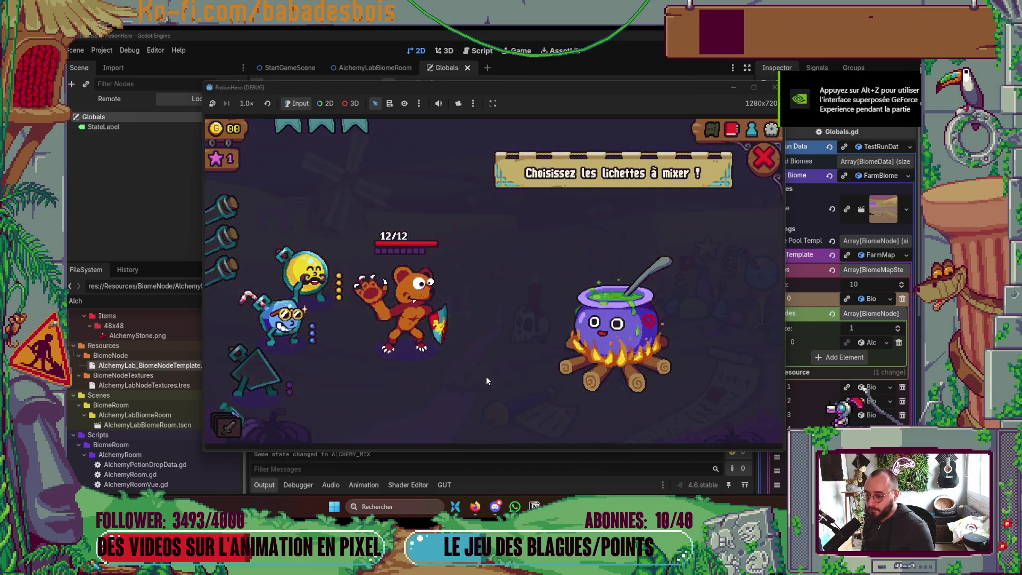
pyautogui.click(287, 257)
pyautogui.click(282, 315)
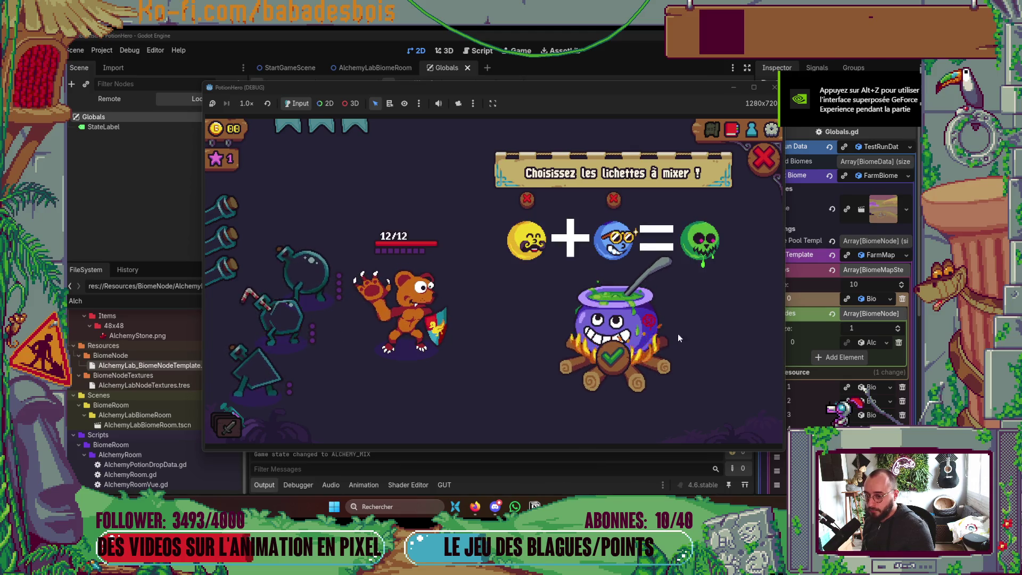
pyautogui.click(603, 363)
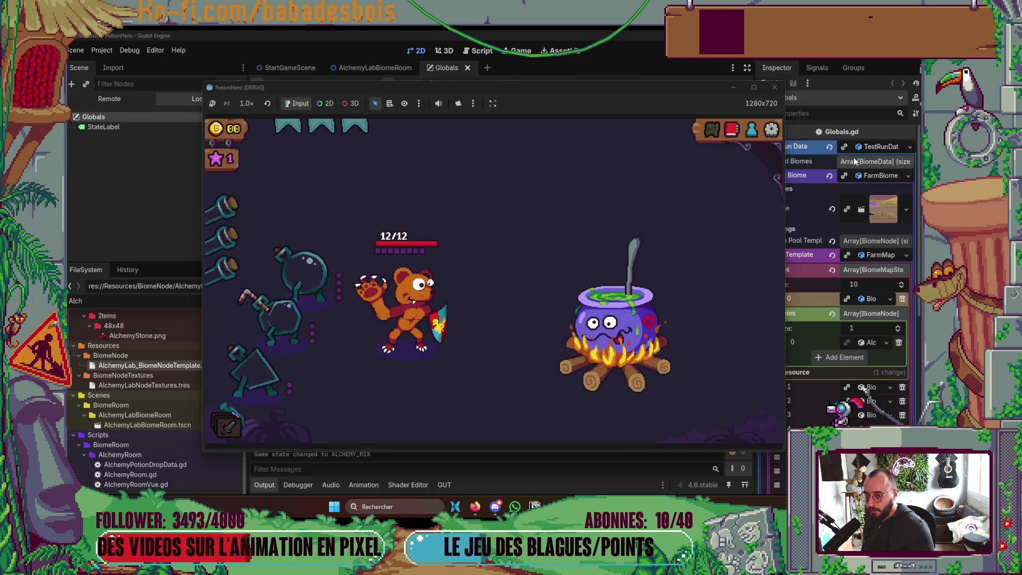
pyautogui.click(774, 87)
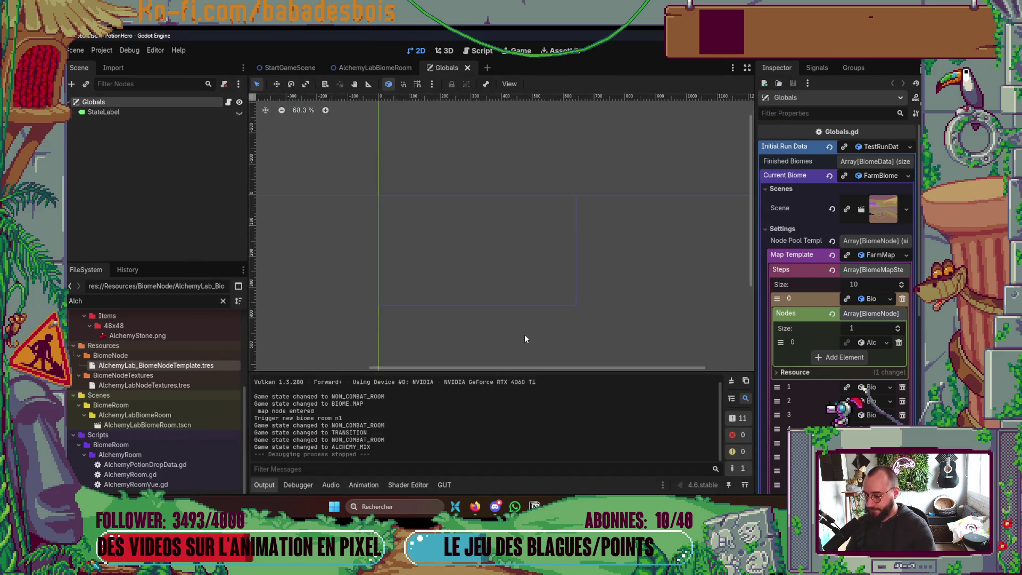
# Step: Open a PowerShell terminal in the PotionHero project folder and clear its screen
pyautogui.hotkey('alt', 'Tab')
pyautogui.hotkey('alt', 'Tab')
pyautogui.hotkey('alt', 'Tab')
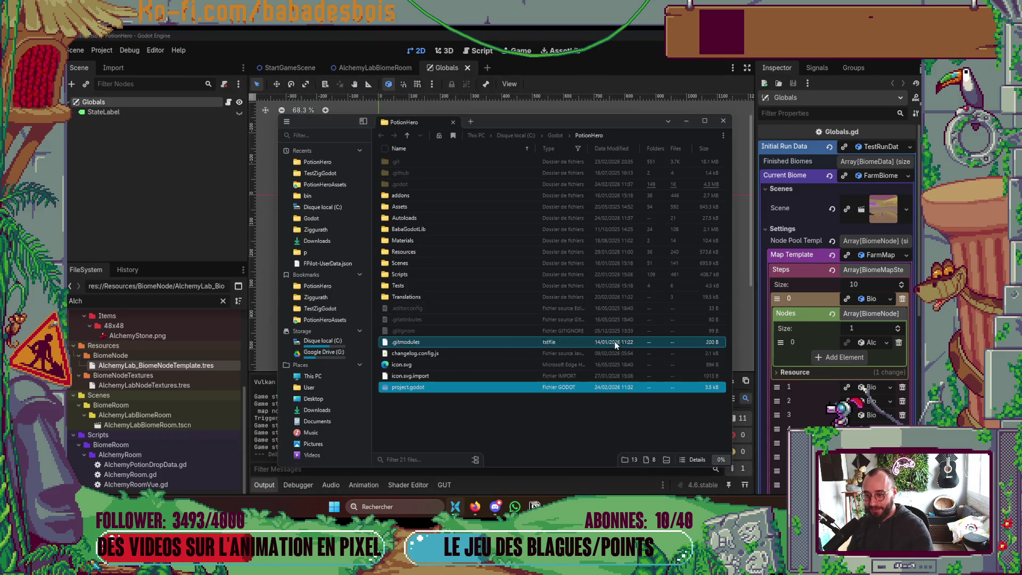
pyautogui.rightClick(631, 423)
pyautogui.click(641, 326)
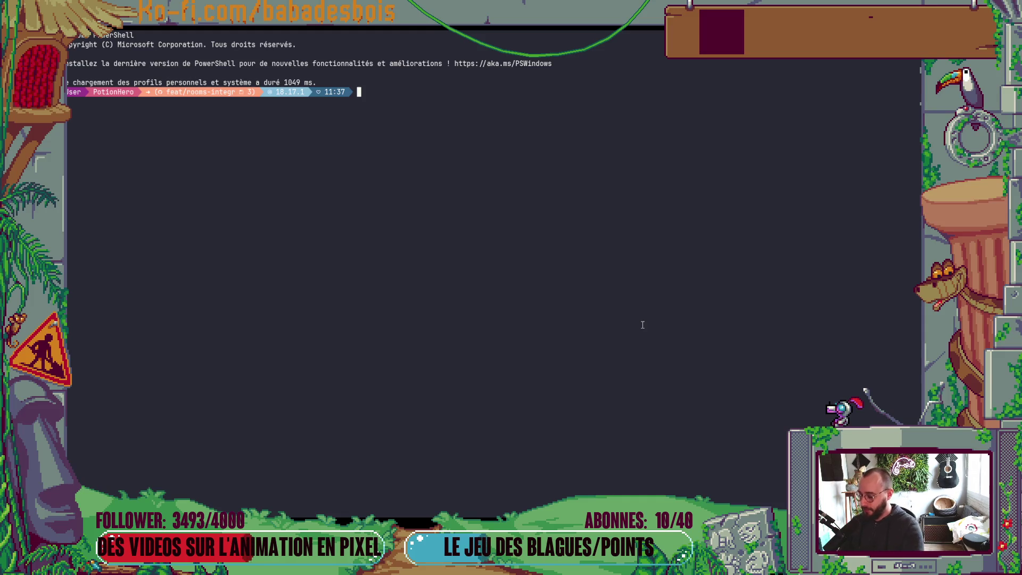
pyautogui.write('clear')
pyautogui.write('nvim .')
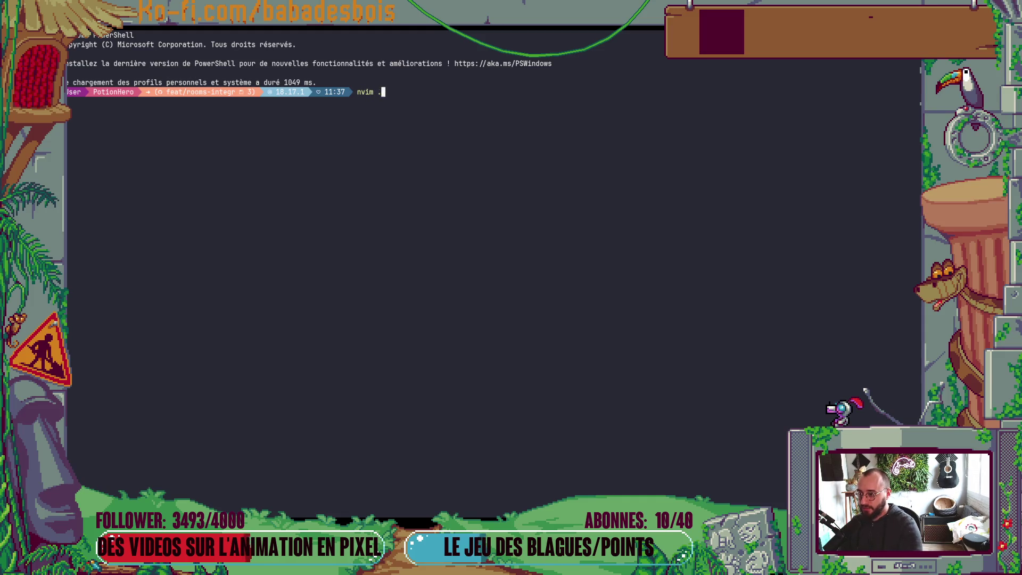
pyautogui.press('Return')
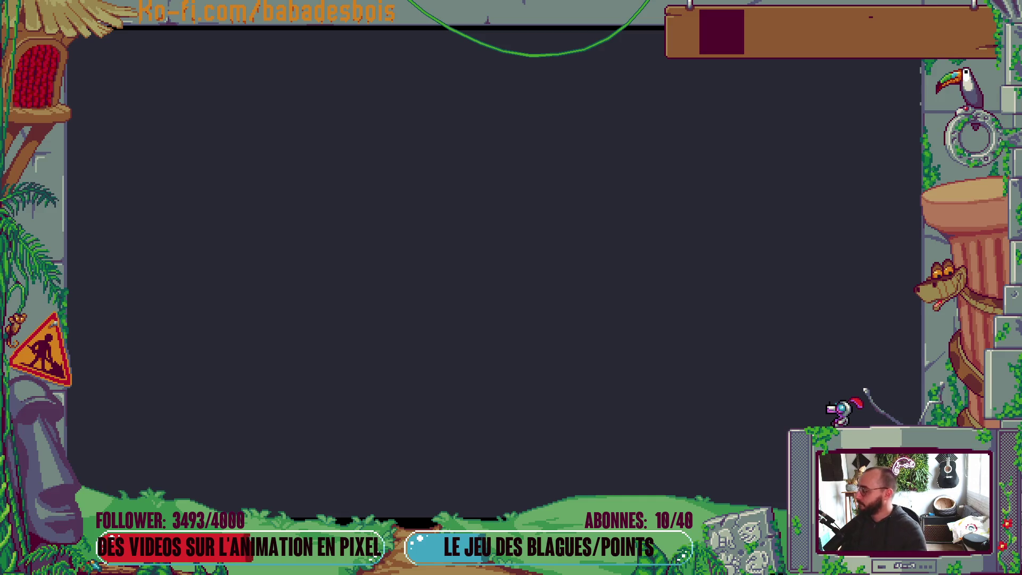
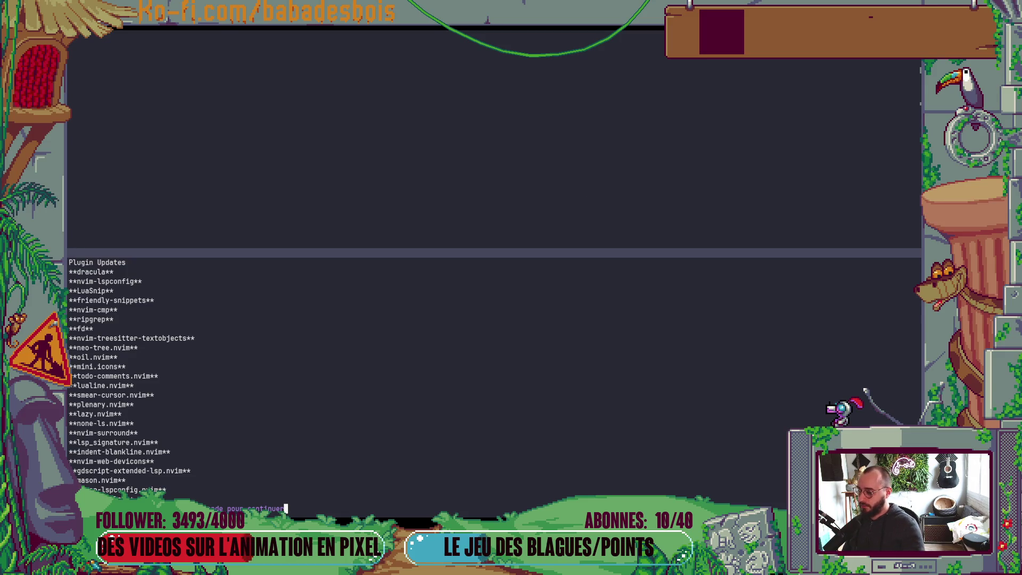
# Step: Dismiss the plugin update message and open AlchemyRoom.gd, scrolled to its final match(state) block
pyautogui.press('Return')
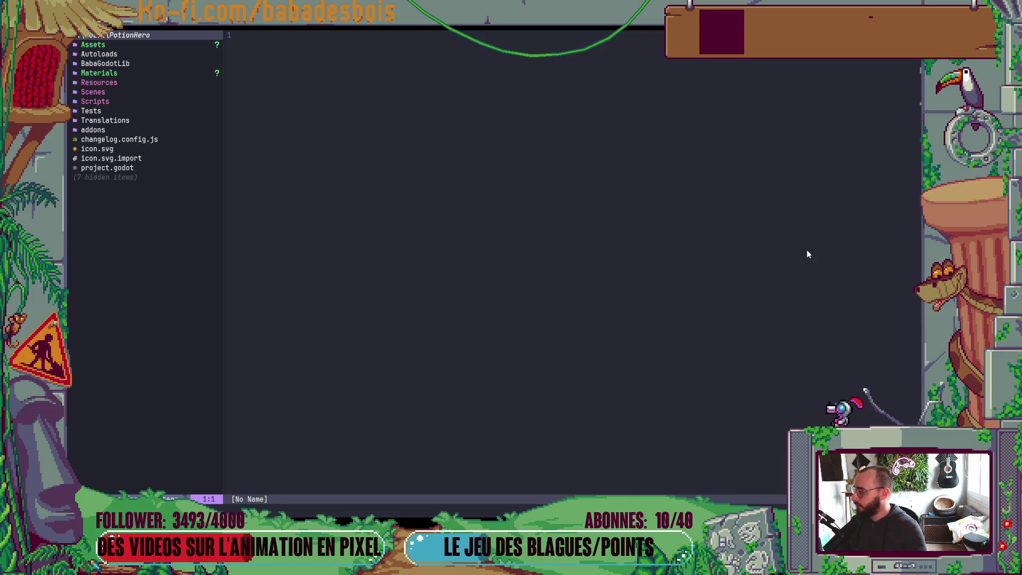
pyautogui.click(424, 308)
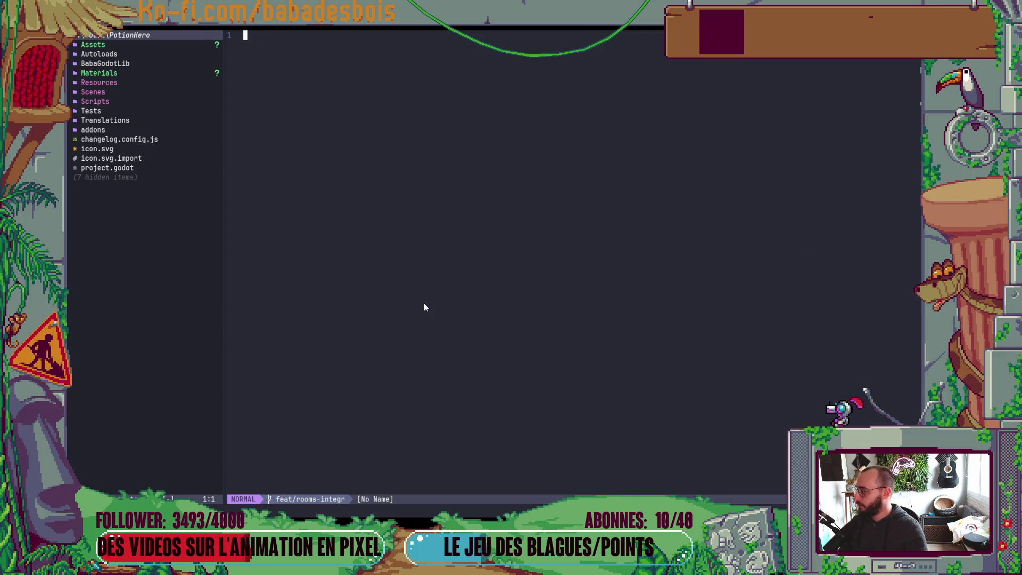
pyautogui.press('space')
pyautogui.press('f')
pyautogui.press('f')
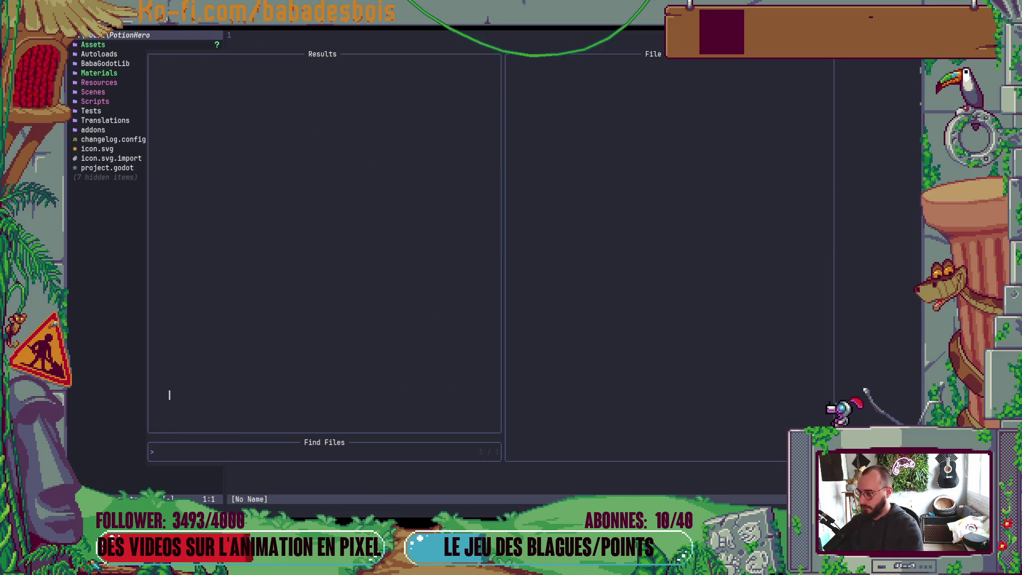
pyautogui.write('Alc')
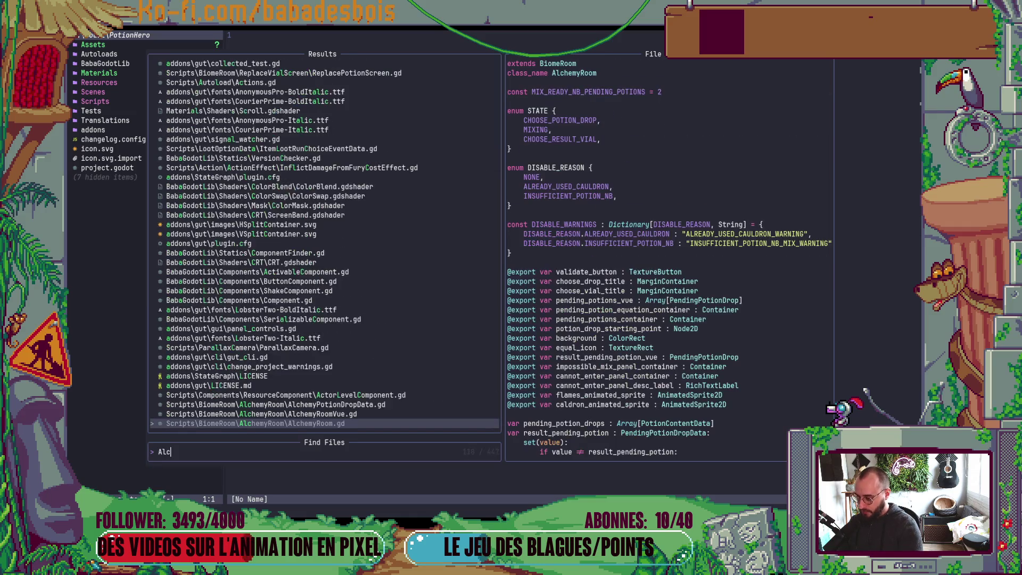
pyautogui.press('Return')
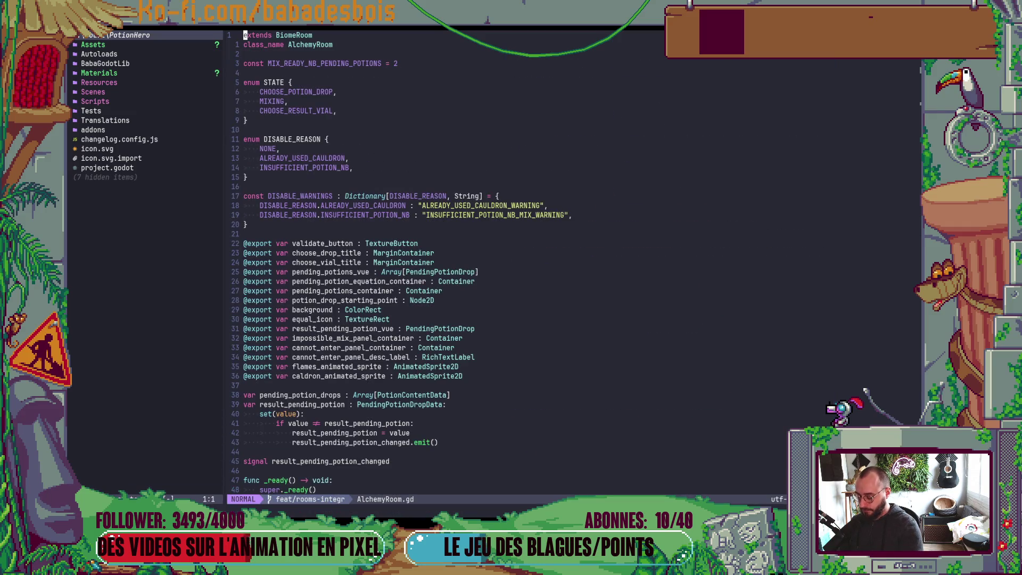
pyautogui.hotkey('ctrl', 'd')
pyautogui.hotkey('ctrl', 'd')
pyautogui.hotkey('ctrl', 'd')
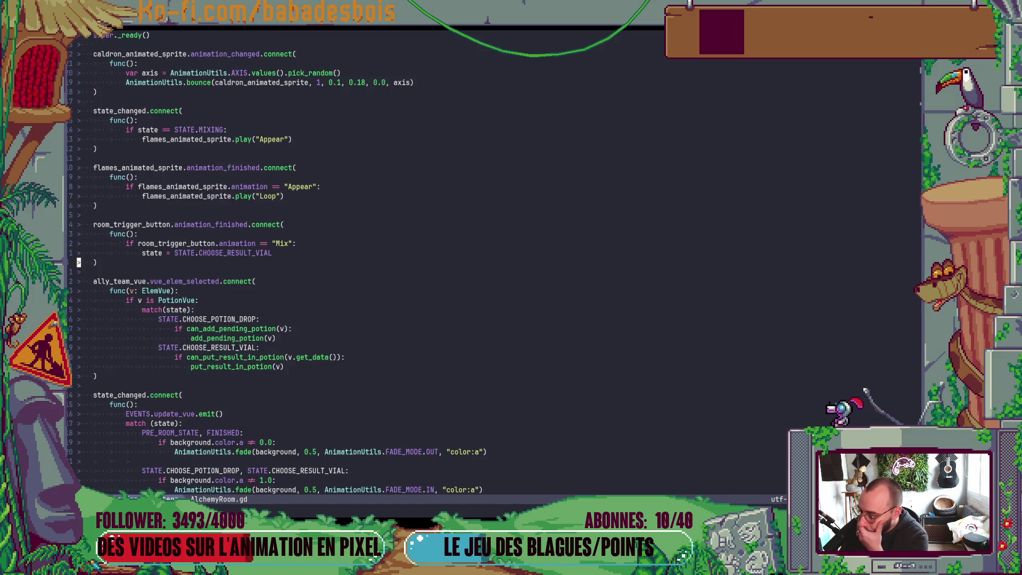
pyautogui.hotkey('ctrl', 'd')
pyautogui.hotkey('ctrl', 'd')
pyautogui.hotkey('ctrl', 'd')
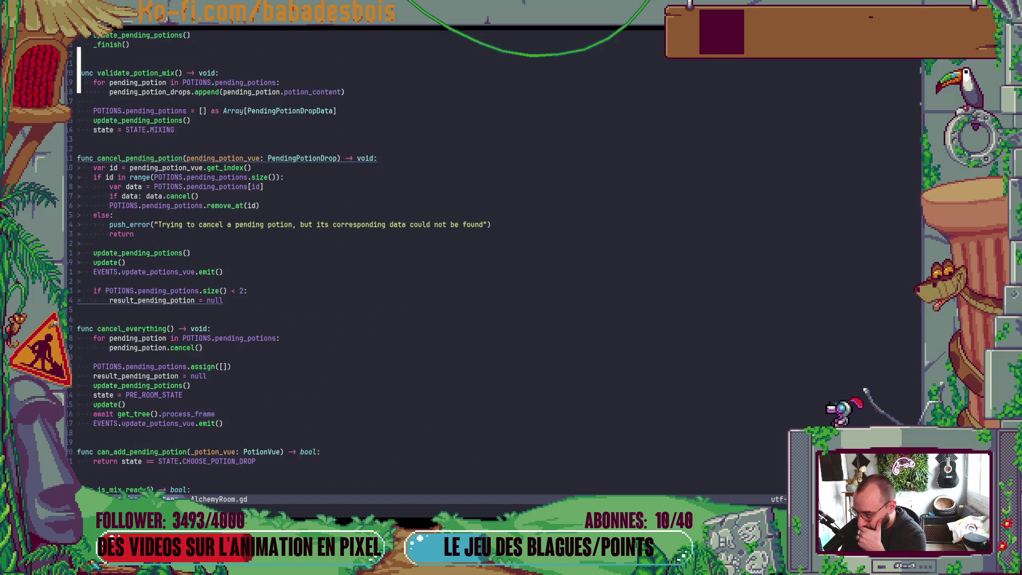
pyautogui.hotkey('ctrl', 'd')
pyautogui.hotkey('ctrl', 'd')
# Step: Delete the STATE.MIXING case that plays the Mix animation from the match block
pyautogui.press('k')
pyautogui.press('k')
pyautogui.press('k')
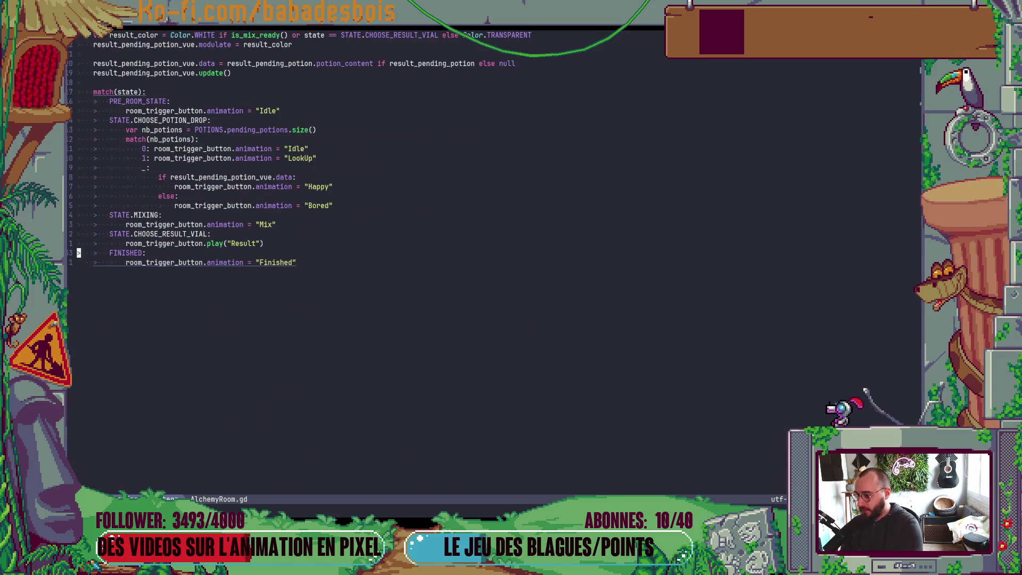
pyautogui.press('k')
pyautogui.press('V')
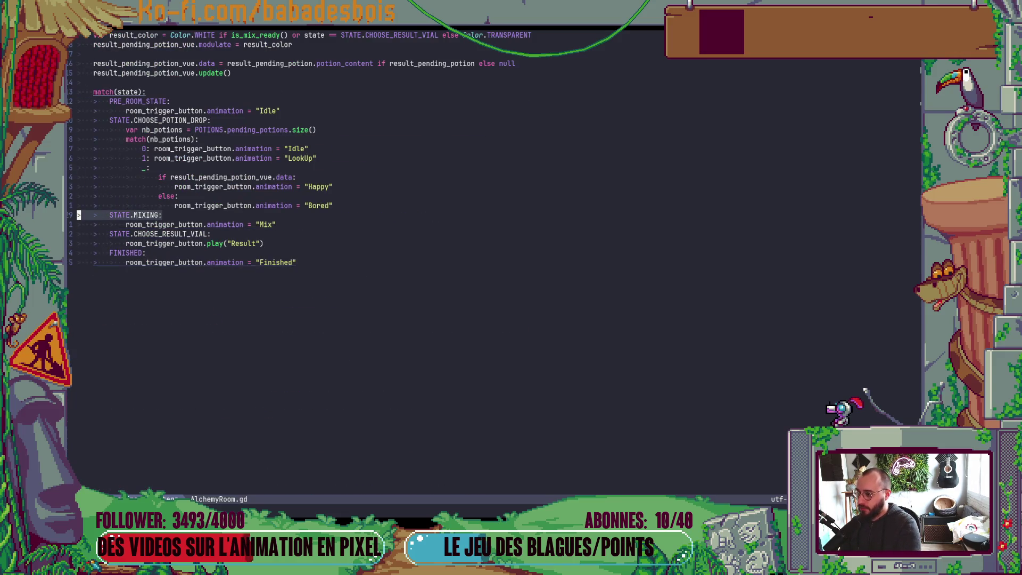
pyautogui.press('j')
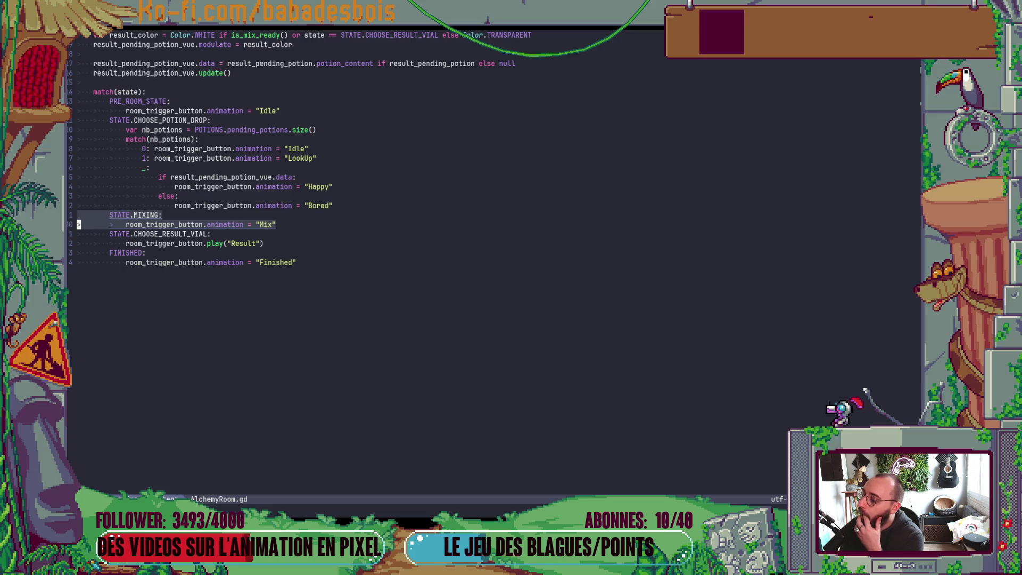
pyautogui.press('d')
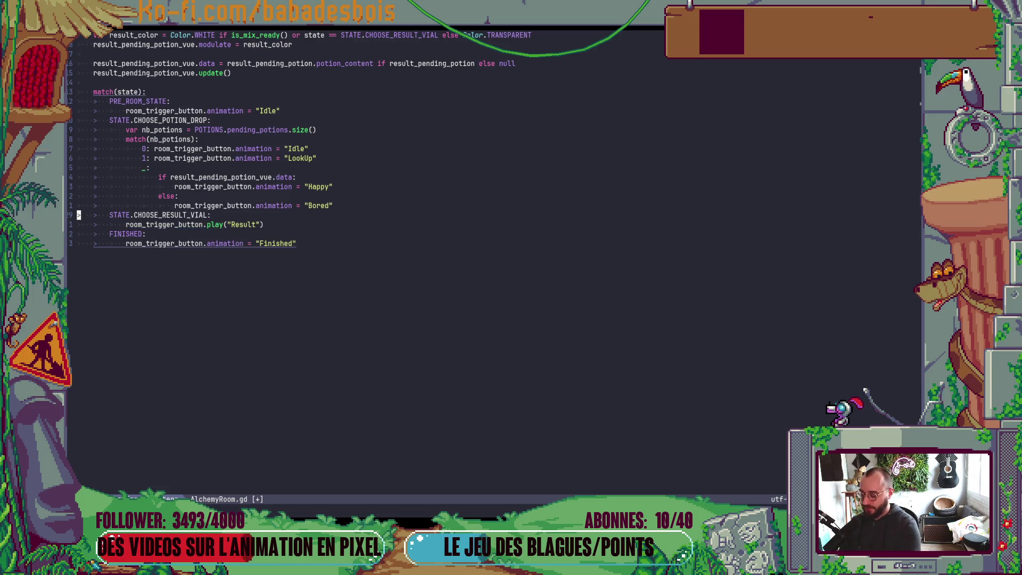
pyautogui.press('g')
pyautogui.press('g')
pyautogui.hotkey('ctrl', 'd')
pyautogui.hotkey('ctrl', 'd')
pyautogui.hotkey('ctrl', 'd')
pyautogui.press('k')
pyautogui.press('k')
pyautogui.press('k')
pyautogui.press('j')
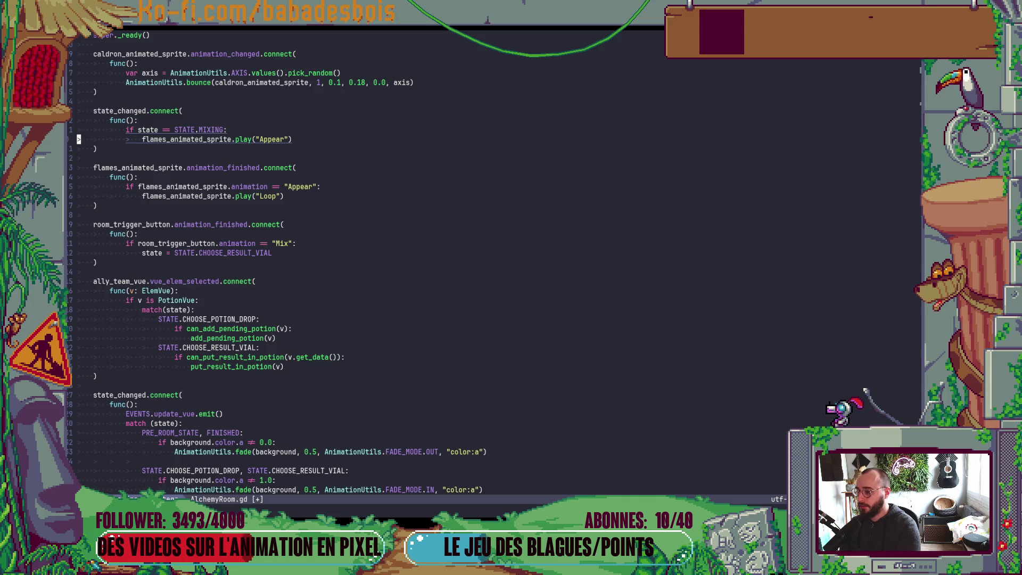
pyautogui.hotkey('shift', 'o')
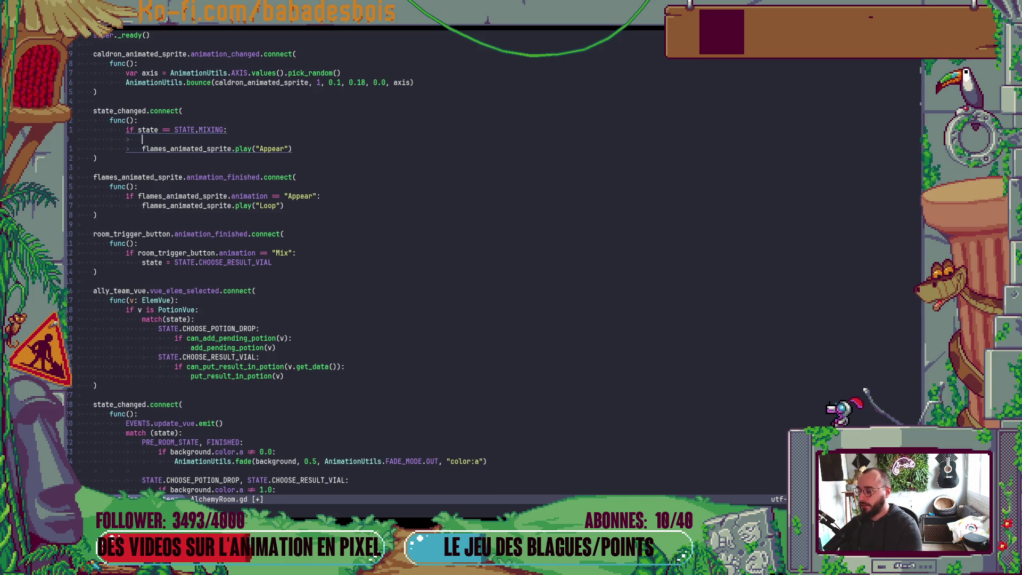
pyautogui.press('Escape')
pyautogui.press('d')
pyautogui.press('d')
pyautogui.scroll(7, 152, 233)
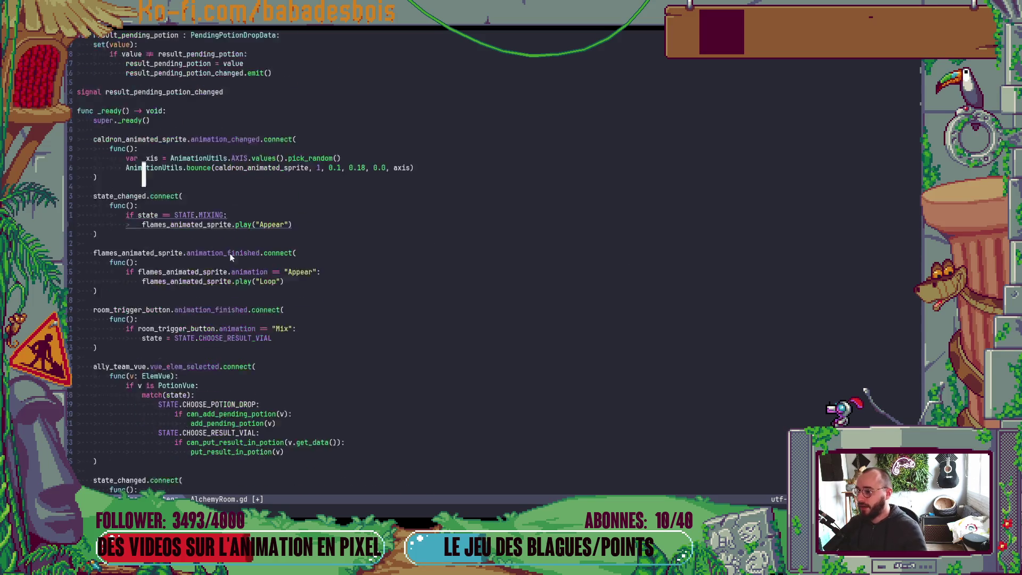
pyautogui.scroll(2, 153, 234)
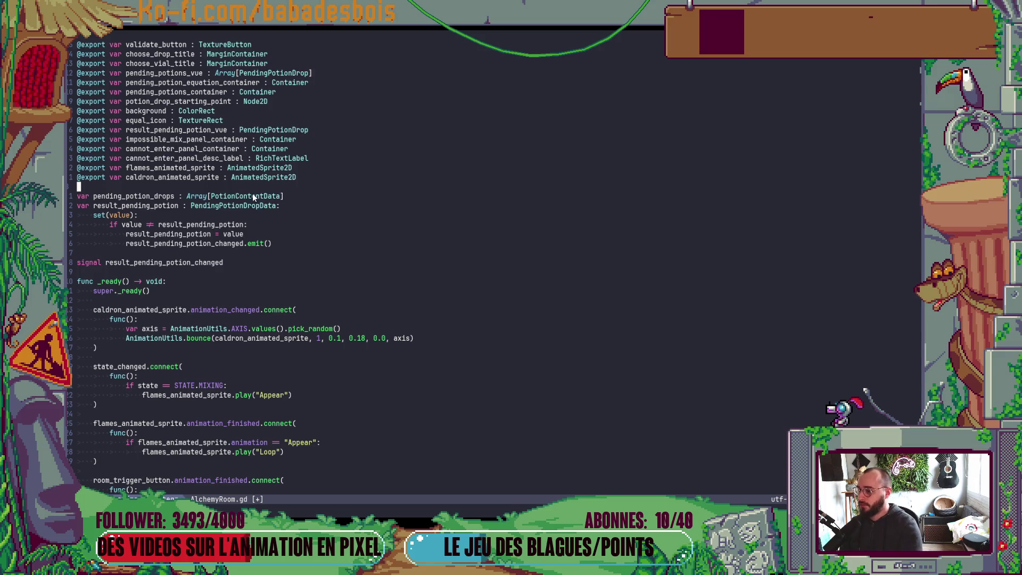
pyautogui.write('O@export var room')
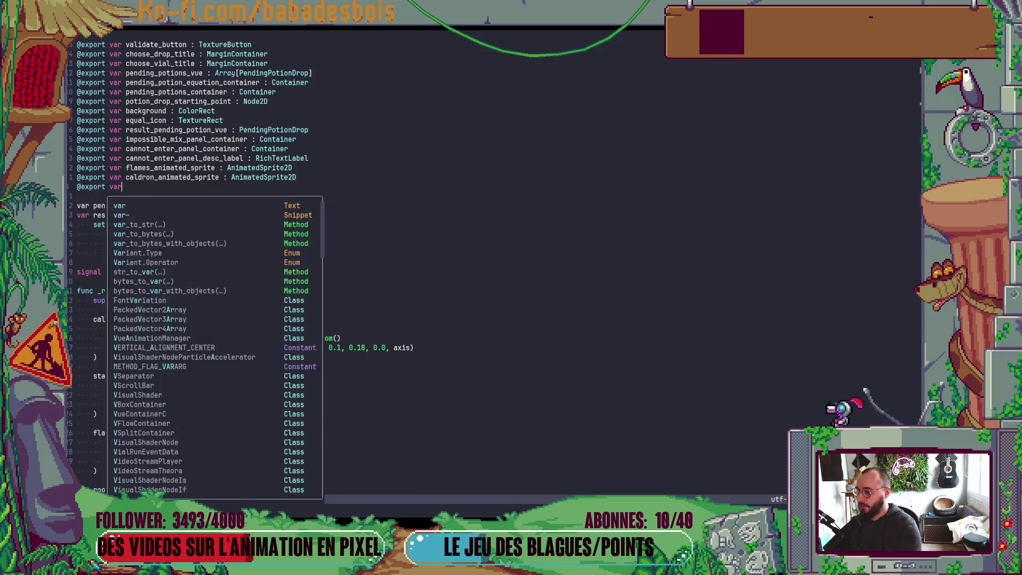
pyautogui.write('_animation_')
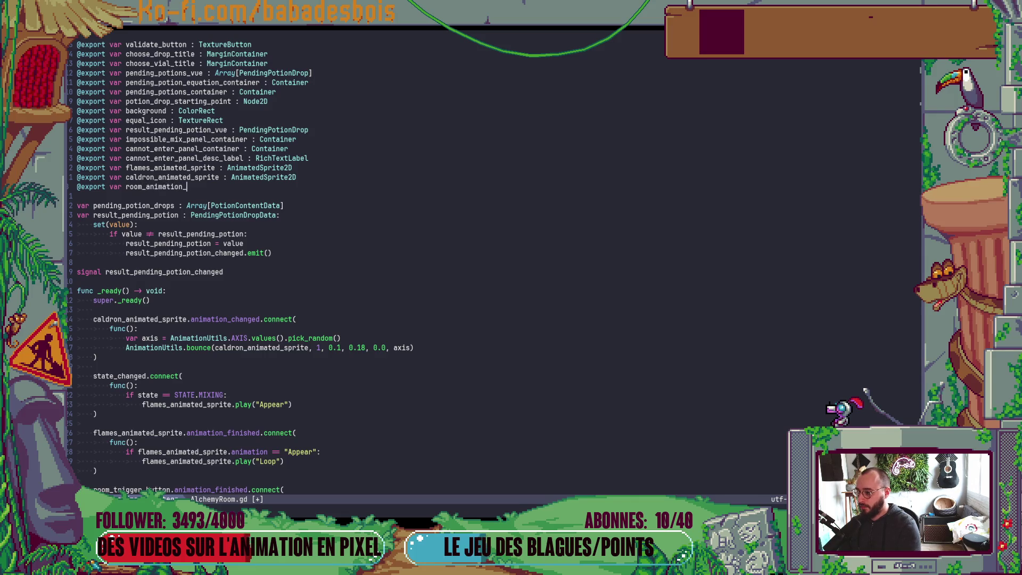
pyautogui.write('play')
pyautogui.write('er : Anu')
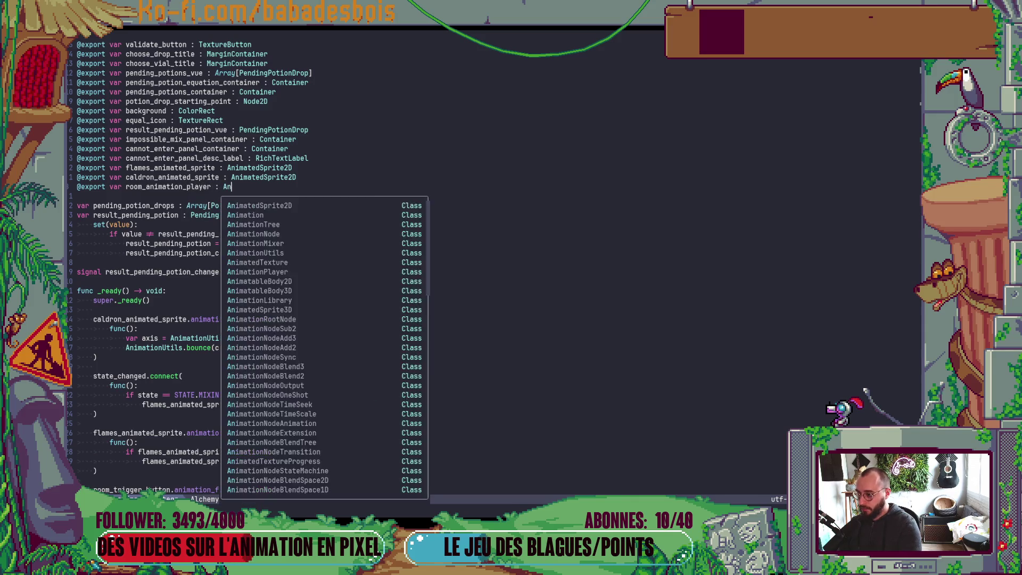
pyautogui.press('Down')
pyautogui.press('Down')
pyautogui.press('Down')
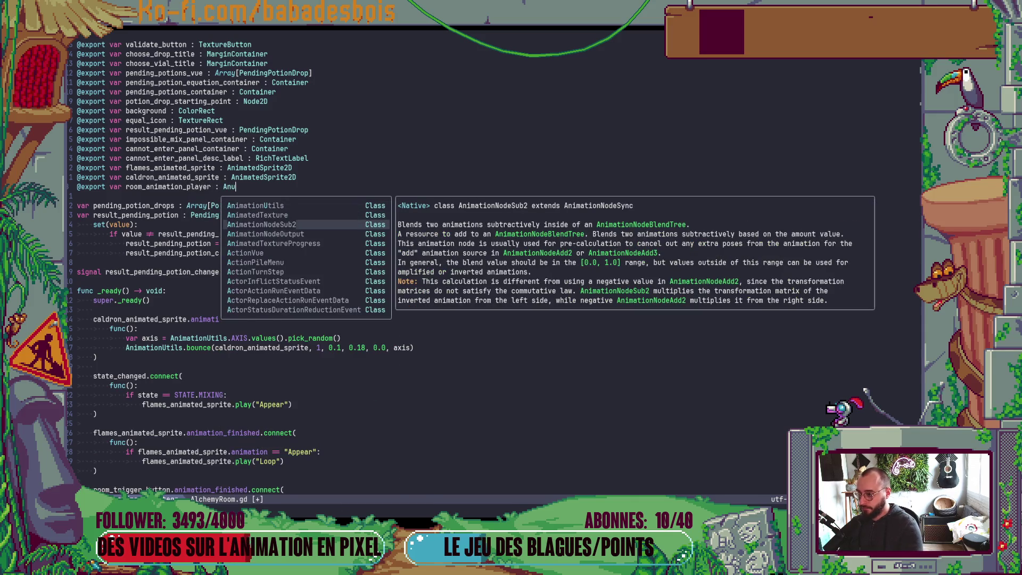
pyautogui.press('BackSpace')
pyautogui.write('imationPal')
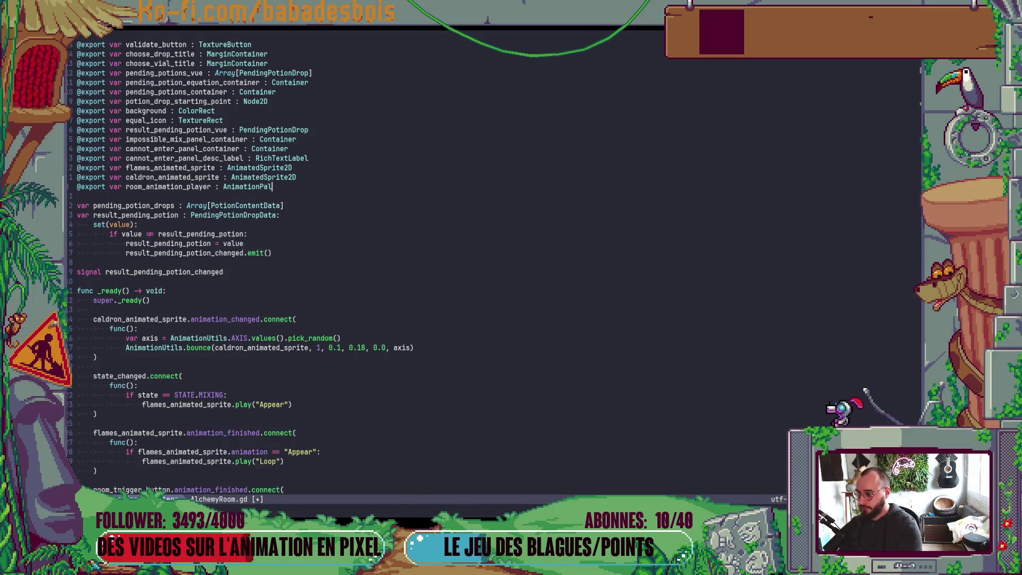
pyautogui.press('Return')
pyautogui.scroll(7, 164, 489)
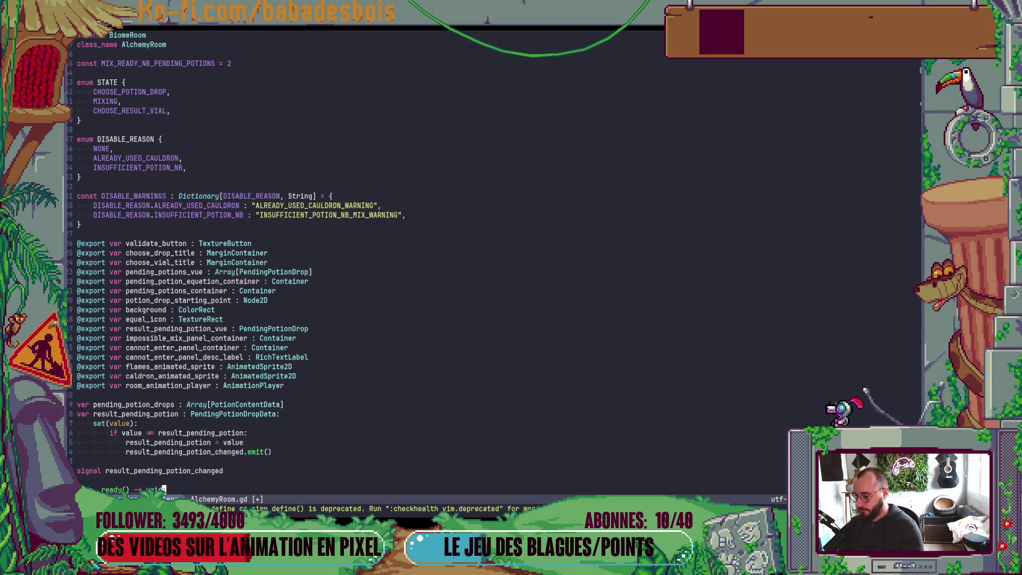
# Step: Add room_animation_player.play("Explosion") to the MIXING branch and save the script
pyautogui.scroll(-6, 209, 361)
pyautogui.click(184, 216)
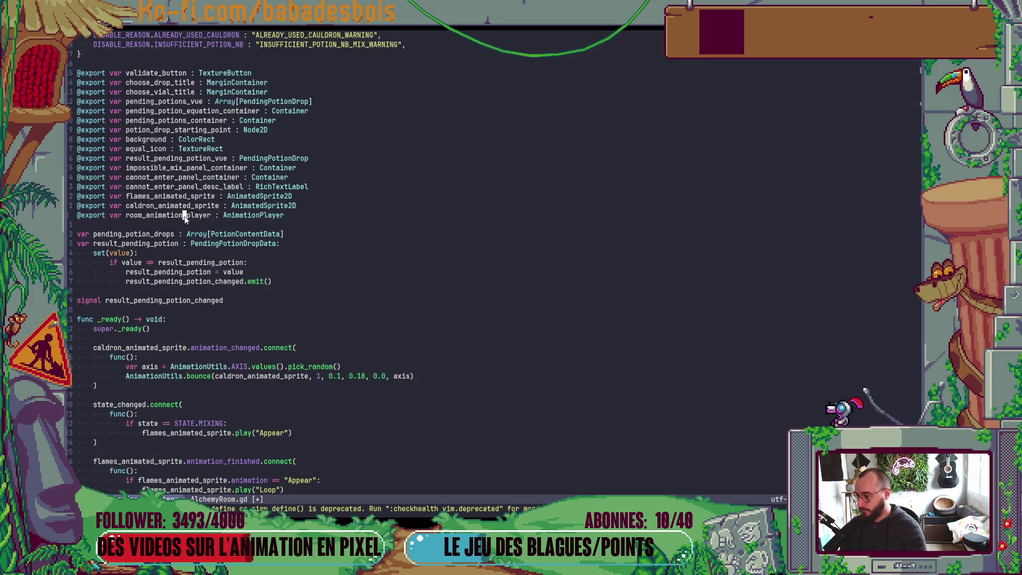
pyautogui.hotkey('ctrl', 'd')
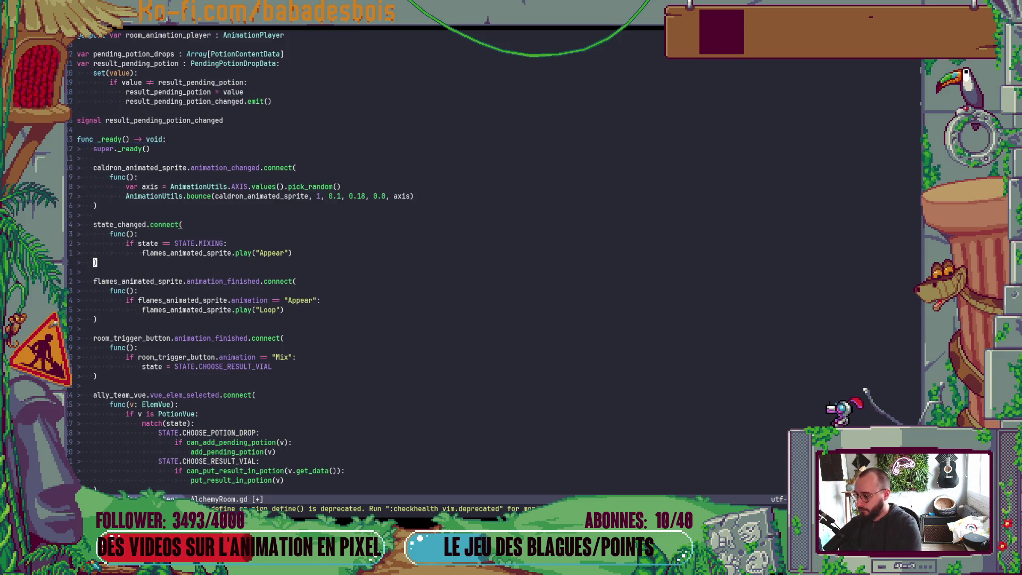
pyautogui.press('j')
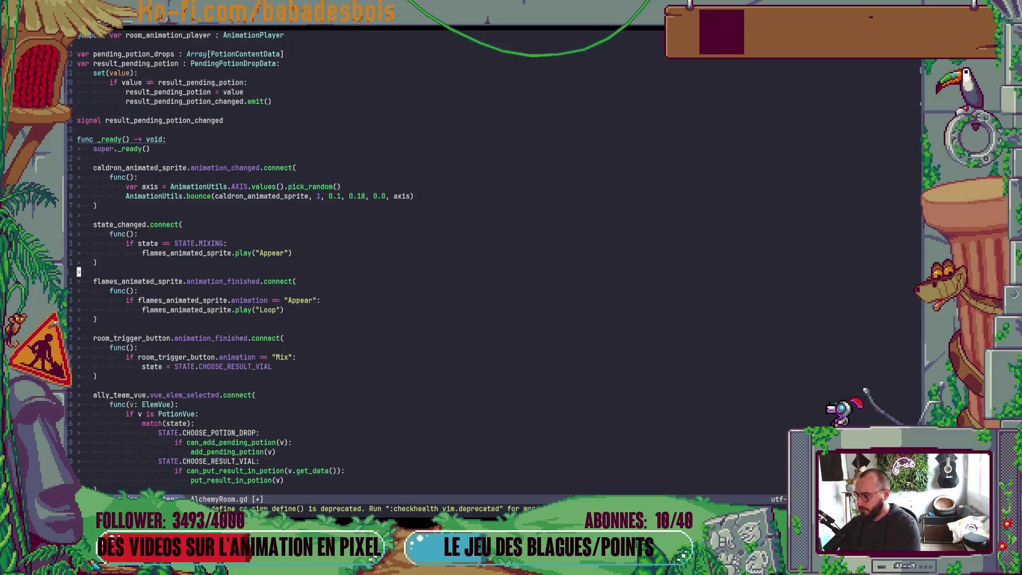
pyautogui.click(128, 253)
pyautogui.write('O')
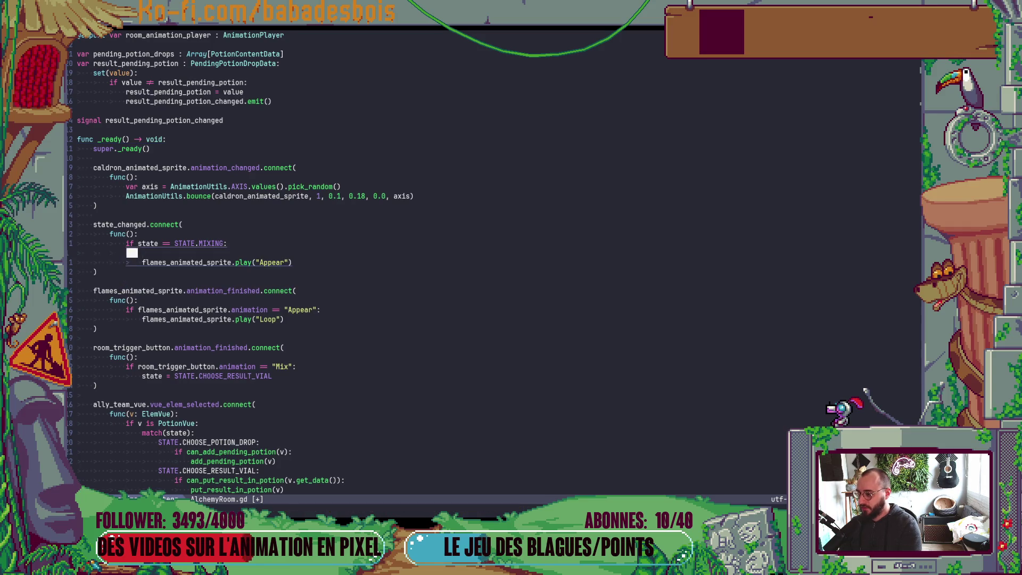
pyautogui.write('room_animation_player')
pyautogui.press('Escape')
pyautogui.press('=')
pyautogui.press('=')
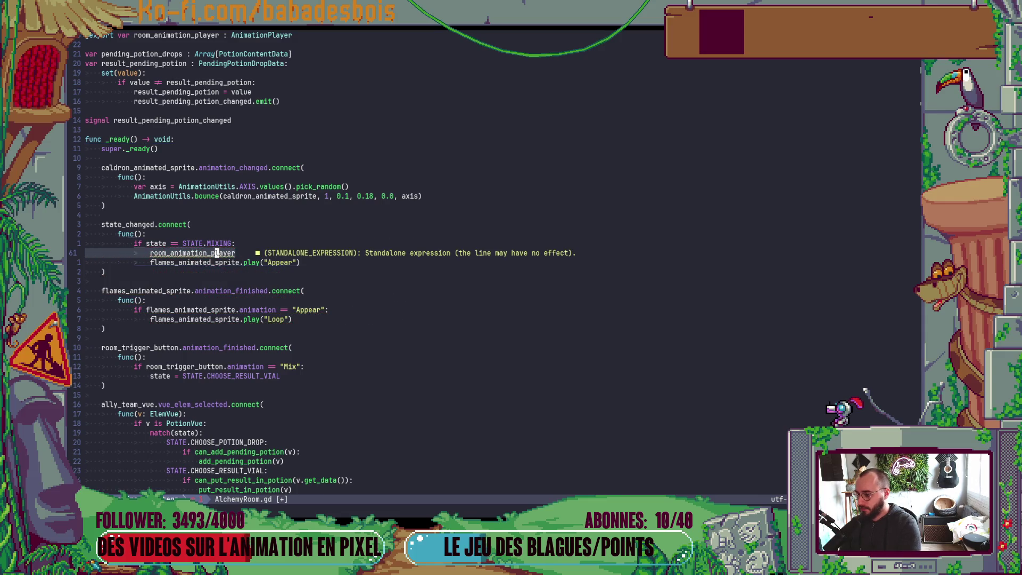
pyautogui.write('A.pl')
pyautogui.press('Tab')
pyautogui.press('Return')
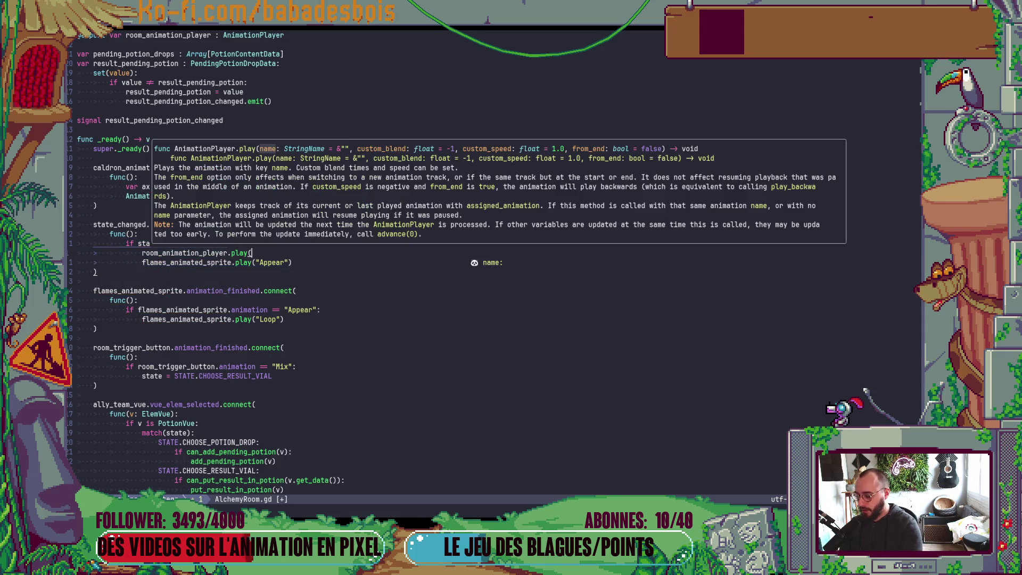
pyautogui.write('"Explosion')
pyautogui.press('Escape')
pyautogui.write(':w')
pyautogui.press('Return')
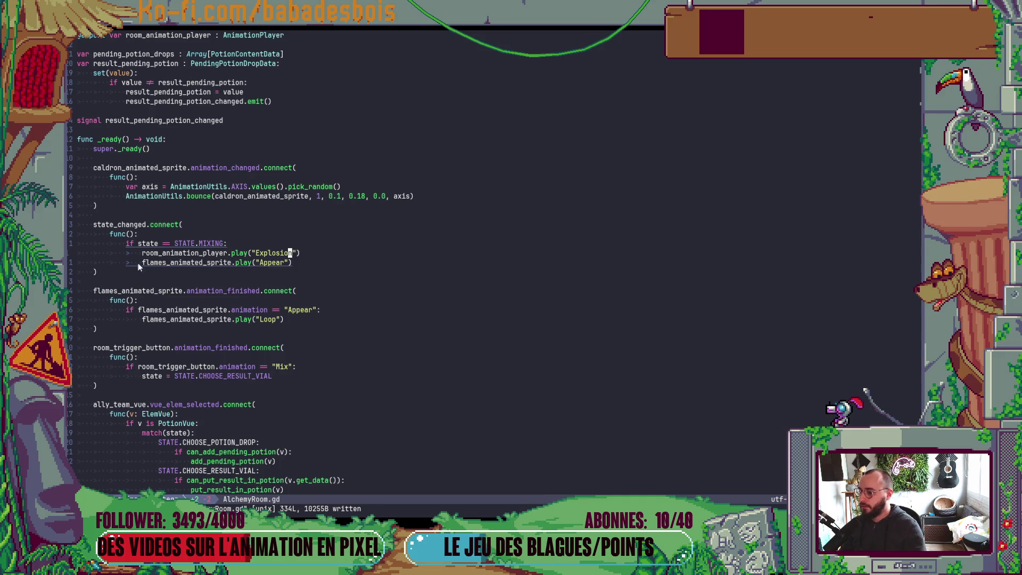
# Step: Replace room_trigger_button with room_animation_player on the animation_finished connection
pyautogui.click(148, 347)
pyautogui.write('ciw')
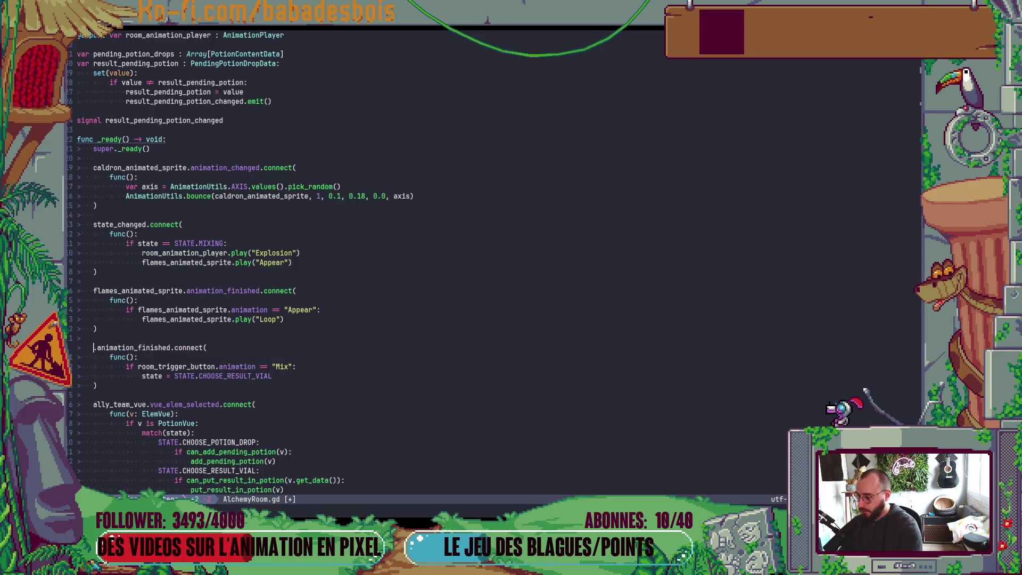
pyautogui.write('ro')
pyautogui.press('Return')
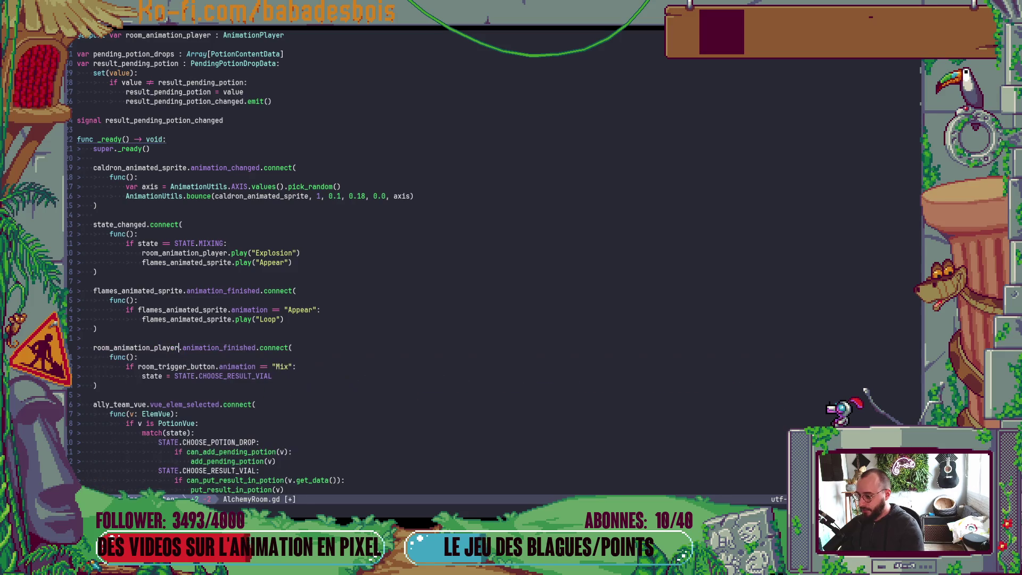
pyautogui.press('Escape')
pyautogui.press('j')
pyautogui.press('j')
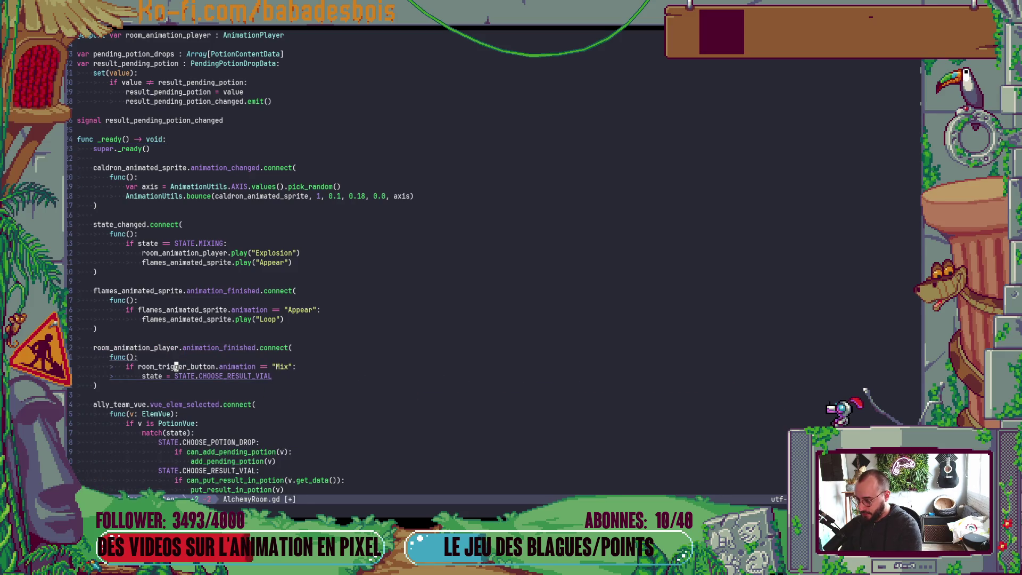
pyautogui.press('k')
pyautogui.press('k')
pyautogui.press('l')
pyautogui.press('l')
pyautogui.press('$')
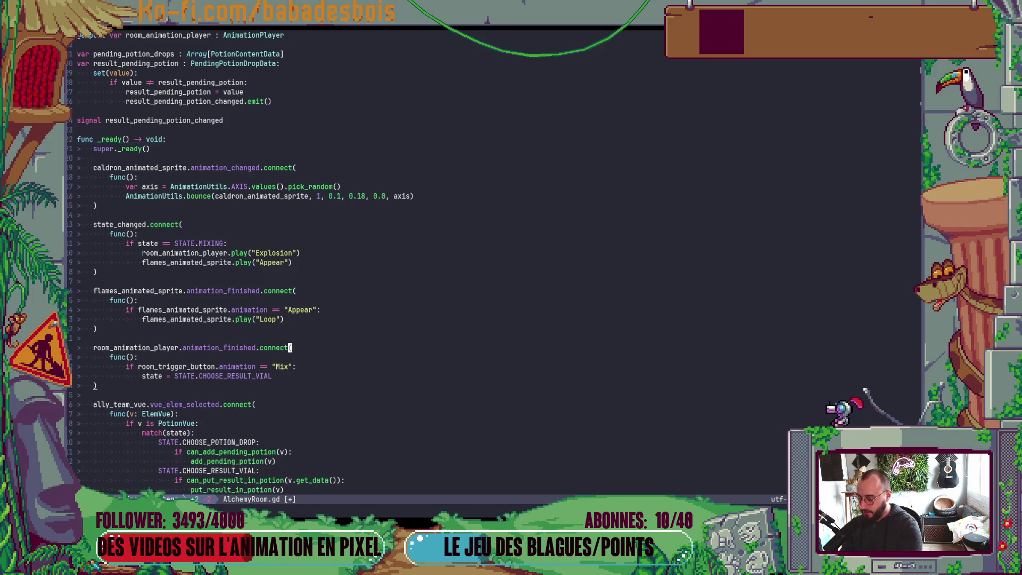
pyautogui.hotkey('alt', 'Tab')
pyautogui.hotkey('alt', 'Tab')
pyautogui.hotkey('alt', 'Tab')
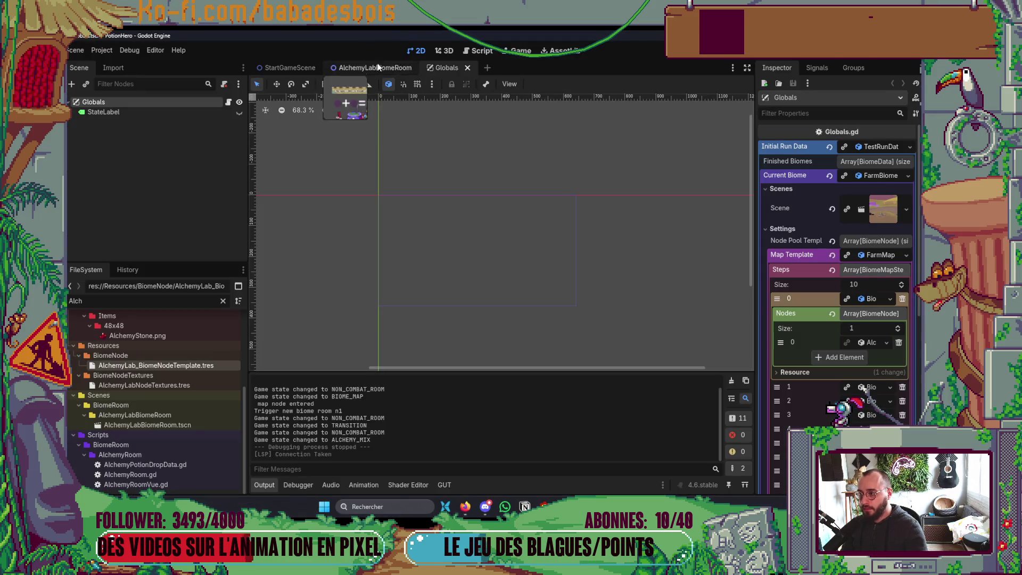
# Step: Look up the AnimationPlayer class reference in Godot's help and read its methods and signals
pyautogui.click(491, 52)
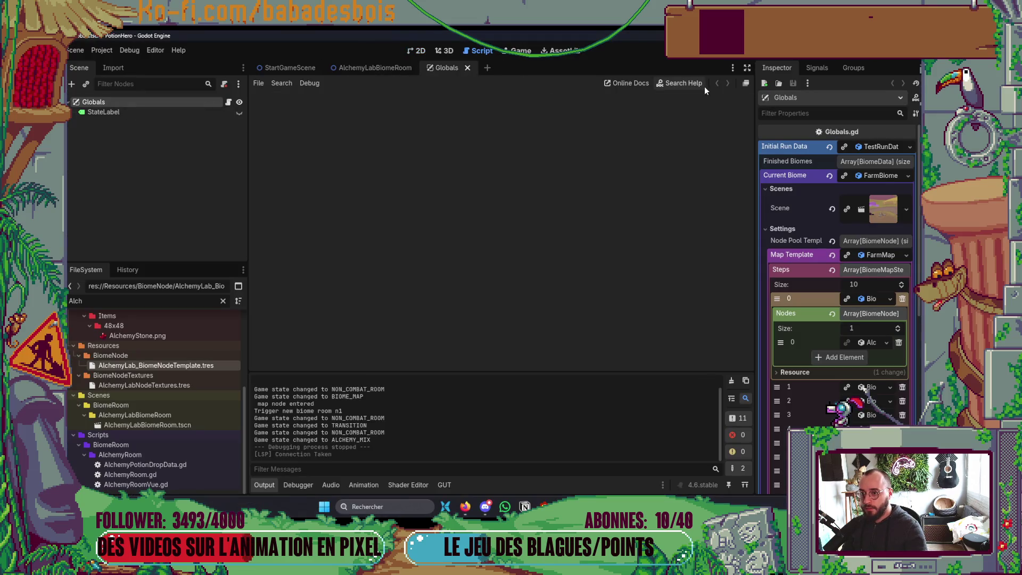
pyautogui.click(701, 84)
pyautogui.write('Anima')
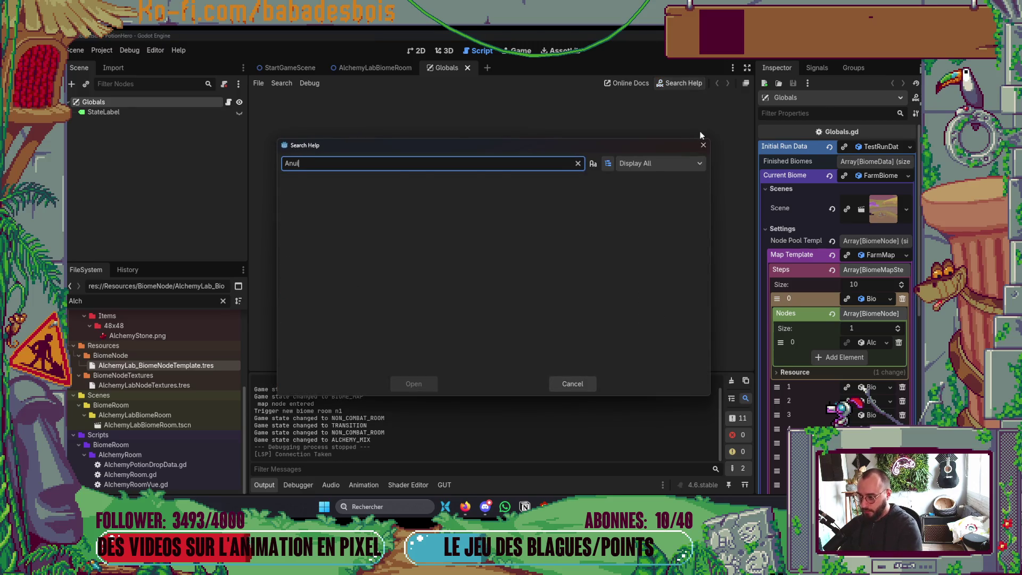
pyautogui.write('tionPlayer')
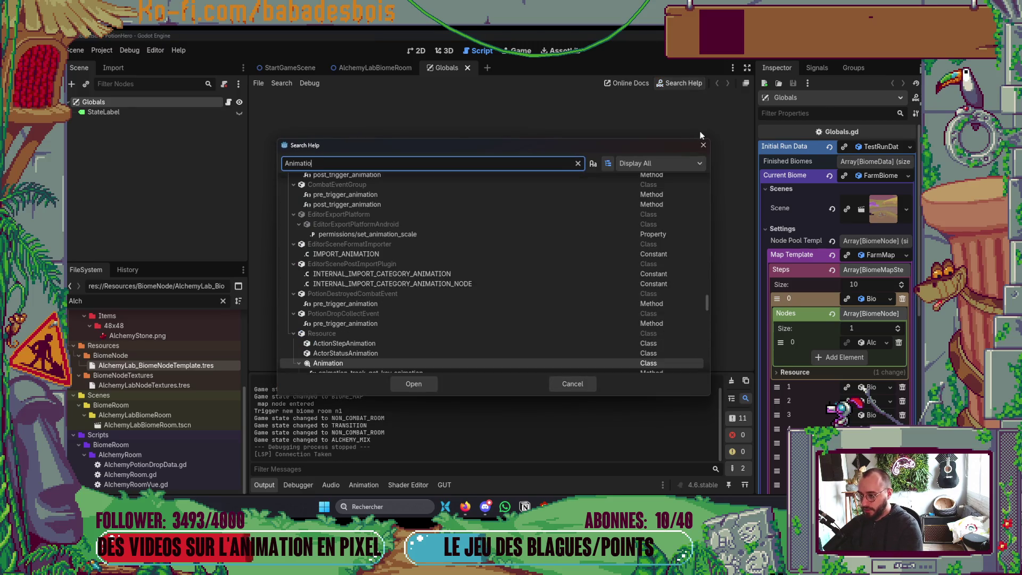
pyautogui.press('Return')
pyautogui.scroll(-15, 573, 222)
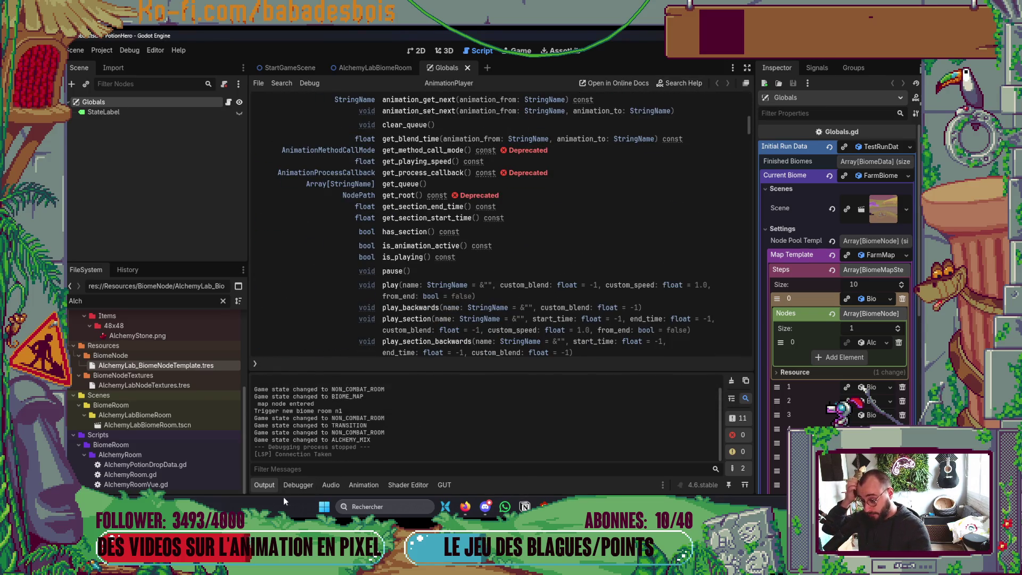
pyautogui.click(269, 484)
pyautogui.scroll(-8, 414, 364)
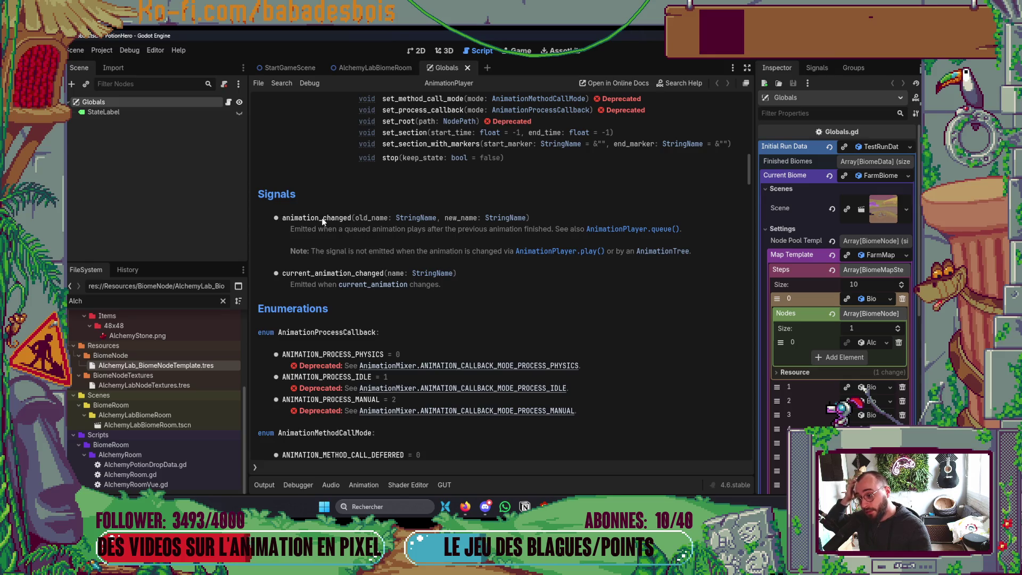
pyautogui.scroll(-2, 322, 221)
pyautogui.scroll(-6, 322, 221)
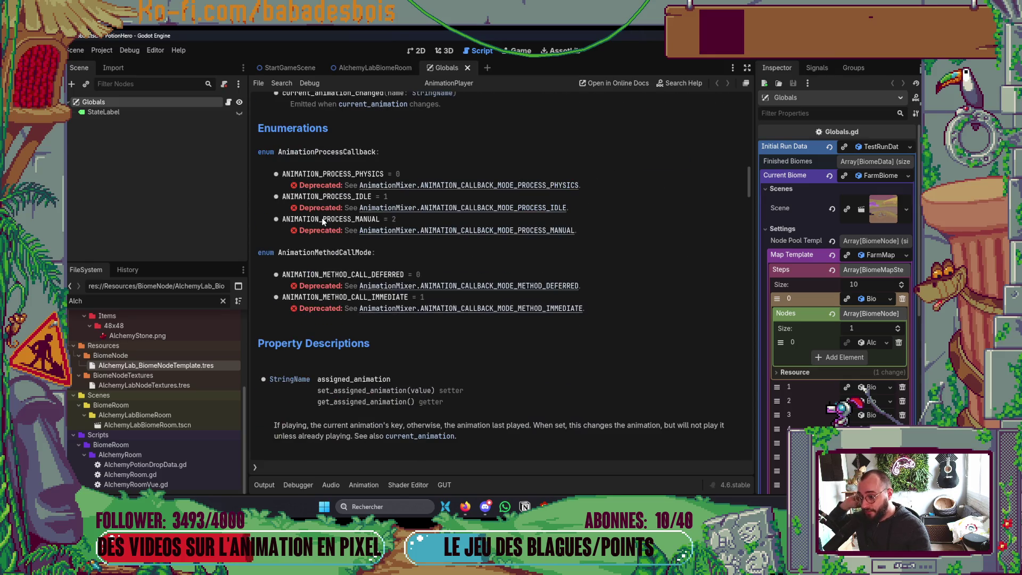
pyautogui.scroll(6, 323, 221)
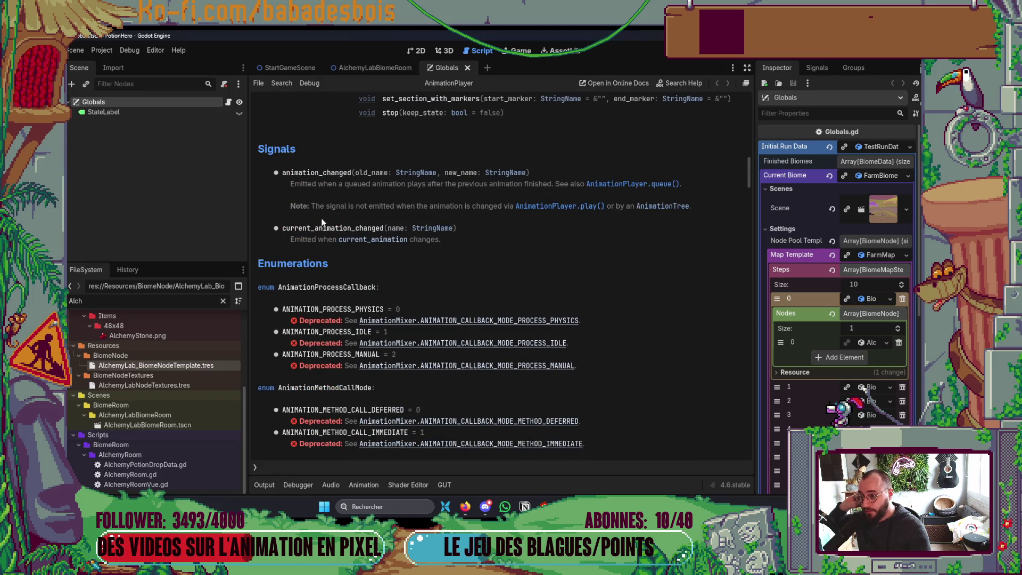
pyautogui.scroll(10, 322, 222)
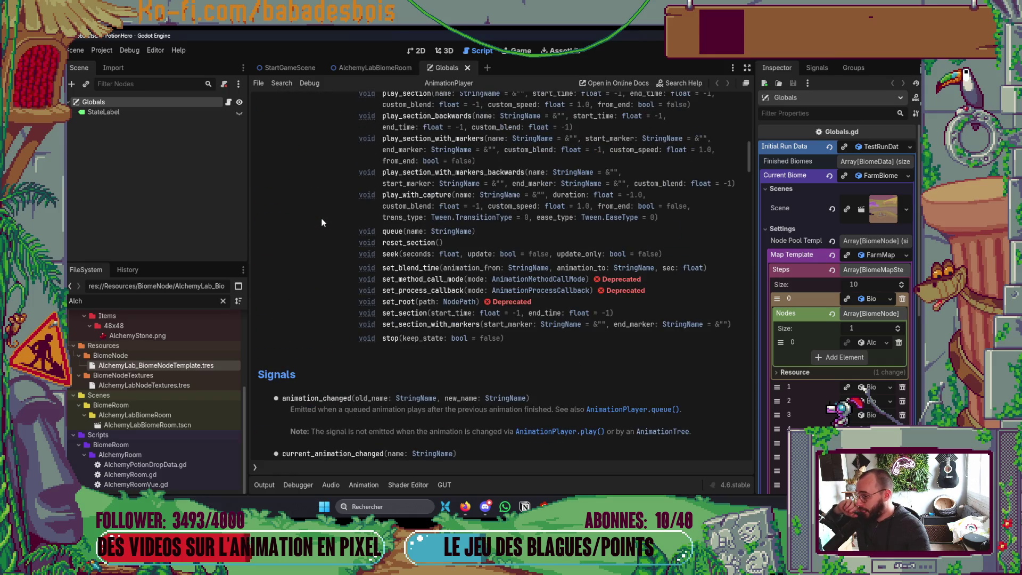
pyautogui.scroll(4, 322, 223)
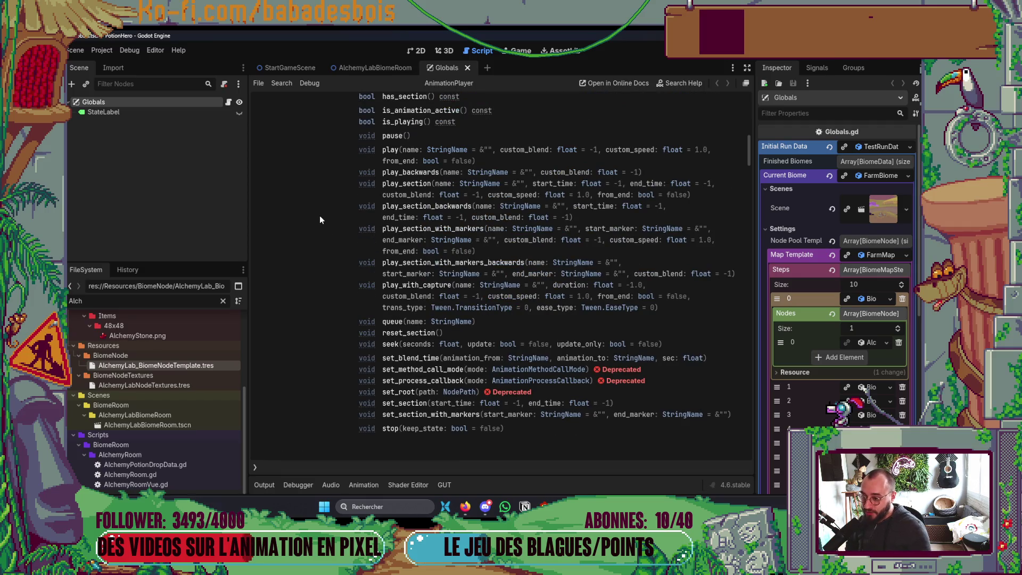
pyautogui.scroll(16, 320, 218)
pyautogui.scroll(12, 329, 207)
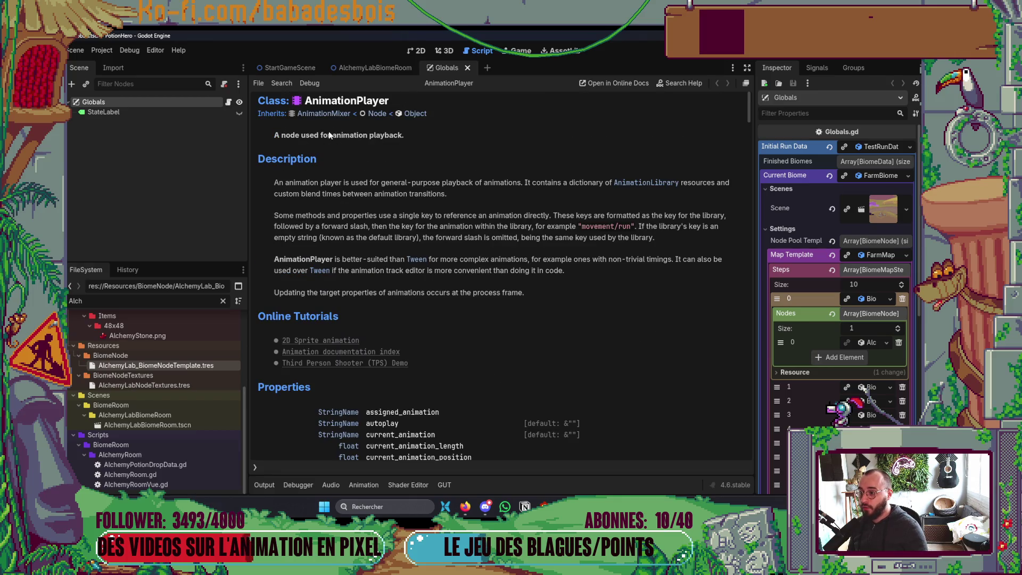
# Step: Check the parent AnimationMixer docs for the animation_finished signal, then return to the script
pyautogui.click(323, 113)
pyautogui.scroll(-20, 430, 287)
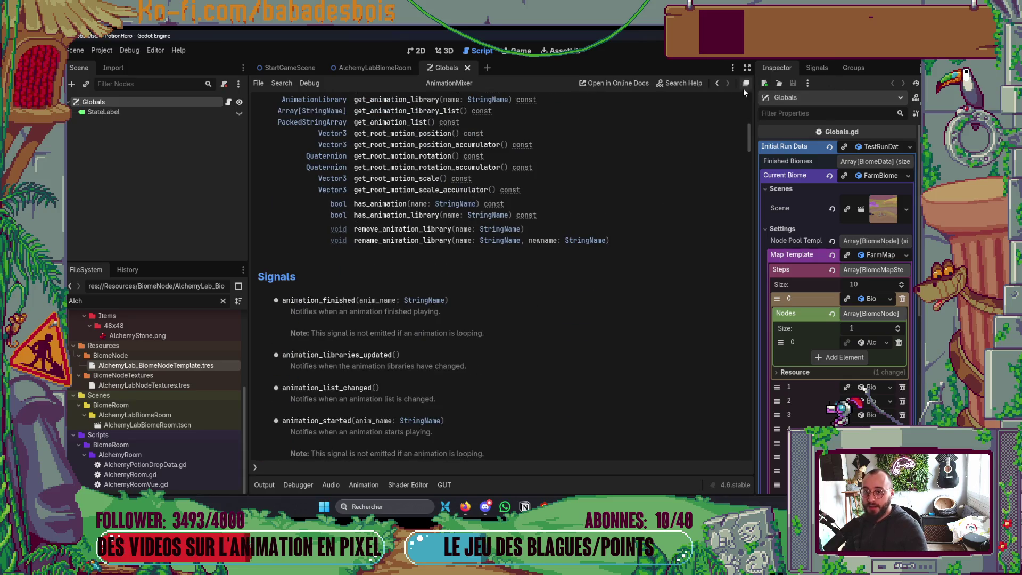
pyautogui.click(718, 84)
pyautogui.hotkey('alt', 'Tab')
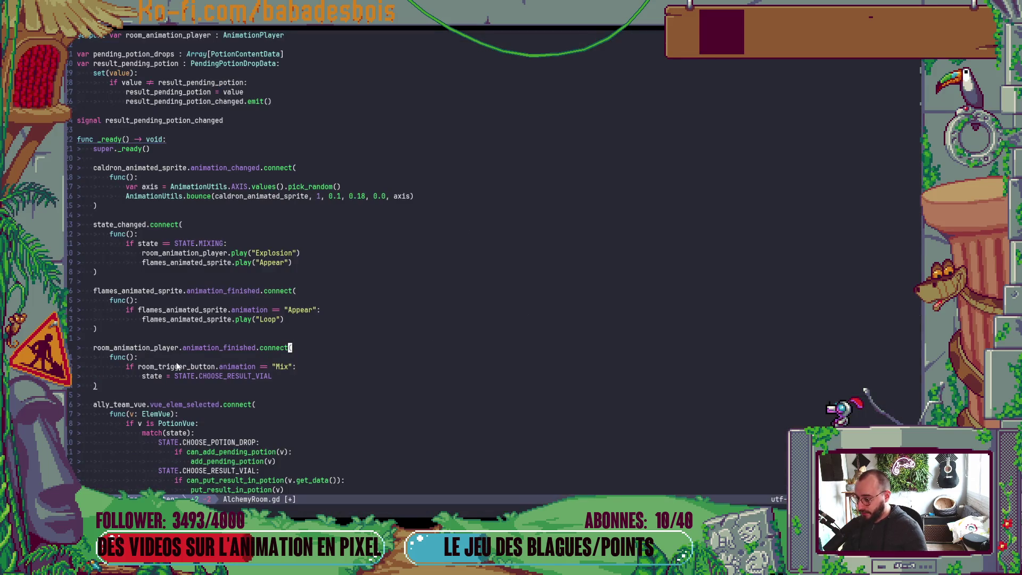
# Step: Give the animation_finished handler a name: String parameter, check name in the condition, and save
pyautogui.scroll(-1, 285, 349)
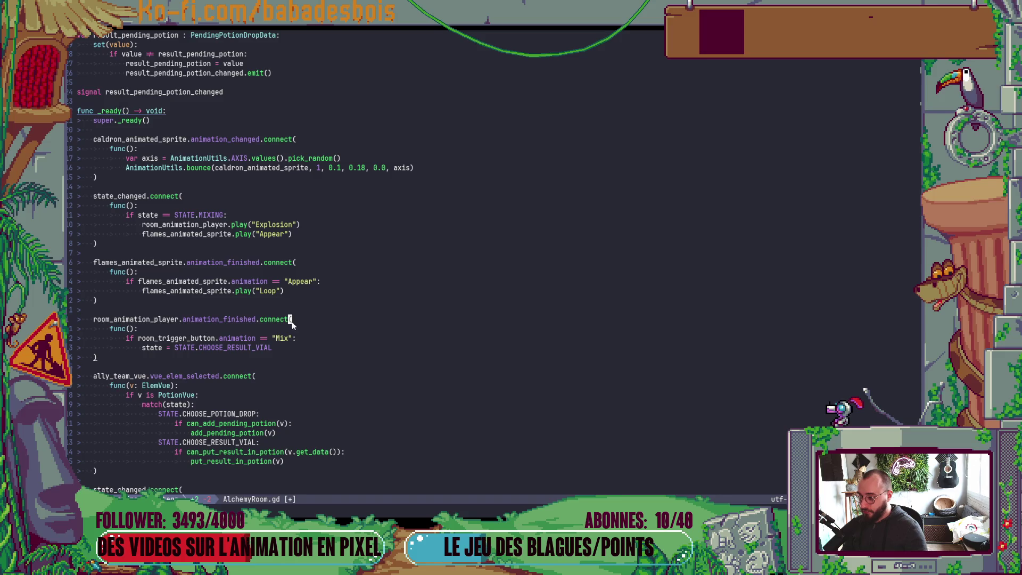
pyautogui.click(128, 329)
pyautogui.write('name: St')
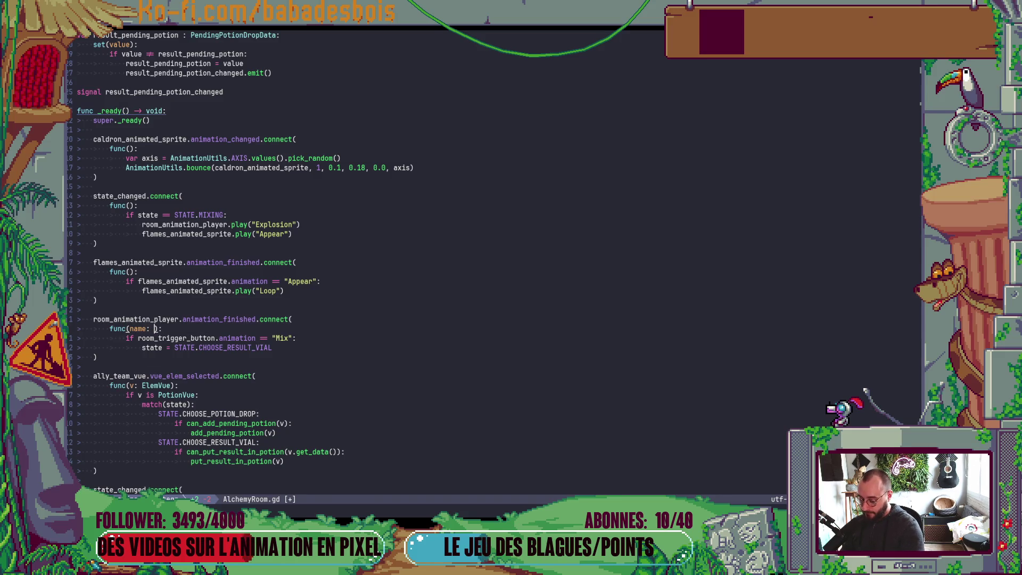
pyautogui.write('ring')
pyautogui.press('Return')
pyautogui.press('Escape')
pyautogui.press('j')
pyautogui.press('b')
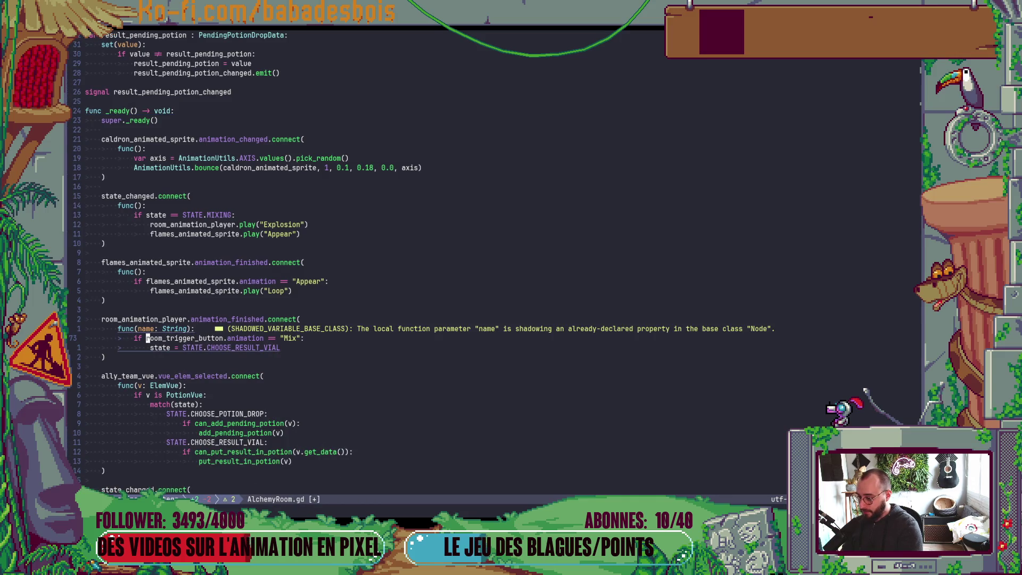
pyautogui.write('Wcname')
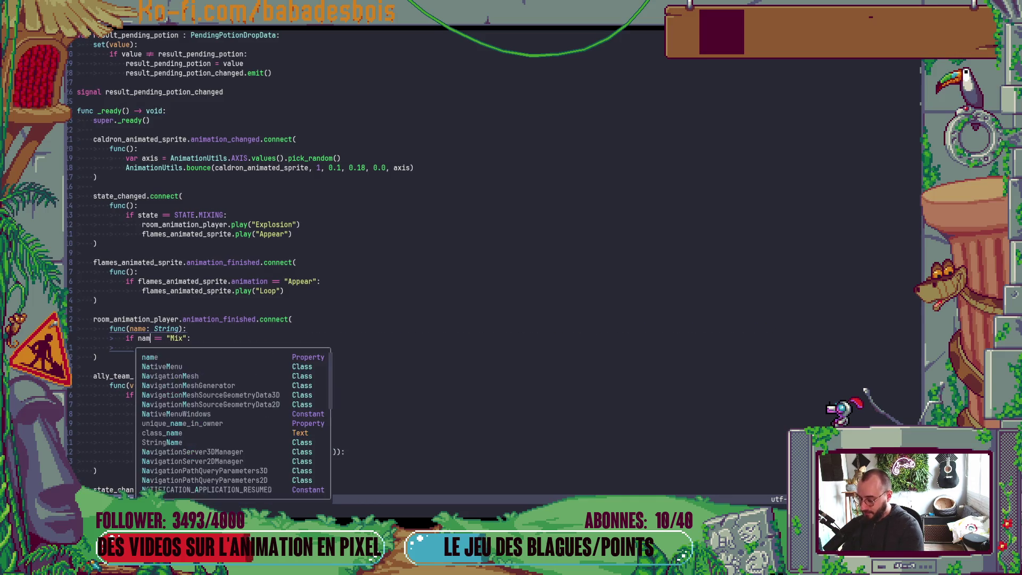
pyautogui.press('Escape')
pyautogui.write('$:w')
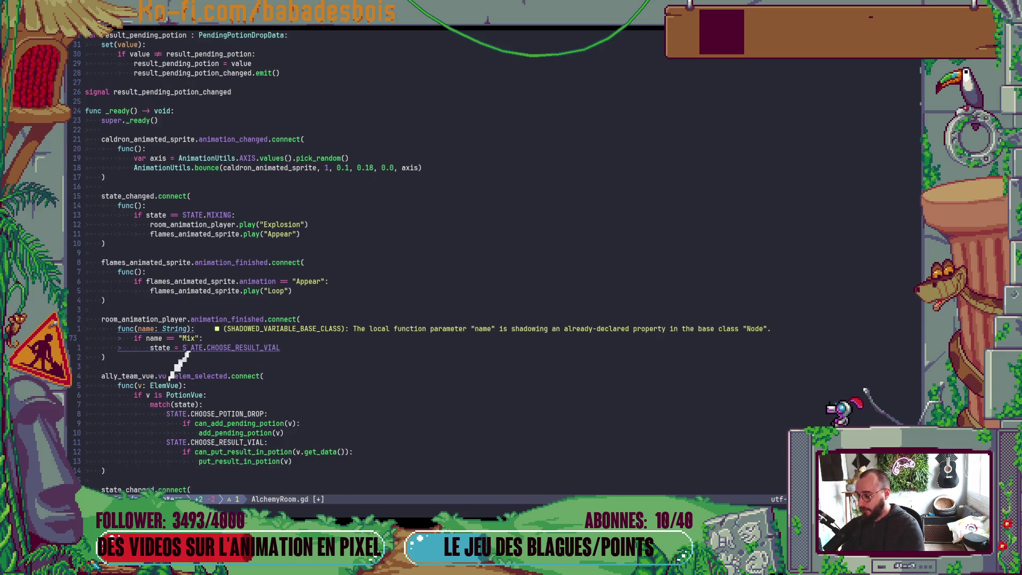
pyautogui.press('Return')
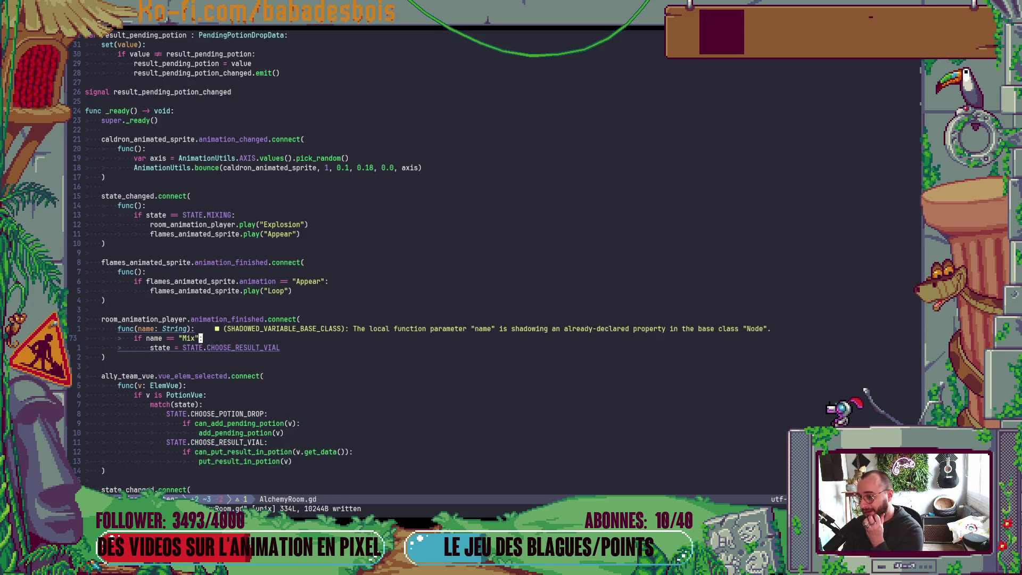
# Step: Change the played animation from "Explosion" to "Mix" and save
pyautogui.click(285, 226)
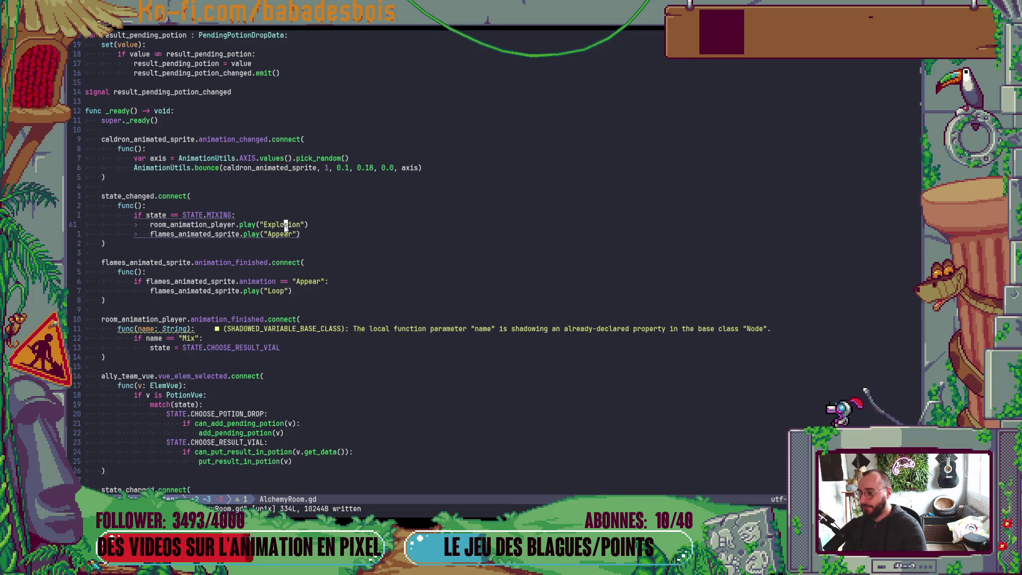
pyautogui.press('c')
pyautogui.press('i')
pyautogui.press('"')
pyautogui.write('Mic')
pyautogui.press('BackSpace')
pyautogui.write('x')
pyautogui.press('Escape')
pyautogui.write(':w')
pyautogui.press('Return')
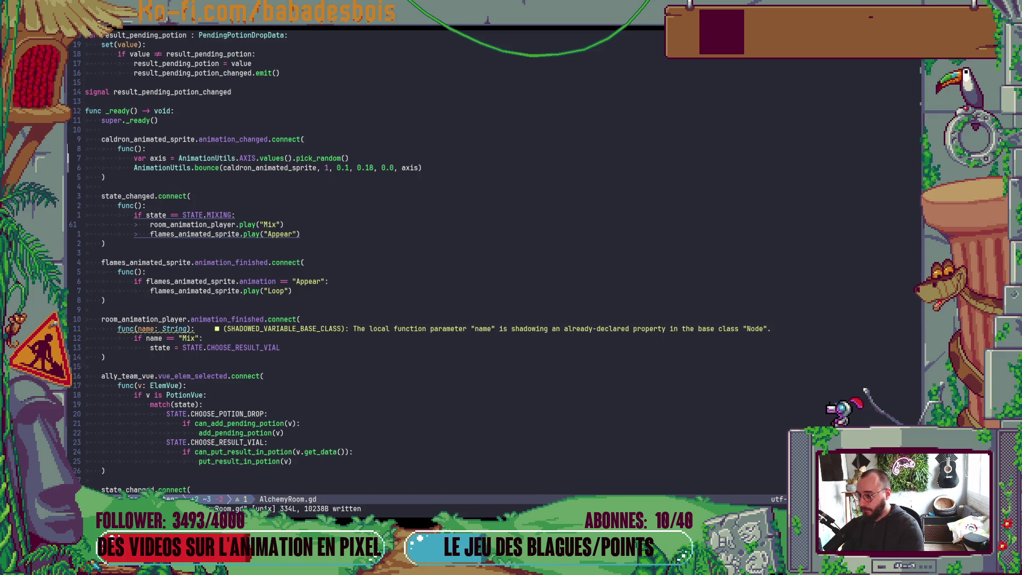
# Step: Rename the handler parameter and its condition check to anim_name, then save the script
pyautogui.click(192, 328)
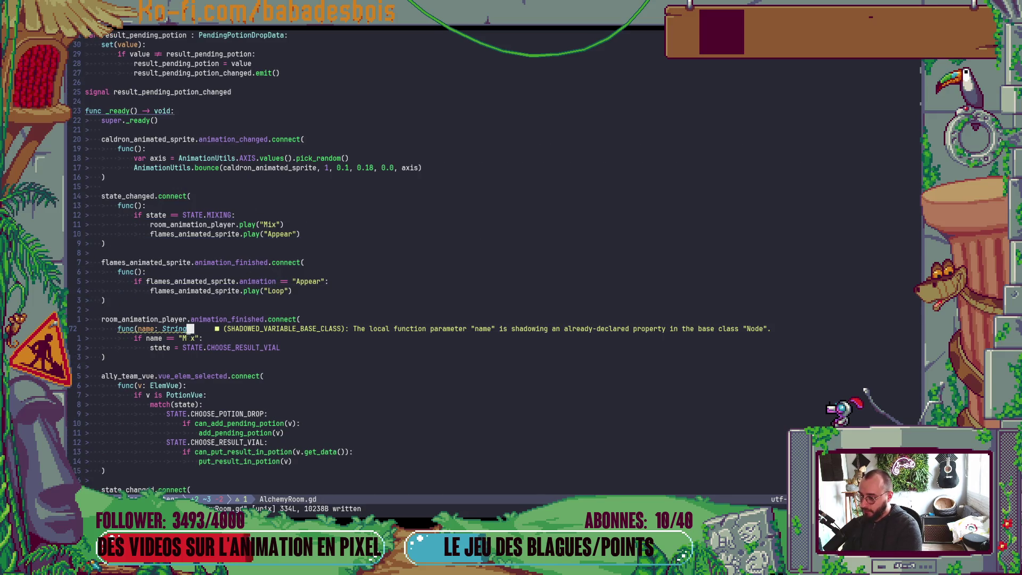
pyautogui.press('b')
pyautogui.press('b')
pyautogui.press('b')
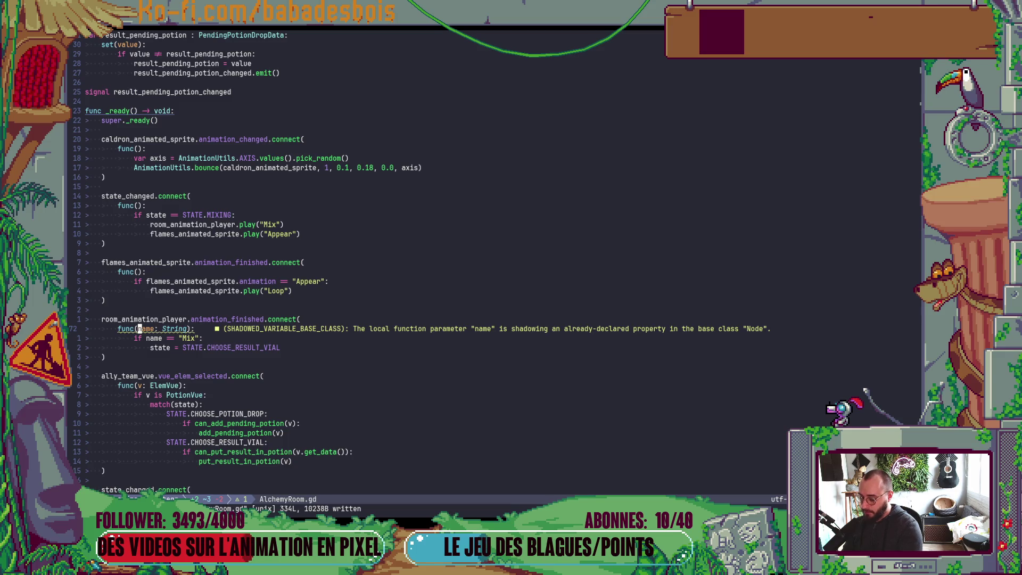
pyautogui.write('iia')
pyautogui.press('BackSpace')
pyautogui.press('BackSpace')
pyautogui.press('Delete')
pyautogui.write('anim')
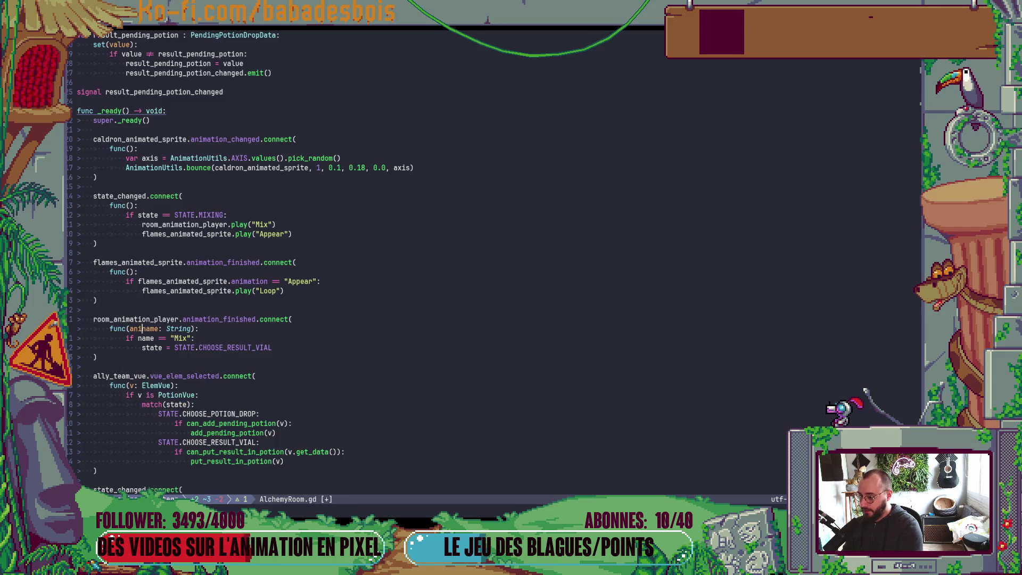
pyautogui.write('_')
pyautogui.press('Escape')
pyautogui.press('j')
pyautogui.write('bianim_')
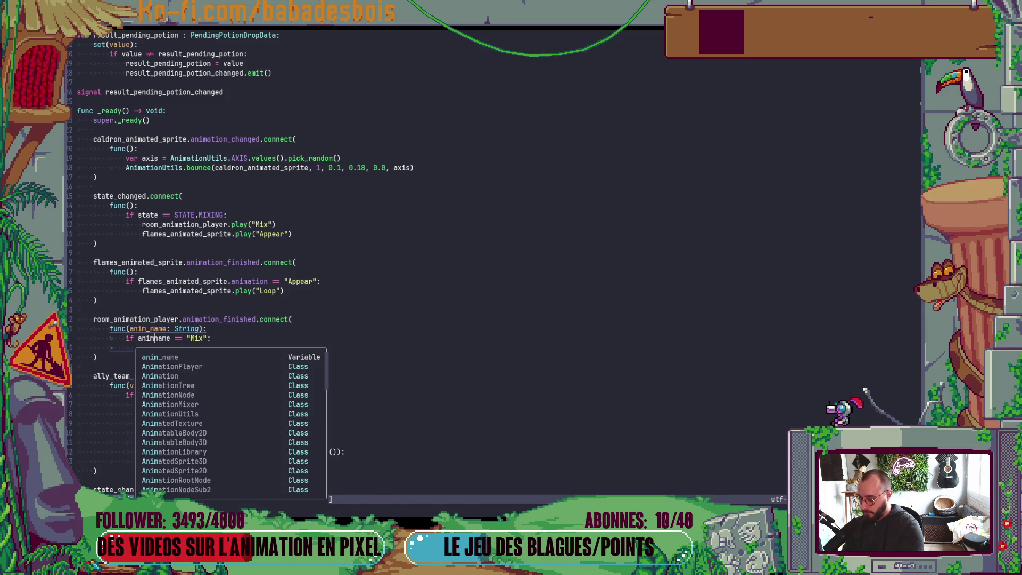
pyautogui.press('Escape')
pyautogui.write(':w')
pyautogui.press('Return')
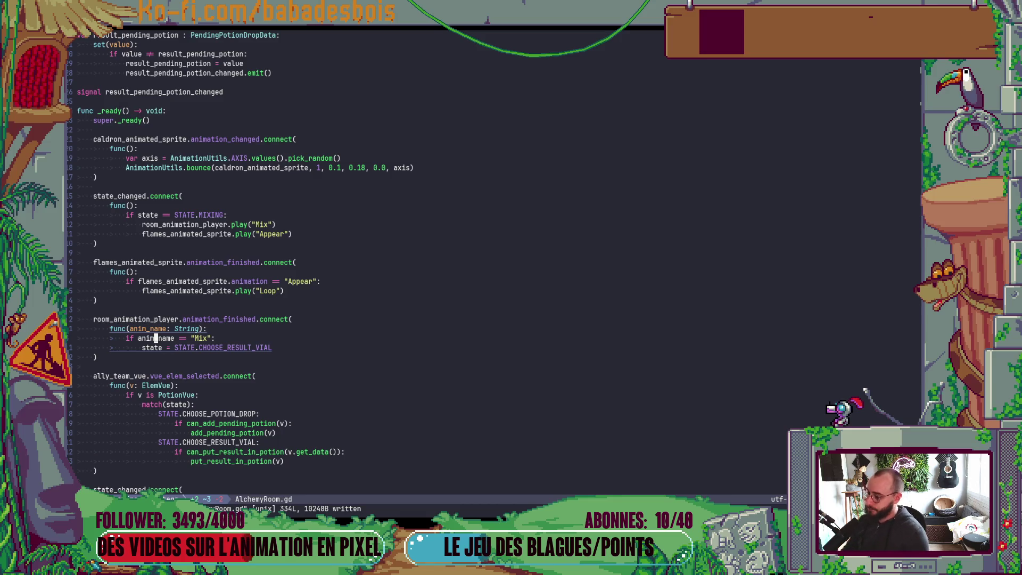
pyautogui.hotkey('alt', 'Tab')
pyautogui.press('Down')
pyautogui.press('Up')
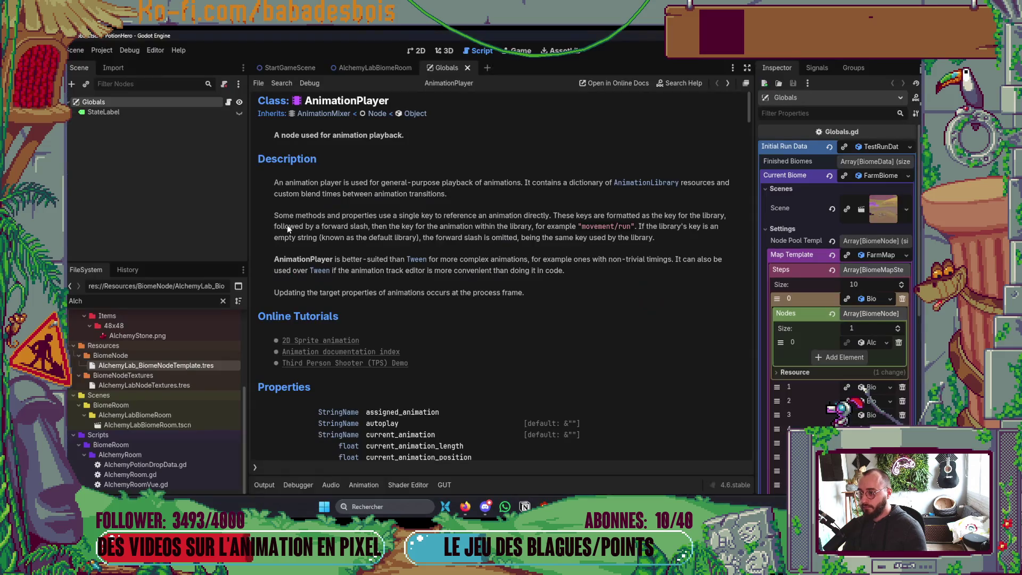
# Step: Run the game and advance from the battle to the next room on the biome map
pyautogui.click(417, 51)
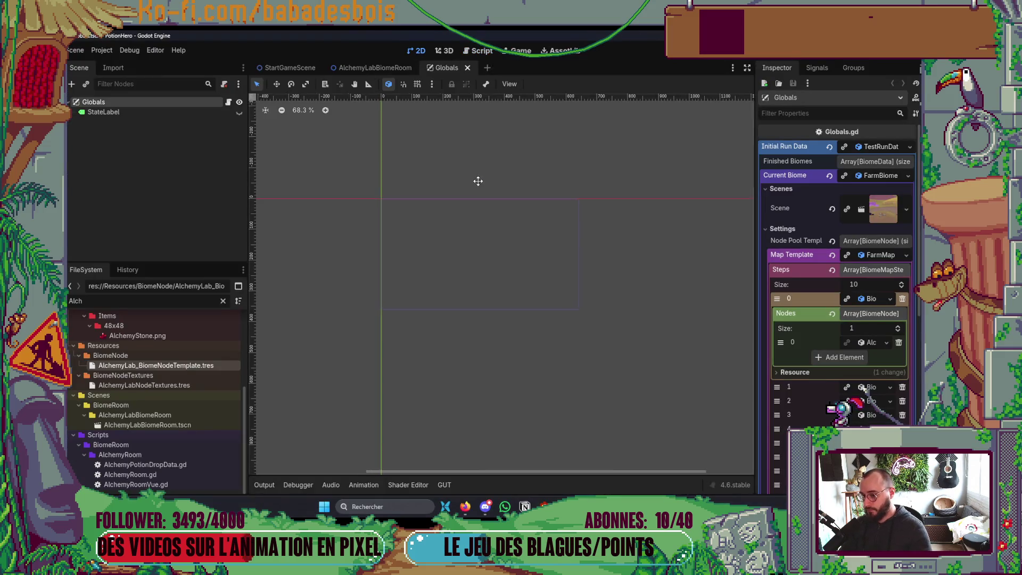
pyautogui.press('F5')
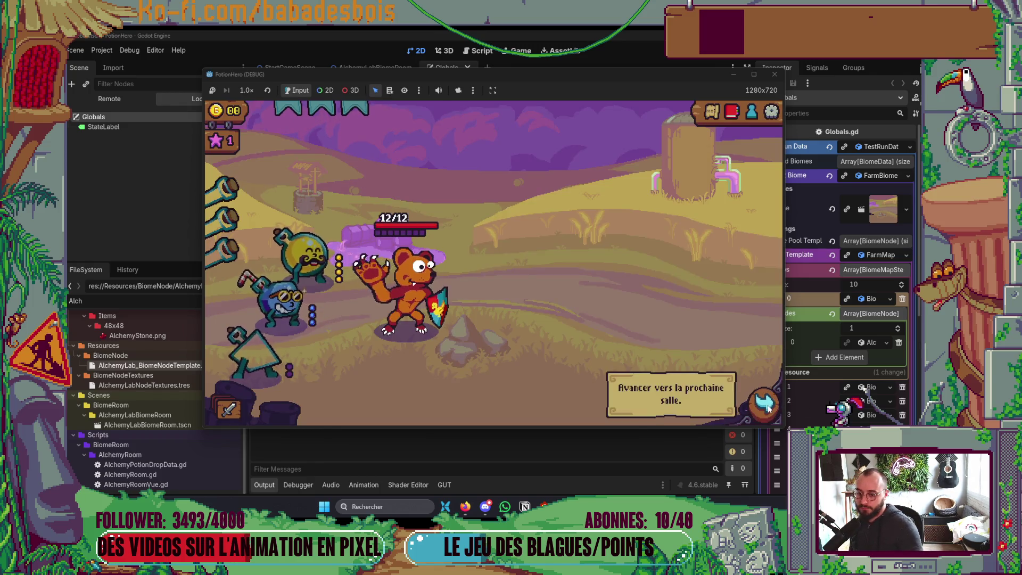
pyautogui.click(761, 411)
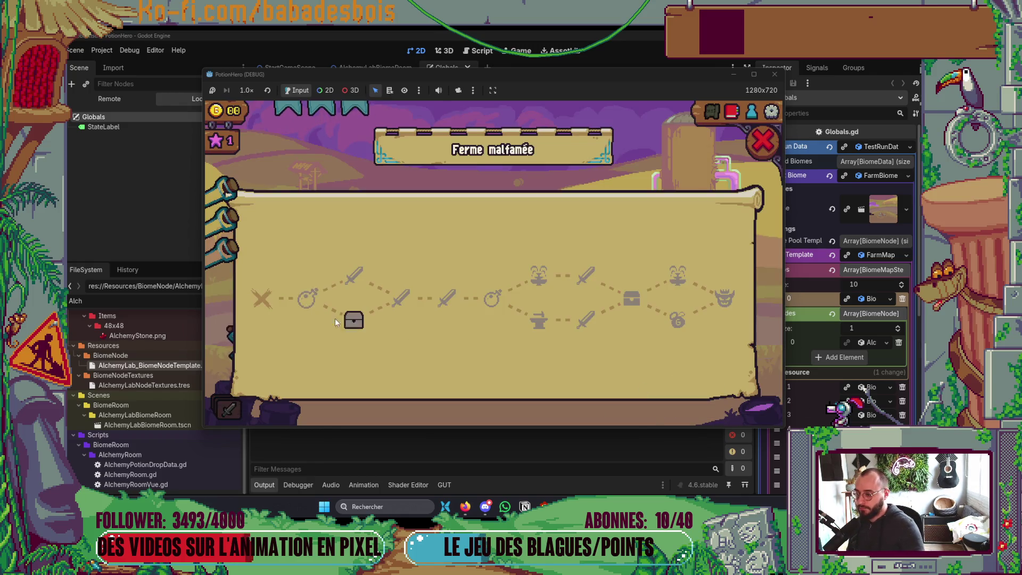
pyautogui.click(303, 302)
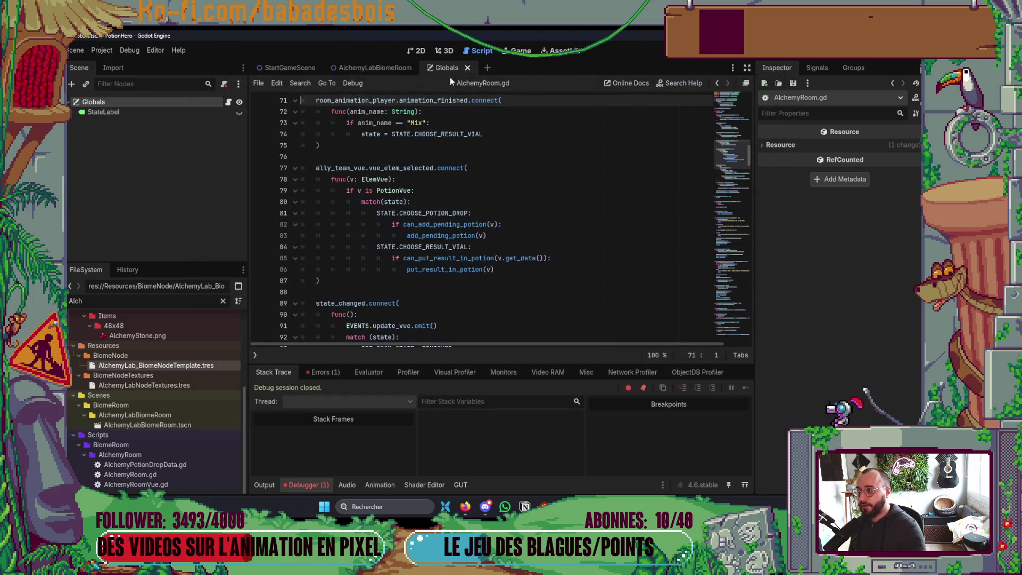
# Step: Assign the AnimationPlayer node to AlchemyLabBiomeRoom's Room Animation Player, then rerun the game
pyautogui.click(363, 63)
pyautogui.scroll(4, 132, 114)
pyautogui.click(148, 105)
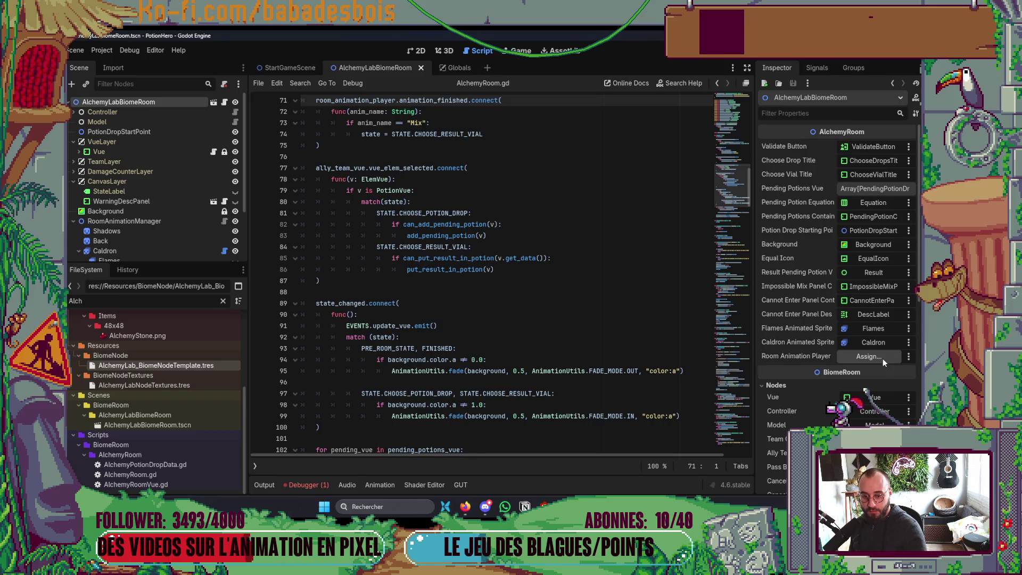
pyautogui.click(883, 359)
pyautogui.doubleClick(488, 183)
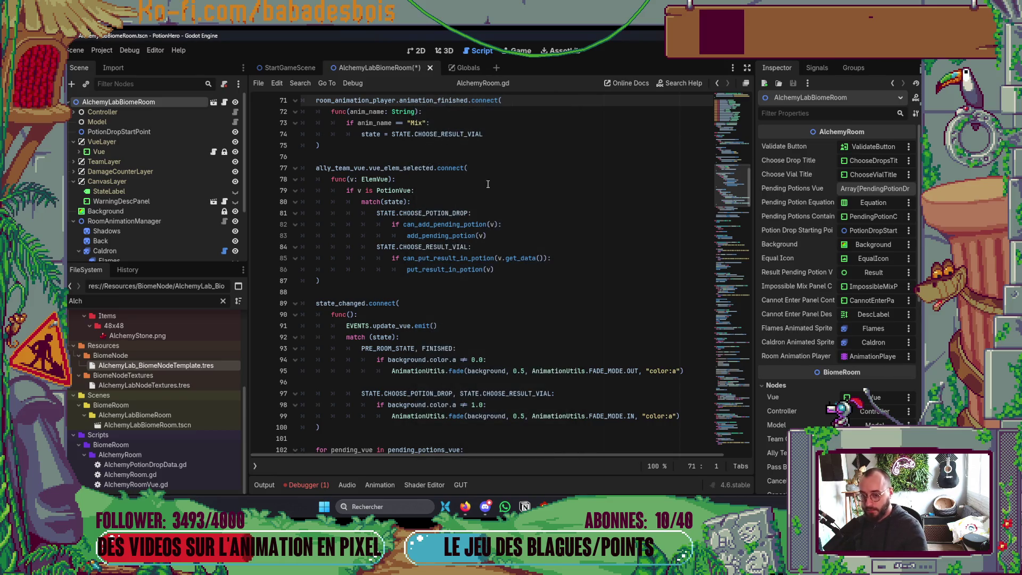
pyautogui.click(518, 190)
pyautogui.press('F5')
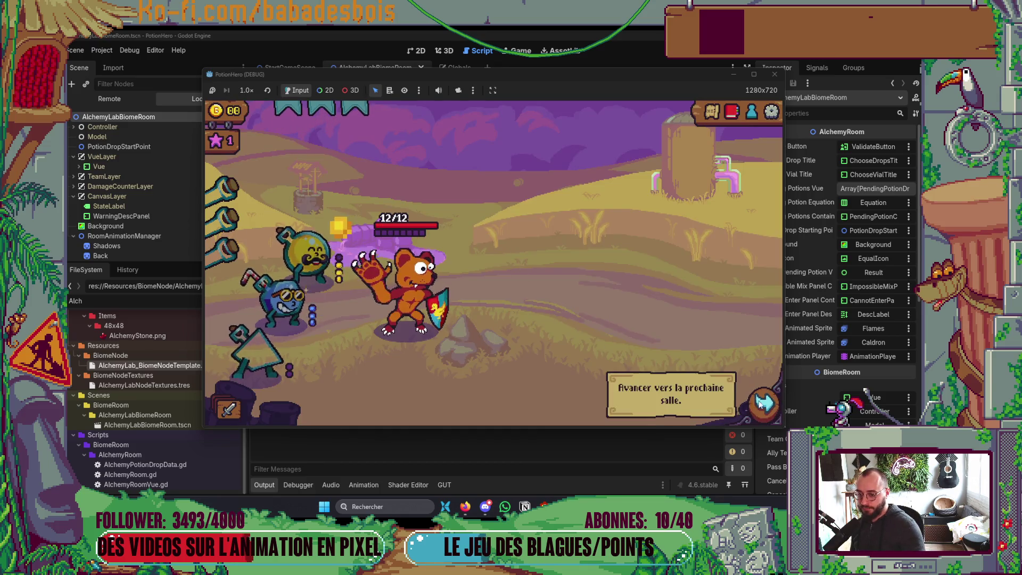
# Step: Mix the yellow and blue lichettes in the alchemy room, put the green potion in a vial, then stop
pyautogui.click(308, 293)
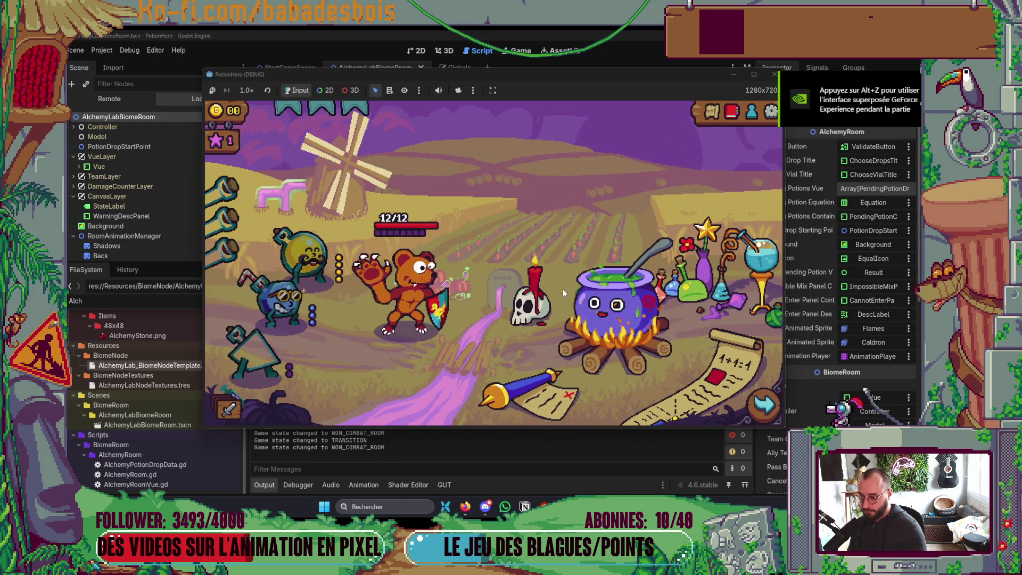
pyautogui.click(609, 332)
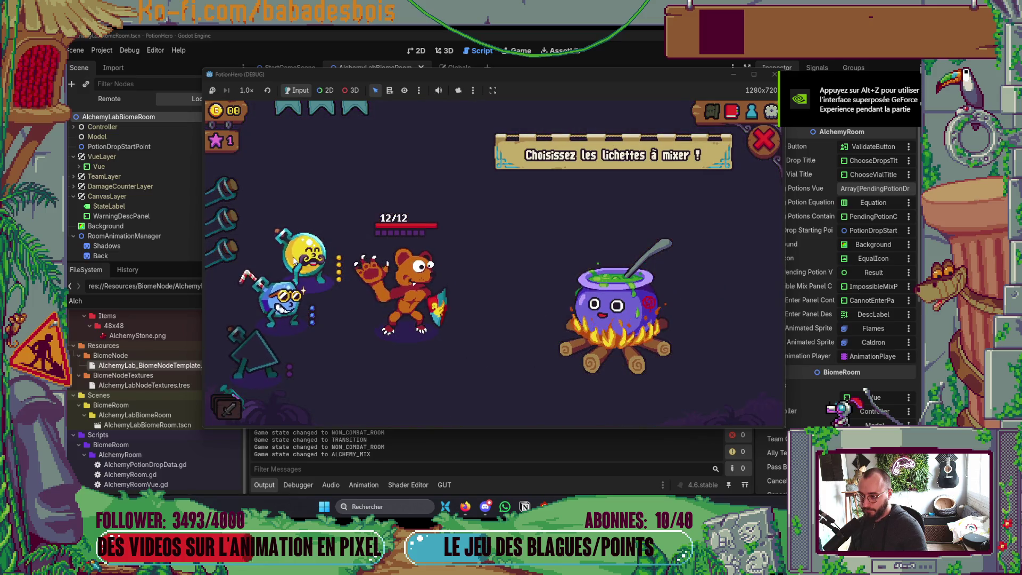
pyautogui.click(308, 255)
pyautogui.click(298, 308)
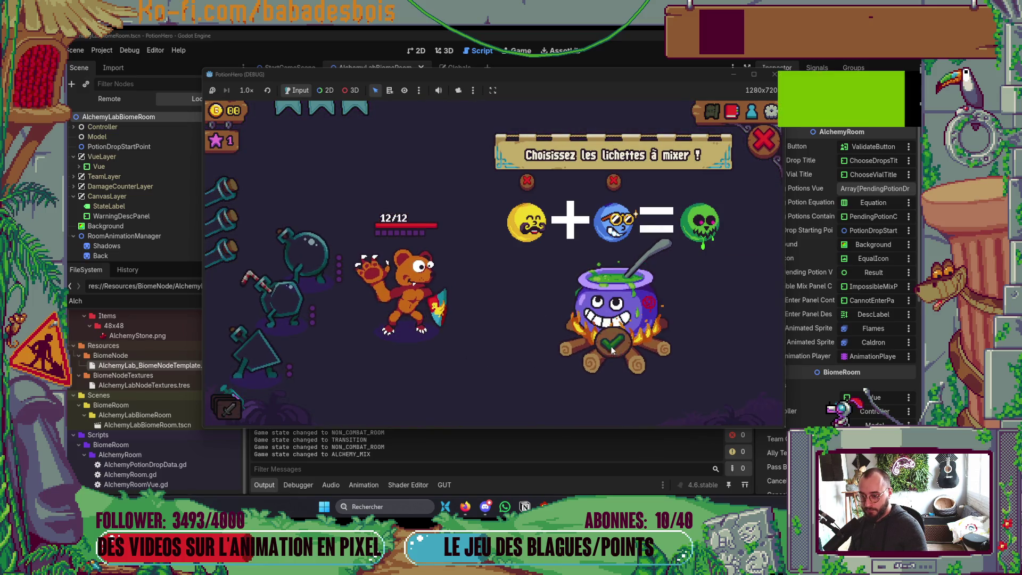
pyautogui.click(449, 400)
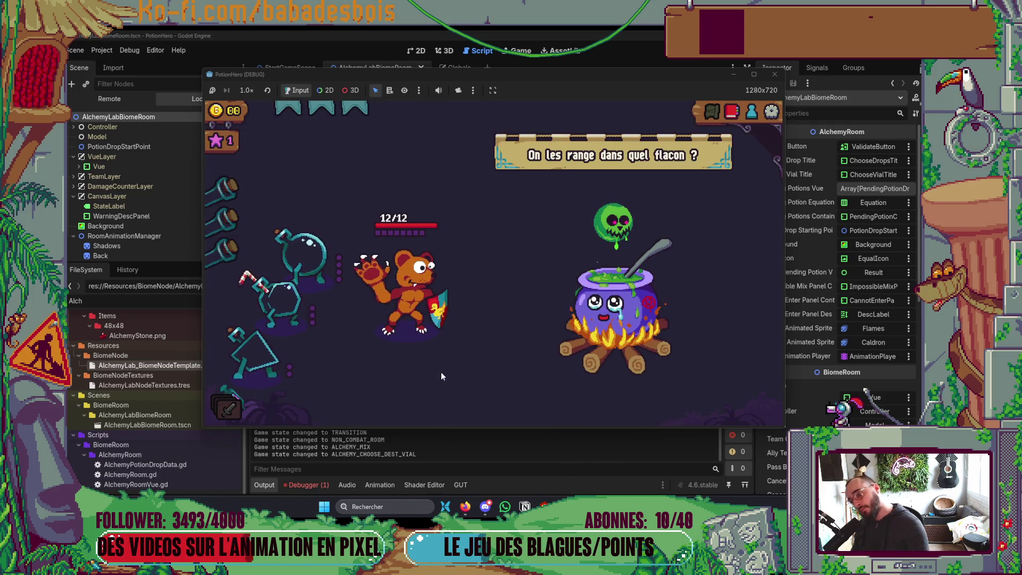
pyautogui.click(312, 246)
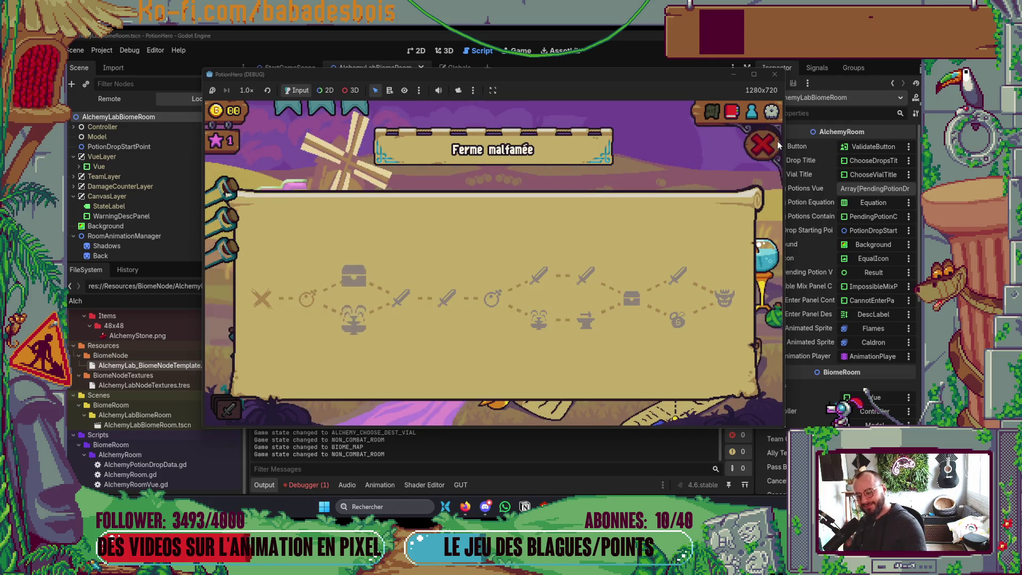
pyautogui.click(775, 143)
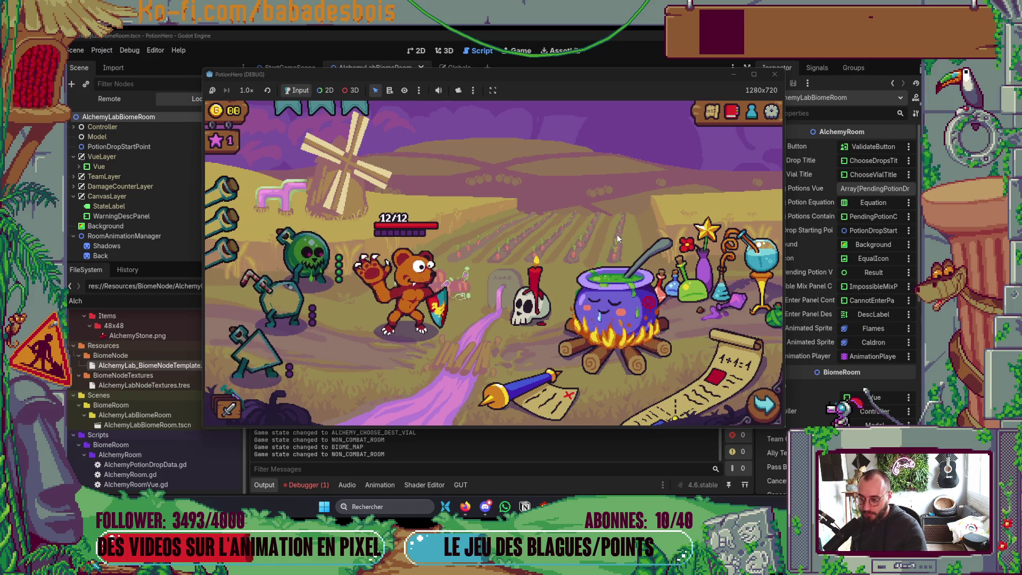
pyautogui.press('F8')
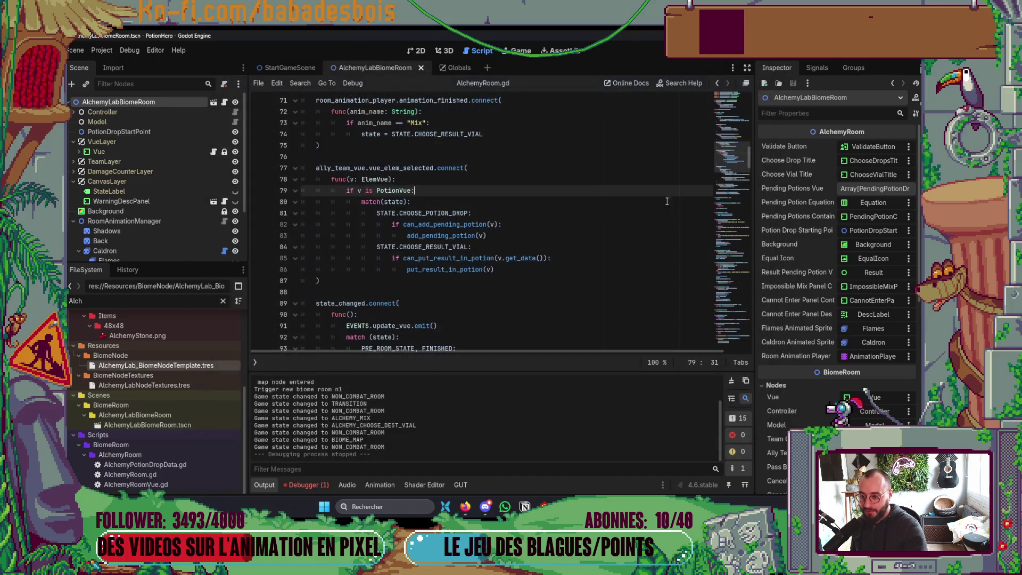
# Step: Review the debugger's runtime errors about the missing 'Explosion' animation
pyautogui.click(307, 484)
pyautogui.click(331, 372)
pyautogui.moveTo(394, 410)
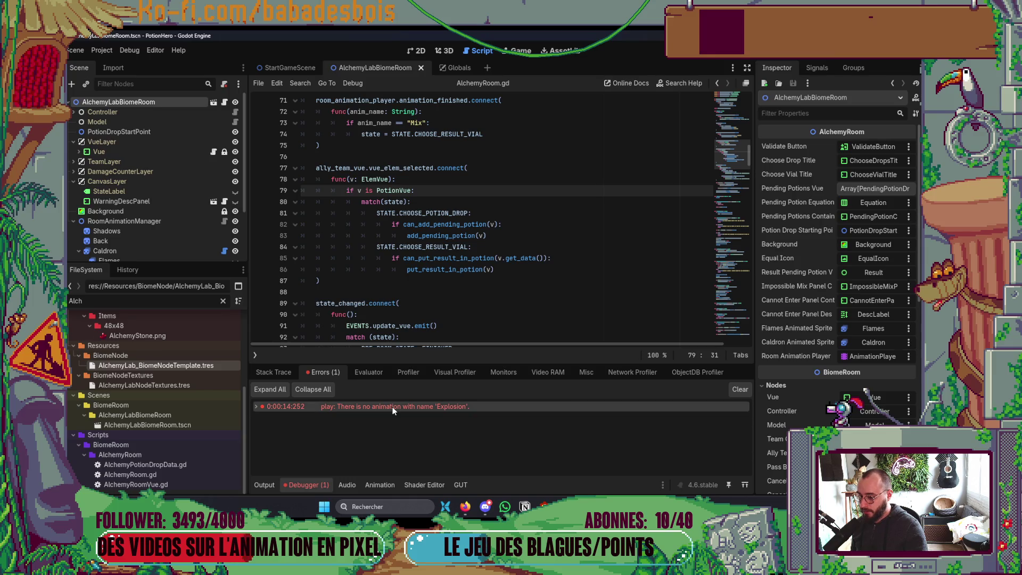
pyautogui.scroll(-4, 515, 256)
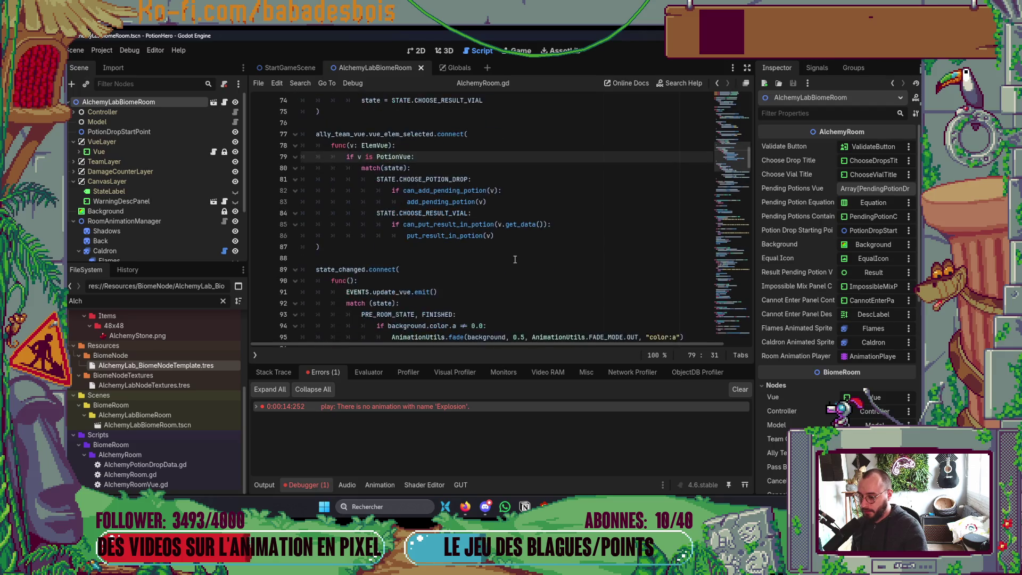
pyautogui.scroll(-3, 203, 181)
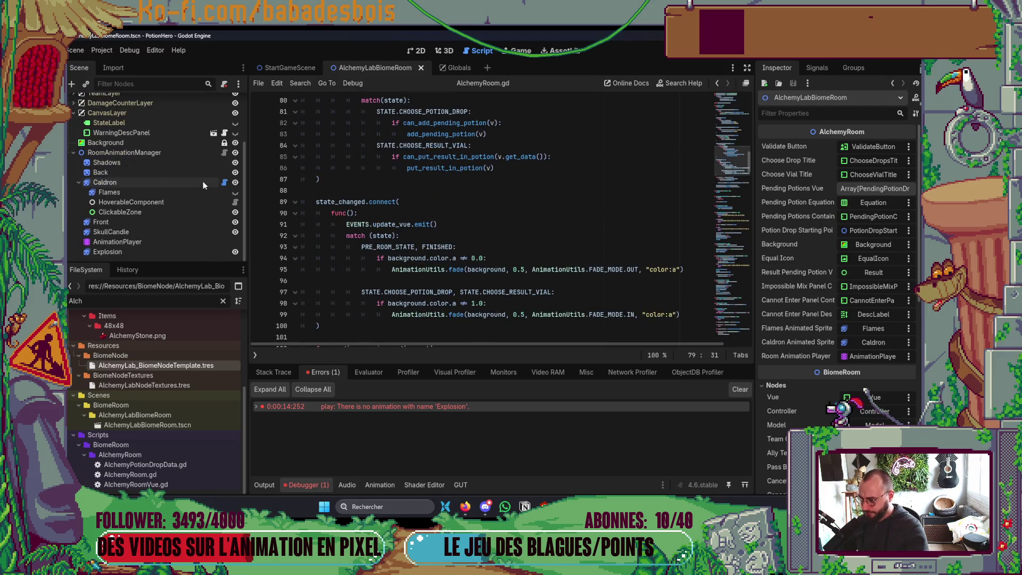
# Step: Inspect the AnimationPlayer's Mix tracks and the Caldron's SpriteFrames animations
pyautogui.click(173, 243)
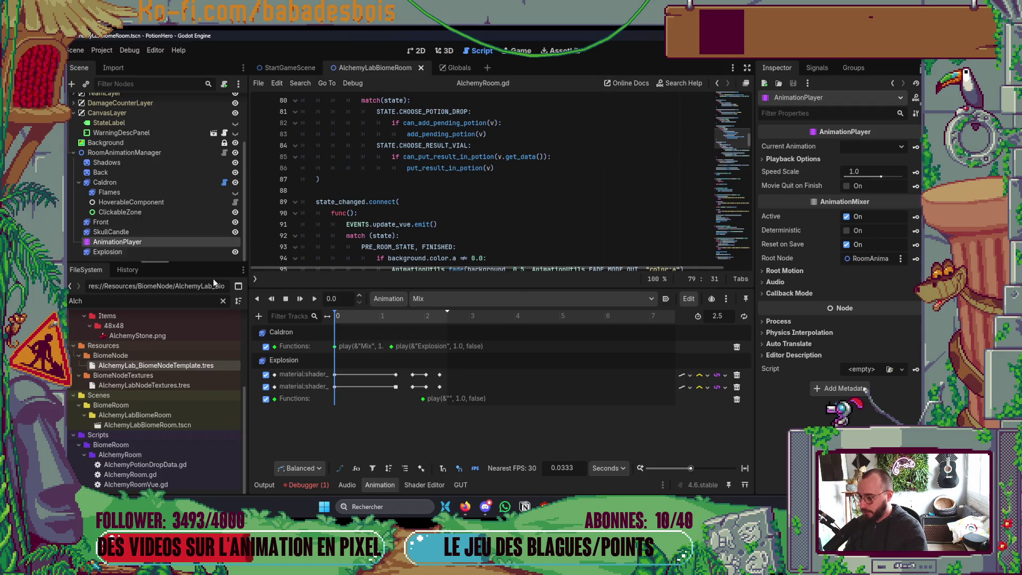
pyautogui.click(105, 182)
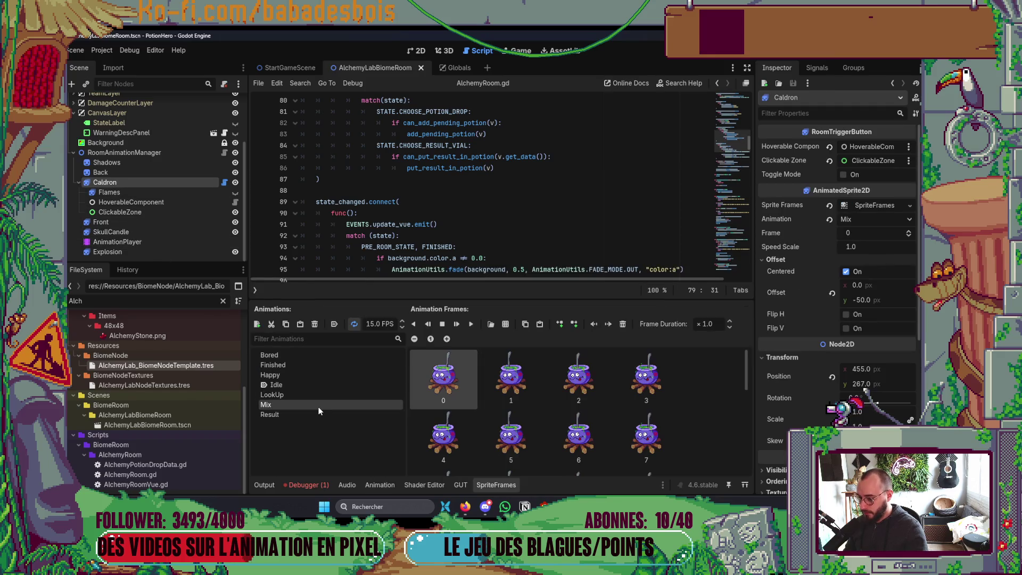
pyautogui.scroll(-3, 479, 394)
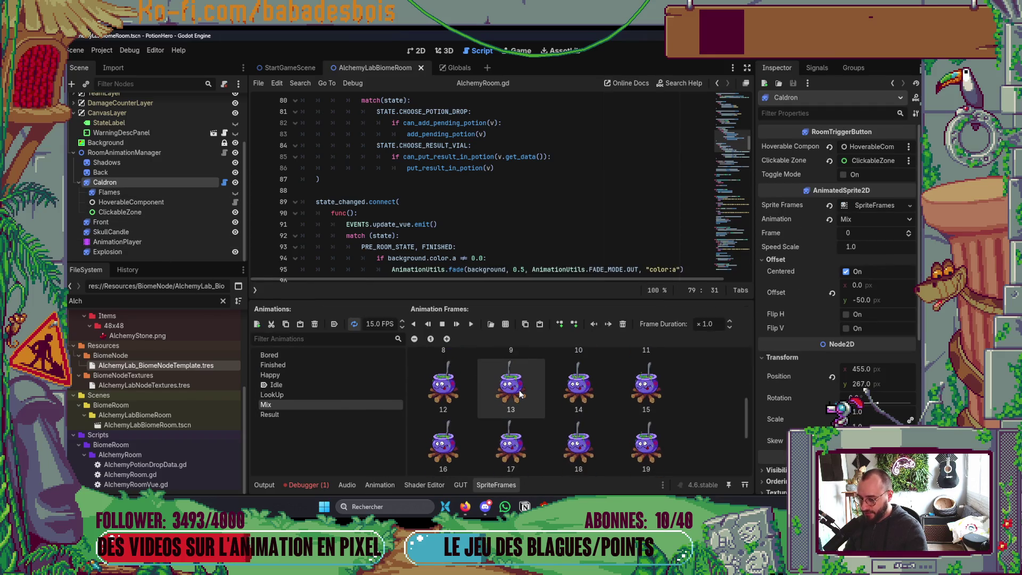
pyautogui.scroll(-2, 519, 394)
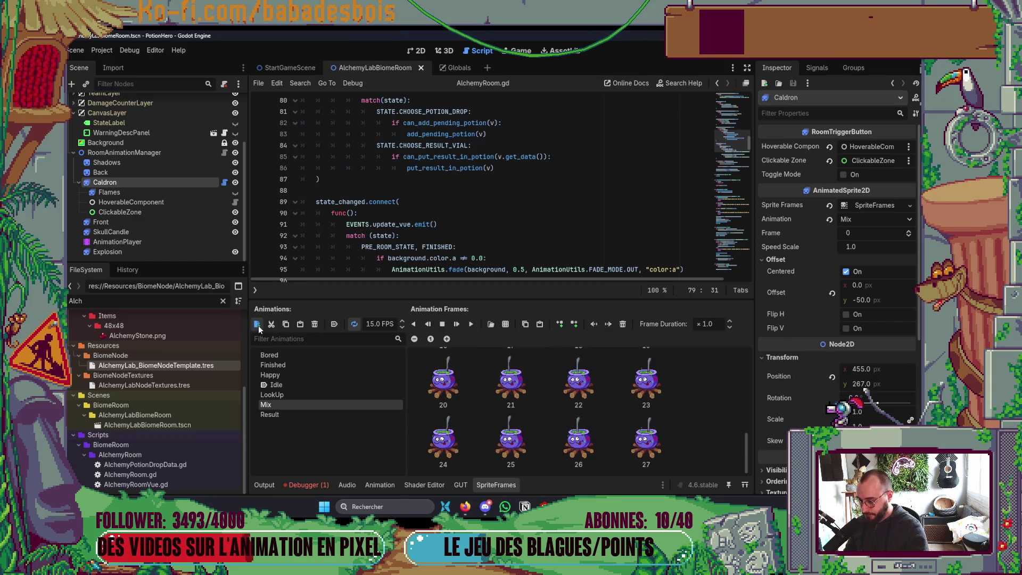
# Step: Add a new animation to the Caldron's SpriteFrames and name it Explosion
pyautogui.click(257, 325)
pyautogui.hotkey('ctrl', 'a')
pyautogui.write('E')
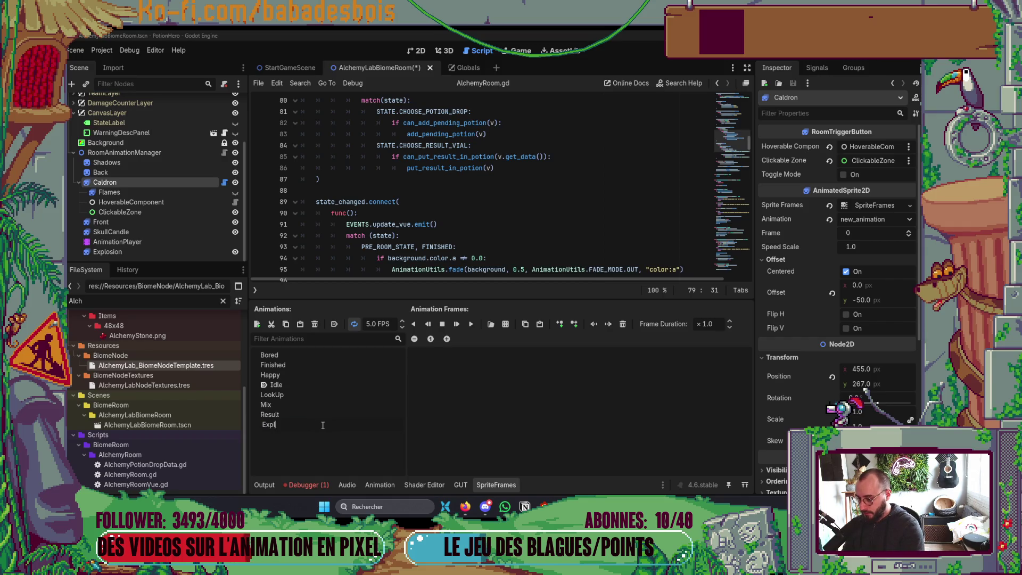
pyautogui.write('n')
pyautogui.press('Return')
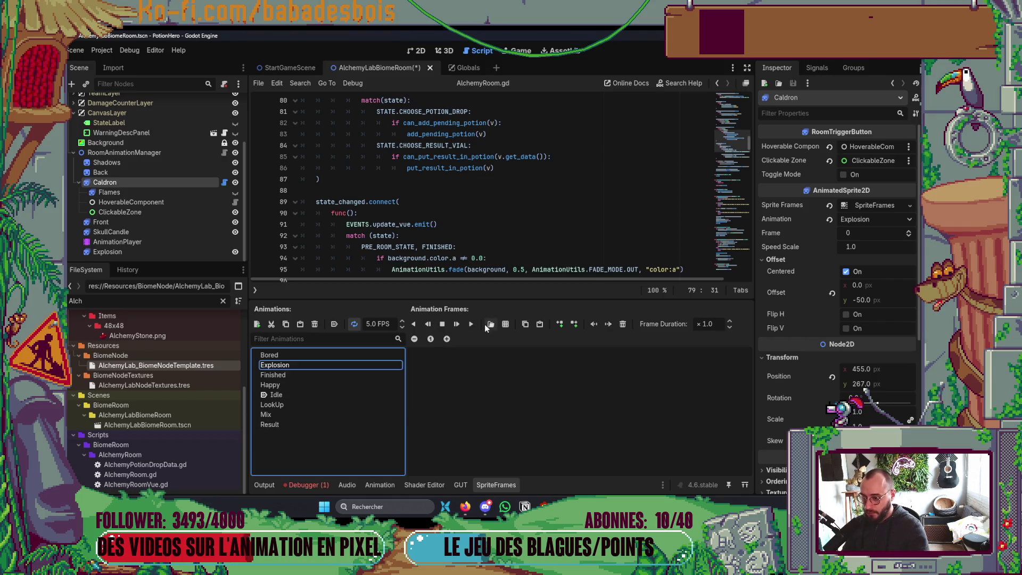
# Step: Load the Caldron_AlchemyRoom.png sheet from Assets/Sprites/BiomeRooms/AlchemyRoom for slicing
pyautogui.click(506, 325)
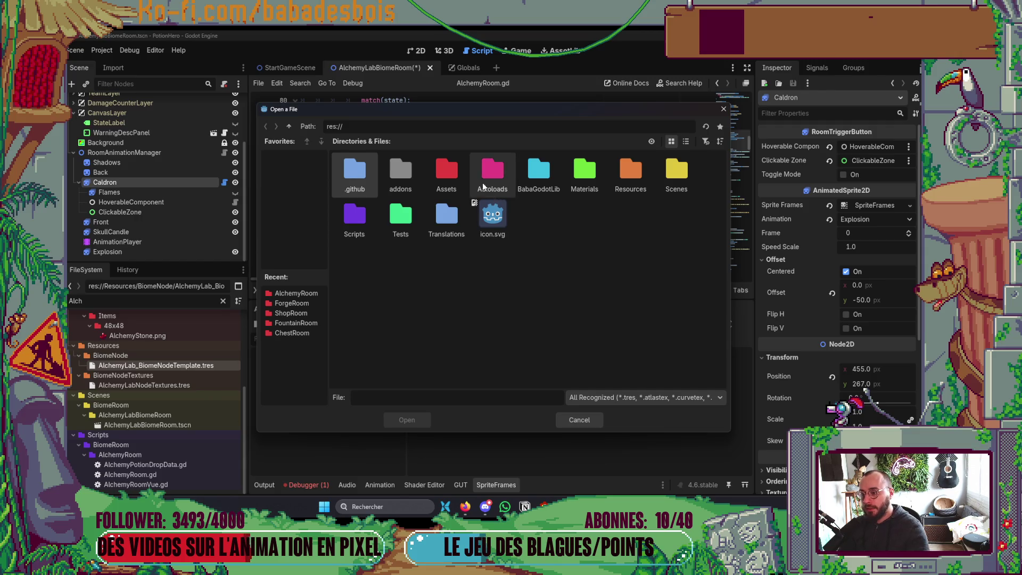
pyautogui.doubleClick(448, 174)
pyautogui.doubleClick(452, 162)
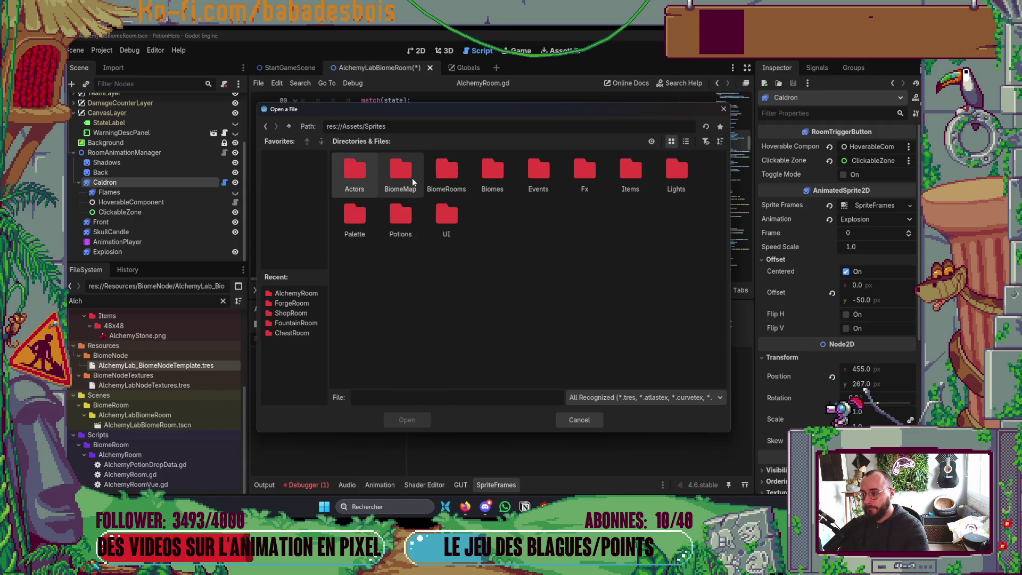
pyautogui.doubleClick(452, 182)
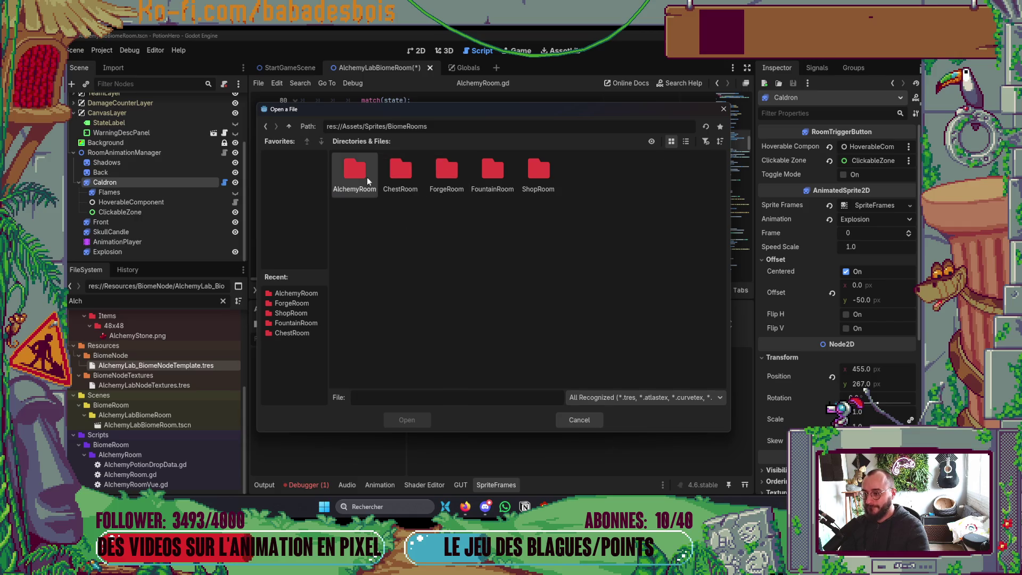
pyautogui.doubleClick(366, 177)
pyautogui.click(400, 184)
pyautogui.doubleClick(399, 184)
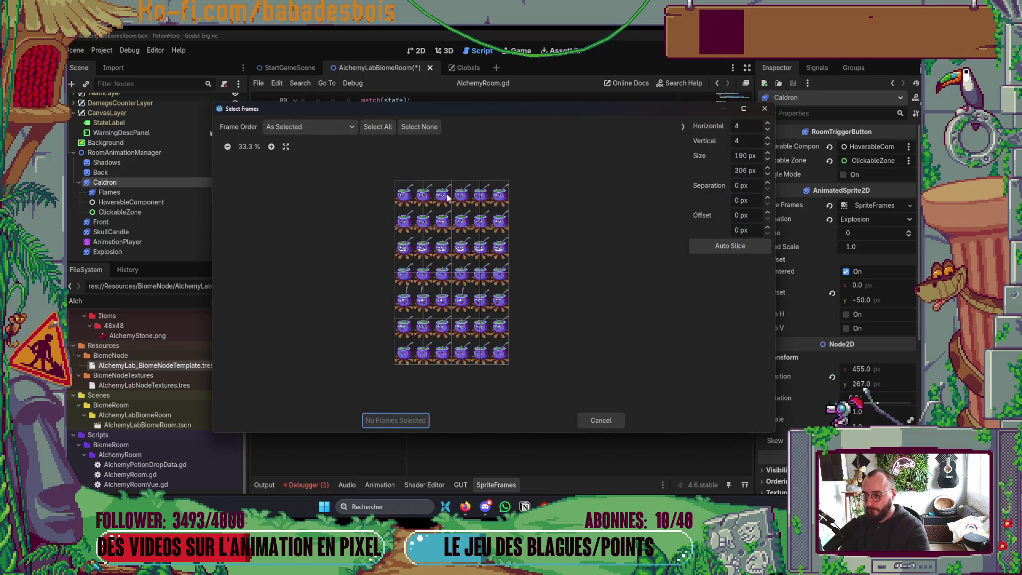
# Step: Slice the sheet into a 6 by 7 grid and add two cauldron frames to Explosion
pyautogui.click(754, 129)
pyautogui.write('6')
pyautogui.press('Tab')
pyautogui.write('7')
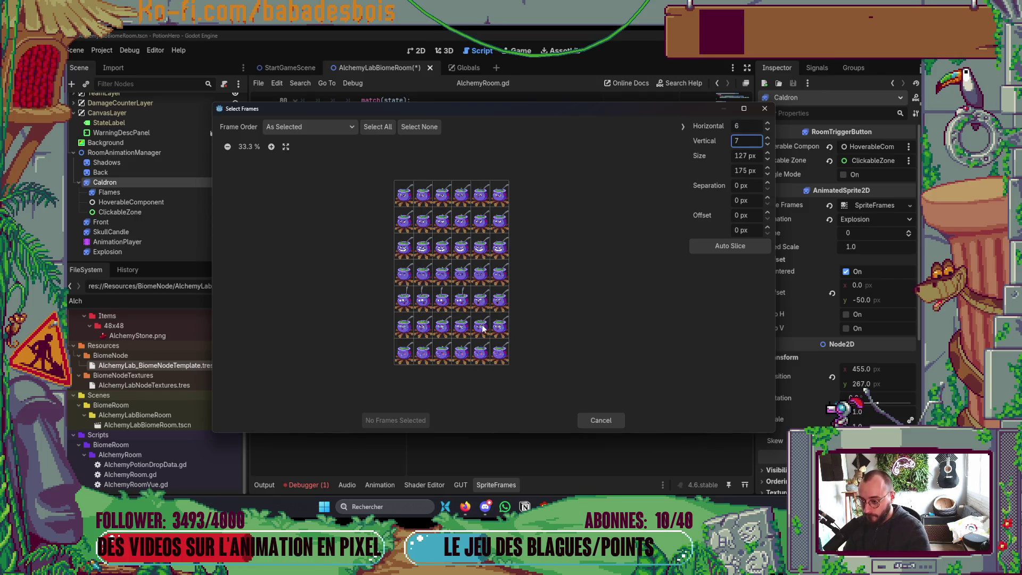
pyautogui.moveTo(483, 304); pyautogui.dragTo(505, 296)
pyautogui.click(403, 423)
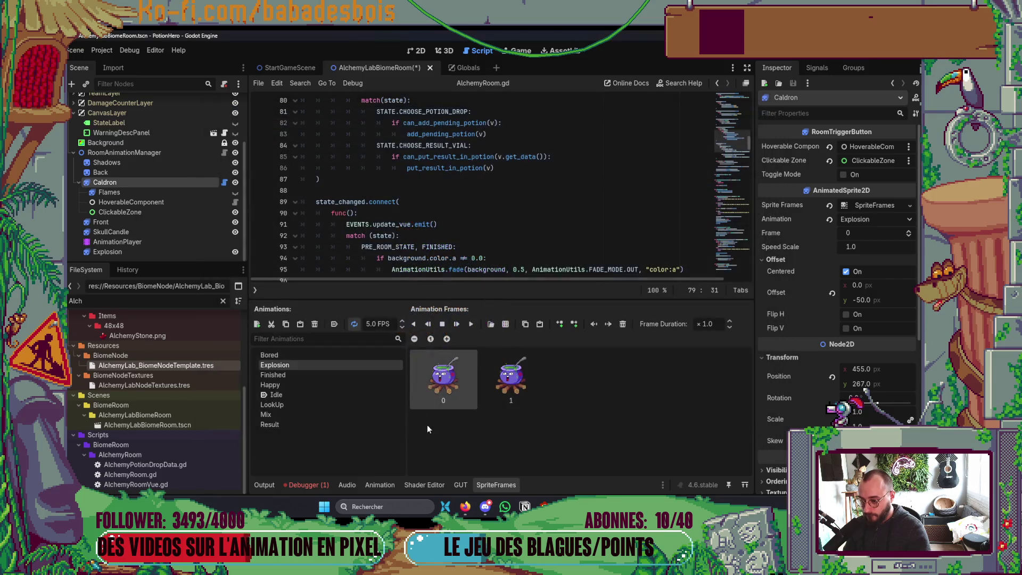
# Step: Set the Explosion animation to 12 FPS and run the game to test it
pyautogui.click(374, 324)
pyautogui.write('12.0')
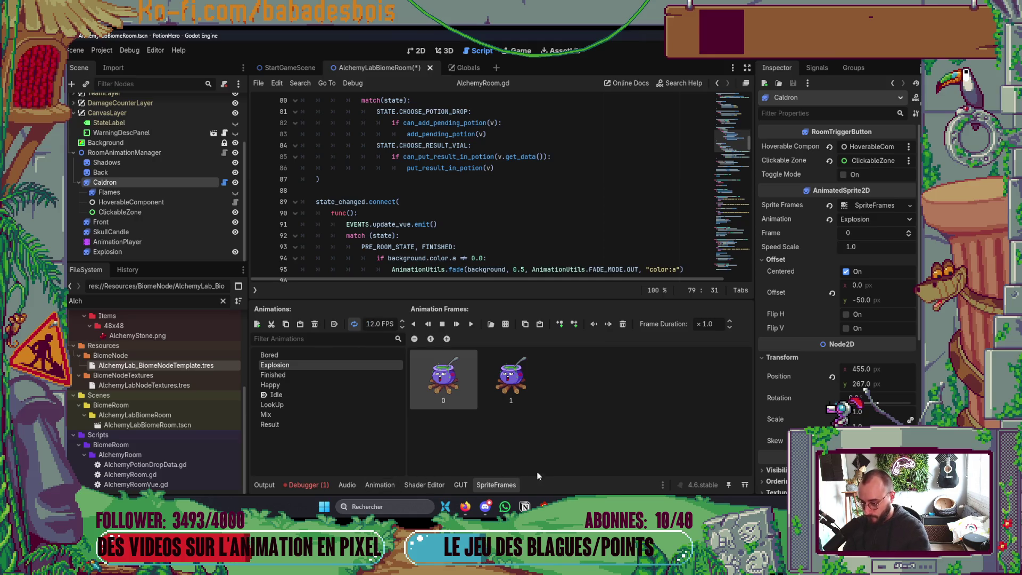
pyautogui.click(512, 481)
pyautogui.press('F5')
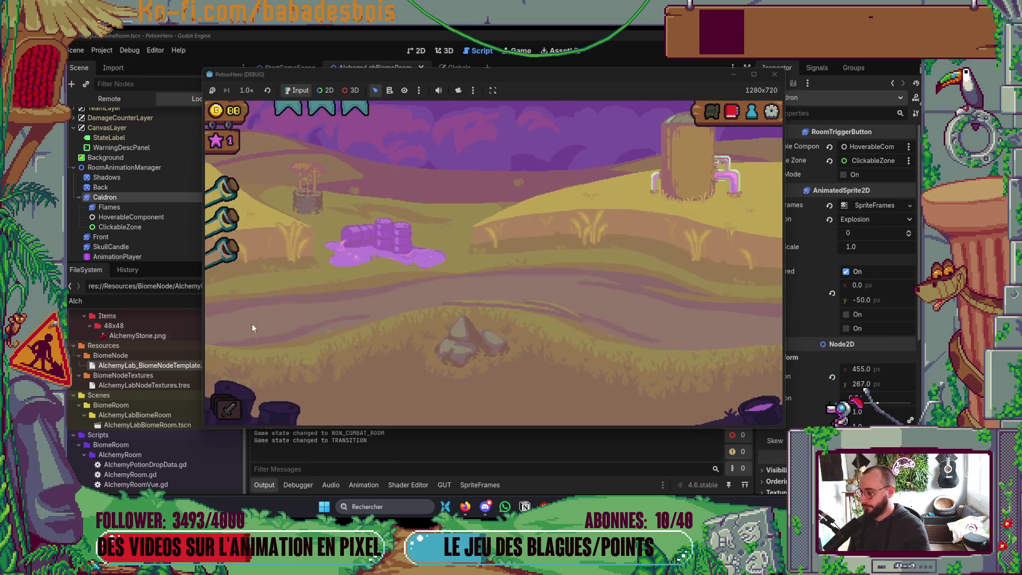
# Step: In the running game, mix the yellow and blue creatures at the cauldron, then stop the game
pyautogui.click(465, 506)
pyautogui.click(465, 507)
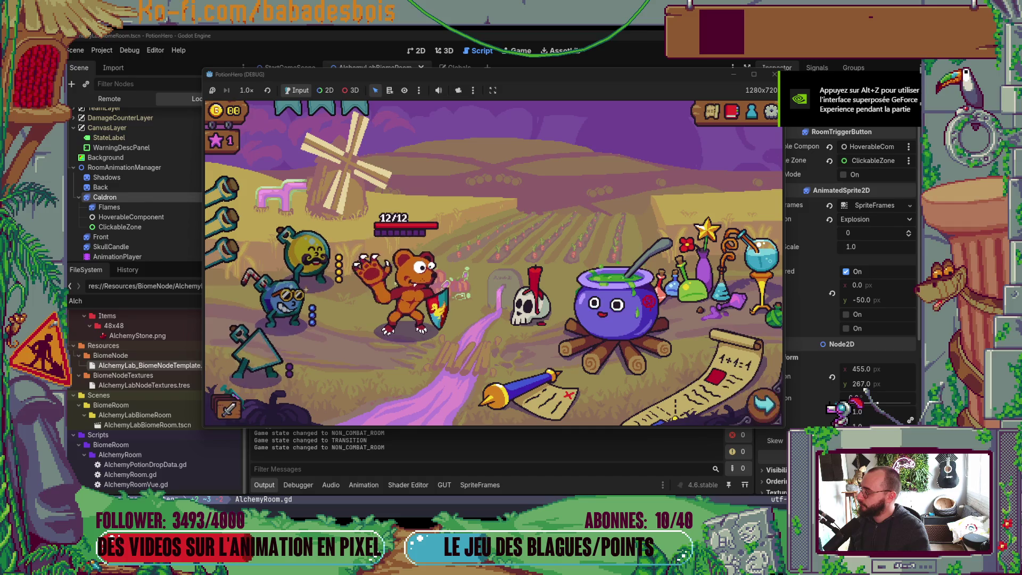
pyautogui.click(617, 314)
pyautogui.click(307, 263)
pyautogui.click(282, 313)
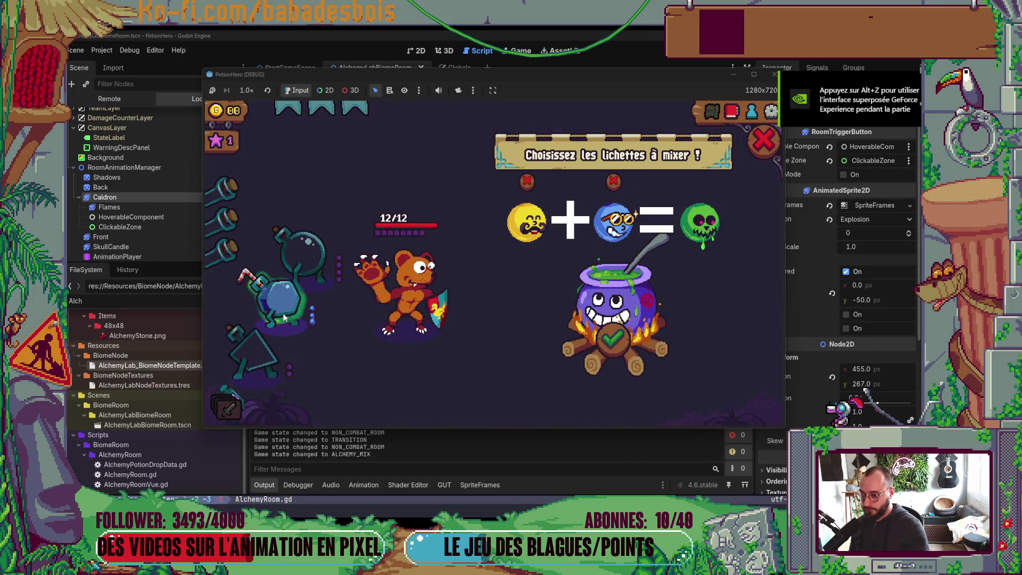
pyautogui.click(621, 341)
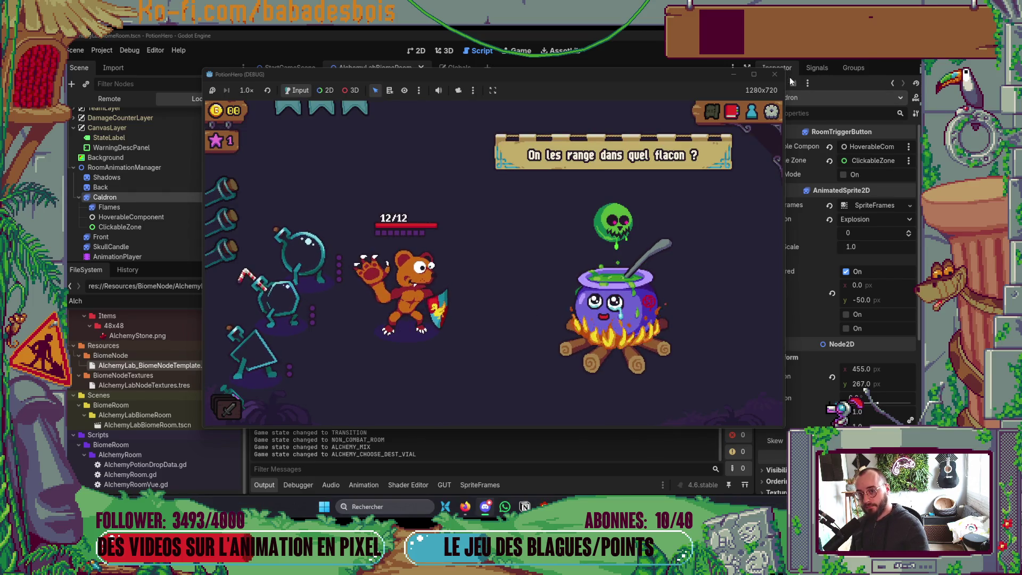
pyautogui.click(774, 74)
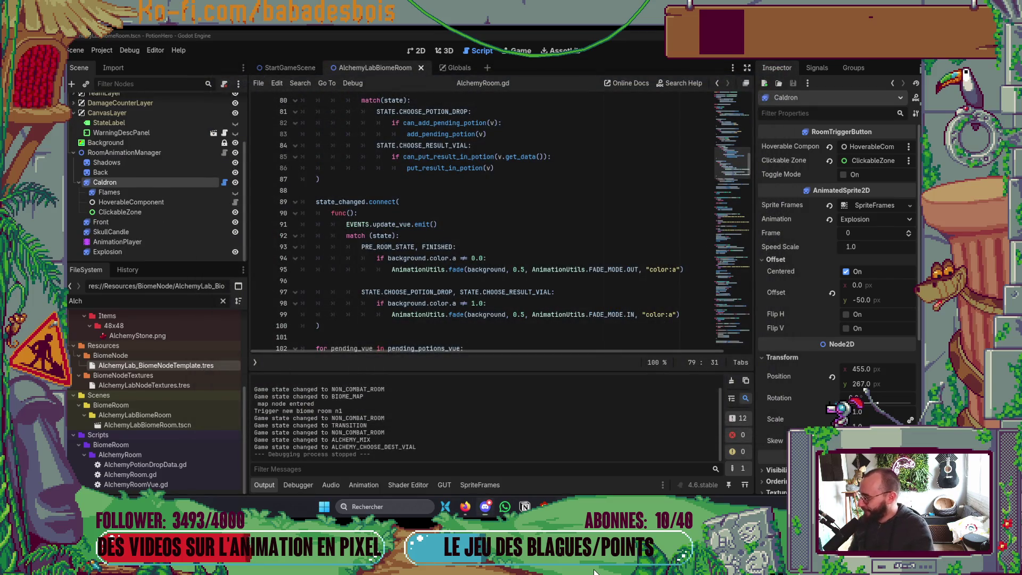
# Step: Switch to the 2D view and select the Explosion node under Flames and Caldron
pyautogui.click(418, 50)
pyautogui.scroll(-1, 436, 260)
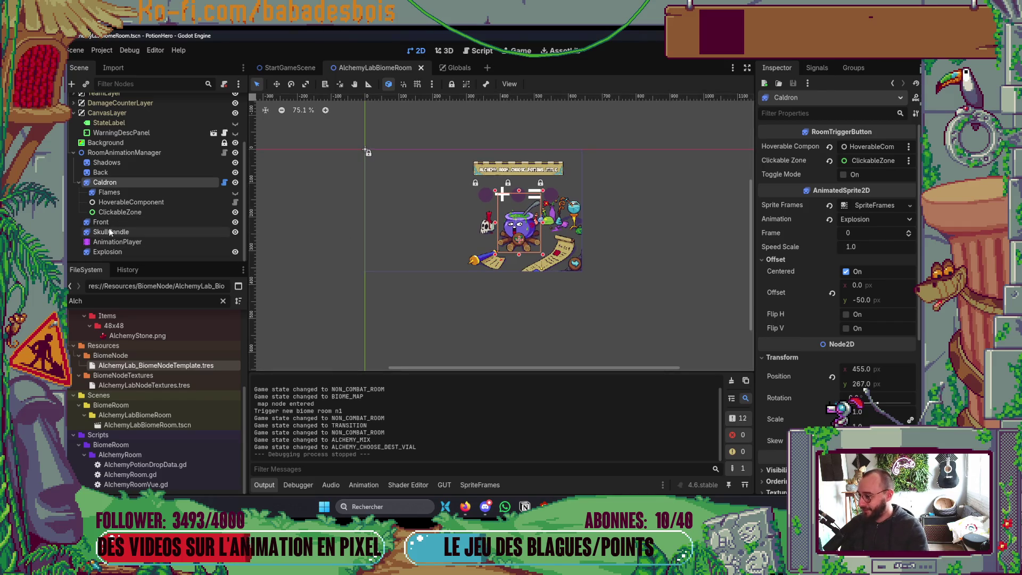
pyautogui.scroll(-4, 836, 292)
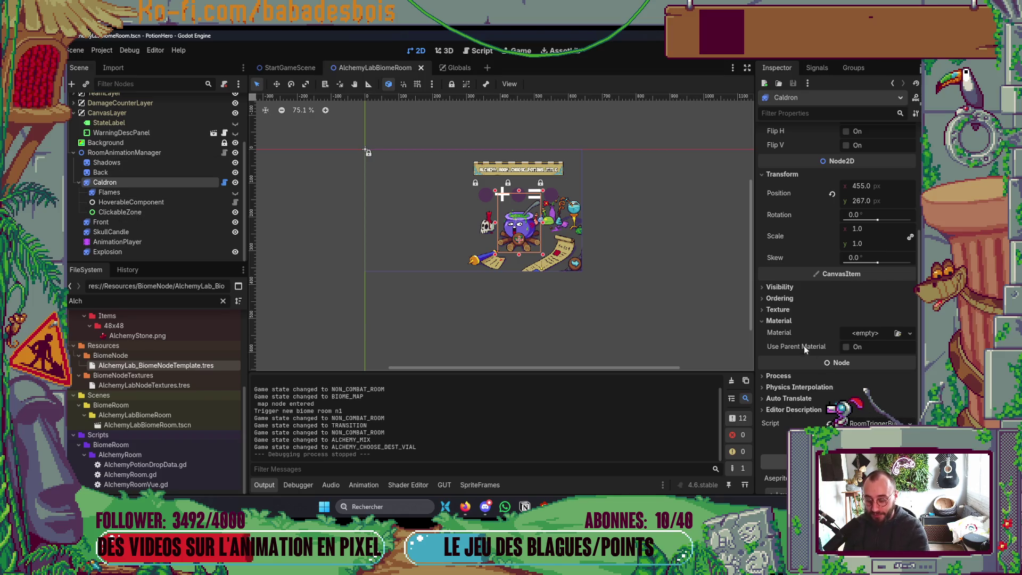
pyautogui.click(112, 192)
pyautogui.click(120, 183)
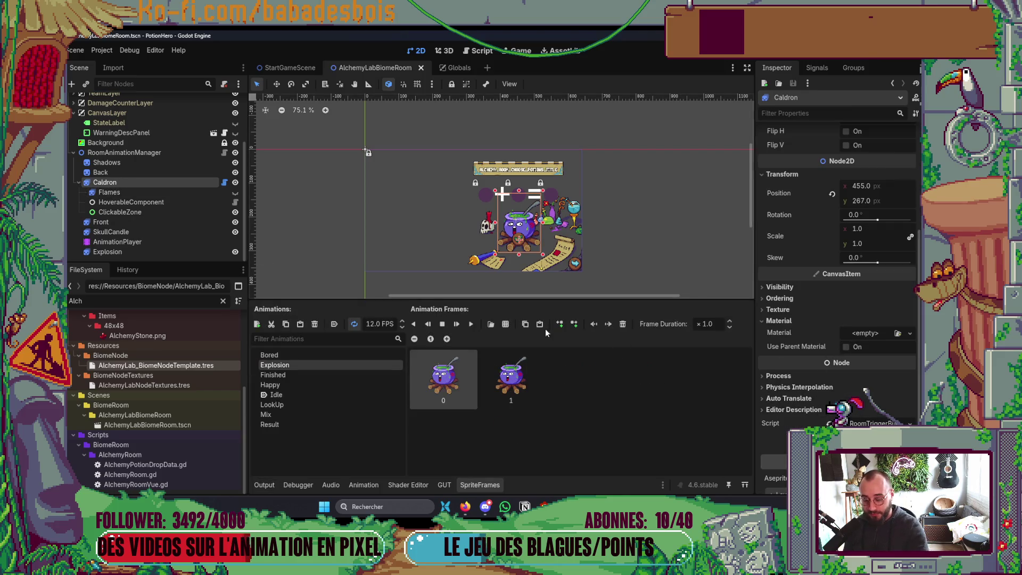
pyautogui.click(109, 252)
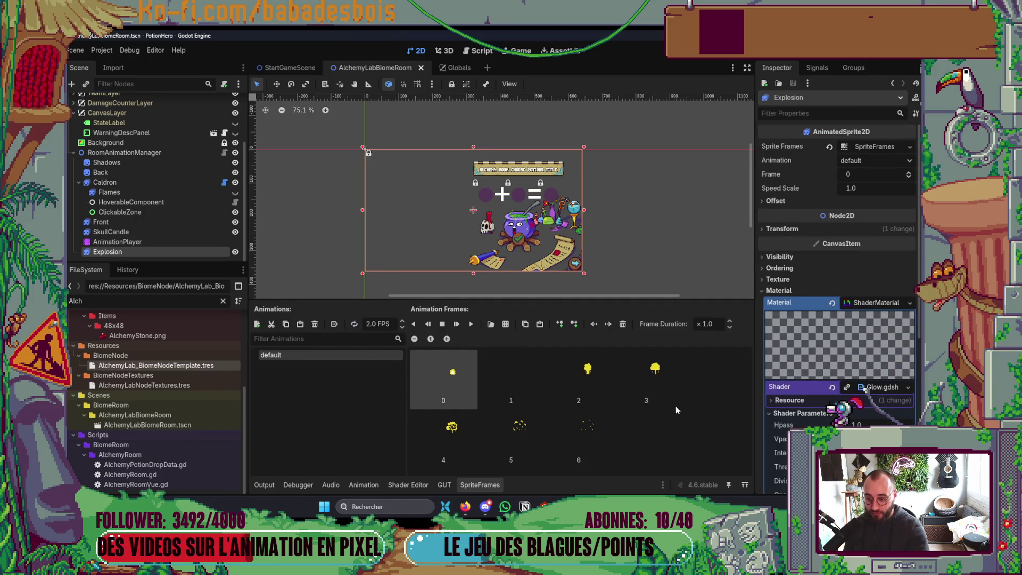
# Step: Set the Explosion glow shader's Radius parameter to 500
pyautogui.click(479, 485)
pyautogui.scroll(-5, 865, 391)
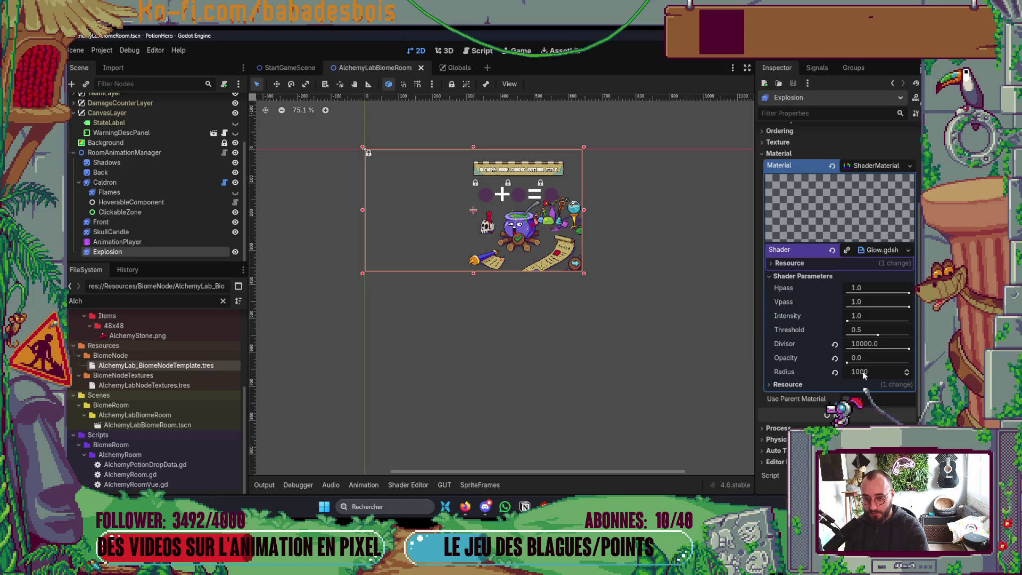
pyautogui.moveTo(871, 369); pyautogui.dragTo(873, 373)
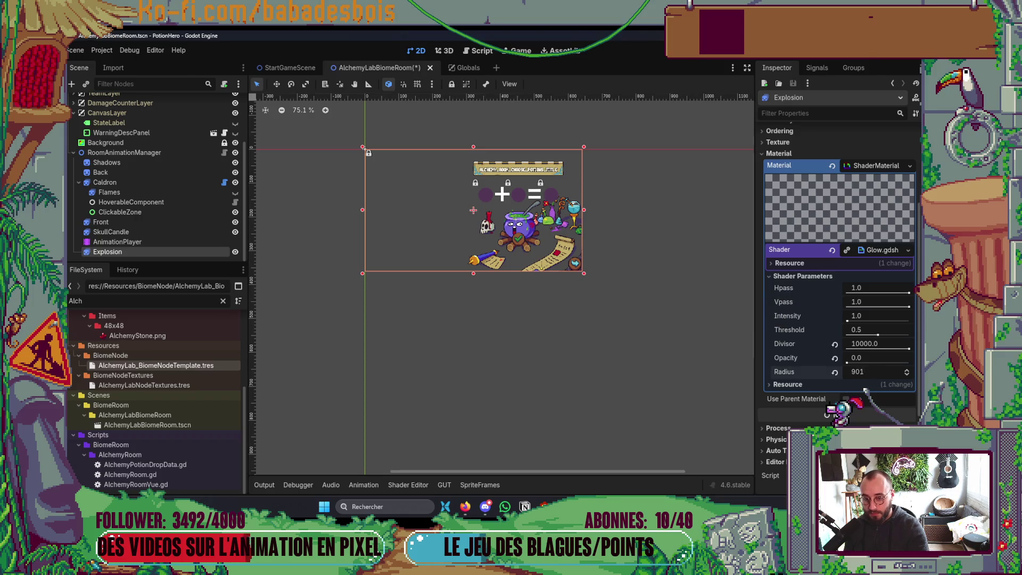
pyautogui.click(873, 371)
pyautogui.write('500')
pyautogui.press('Return')
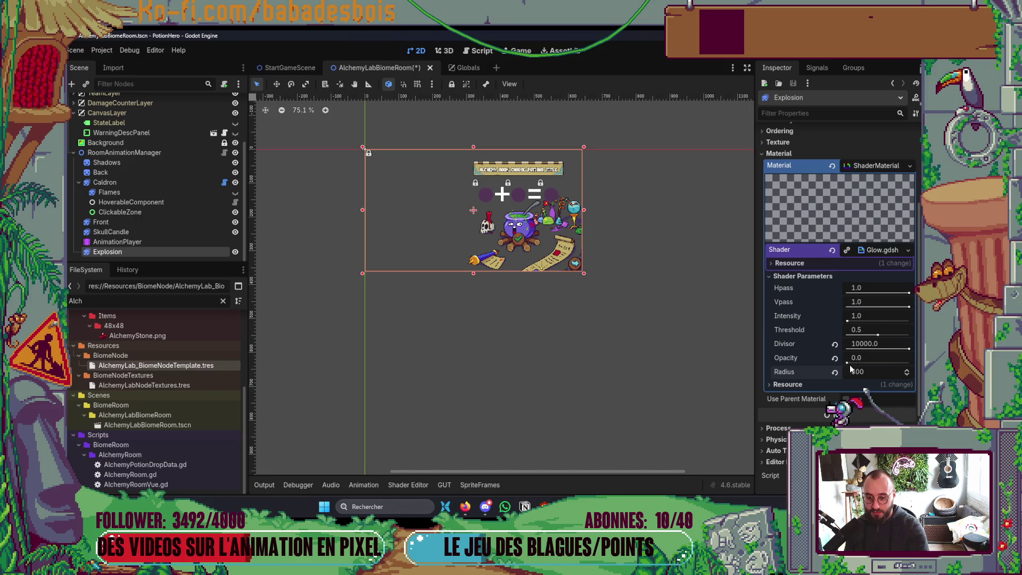
# Step: Raise the glow Opacity to 1.0, save the scene, and run the game again
pyautogui.moveTo(849, 360)
pyautogui.mouseDown()
pyautogui.moveTo(908, 360)
pyautogui.moveTo(846, 352)
pyautogui.moveTo(899, 347)
pyautogui.mouseUp()
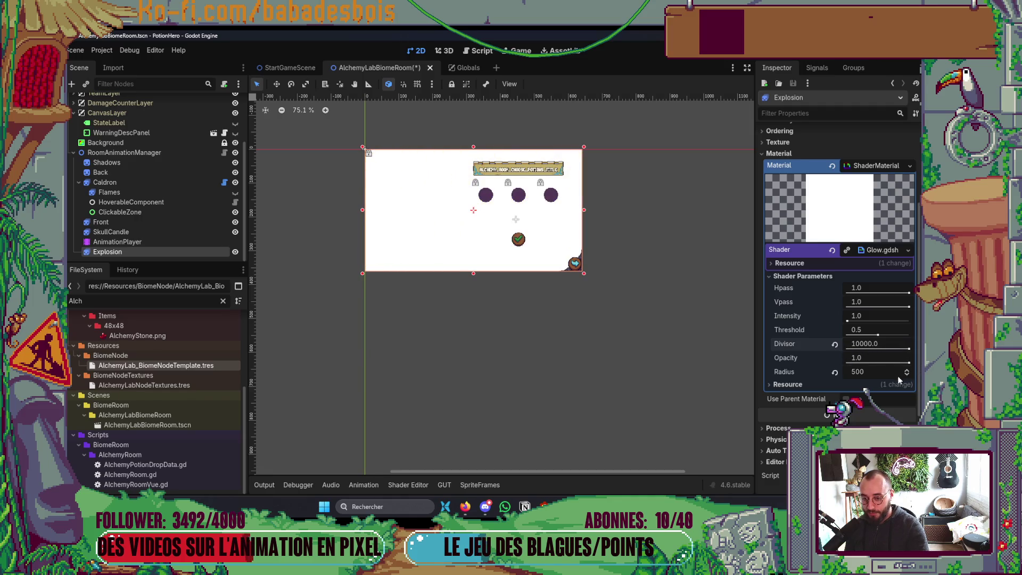
pyautogui.scroll(1, 643, 416)
pyautogui.scroll(1, 641, 416)
pyautogui.hotkey('ctrl', 's')
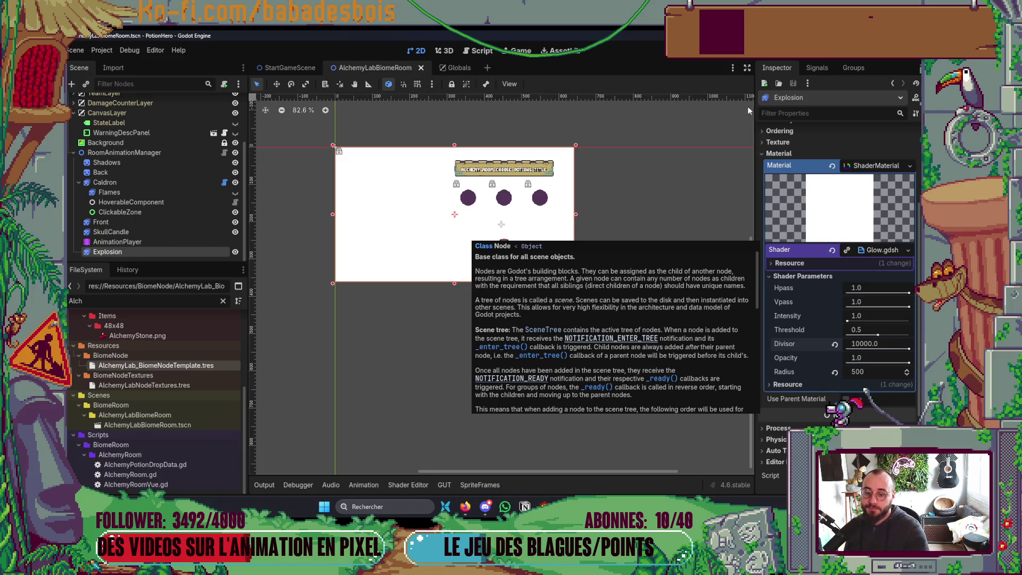
pyautogui.click(654, 220)
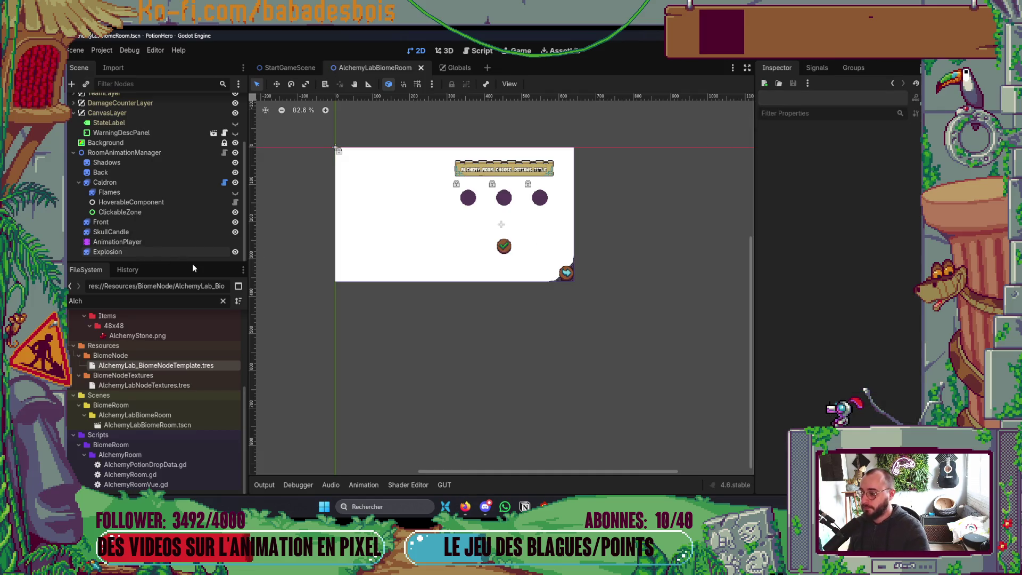
pyautogui.press('F5')
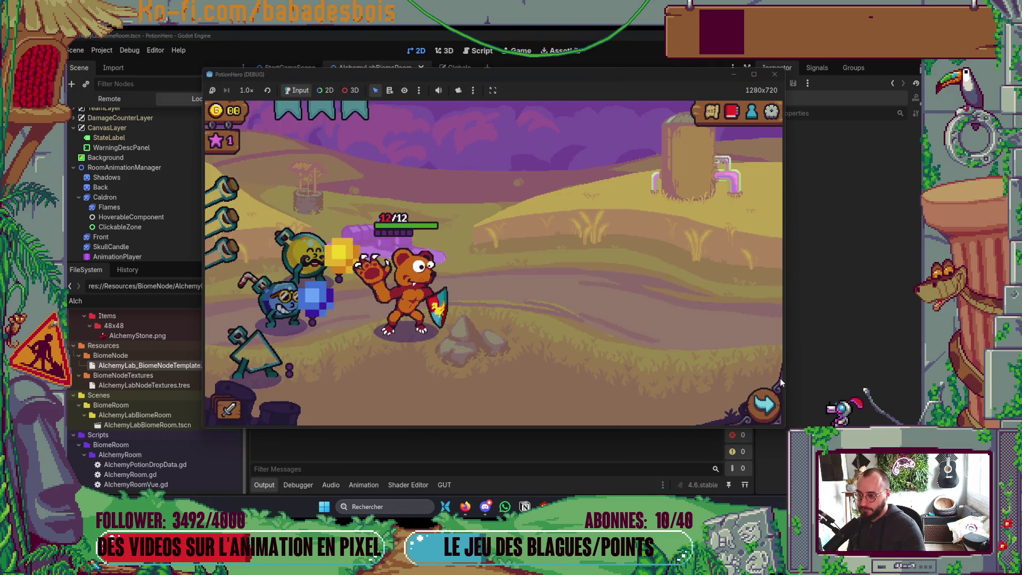
# Step: Travel to the next room via the map, mix the yellow and blue creatures, then stop the game
pyautogui.click(765, 405)
pyautogui.click(307, 300)
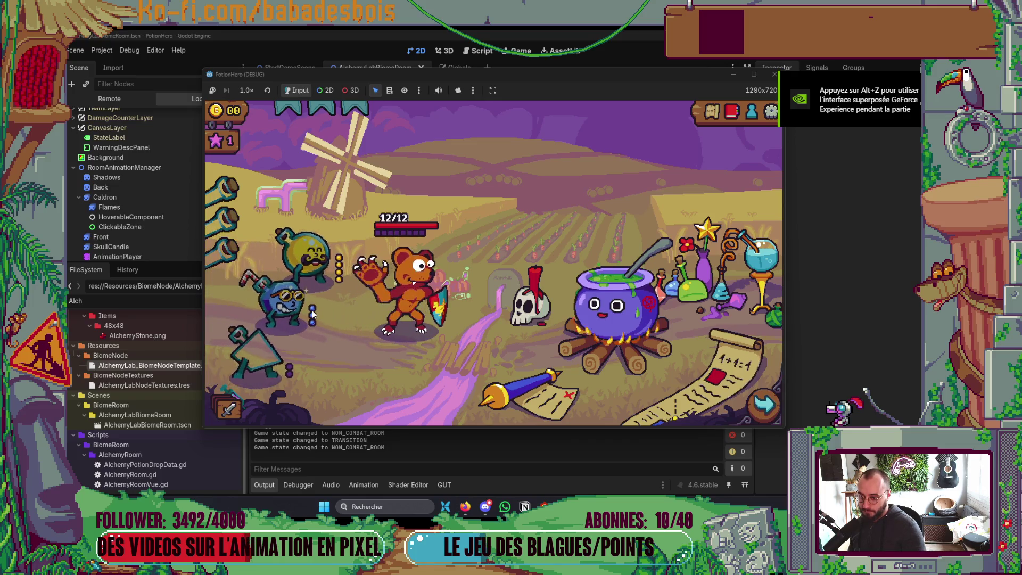
pyautogui.click(633, 318)
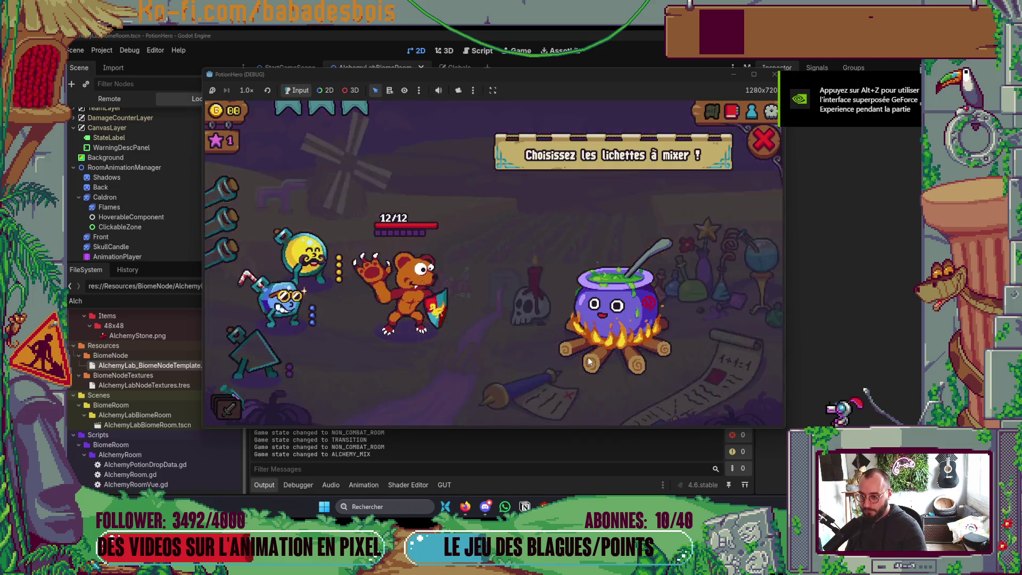
pyautogui.click(304, 253)
pyautogui.click(286, 299)
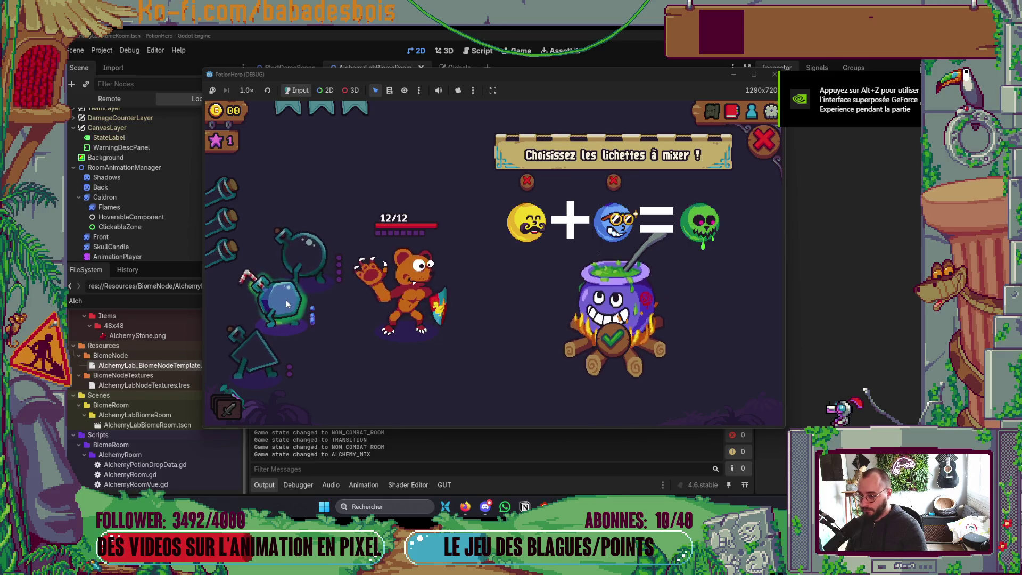
pyautogui.click(617, 335)
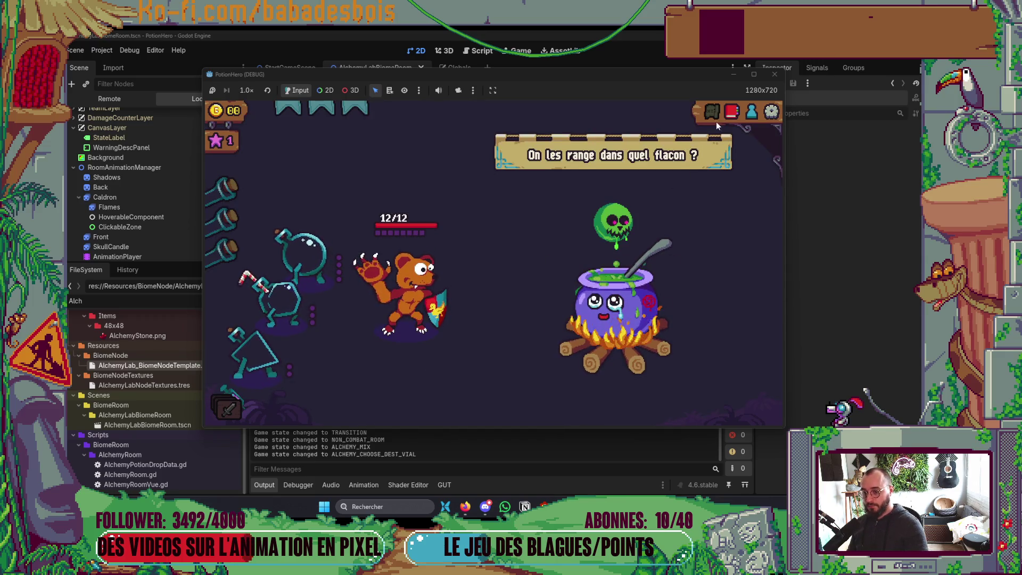
pyautogui.click(774, 75)
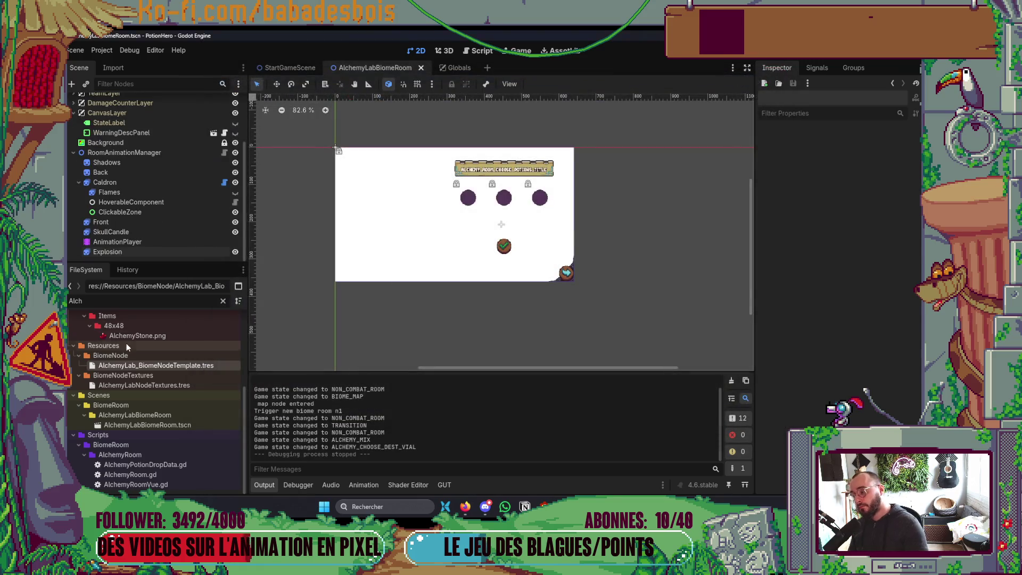
# Step: Adjust the Explosion material keyframes' easing: reset one to 1.00 and steepen the 1.73 s keyframe
pyautogui.click(148, 244)
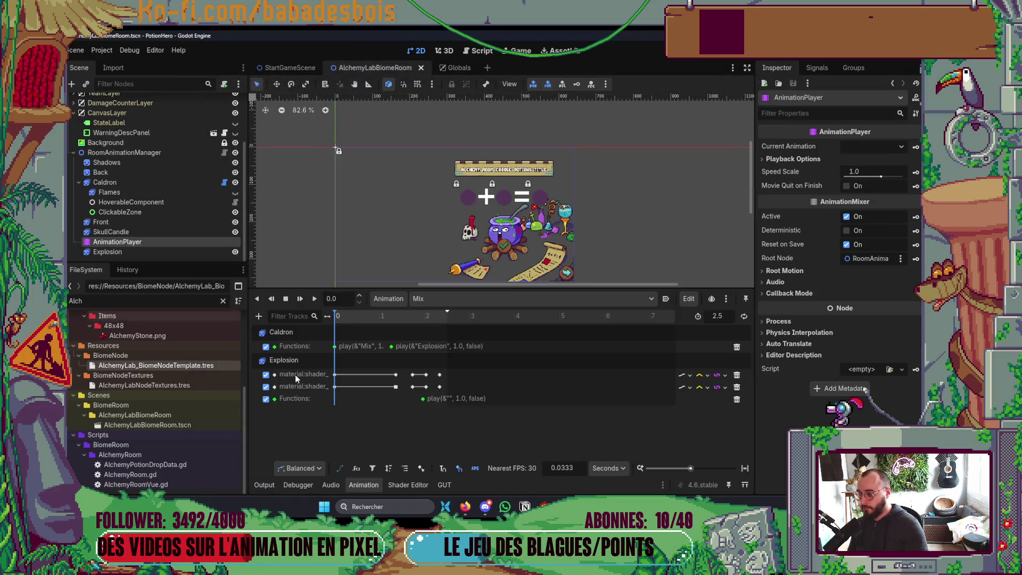
pyautogui.click(397, 387)
pyautogui.click(892, 180)
pyautogui.write('1')
pyautogui.press('Return')
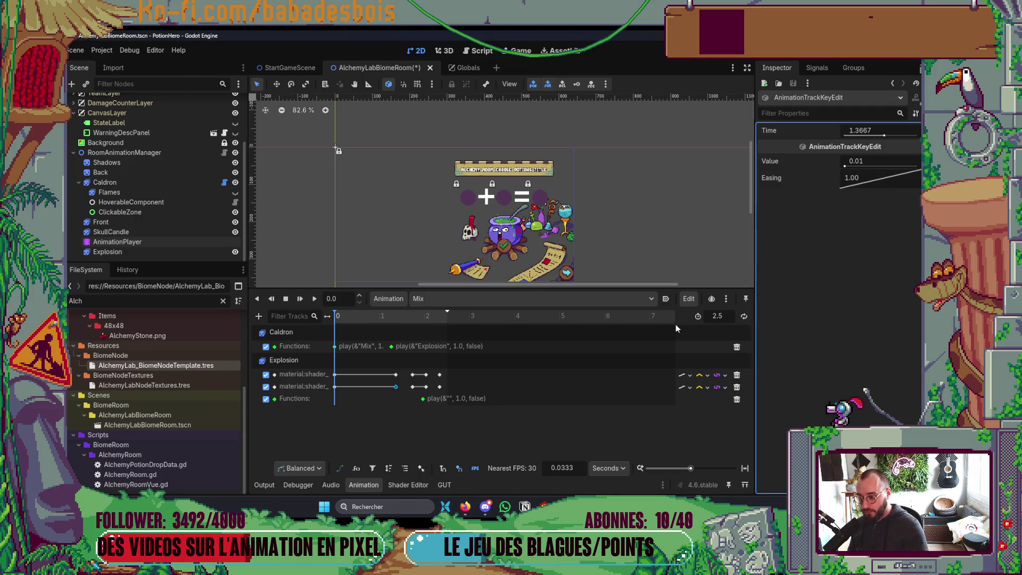
pyautogui.click(412, 386)
pyautogui.moveTo(881, 181); pyautogui.dragTo(911, 169)
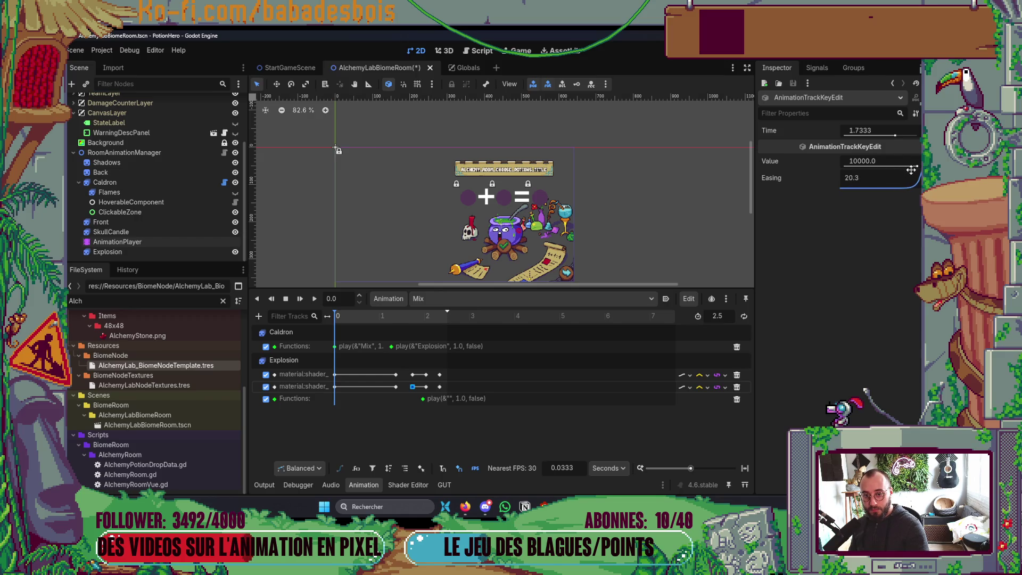
# Step: Preview the Mix animation, delete both Explosion shader tracks, and save the scene
pyautogui.click(316, 299)
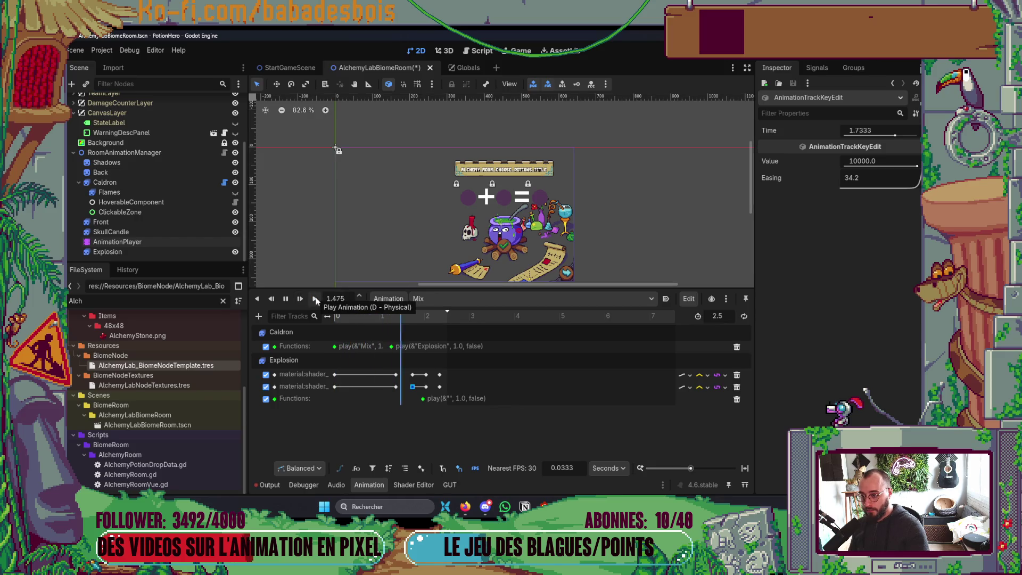
pyautogui.click(289, 300)
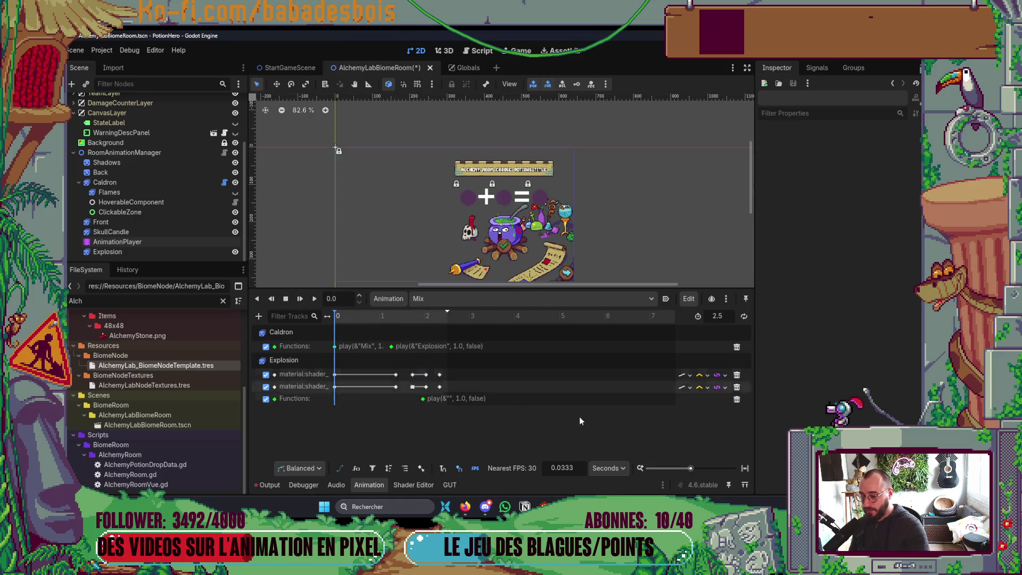
pyautogui.click(737, 376)
pyautogui.click(737, 375)
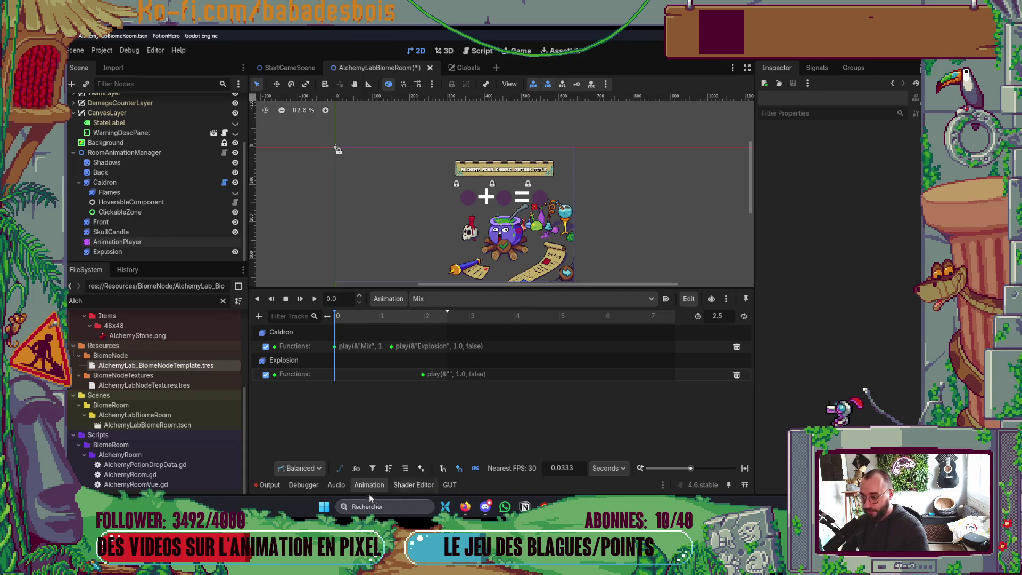
pyautogui.click(377, 490)
pyautogui.hotkey('ctrl', 's')
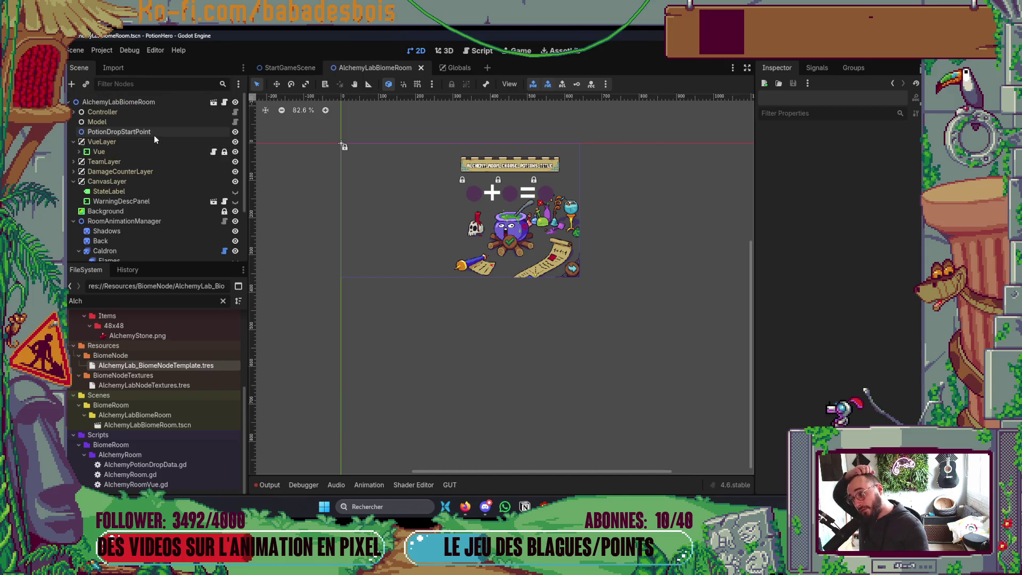
pyautogui.hotkey('alt', 'Tab')
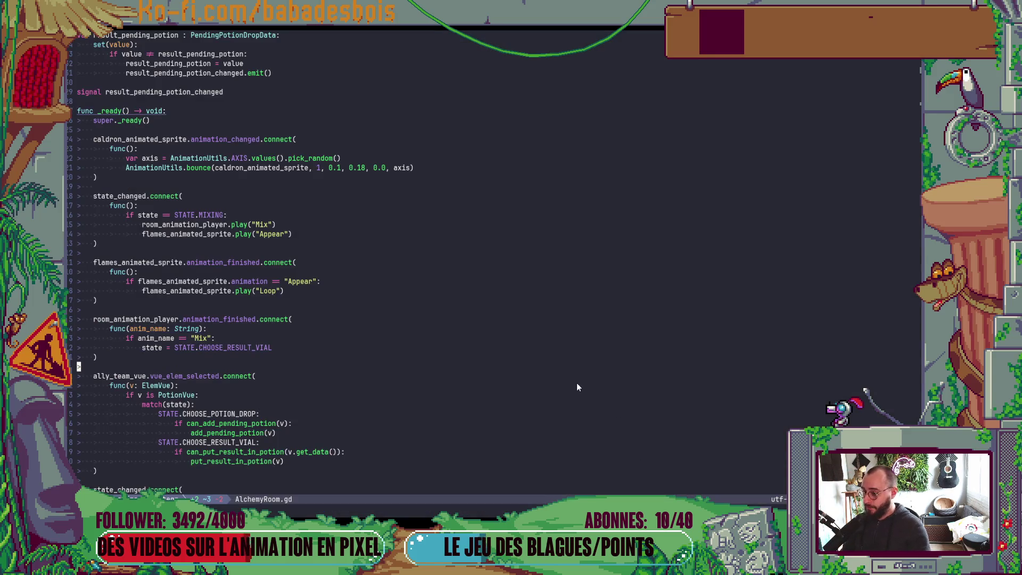
# Step: Add an explosion_animation() -> void stub with a pass body below _process
pyautogui.scroll(-15, 577, 373)
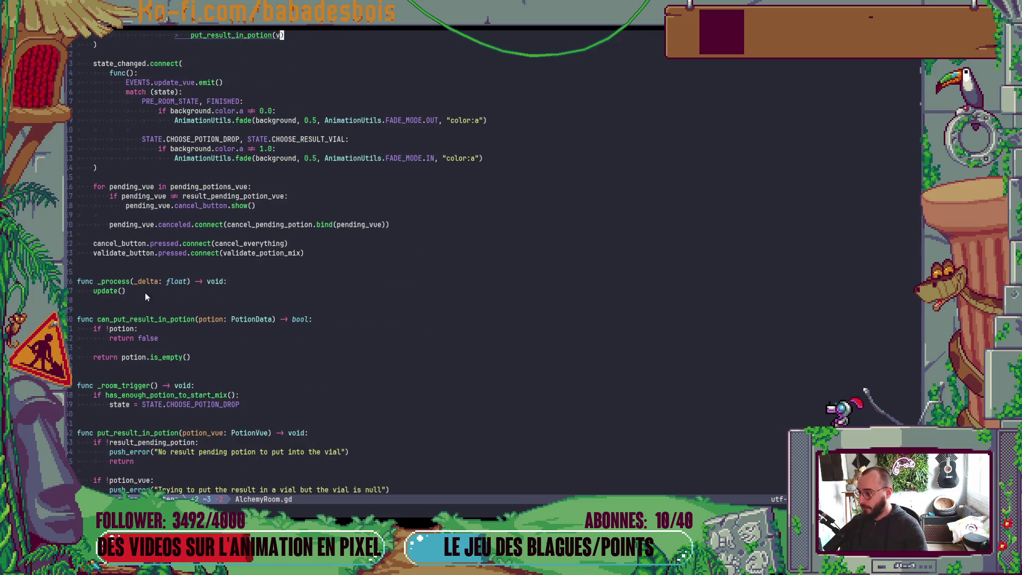
pyautogui.press('i')
pyautogui.press('Return')
pyautogui.press('Return')
pyautogui.press('Return')
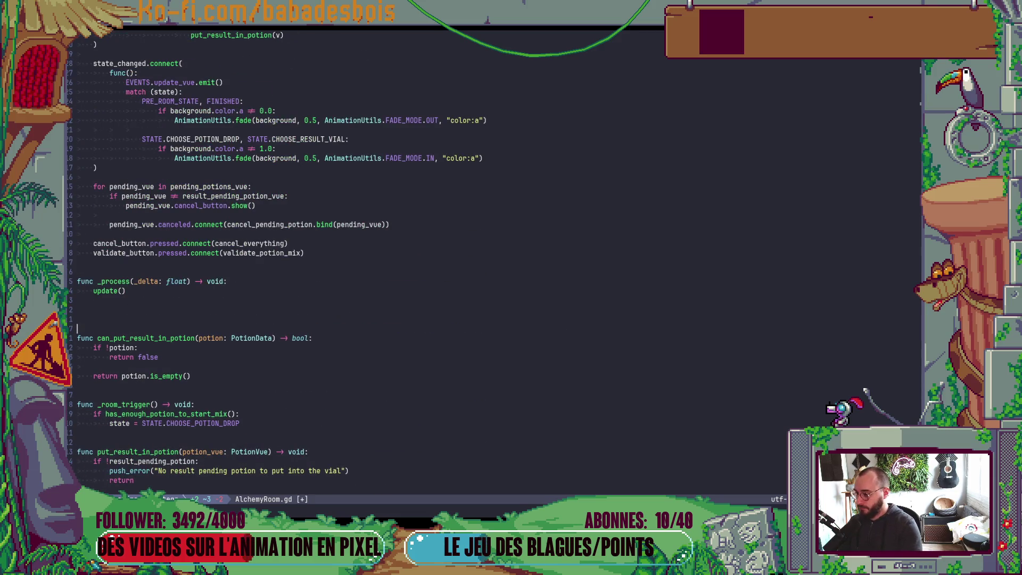
pyautogui.write('func explosion_animation() -')
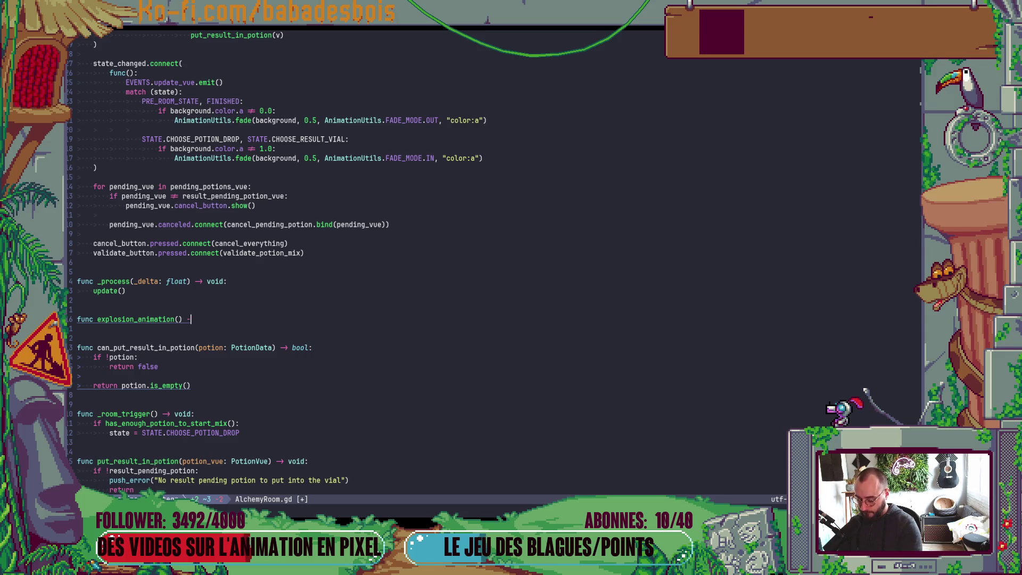
pyautogui.write('void:')
pyautogui.press('Return')
pyautogui.write('pass')
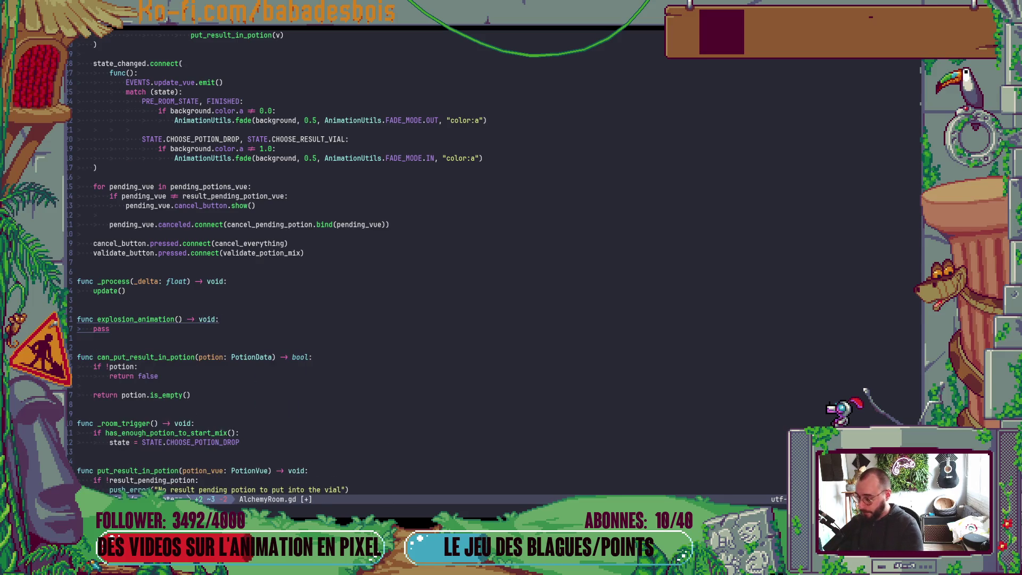
pyautogui.hotkey('alt', 'Tab')
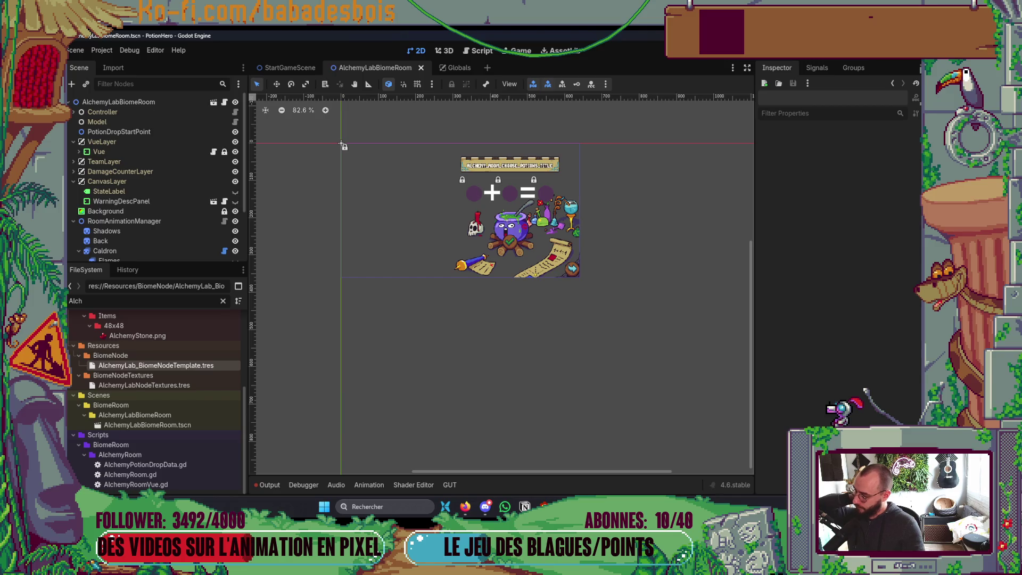
pyautogui.click(465, 506)
pyautogui.click(465, 506)
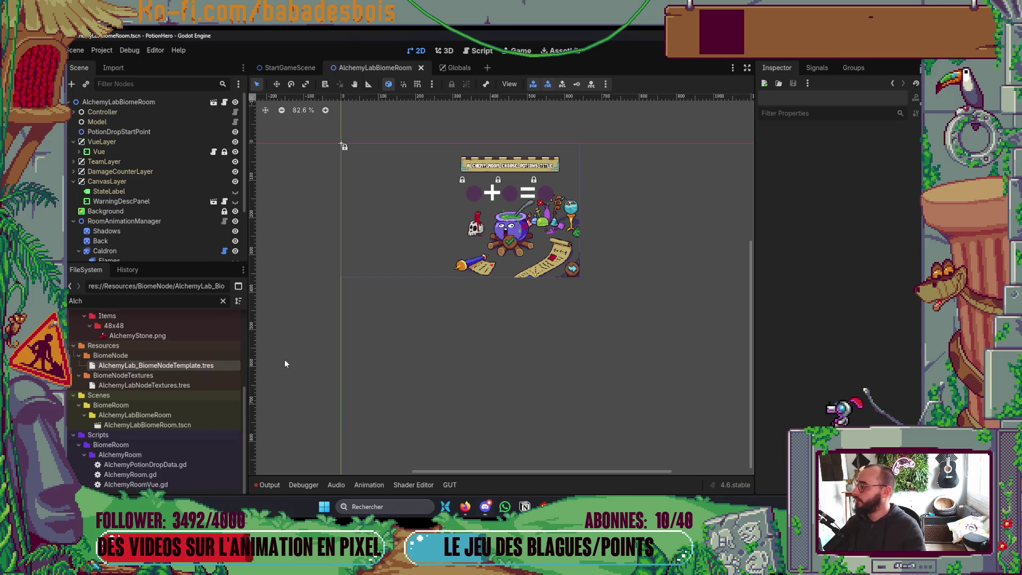
pyautogui.scroll(-2, 413, 370)
pyautogui.hscroll(2, 413, 370)
pyautogui.scroll(3, 559, 407)
pyautogui.hscroll(-3, 560, 406)
pyautogui.scroll(1, 559, 406)
pyautogui.hscroll(-1, 560, 406)
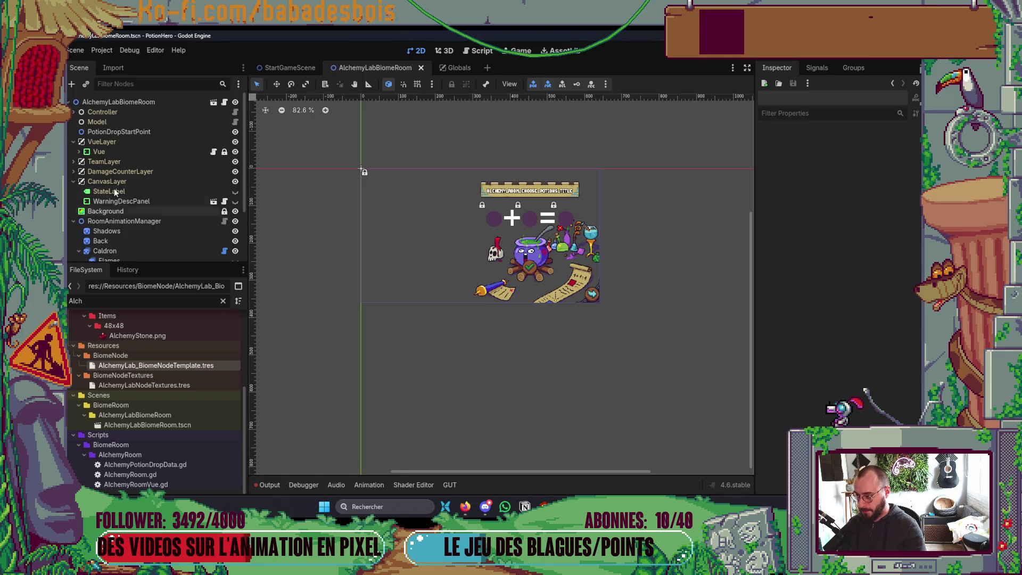
pyautogui.scroll(-3, 114, 188)
pyautogui.click(133, 252)
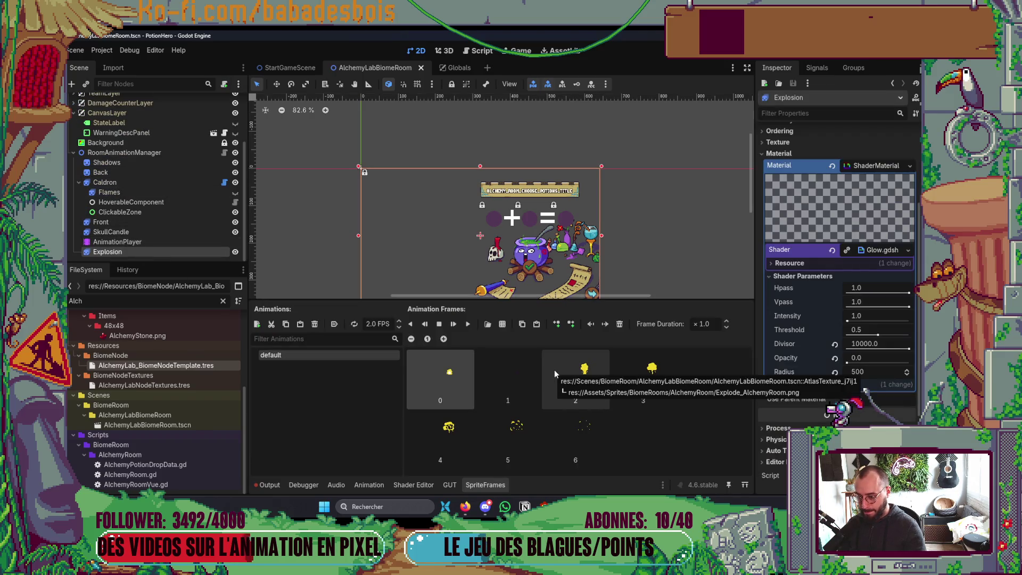
# Step: Set the Explosion glow shader's Divisor to 1000 and save the scene
pyautogui.click(501, 487)
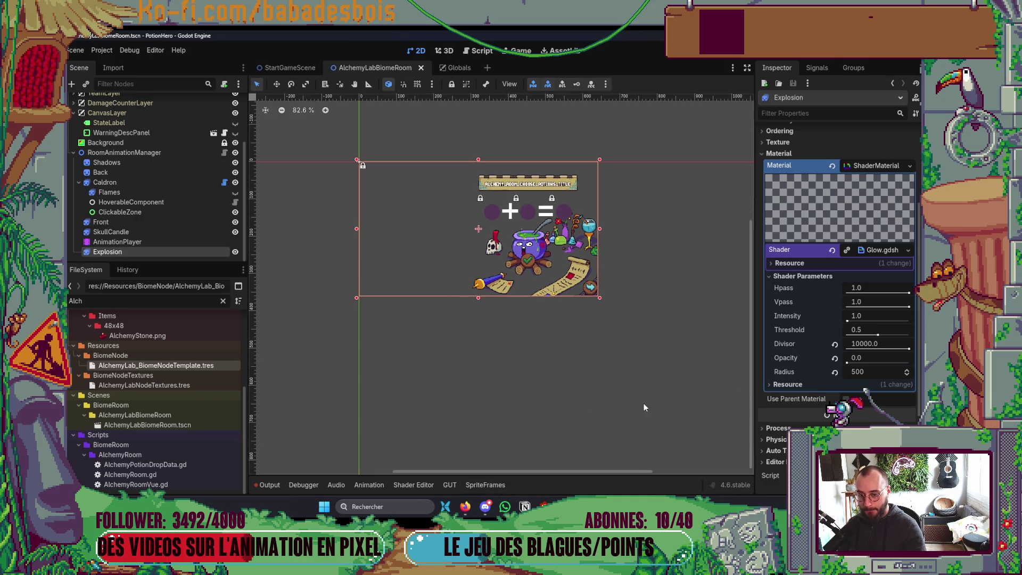
pyautogui.moveTo(908, 349)
pyautogui.mouseDown()
pyautogui.moveTo(850, 349)
pyautogui.moveTo(909, 349)
pyautogui.mouseUp()
pyautogui.moveTo(847, 363)
pyautogui.mouseDown()
pyautogui.moveTo(909, 362)
pyautogui.moveTo(890, 349)
pyautogui.moveTo(843, 347)
pyautogui.moveTo(918, 347)
pyautogui.moveTo(852, 348)
pyautogui.mouseUp()
pyautogui.click(871, 346)
pyautogui.write('1000')
pyautogui.press('Return')
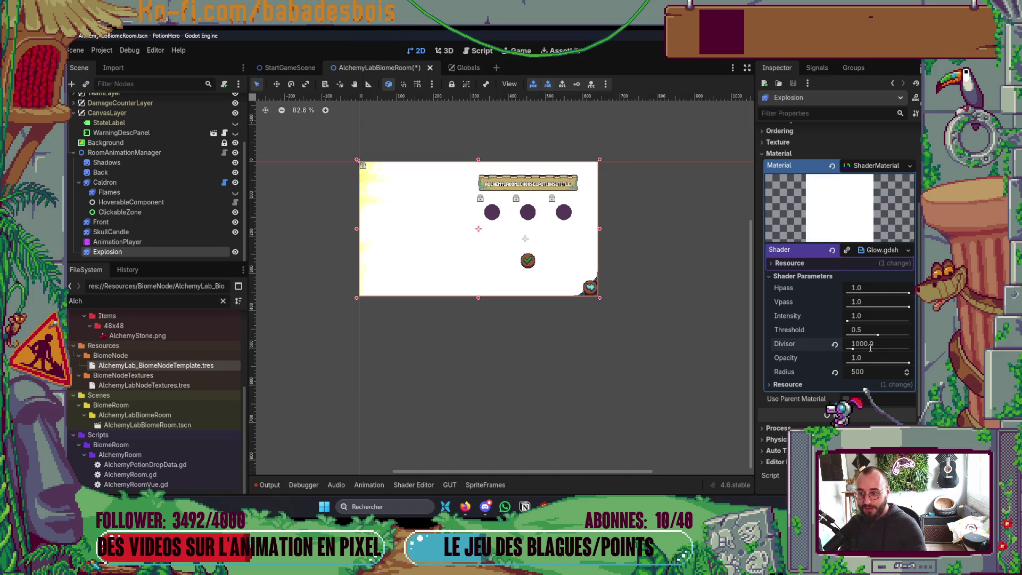
pyautogui.moveTo(853, 348); pyautogui.dragTo(838, 354)
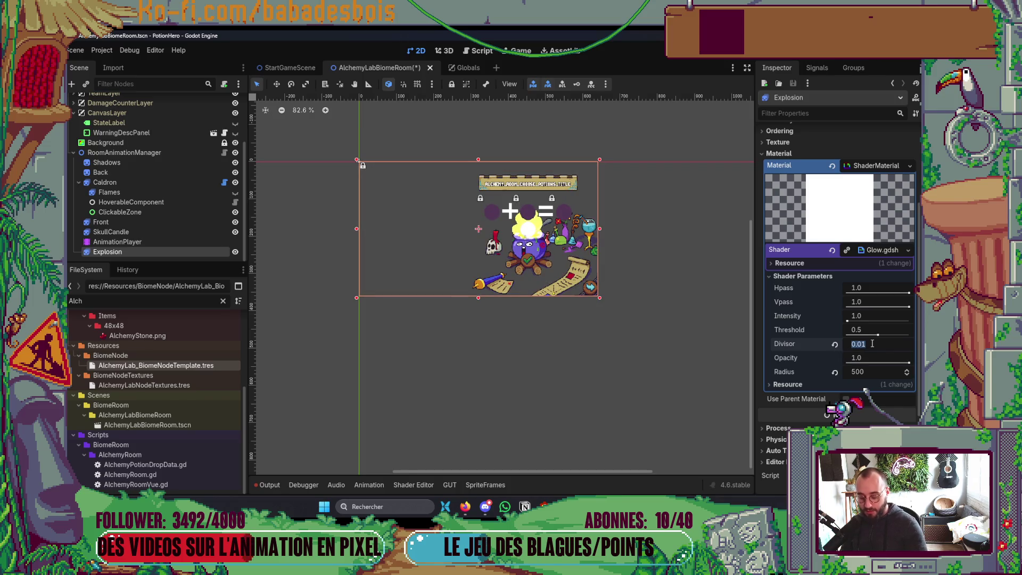
pyautogui.write('0')
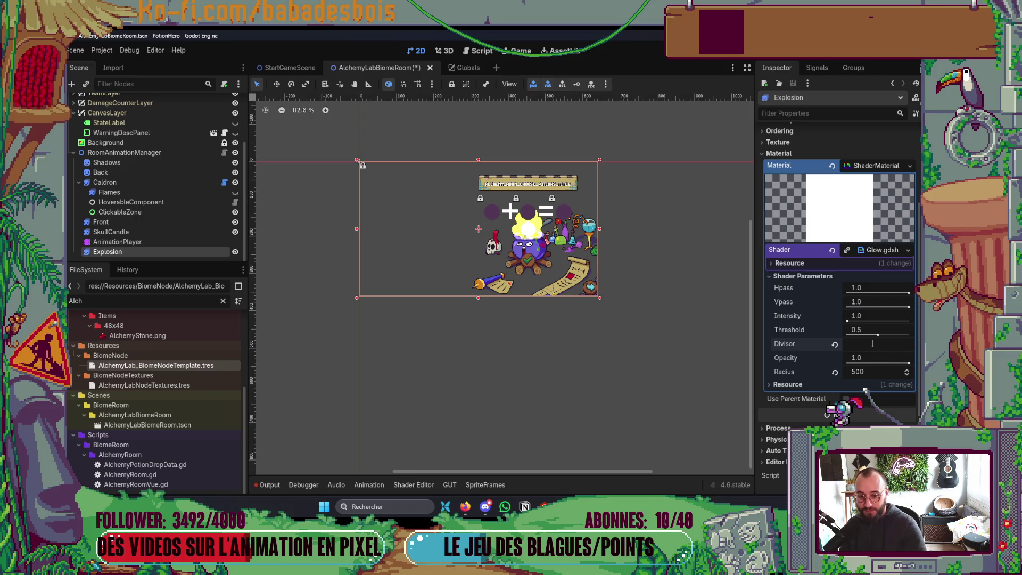
pyautogui.write('1000')
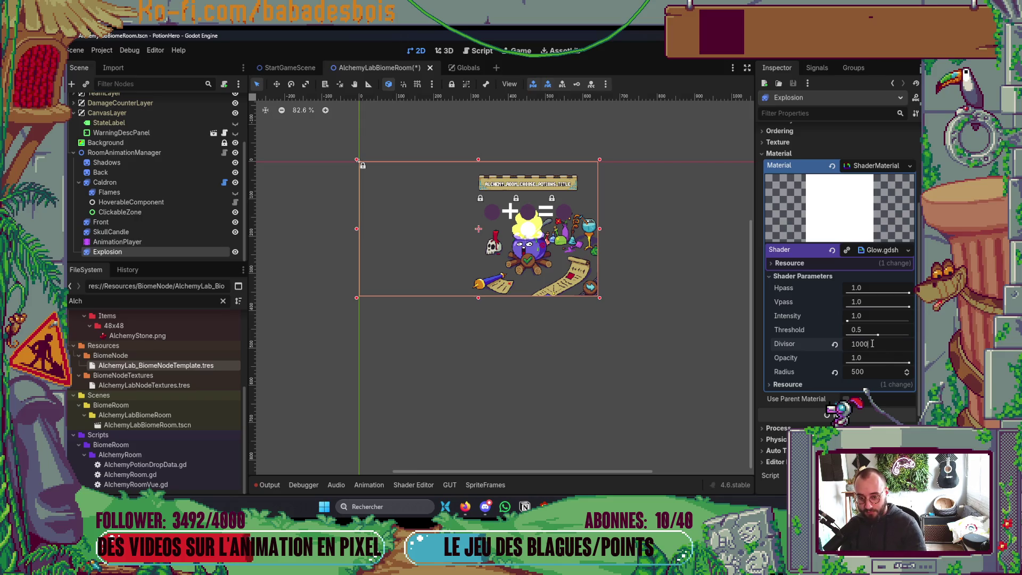
pyautogui.press('Return')
pyautogui.hotkey('ctrl', 's')
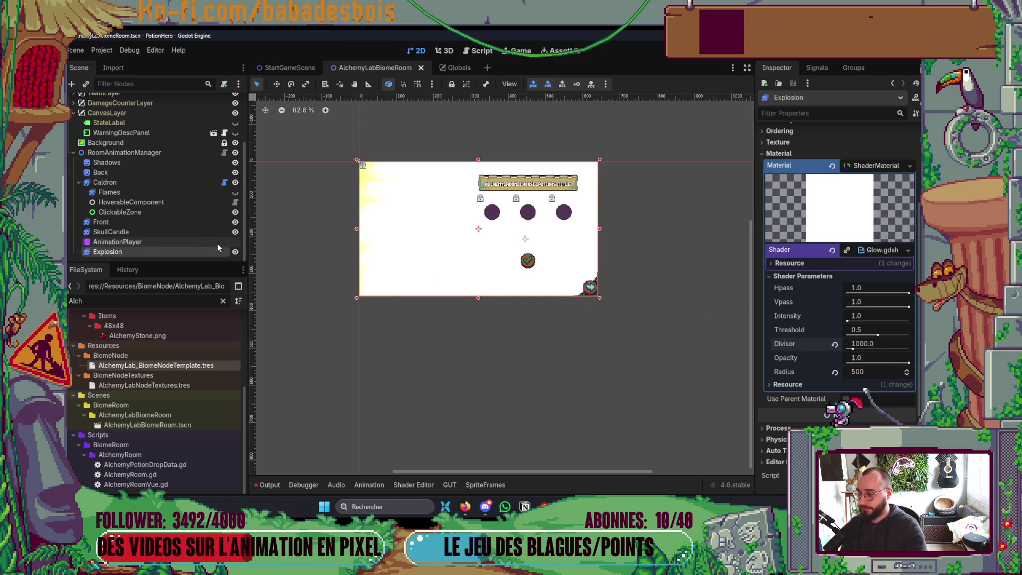
# Step: Toggle the Explosion node's visibility to check the glow, return Opacity to 0.0, and save
pyautogui.click(234, 252)
pyautogui.click(235, 252)
pyautogui.click(234, 252)
pyautogui.click(235, 251)
pyautogui.click(234, 252)
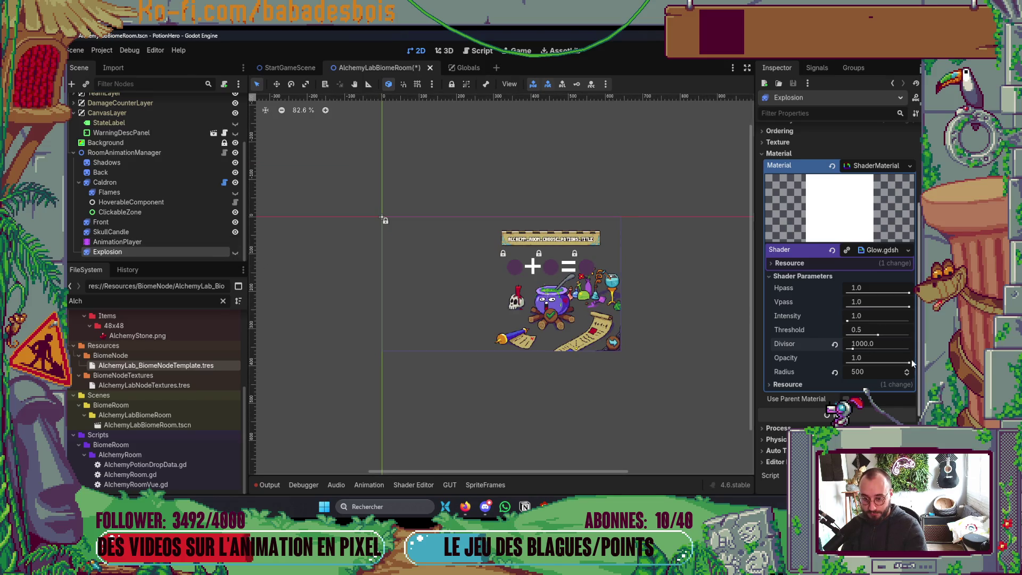
pyautogui.click(235, 252)
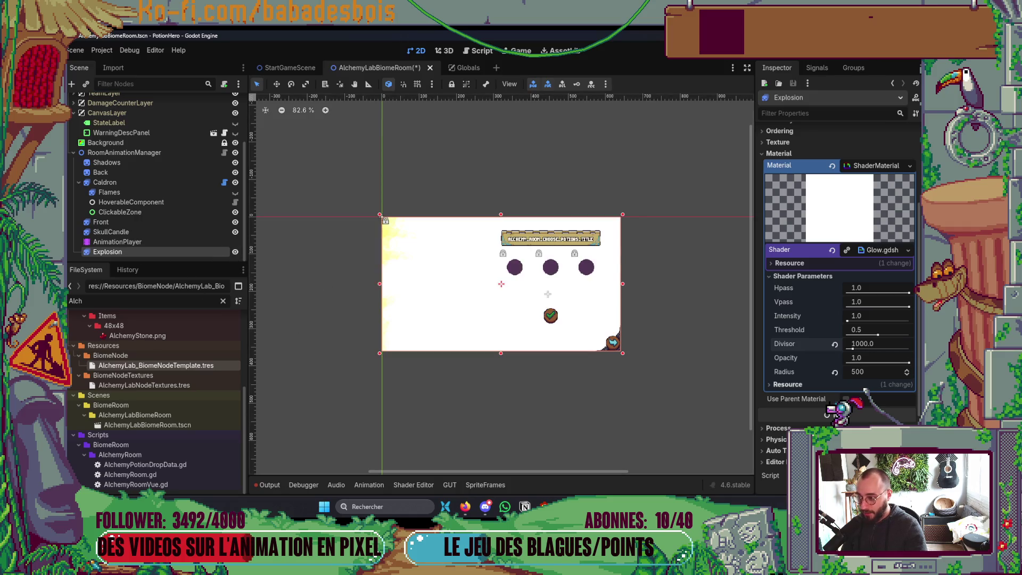
pyautogui.moveTo(908, 362); pyautogui.dragTo(847, 357)
pyautogui.hotkey('ctrl', 's')
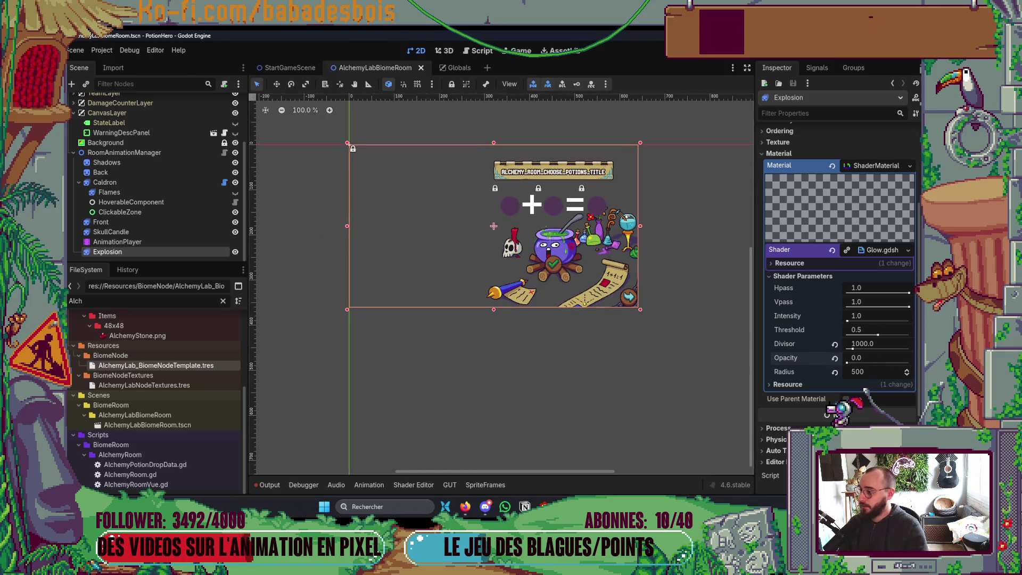
# Step: Open the room controller's AlchemyRoom.gd script
pyautogui.scroll(5, 159, 176)
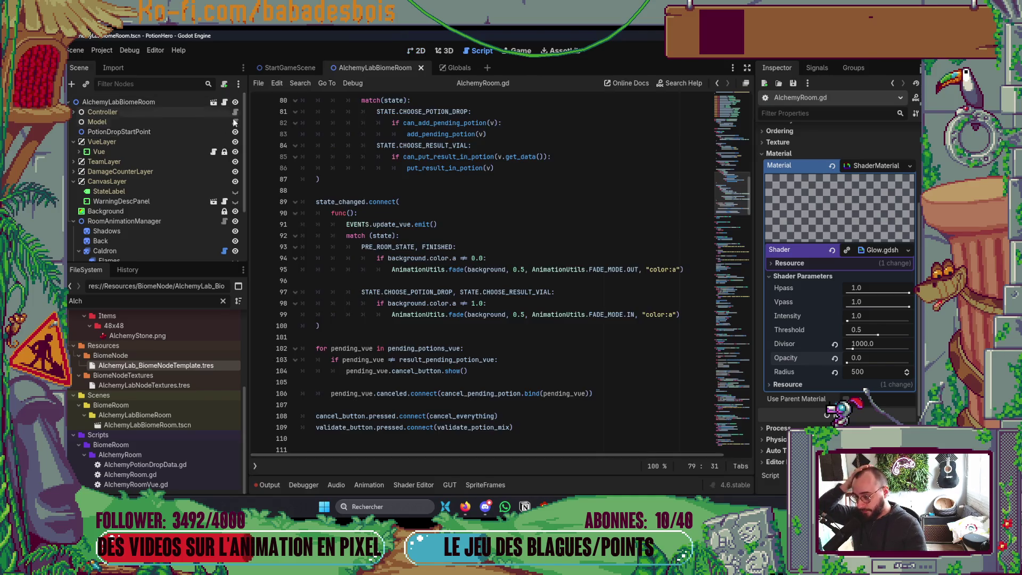
pyautogui.click(234, 111)
pyautogui.hotkey('alt', 'Tab')
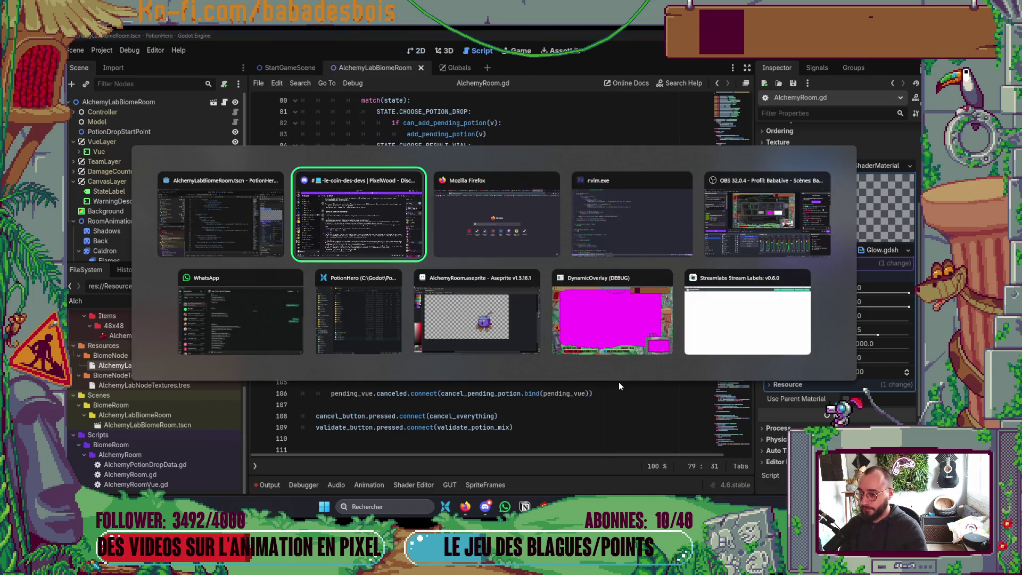
# Step: Retype the explosion_animation body, leaving it as pass
pyautogui.press('c')
pyautogui.press('c')
pyautogui.write('exp')
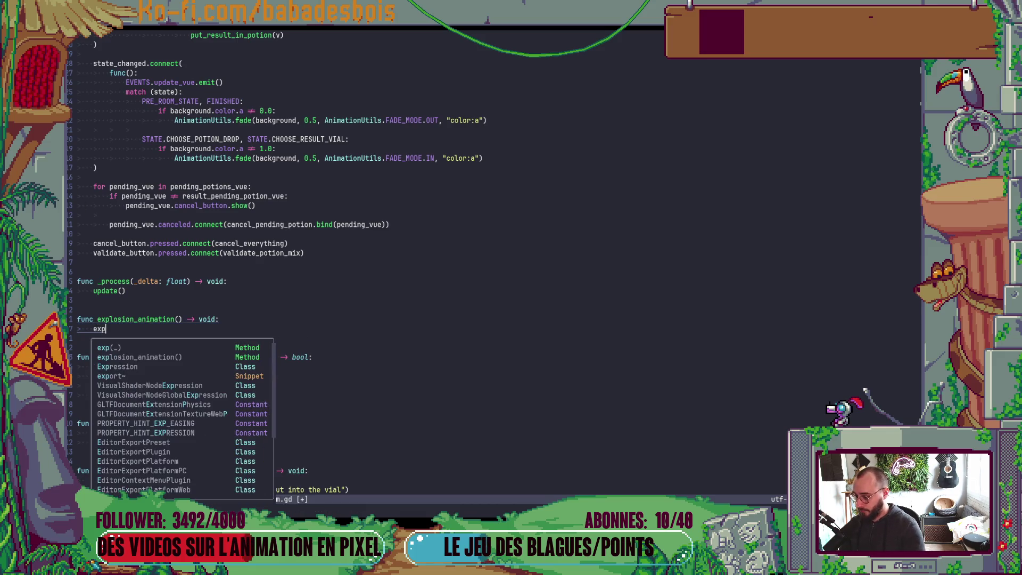
pyautogui.press('BackSpace')
pyautogui.press('BackSpace')
pyautogui.press('BackSpace')
pyautogui.write('pas')
pyautogui.press('g')
pyautogui.press('g')
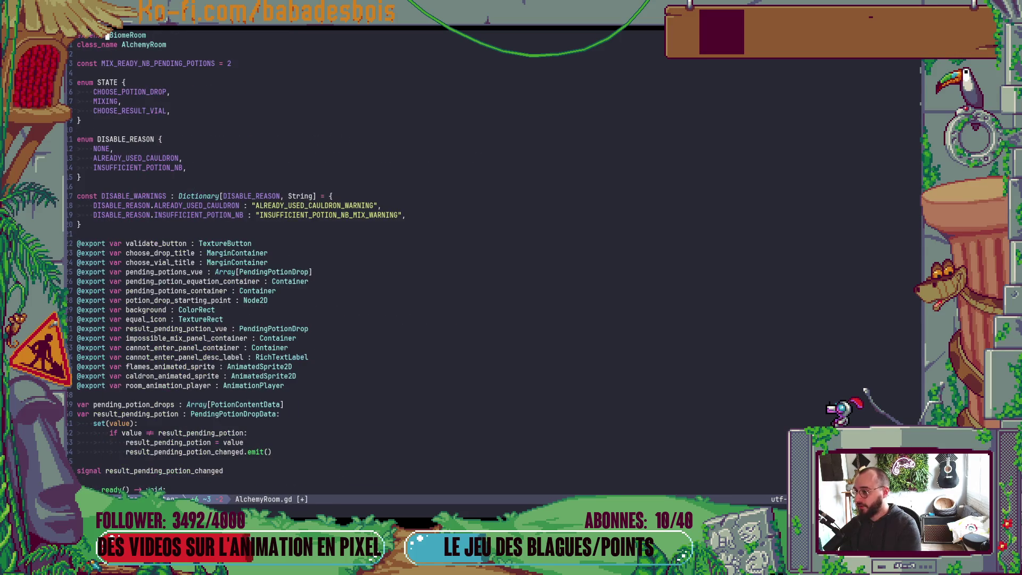
pyautogui.press('j')
pyautogui.press('j')
pyautogui.press('j')
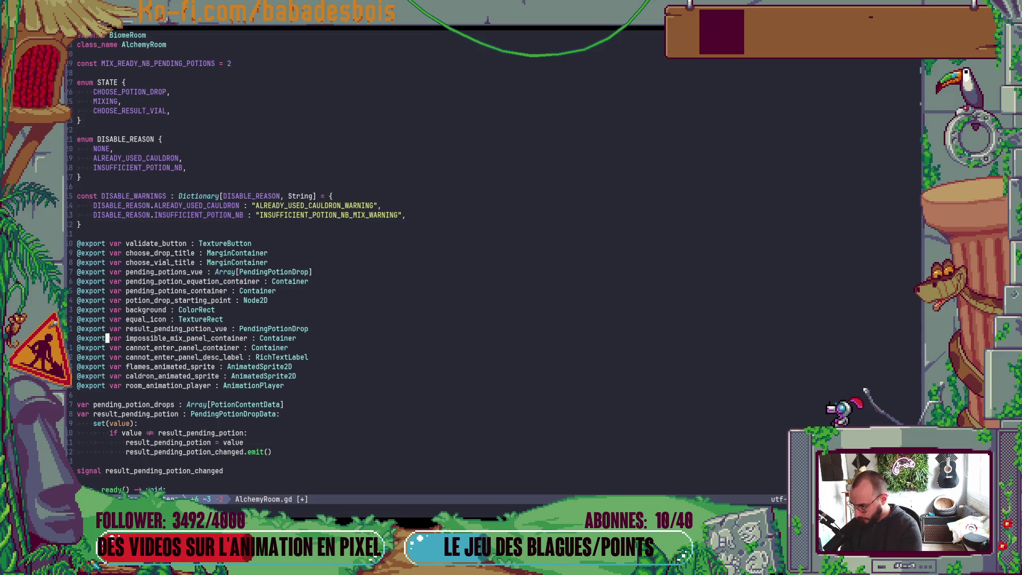
pyautogui.write('o@expo')
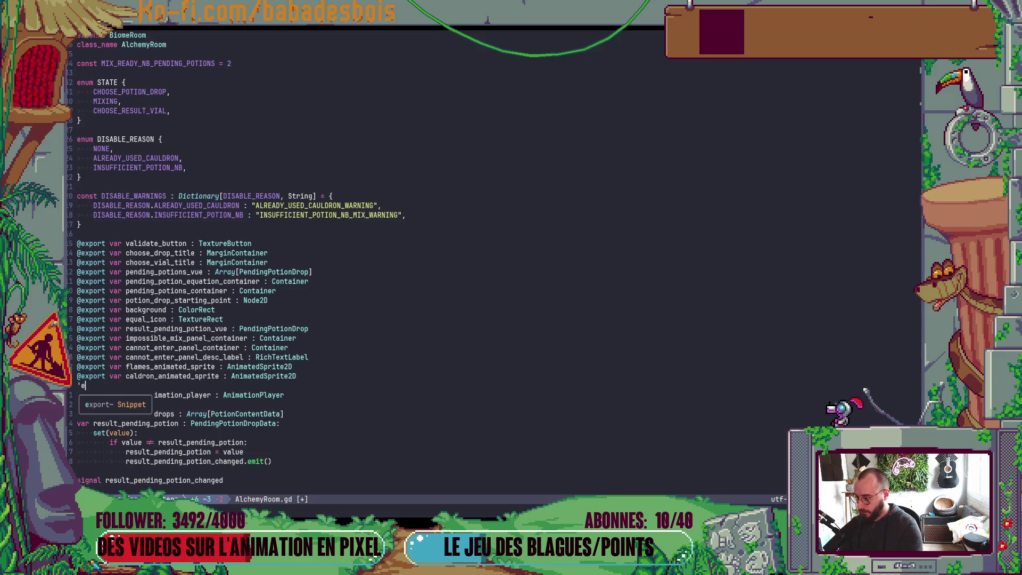
pyautogui.press('BackSpace')
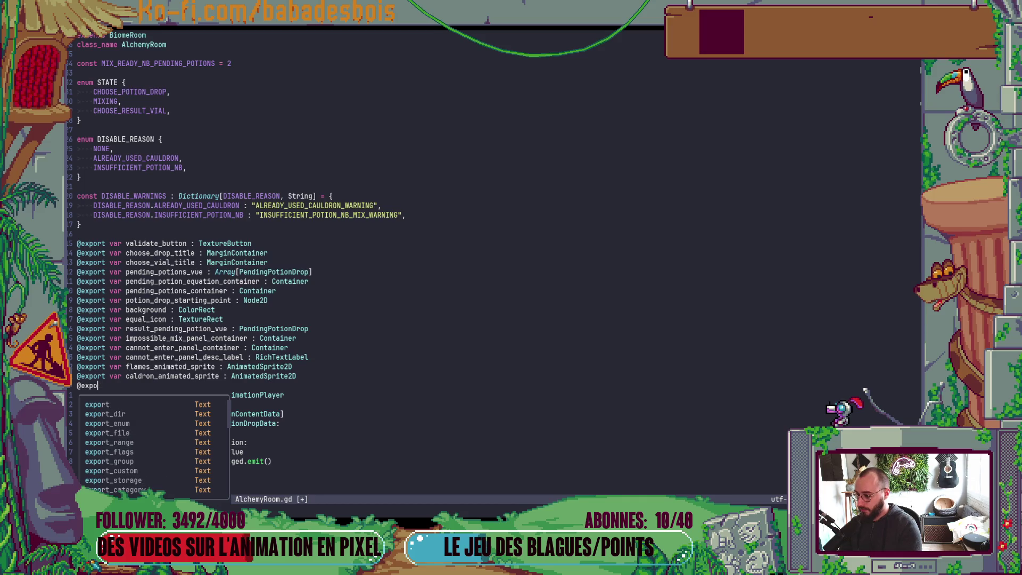
pyautogui.write('ort var expl')
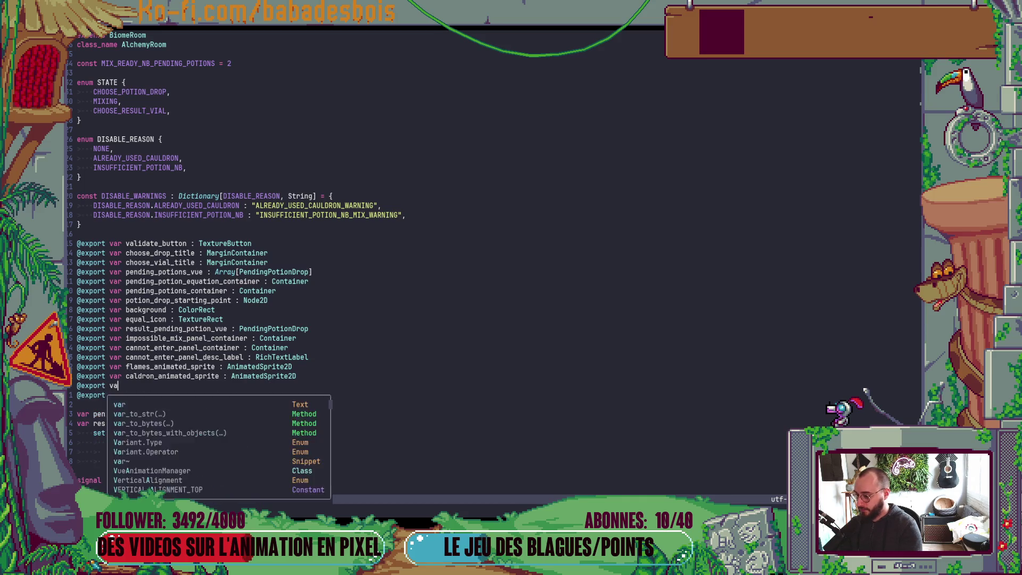
pyautogui.write('osion)a')
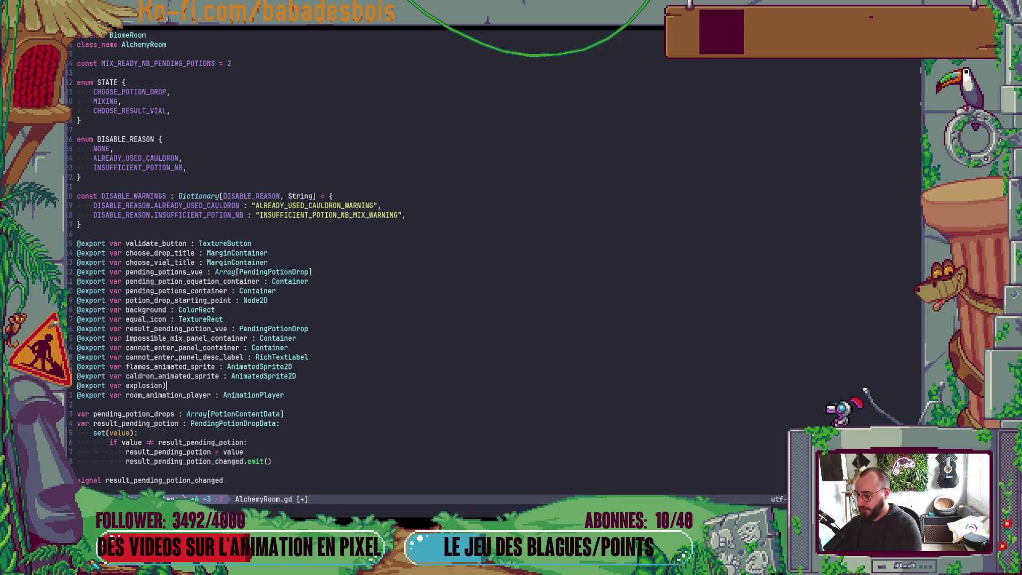
pyautogui.press('BackSpace')
pyautogui.press('BackSpace')
pyautogui.write('_animat')
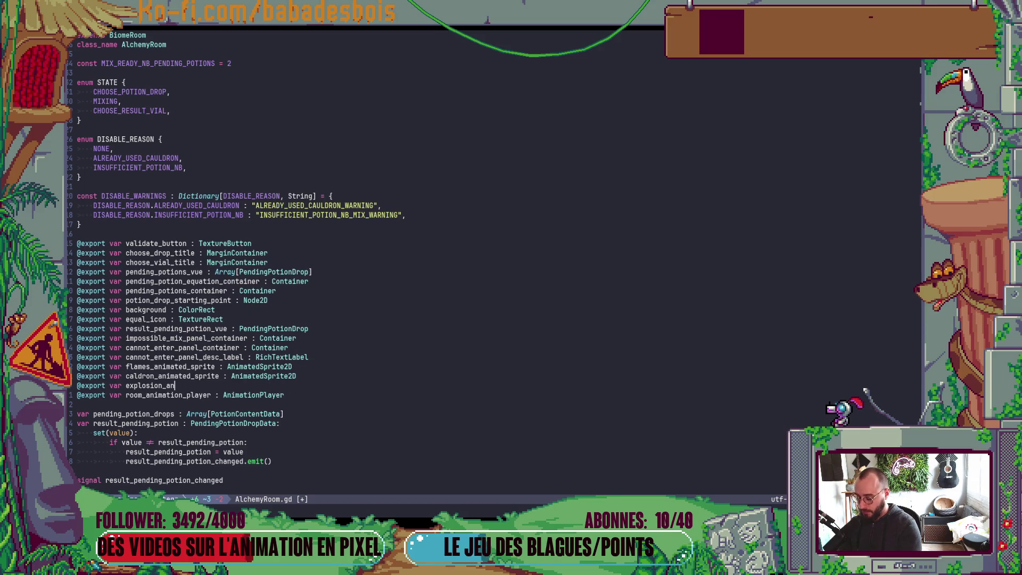
pyautogui.write('ed_sprite : An')
pyautogui.press('Down')
pyautogui.press('Return')
pyautogui.press('Escape')
# Step: Save AlchemyRoom.gd with :w and scroll down to the functions section
pyautogui.write(':w')
pyautogui.press('Return')
pyautogui.press('b')
pyautogui.press('b')
pyautogui.press('b')
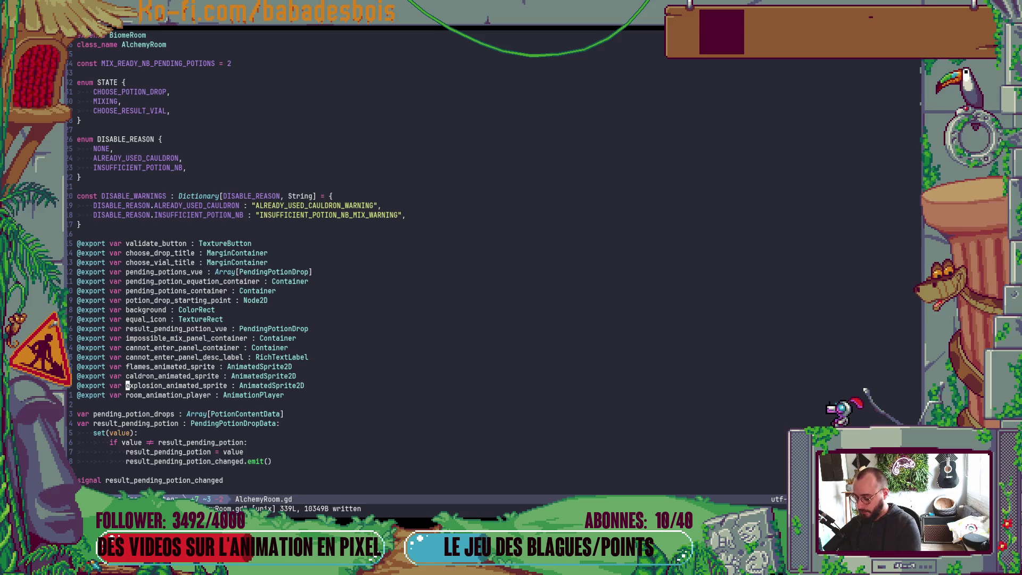
pyautogui.hotkey('ctrl', 'd')
pyautogui.hotkey('ctrl', 'd')
pyautogui.hotkey('ctrl', 'd')
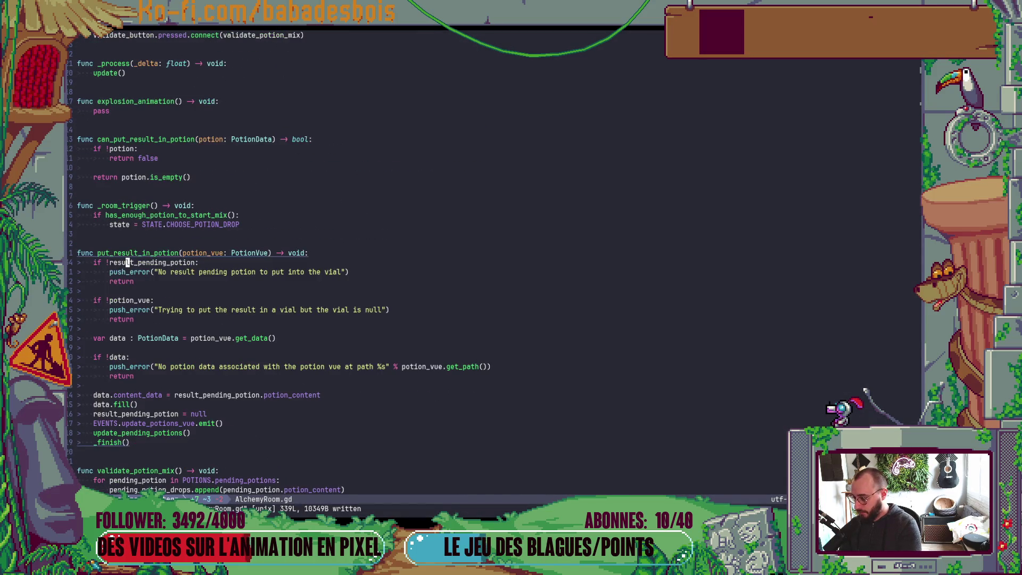
# Step: Replace pass with var tween = create_tween() above an explosion_animated_sprite reference
pyautogui.hotkey('ctrl', 'u')
pyautogui.press('j')
pyautogui.press('j')
pyautogui.press('j')
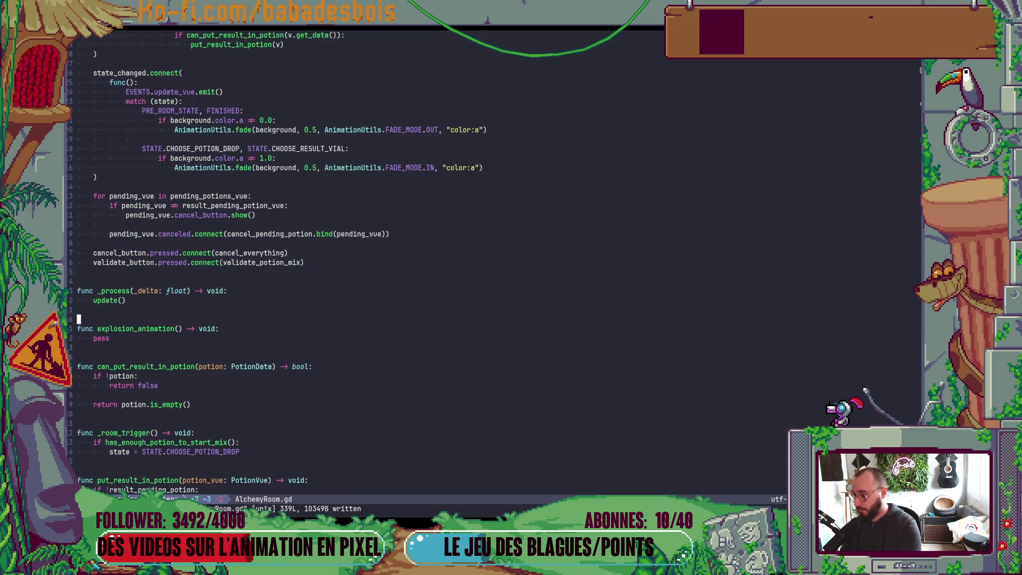
pyautogui.press('c')
pyautogui.press('c')
pyautogui.write('explosion_animated_sprite')
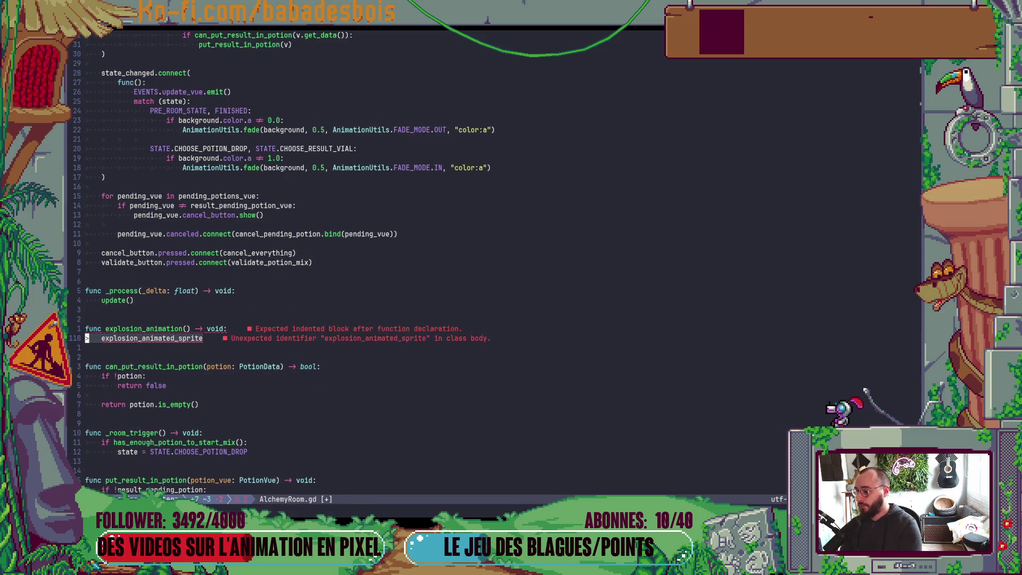
pyautogui.write('.')
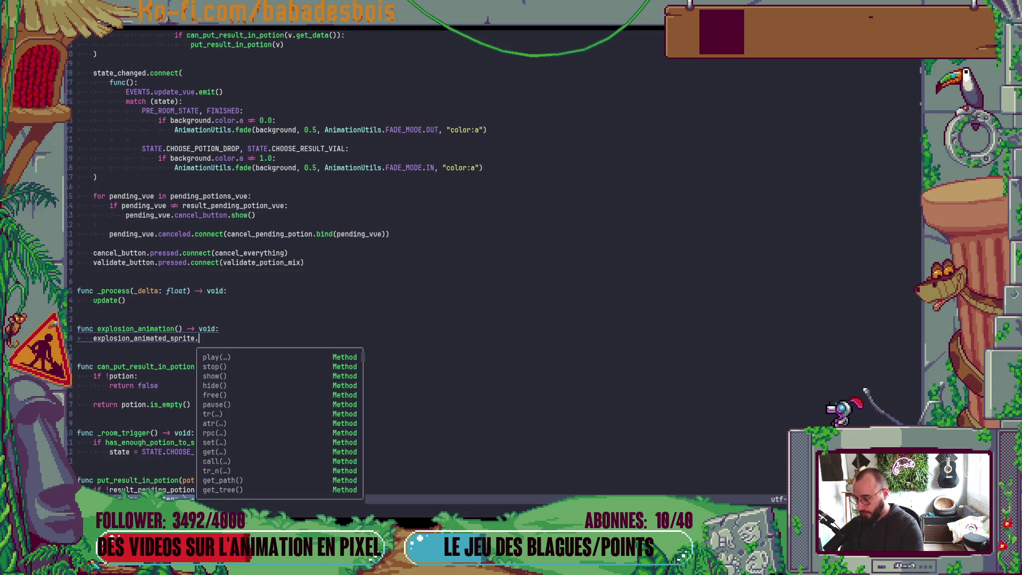
pyautogui.press('Escape')
pyautogui.hotkey('shift', 'o')
pyautogui.write('var tw')
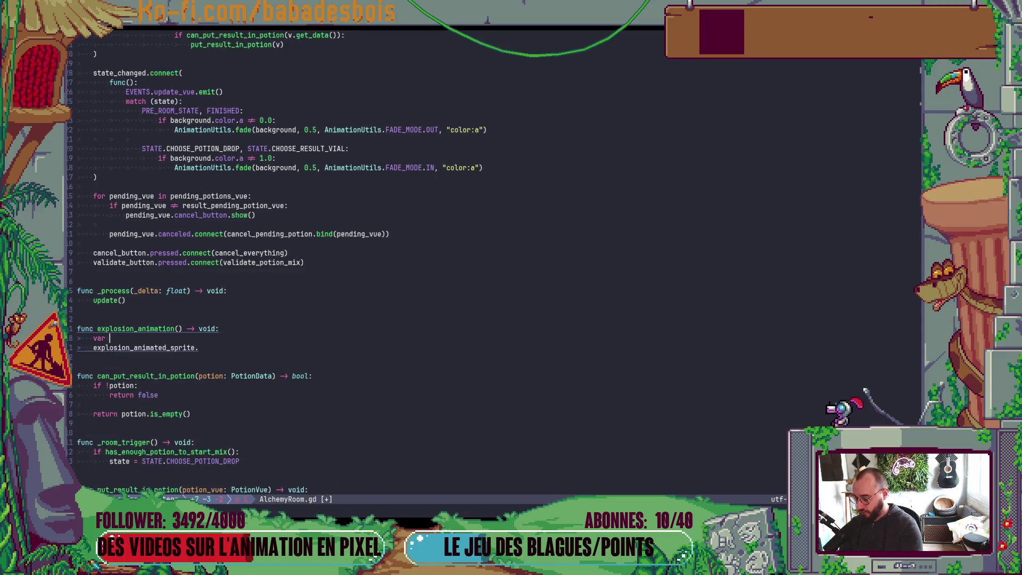
pyautogui.write('een = c')
pyautogui.press('Return')
pyautogui.press('Return')
pyautogui.press('Escape')
# Step: Wrap the sprite in tween.tween_property targeting "material:shader_parameter/opacity"
pyautogui.press('j')
pyautogui.write('i')
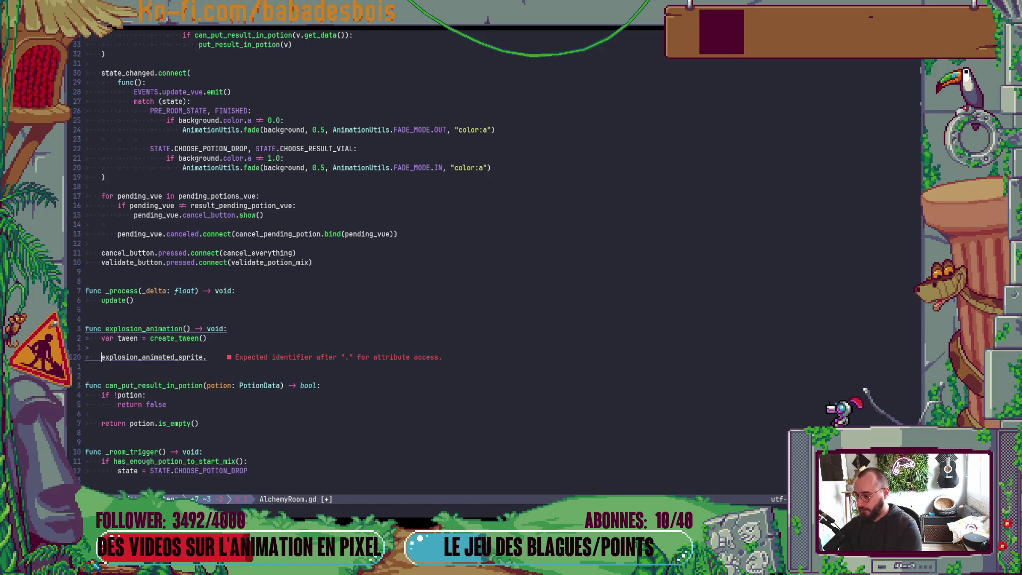
pyautogui.write('tween.')
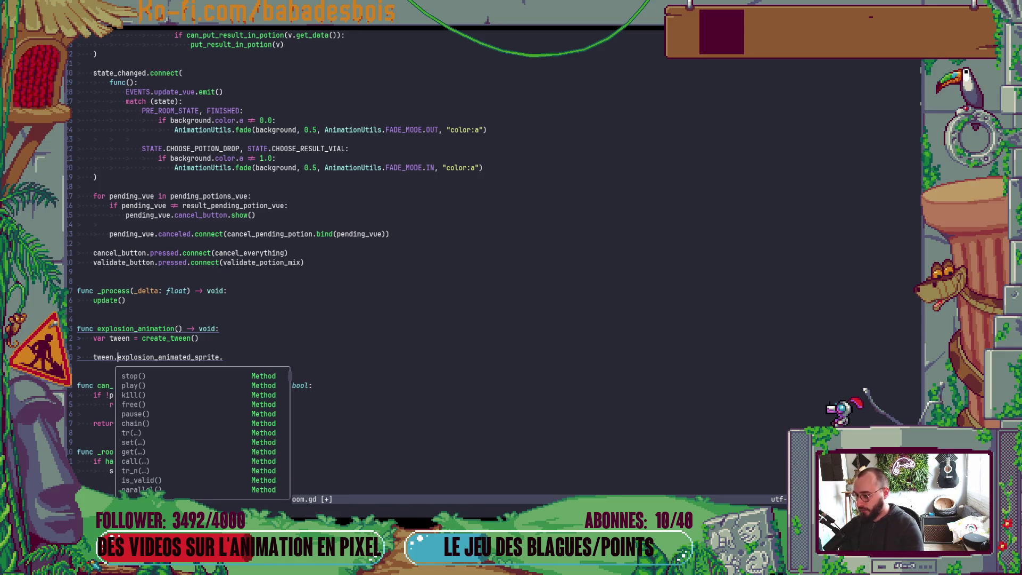
pyautogui.write('twe')
pyautogui.press('Down')
pyautogui.press('Down')
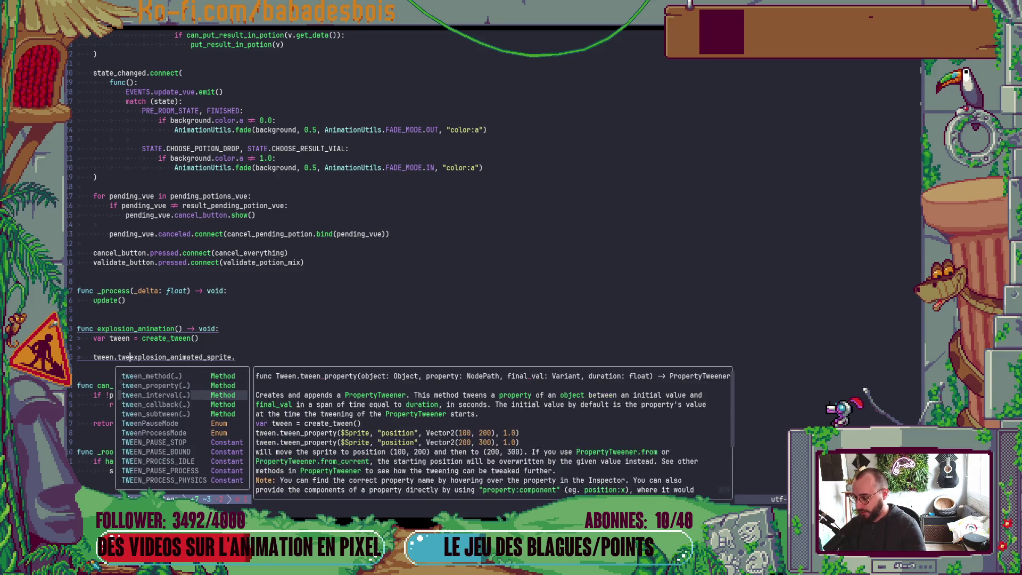
pyautogui.press('Return')
pyautogui.press('End')
pyautogui.press('BackSpace')
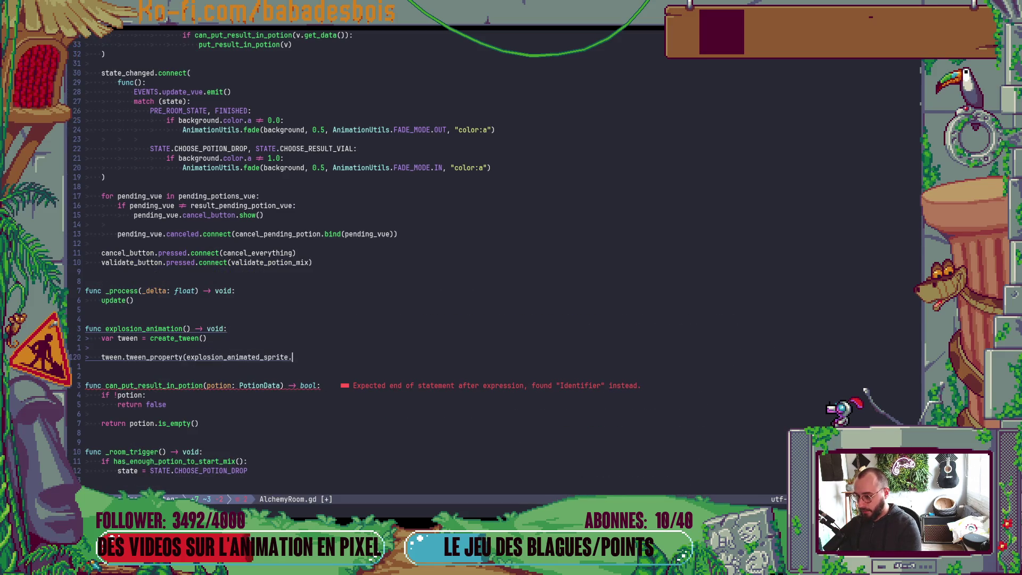
pyautogui.write(', ')
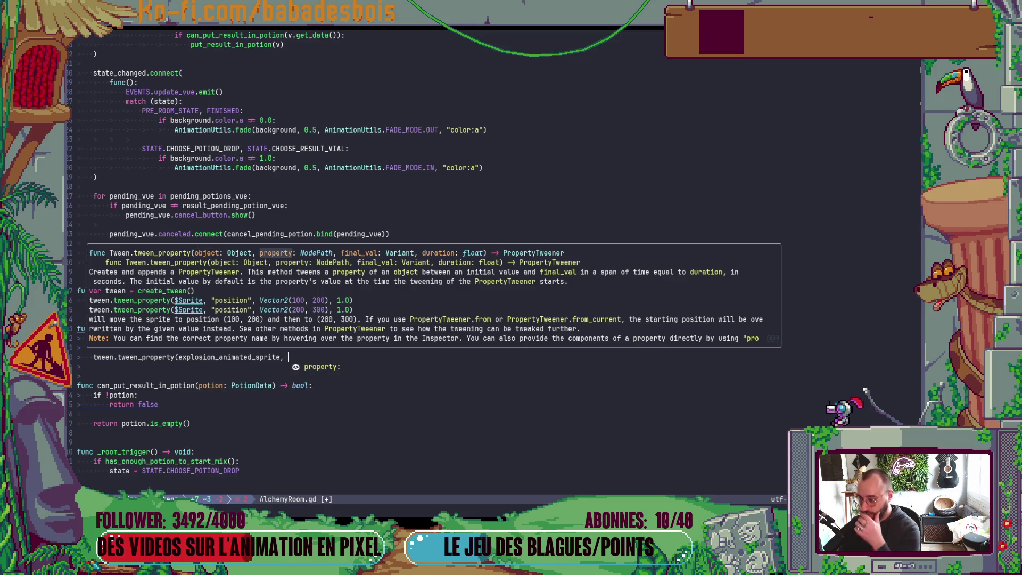
pyautogui.write('"')
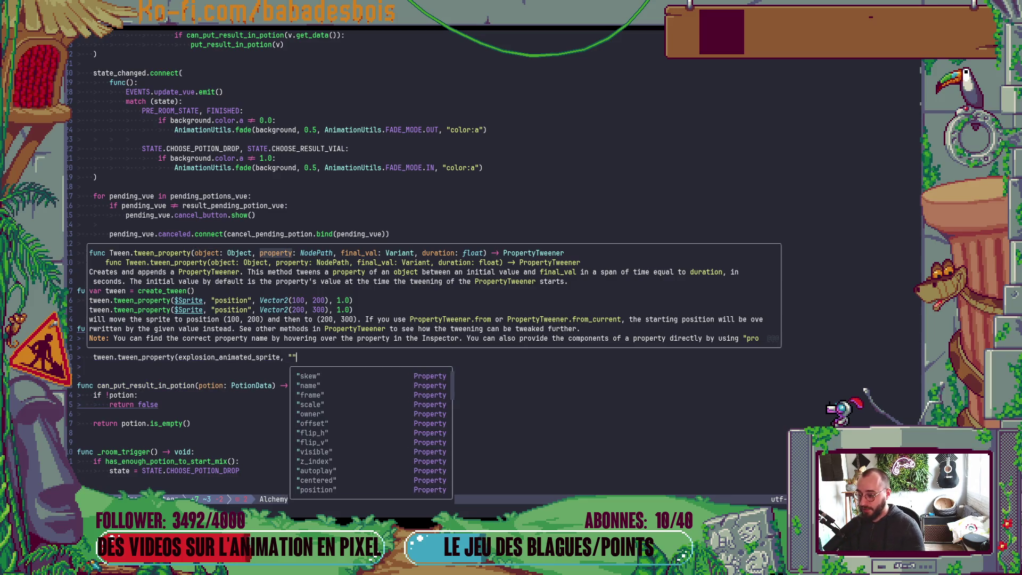
pyautogui.press('Down')
pyautogui.press('Down')
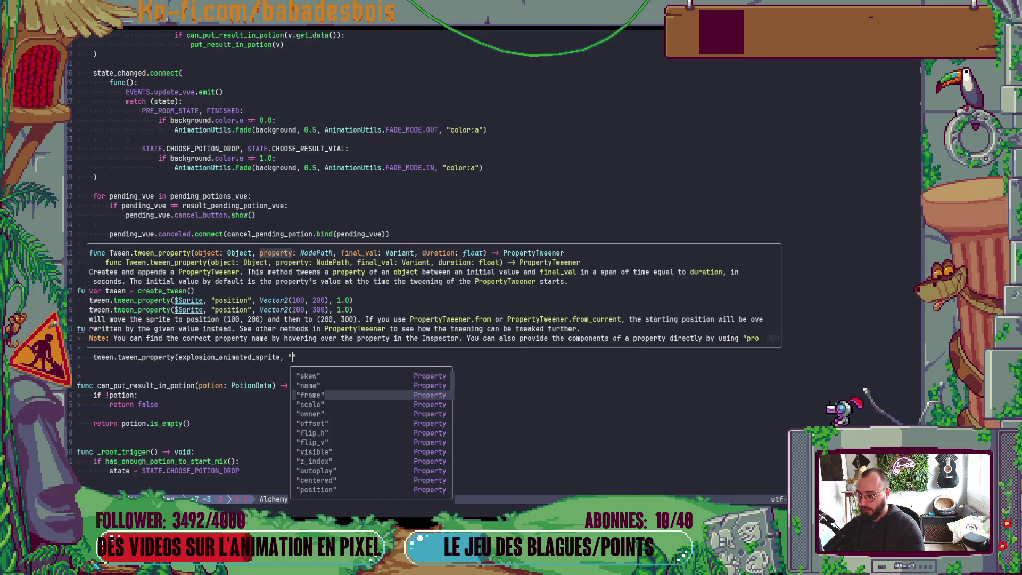
pyautogui.write('mat')
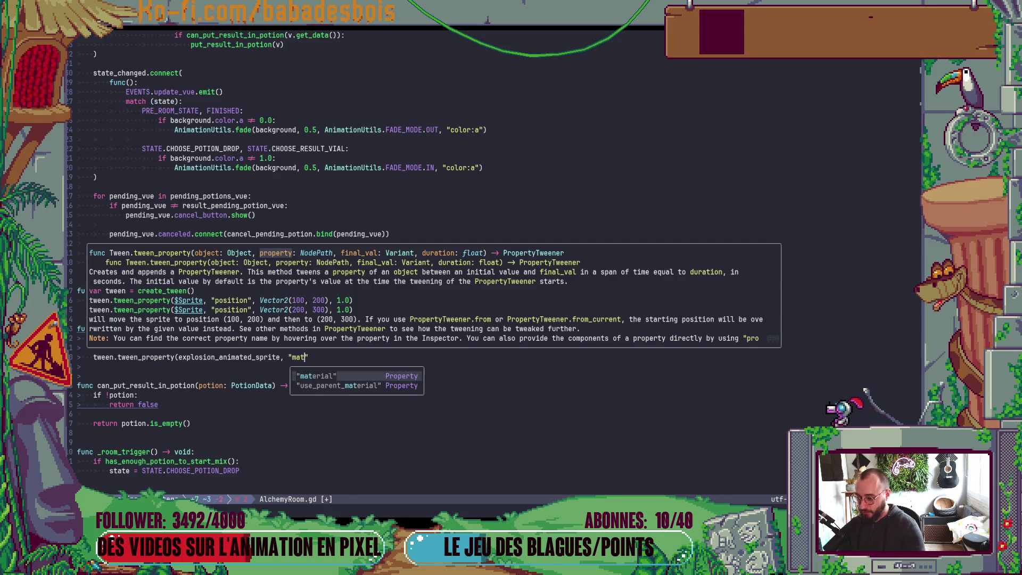
pyautogui.press('Return')
pyautogui.hotkey('ctrl', 'z')
pyautogui.hotkey('ctrl', 'z')
pyautogui.hotkey('ctrl', 'z')
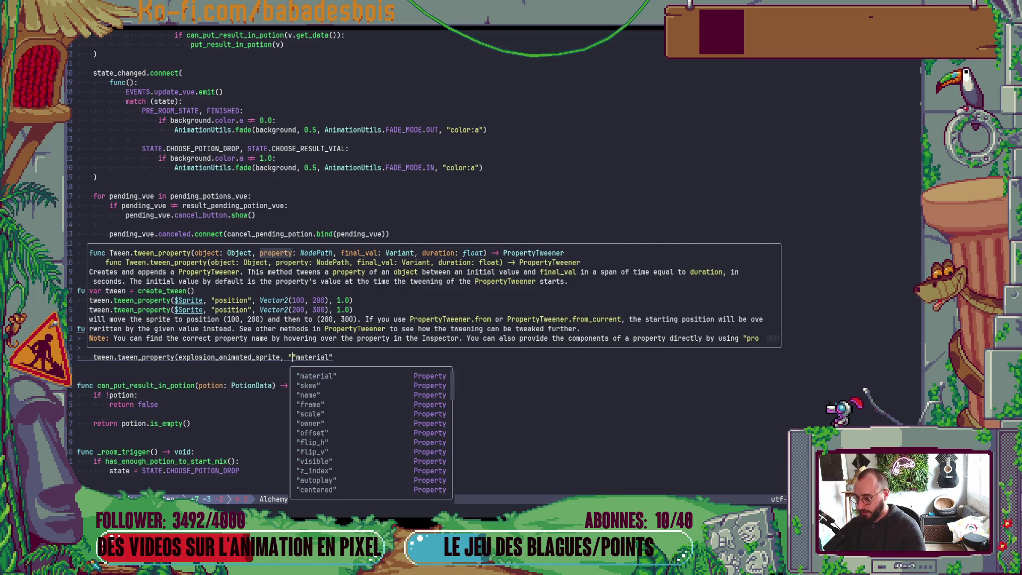
pyautogui.write('material>')
pyautogui.press('BackSpace')
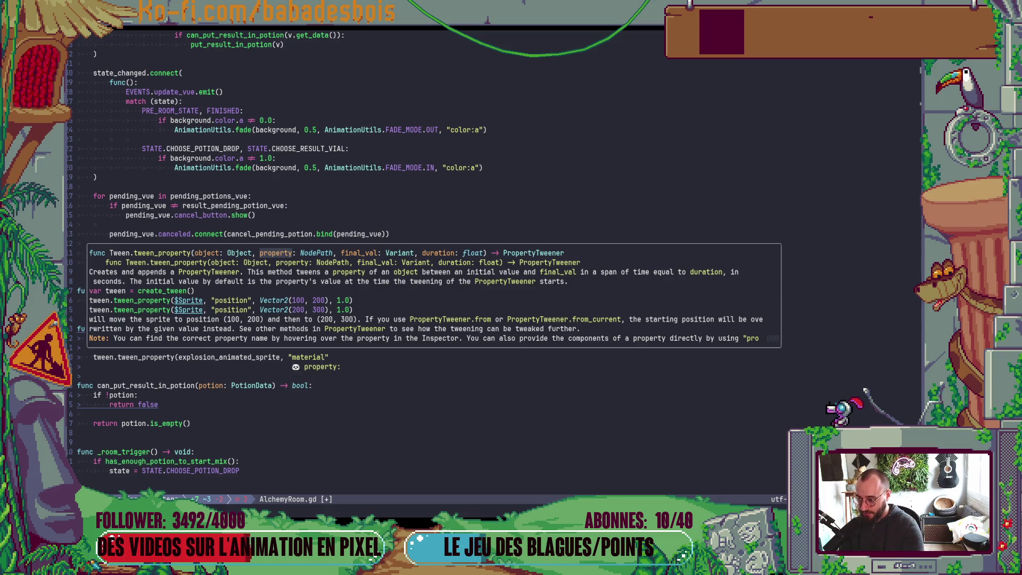
pyautogui.write(':')
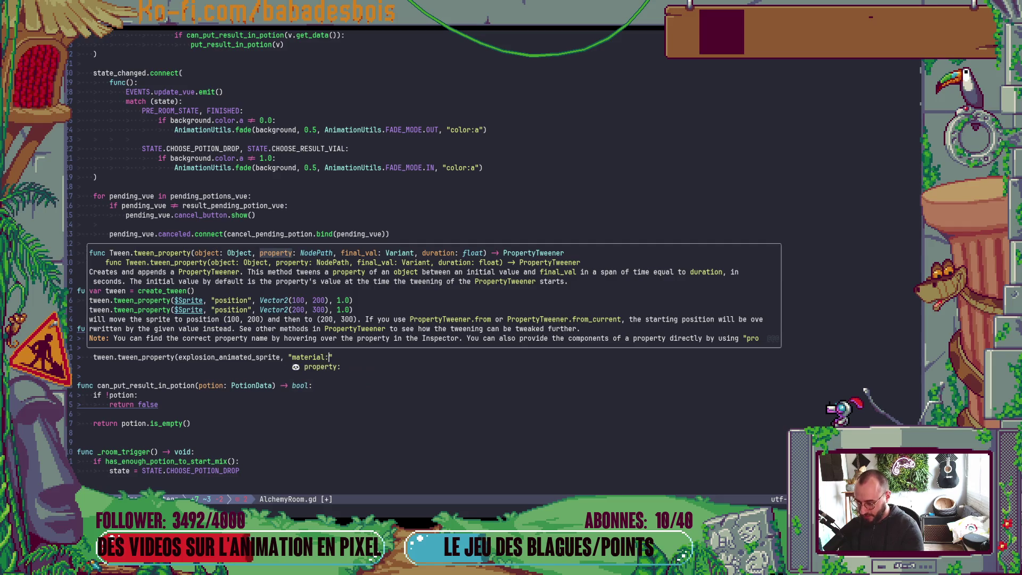
pyautogui.write('sha')
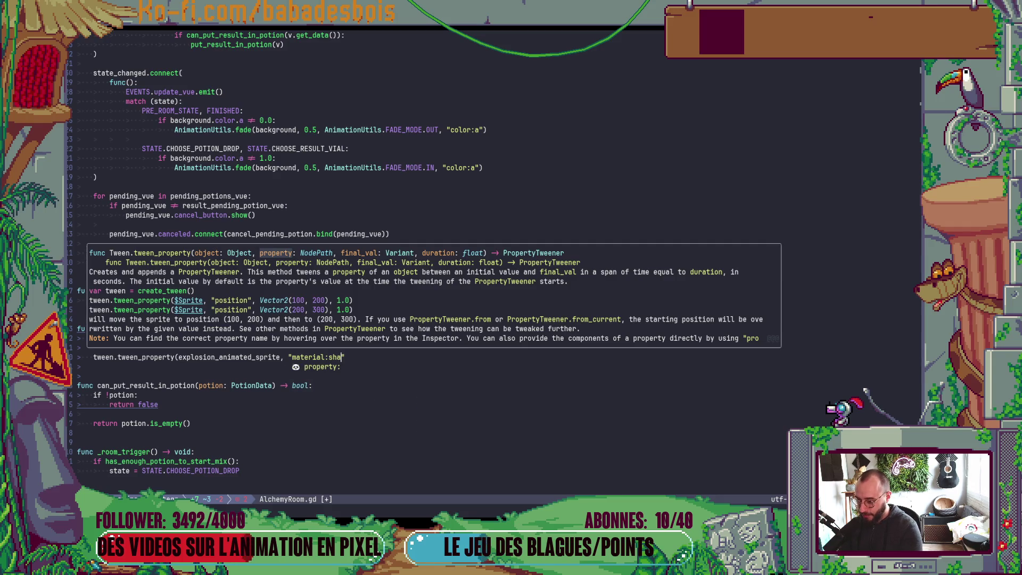
pyautogui.write('der_paramer')
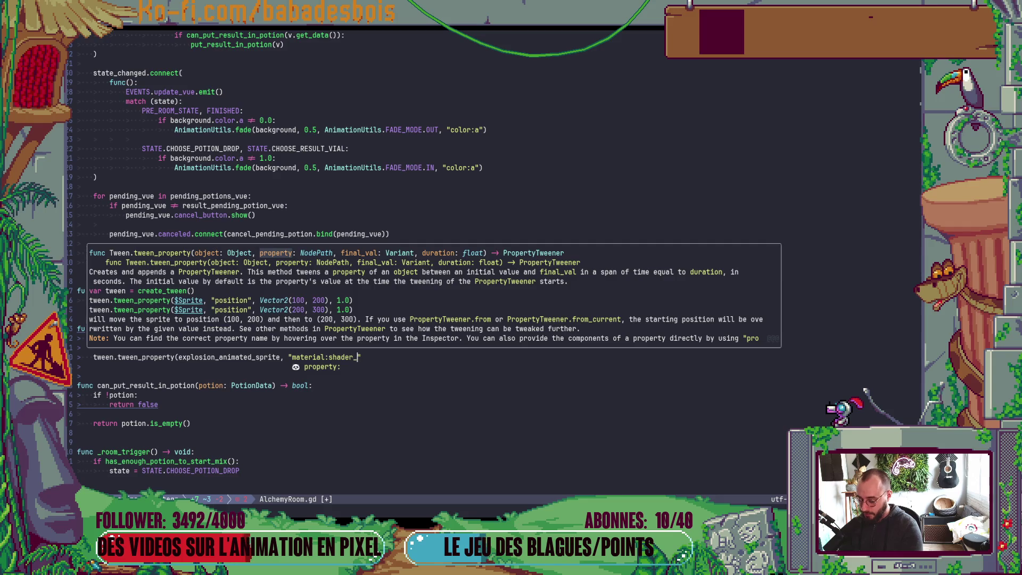
pyautogui.press('BackSpace')
pyautogui.write('ter')
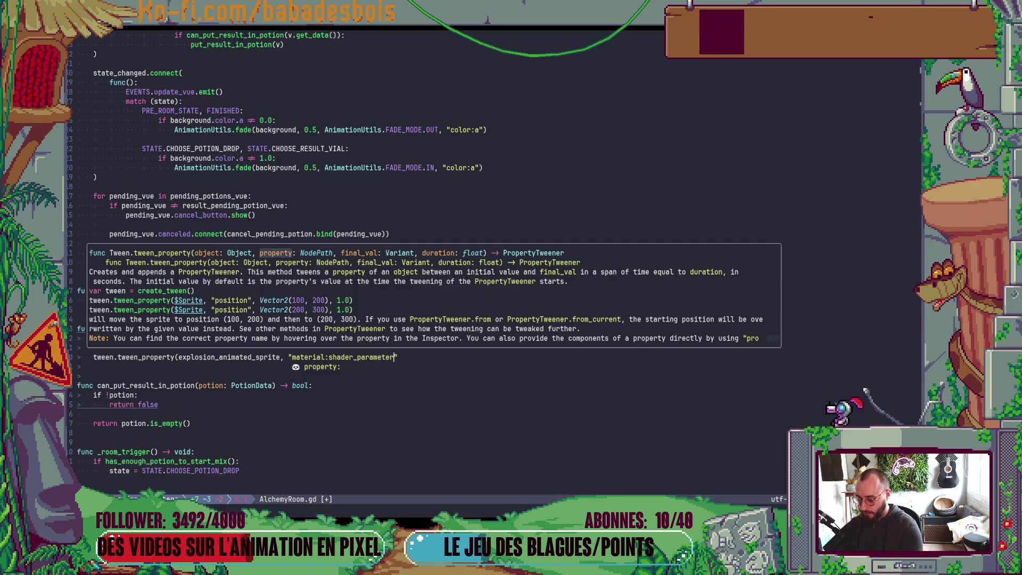
pyautogui.write('/')
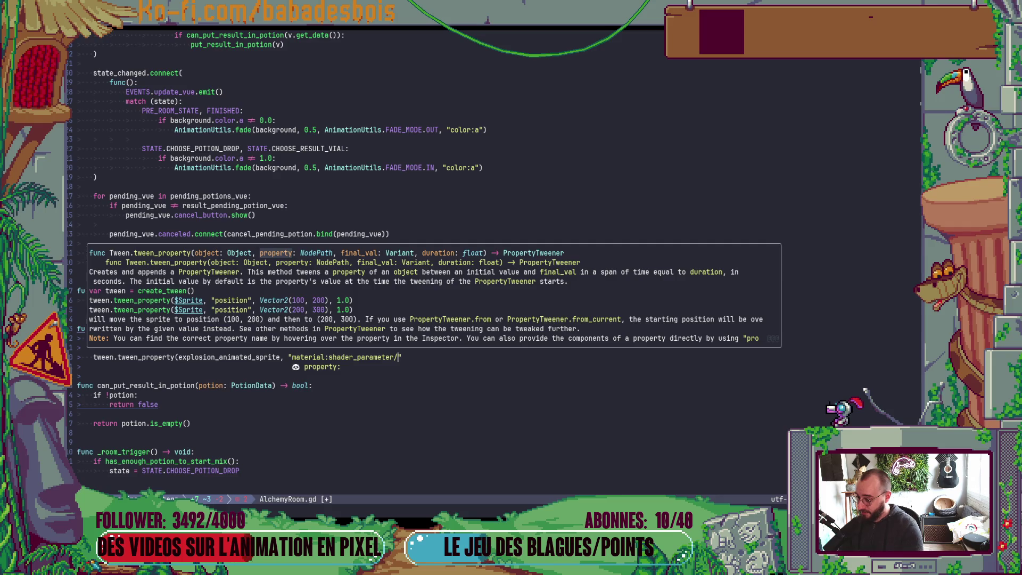
pyautogui.write('op')
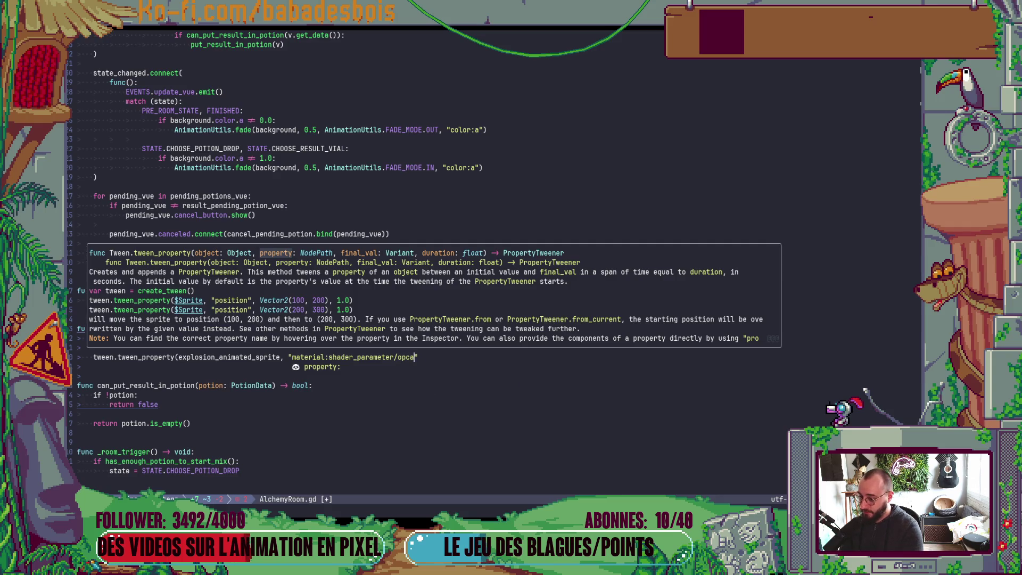
pyautogui.write('acity')
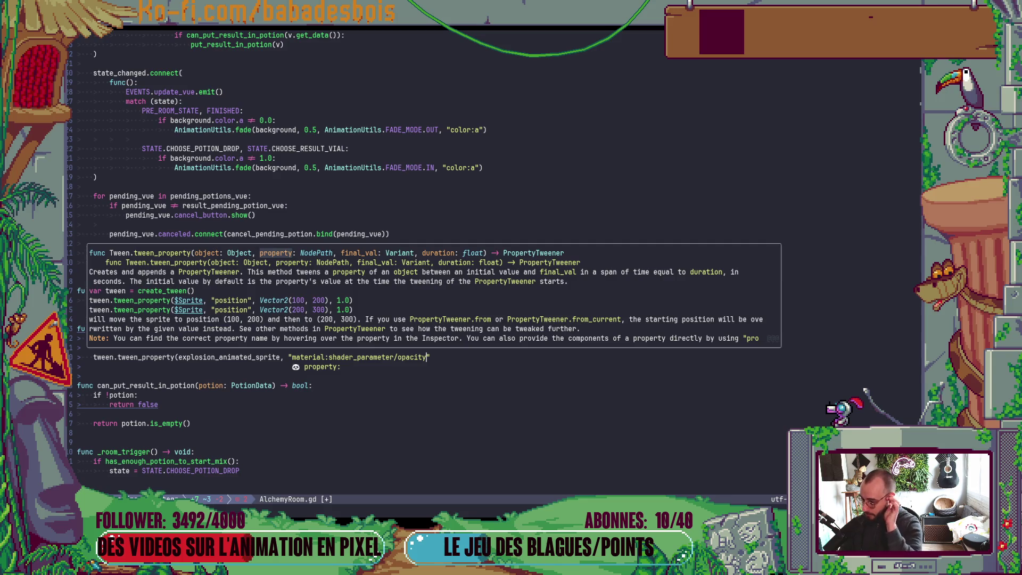
# Step: Complete the call with final value 1.0 and duration 1.0, then duplicate the line
pyautogui.press('Escape')
pyautogui.write('A, ')
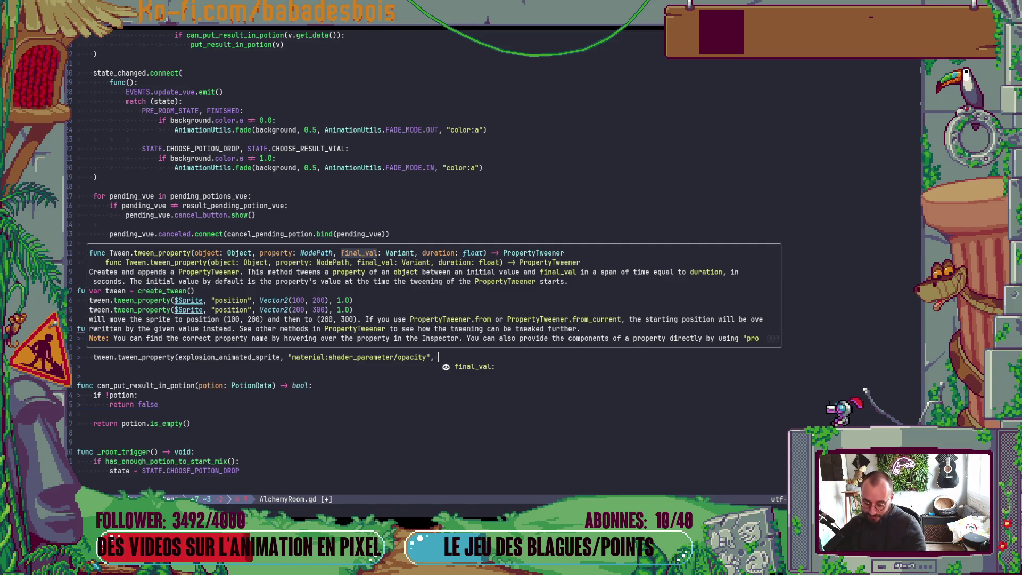
pyautogui.write('0')
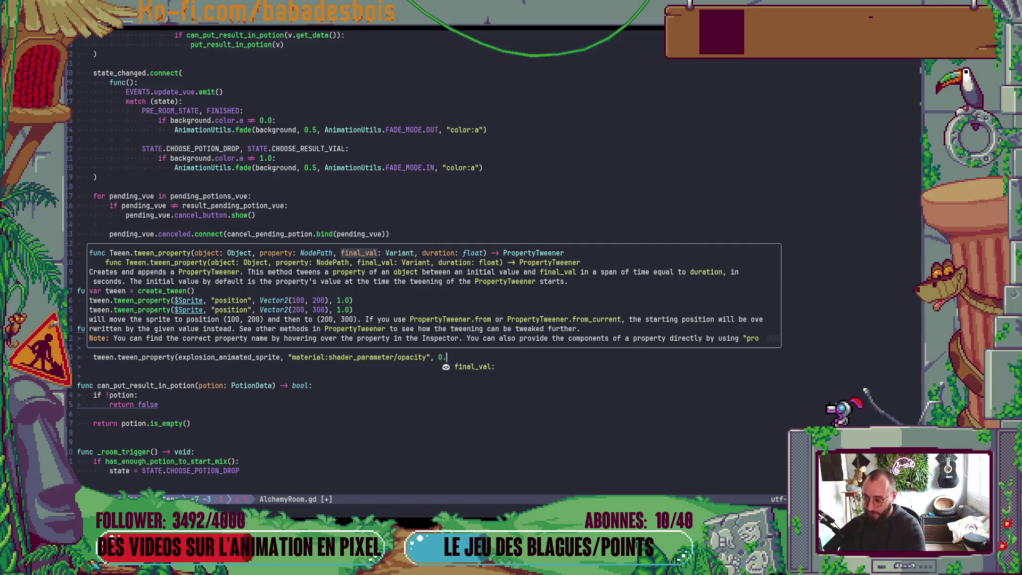
pyautogui.press('BackSpace')
pyautogui.write('1.0')
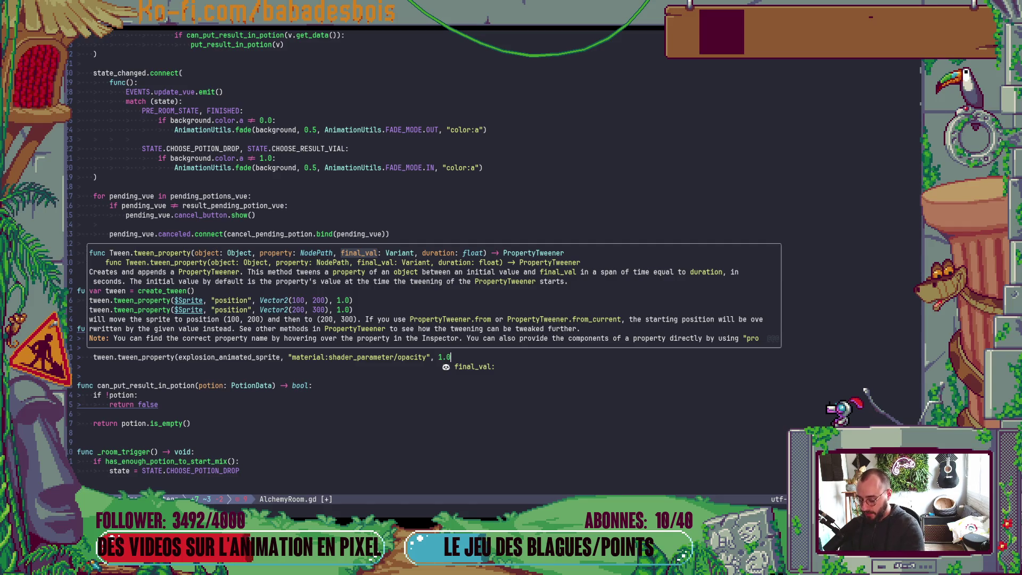
pyautogui.write(', ')
pyautogui.write('0.')
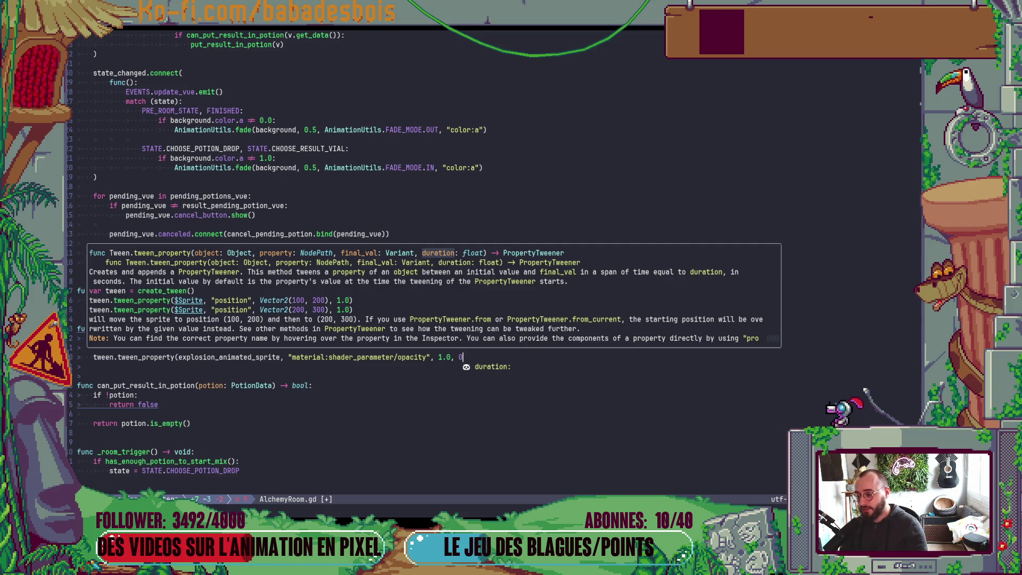
pyautogui.press('BackSpace')
pyautogui.press('BackSpace')
pyautogui.write('1.0')
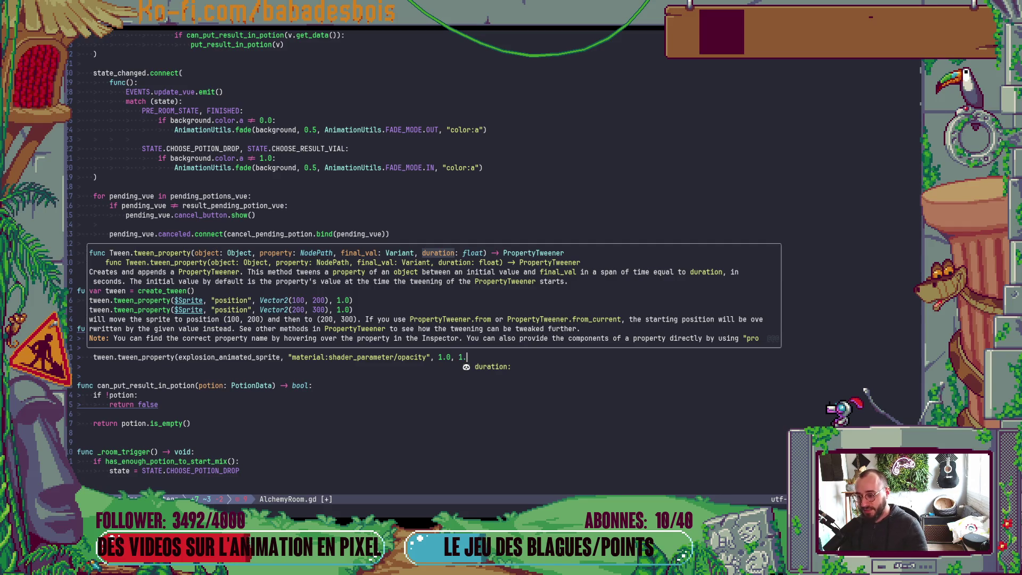
pyautogui.write(')')
pyautogui.press('Escape')
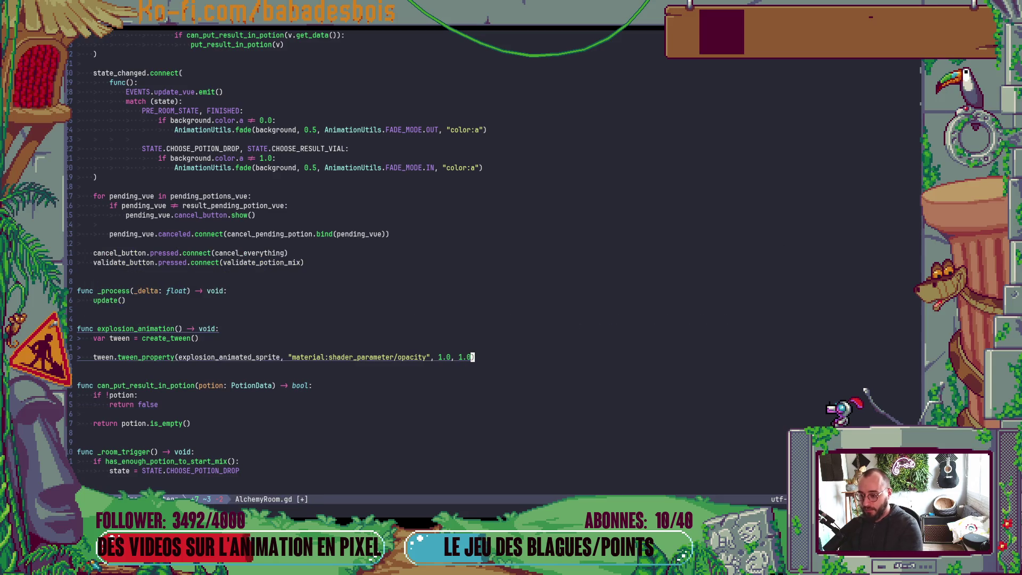
pyautogui.press('y')
pyautogui.press('y')
pyautogui.press('p')
pyautogui.press('h')
pyautogui.press('h')
pyautogui.press('h')
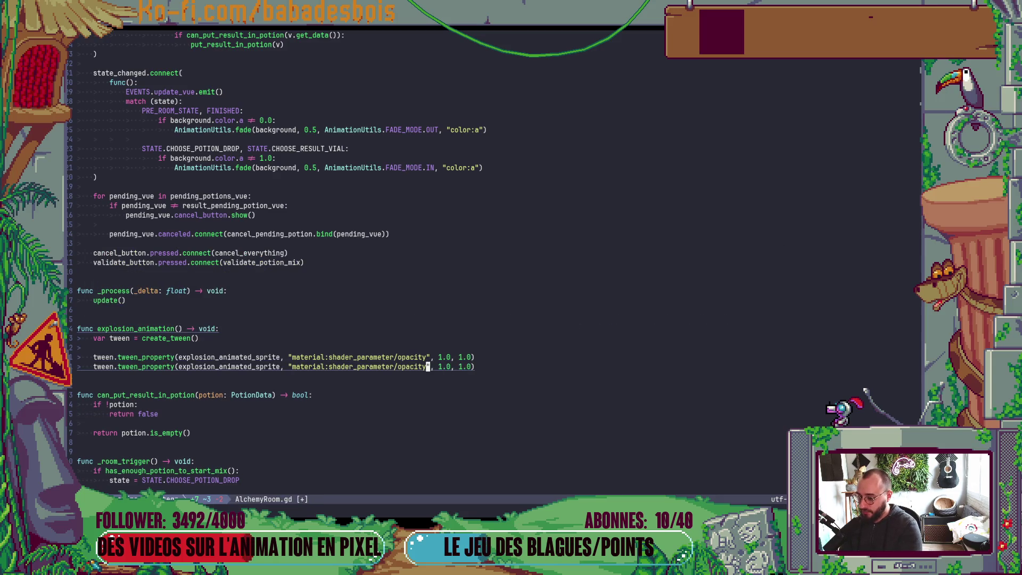
# Step: Change the copied line's shader parameter from opacity to divisor and save the script
pyautogui.write('ciwdi')
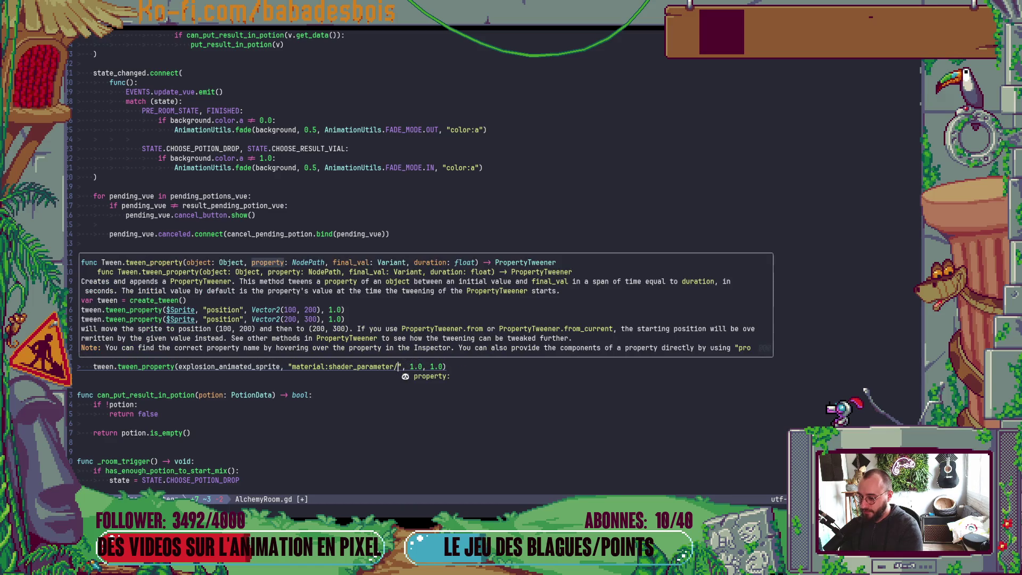
pyautogui.write('visor')
pyautogui.press('Escape')
pyautogui.press('l')
pyautogui.press('l')
pyautogui.press('l')
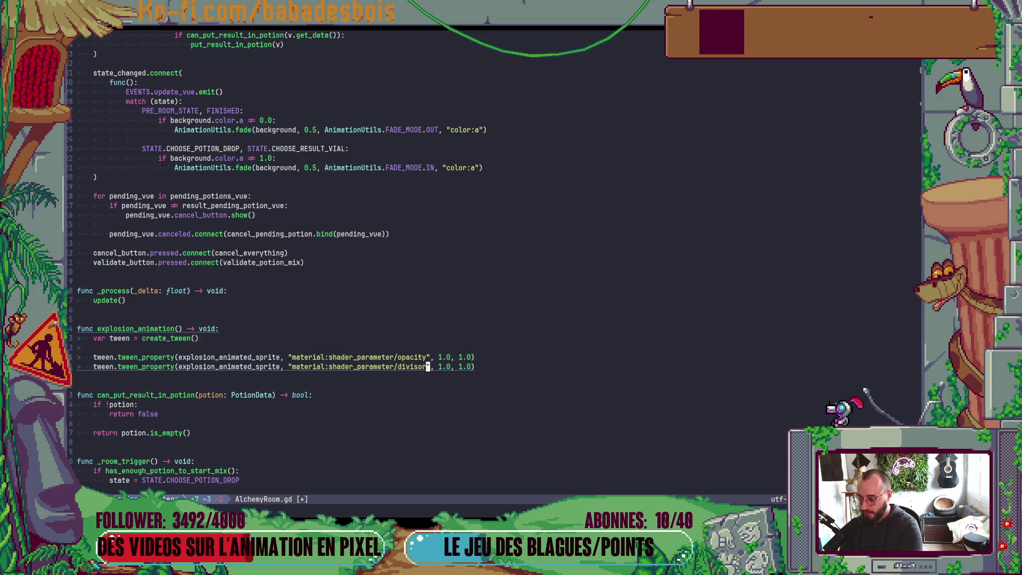
pyautogui.press('l')
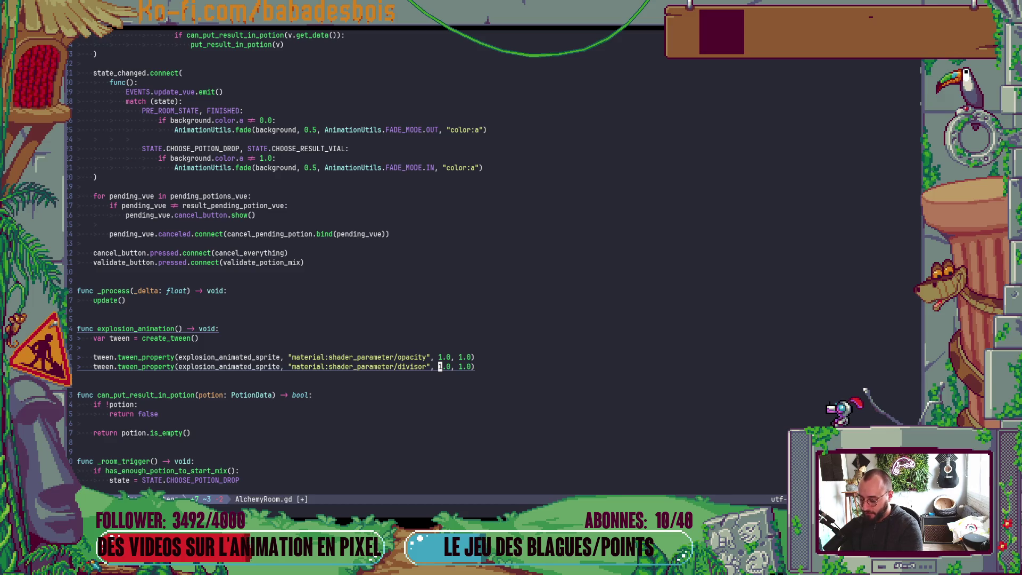
pyautogui.press('e')
pyautogui.press('a')
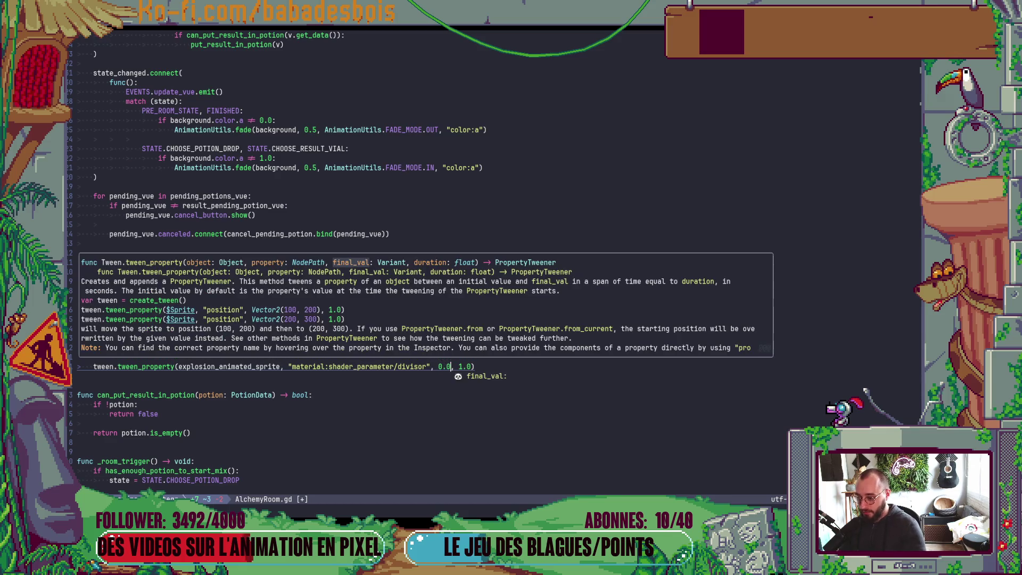
pyautogui.press('Escape')
pyautogui.write(':w')
pyautogui.press('Return')
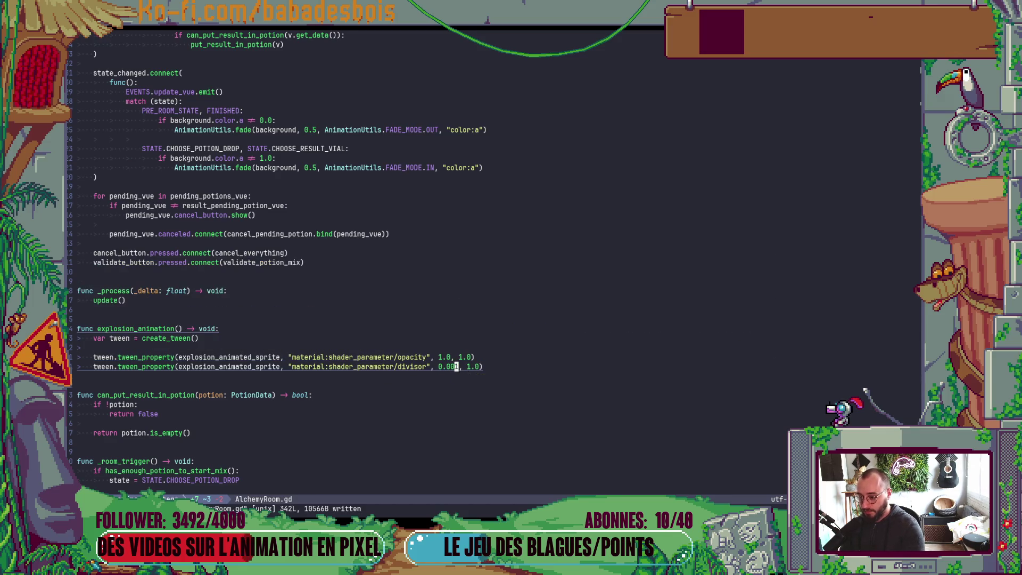
# Step: Check the AlchemyLab_BiomeNodeTemplate.tres resource, then set the divisor target to 0.01 and save
pyautogui.hotkey('alt', 'Tab')
pyautogui.click(238, 362)
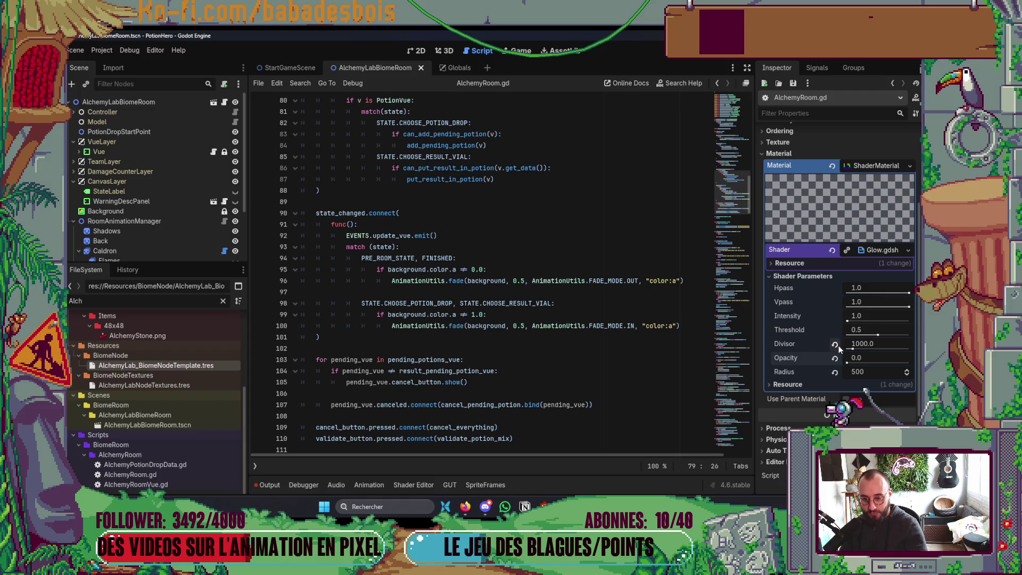
pyautogui.hotkey('alt', 'Tab')
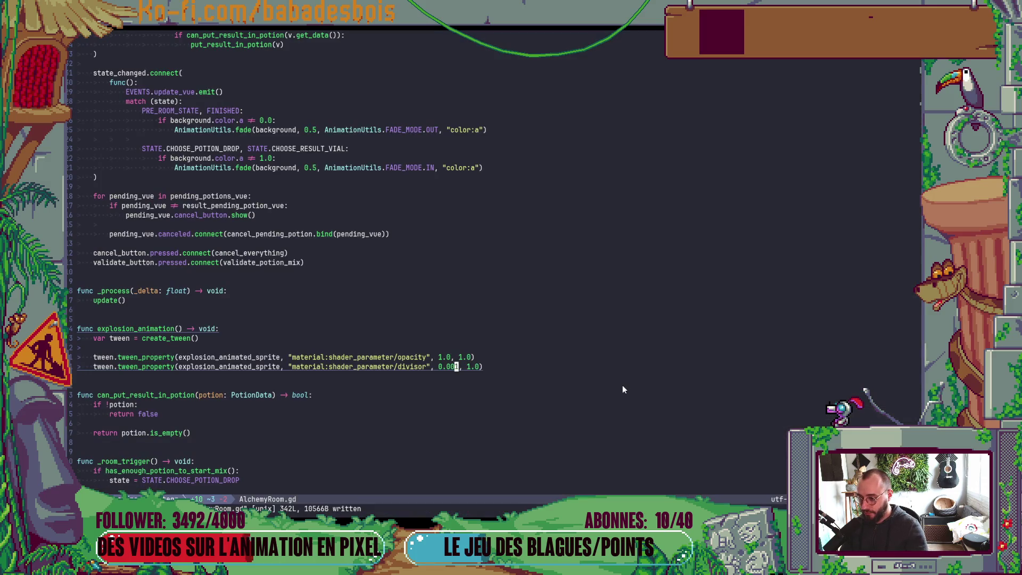
pyautogui.press('h')
pyautogui.hotkey('ctrl', 's')
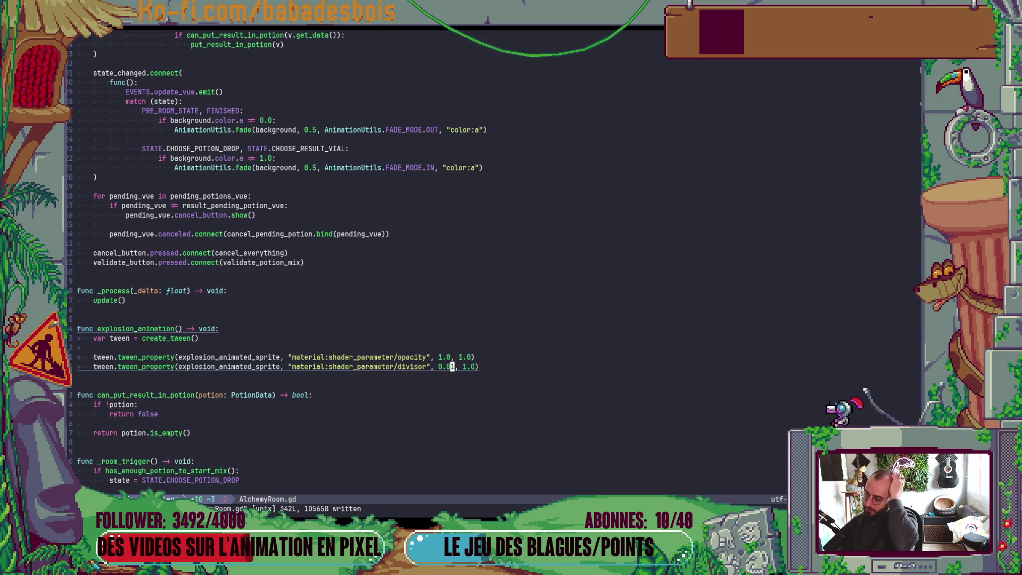
pyautogui.hotkey('alt', 'Tab')
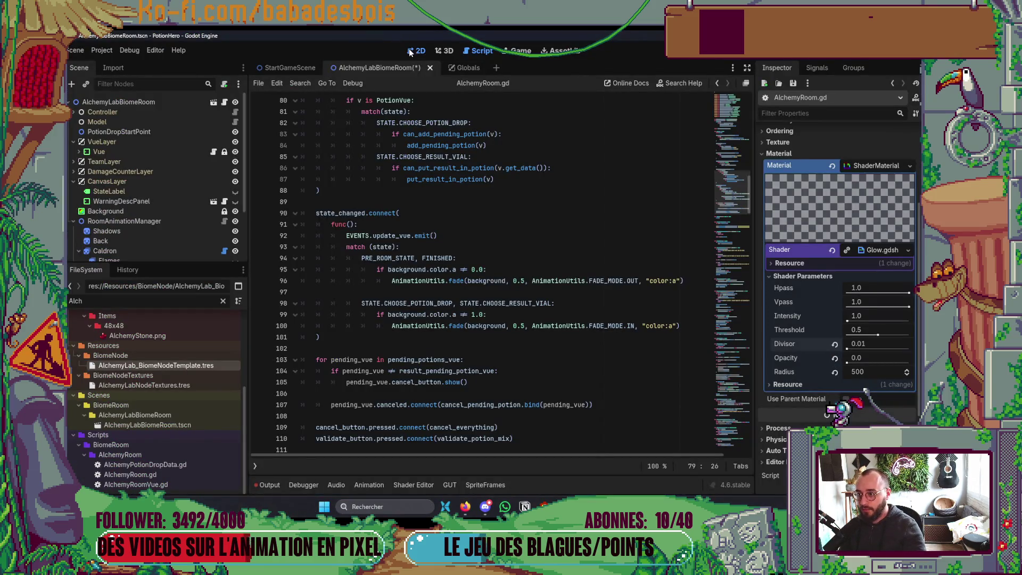
# Step: Preview the glow shader in the 2D view with its Opacity dragged up to 1.0
pyautogui.click(411, 51)
pyautogui.moveTo(847, 364); pyautogui.dragTo(899, 352)
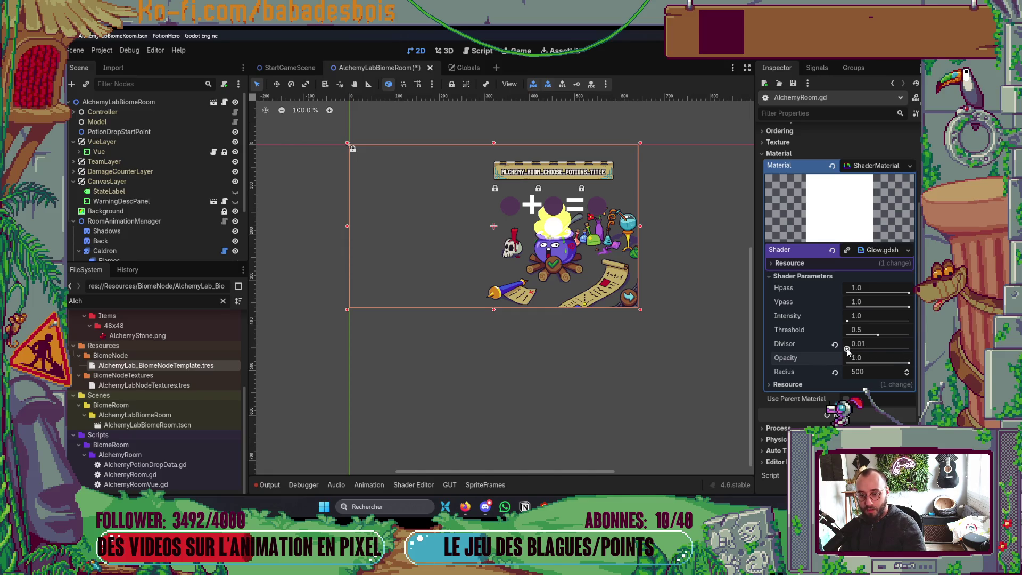
pyautogui.moveTo(909, 362)
pyautogui.mouseDown()
pyautogui.moveTo(847, 362)
pyautogui.moveTo(908, 363)
pyautogui.mouseUp()
pyautogui.hotkey('alt', 'Tab')
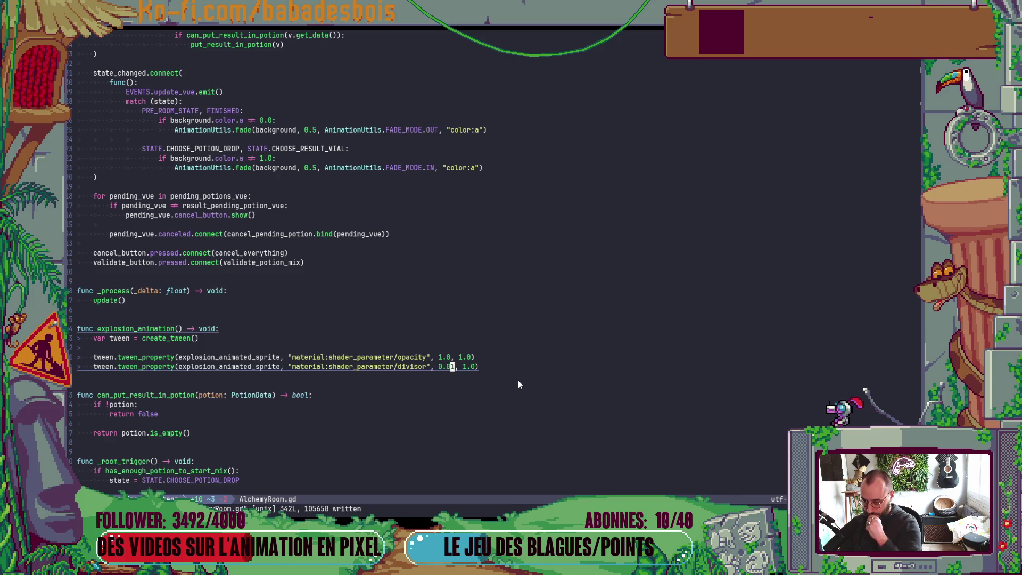
# Step: Append .set_ease( to the create_tween() line via completion
pyautogui.press('k')
pyautogui.press('k')
pyautogui.press('k')
pyautogui.write('A')
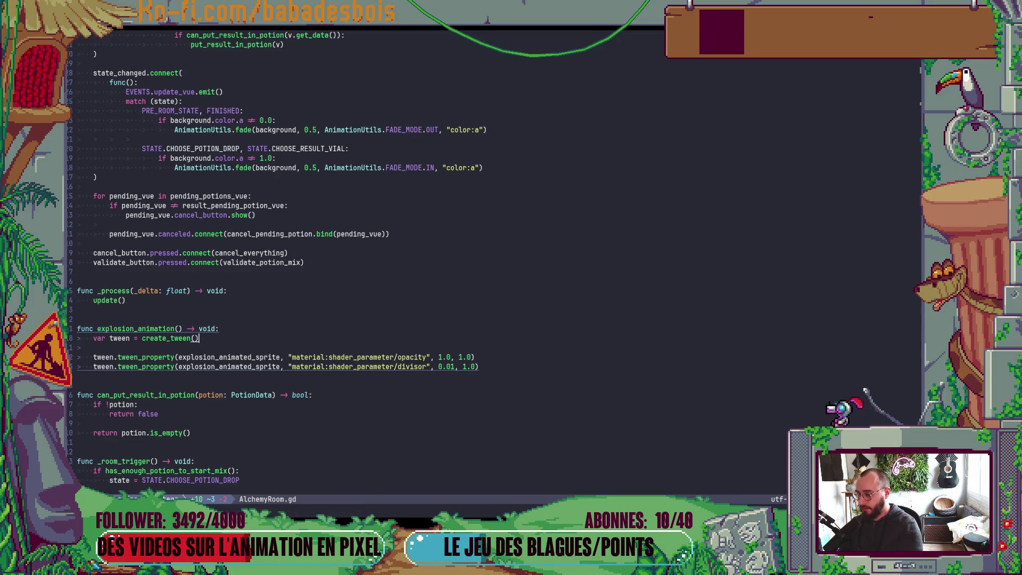
pyautogui.write('.set_ea')
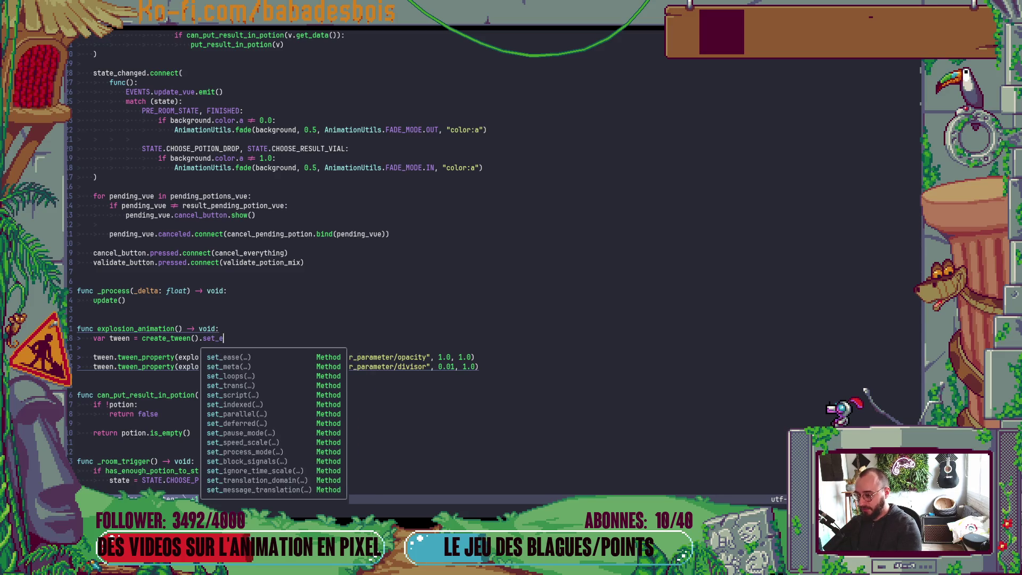
pyautogui.press('Return')
pyautogui.press('Escape')
pyautogui.hotkey('alt', 'Tab')
pyautogui.hotkey('alt', 'Tab')
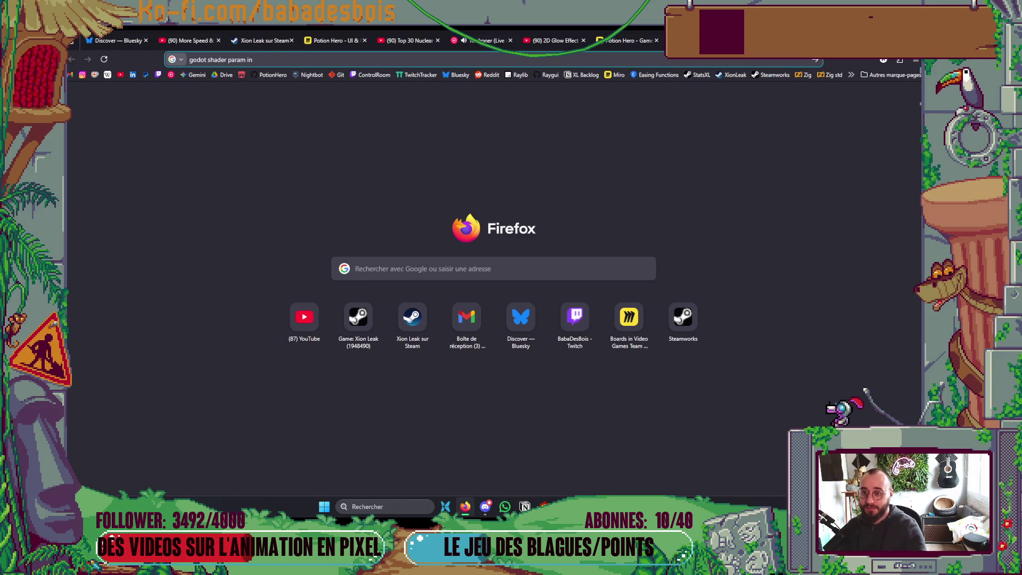
# Step: Consult the easeInExpo curve on the easings.net bookmark in Firefox
pyautogui.hotkey('ctrl', 'w')
pyautogui.click(660, 74)
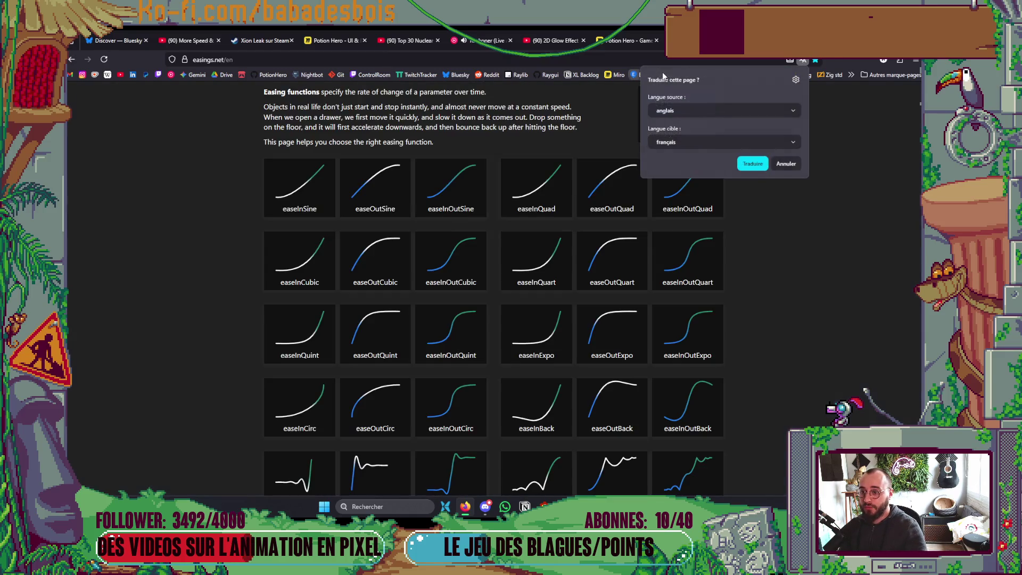
pyautogui.click(813, 347)
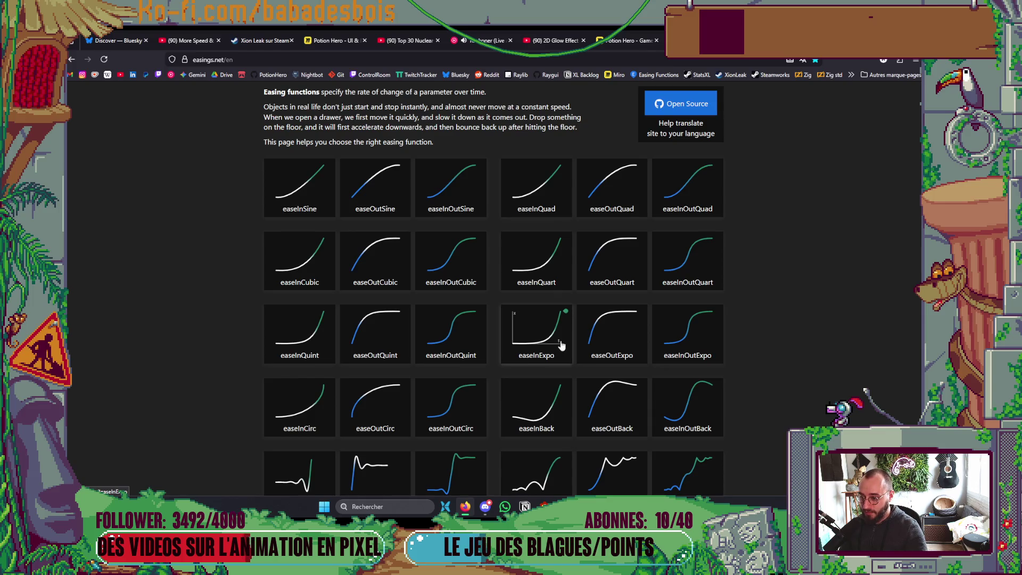
pyautogui.hotkey('alt', 'Tab')
pyautogui.hotkey('alt', 'z')
pyautogui.hotkey('alt', 'z')
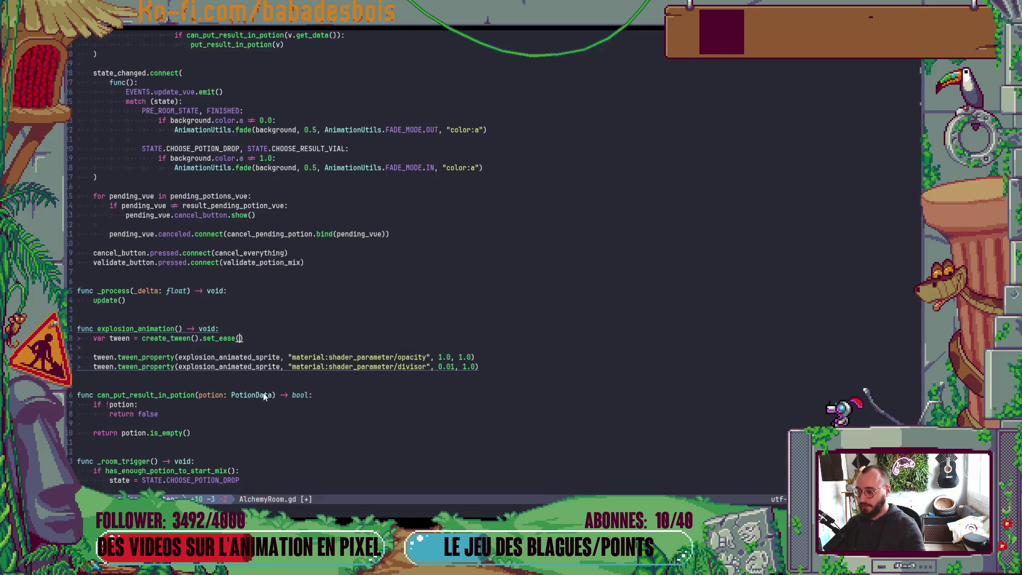
# Step: Make the tween use set_trans(Tween.TRANS_EXPO).set_ease(Tween.EASE_IN) and save AlchemyRoom.gd
pyautogui.hotkey('ctrl', 'k')
pyautogui.write('Twe')
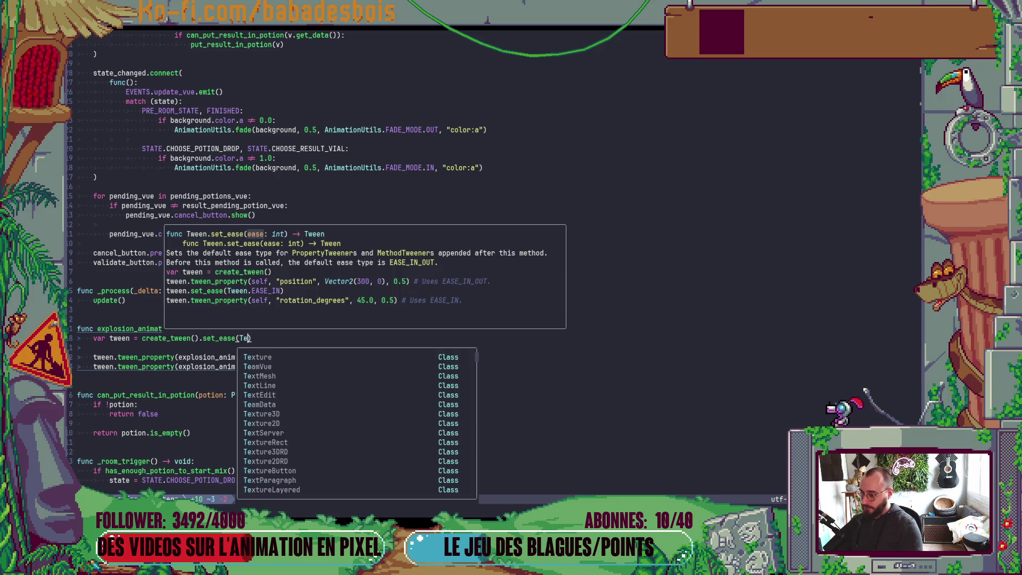
pyautogui.write('en.W')
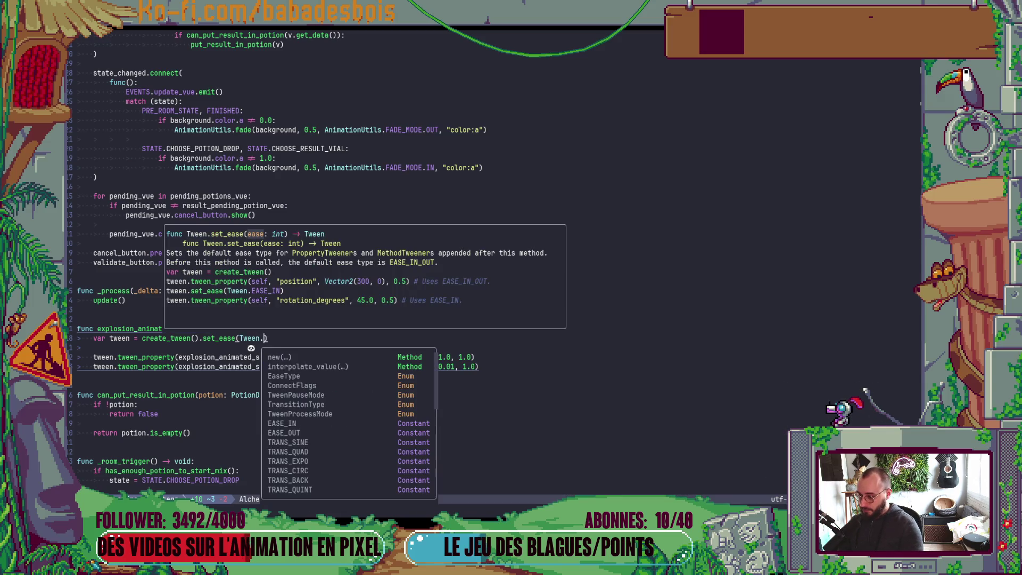
pyautogui.write('E')
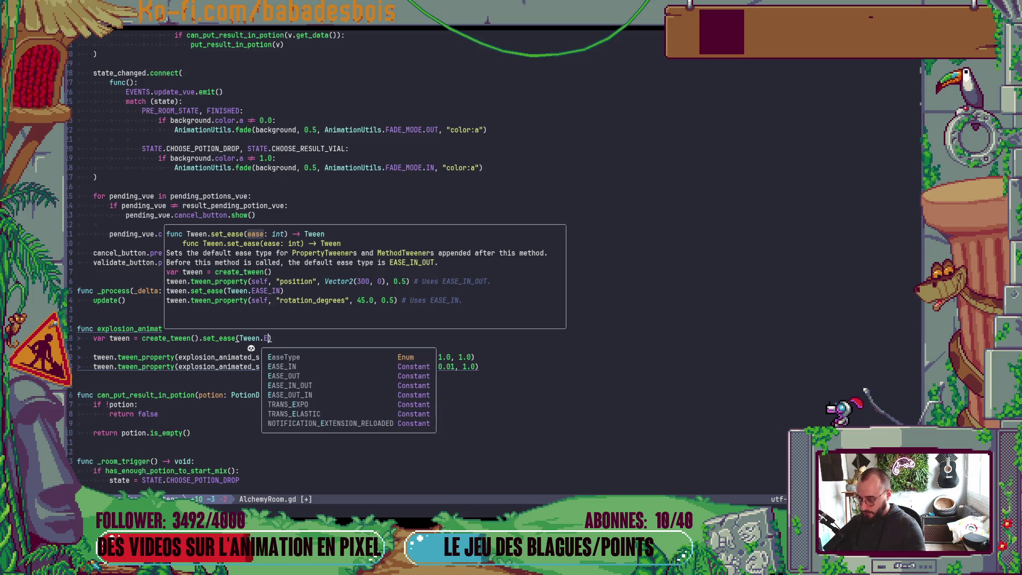
pyautogui.press('Down')
pyautogui.press('Down')
pyautogui.press('Down')
pyautogui.press('Down')
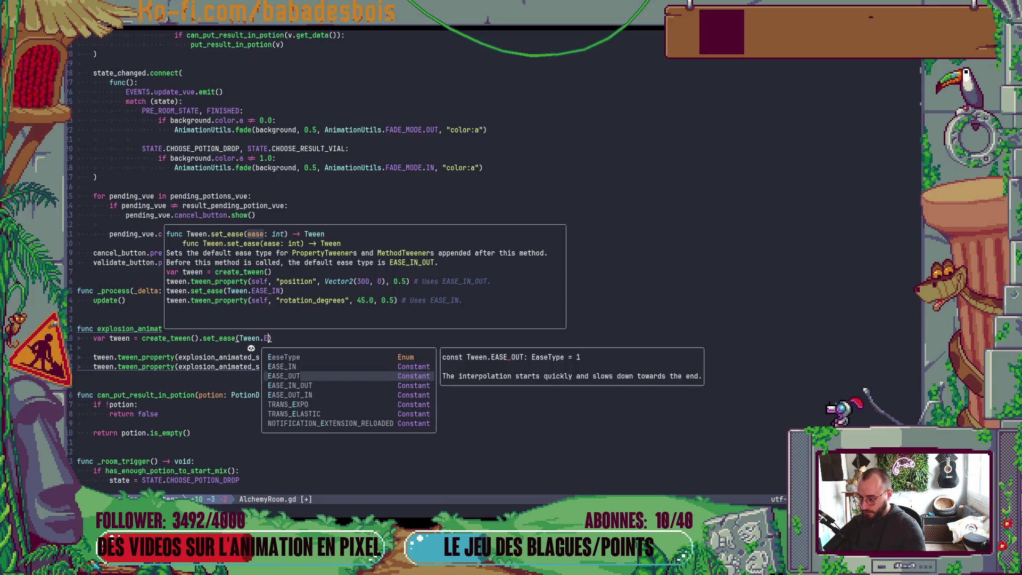
pyautogui.press('Return')
pyautogui.write('.set_ease(')
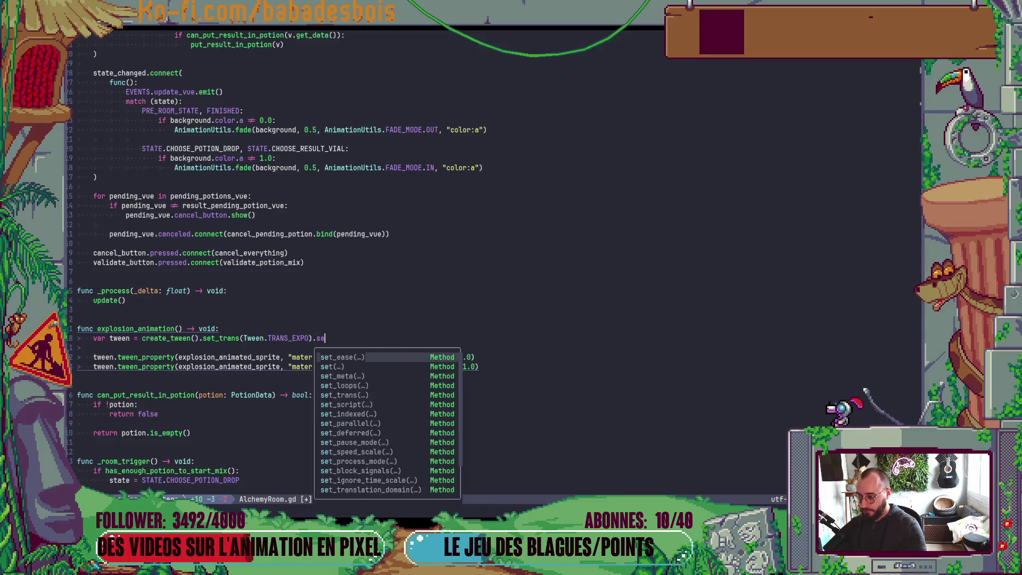
pyautogui.write(')')
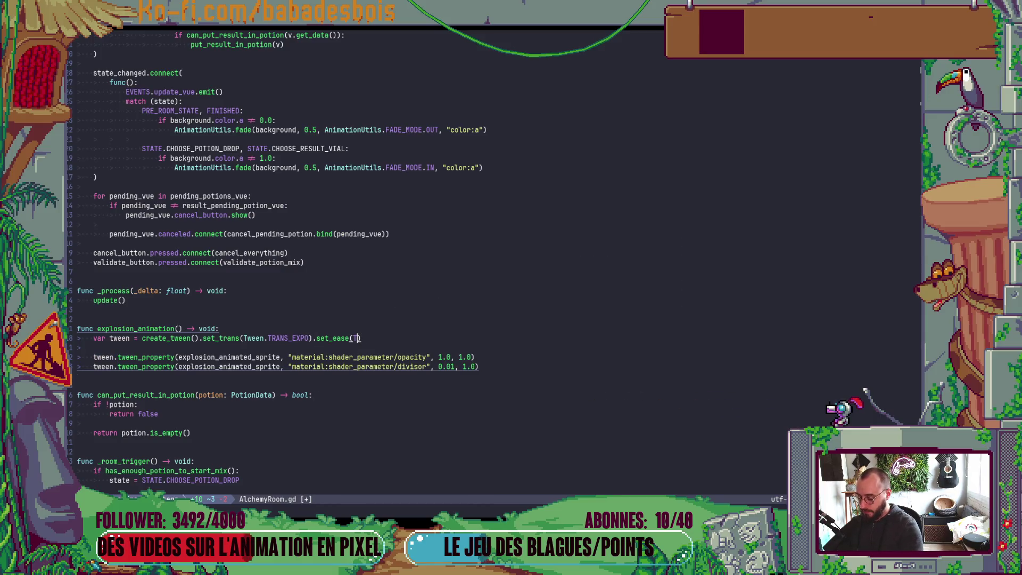
pyautogui.write('ween.')
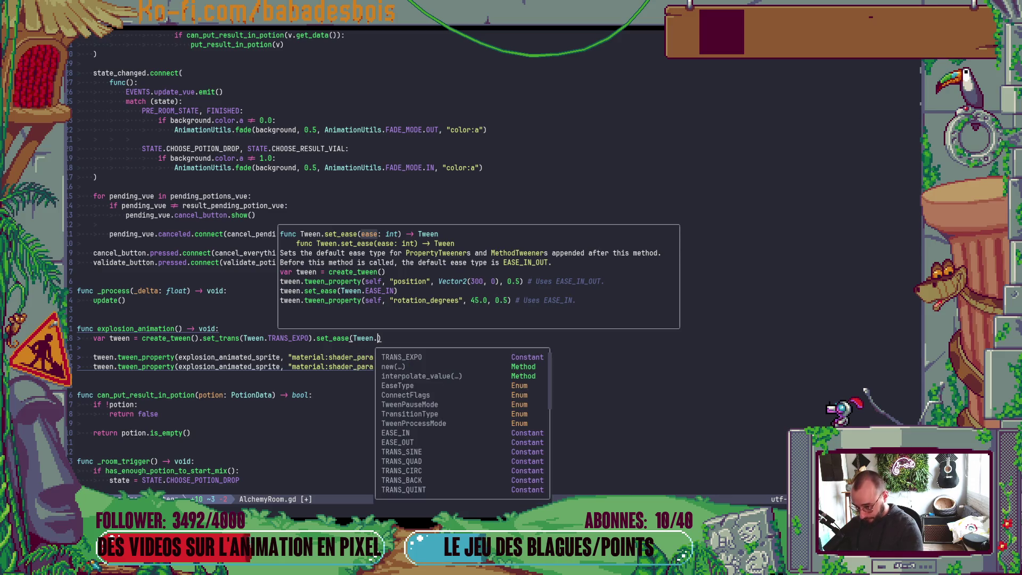
pyautogui.write('EASE_IN')
pyautogui.press('Escape')
pyautogui.write(':w')
pyautogui.press('Return')
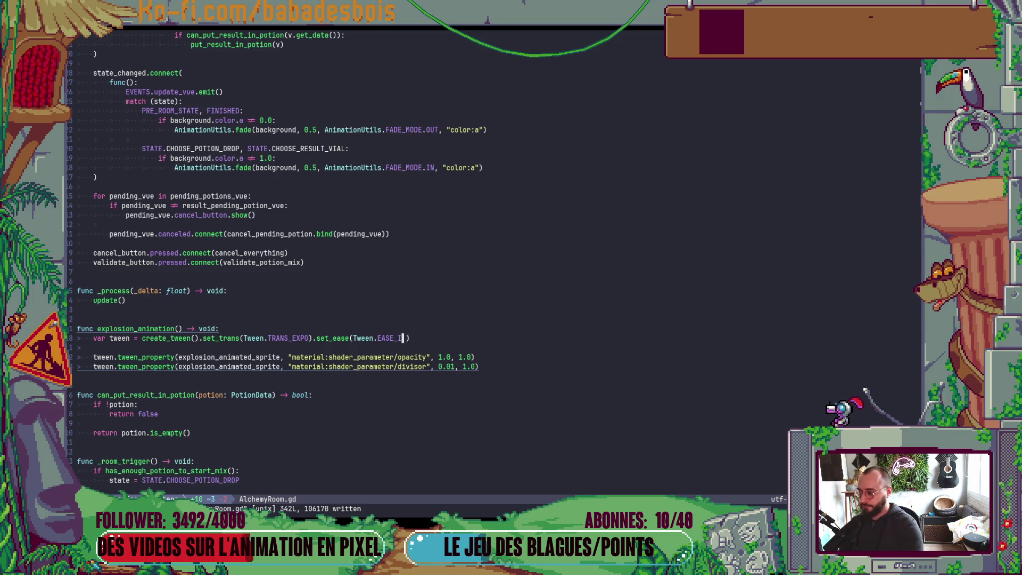
pyautogui.hotkey('alt', 'Tab')
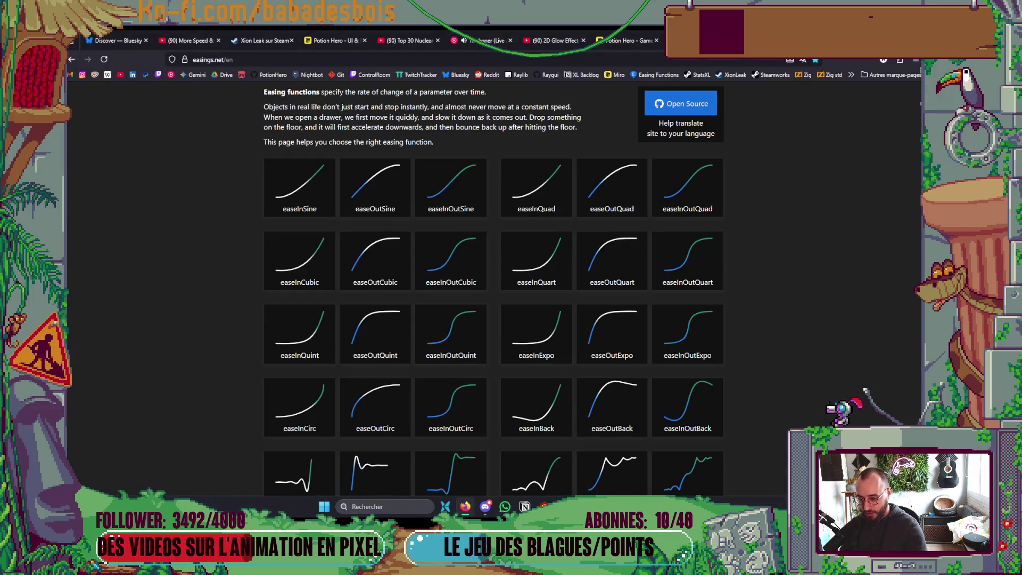
pyautogui.hotkey('alt', 'Tab')
pyautogui.scroll(-3, 130, 228)
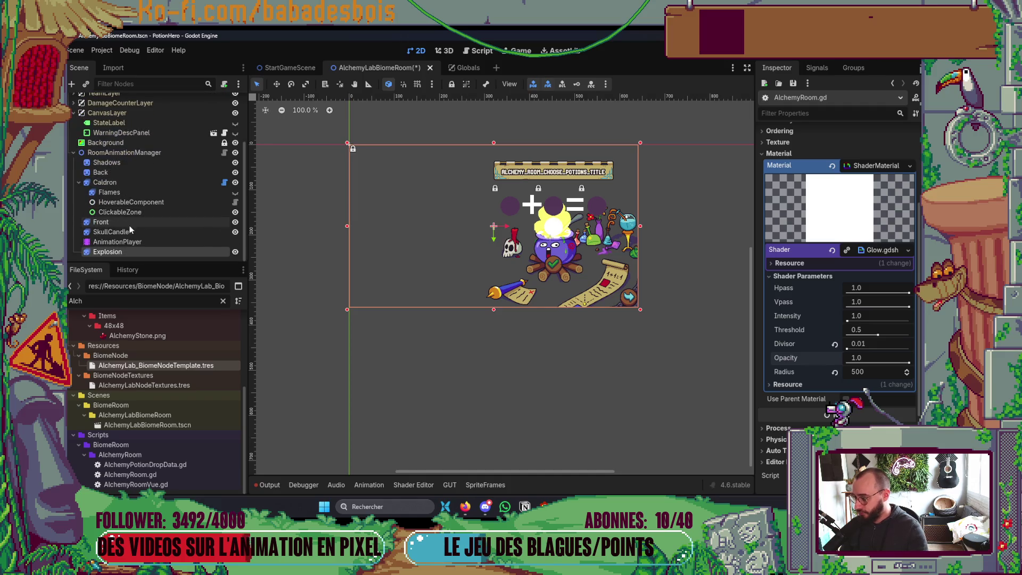
# Step: Try adding Explosion method and root property tracks to the Mix animation, then delete them
pyautogui.click(117, 242)
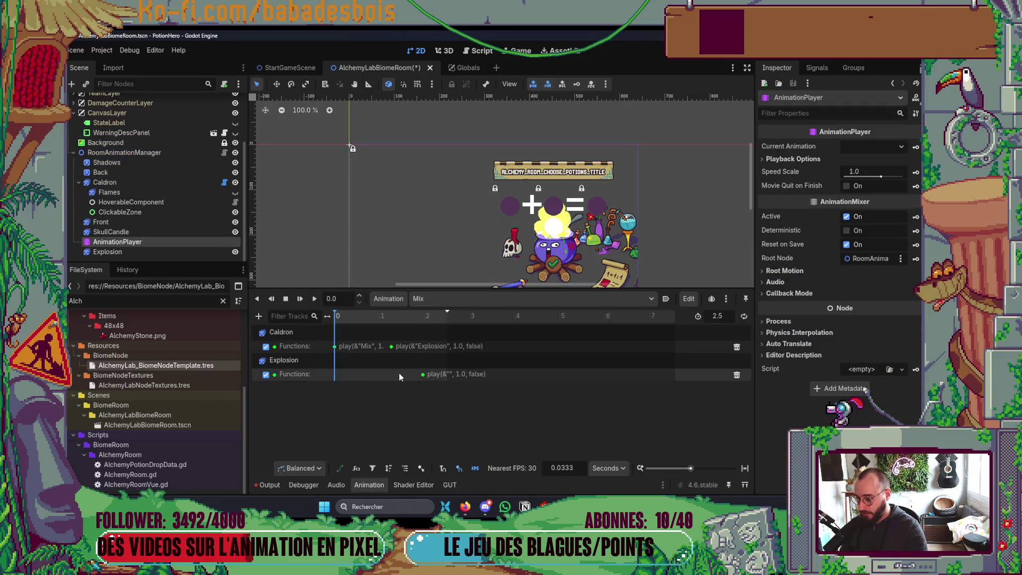
pyautogui.click(259, 315)
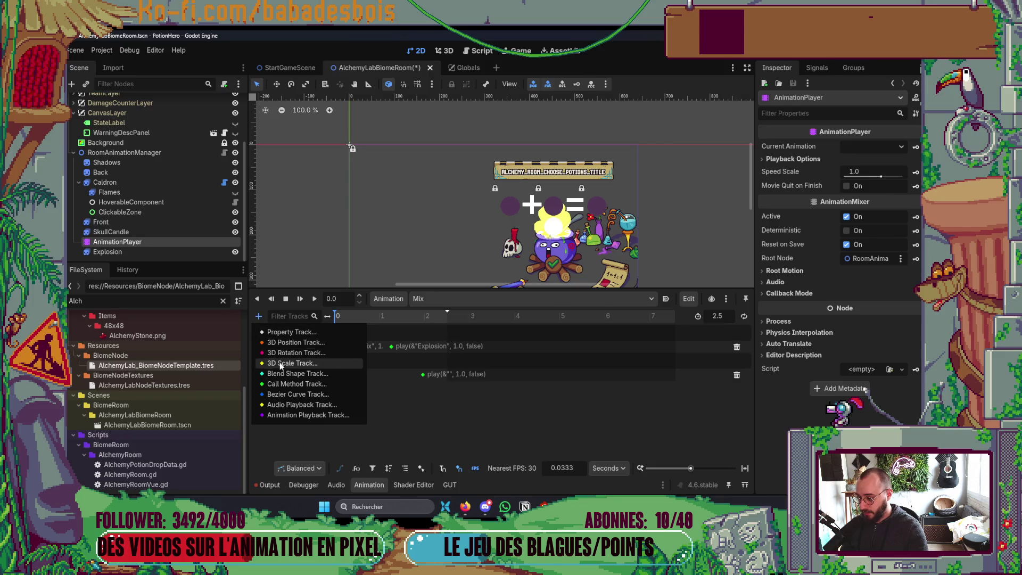
pyautogui.click(295, 383)
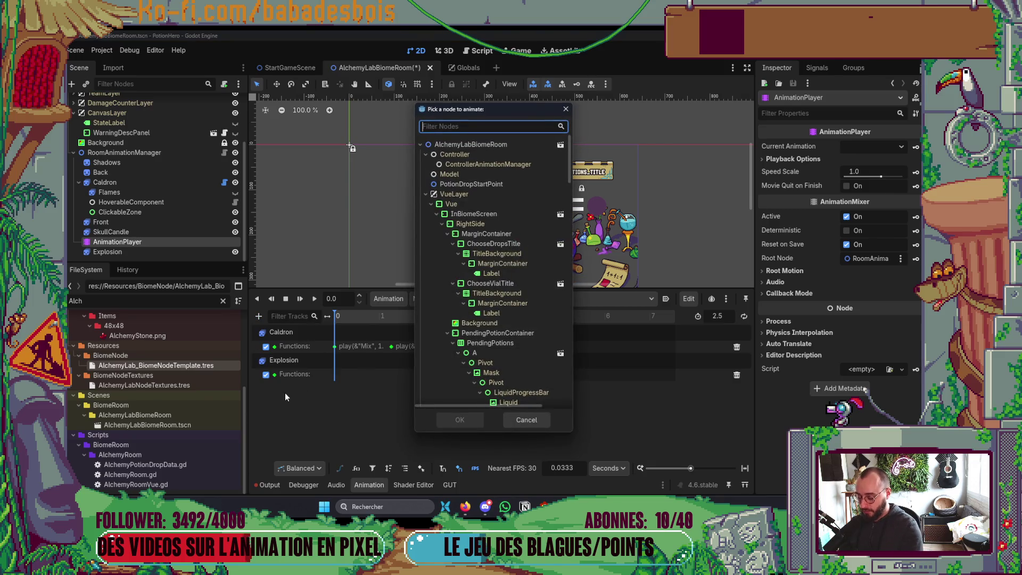
pyautogui.write('explo')
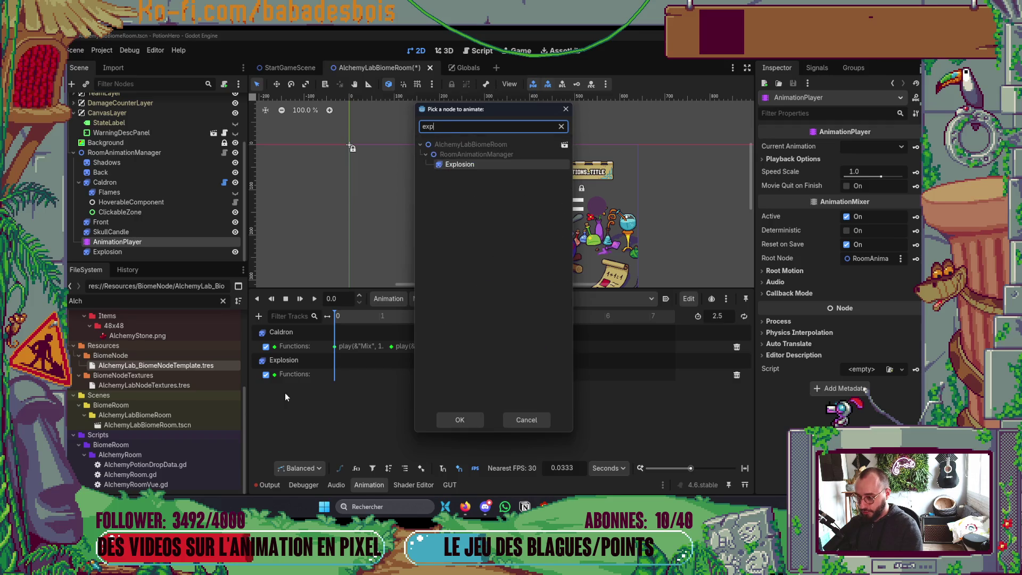
pyautogui.press('Return')
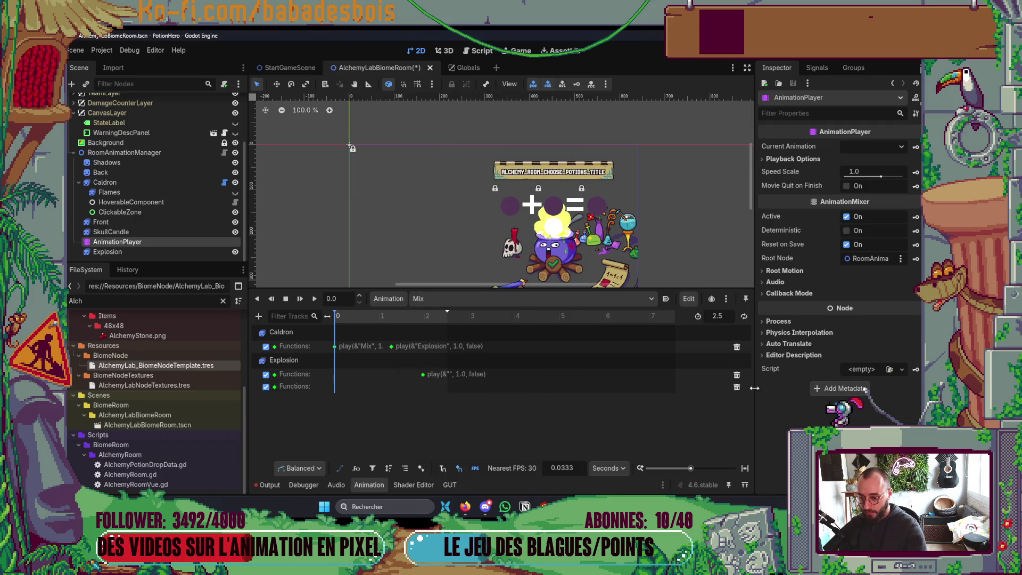
pyautogui.click(737, 387)
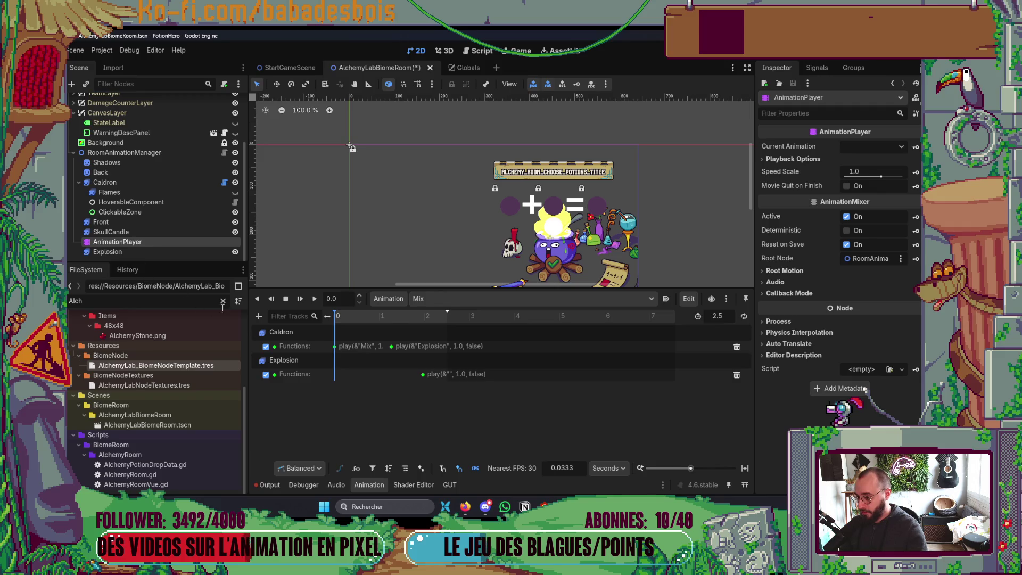
pyautogui.click(259, 317)
pyautogui.click(295, 384)
pyautogui.click(477, 144)
pyautogui.click(464, 419)
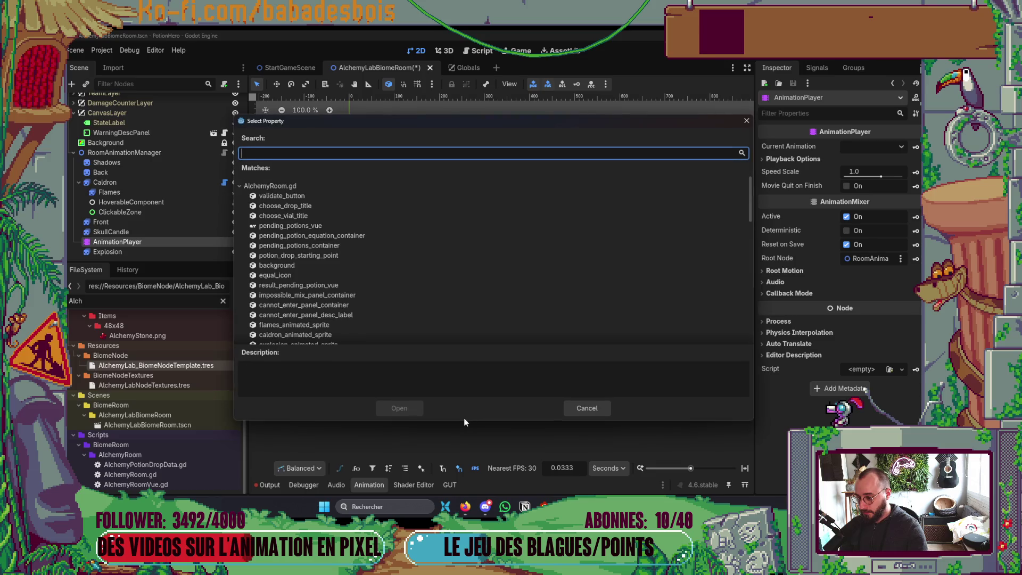
pyautogui.write('expl')
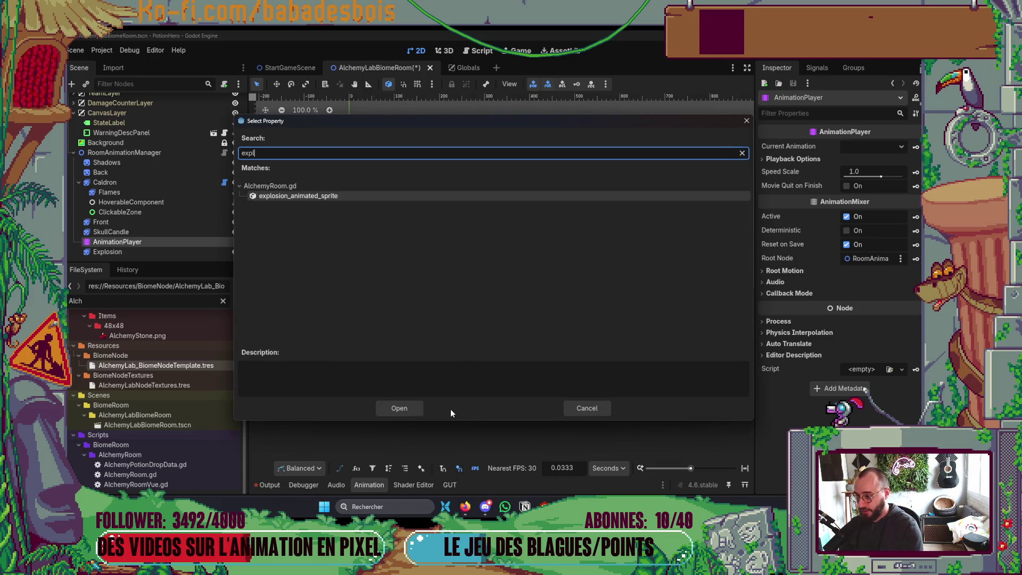
pyautogui.press('Return')
pyautogui.click(736, 403)
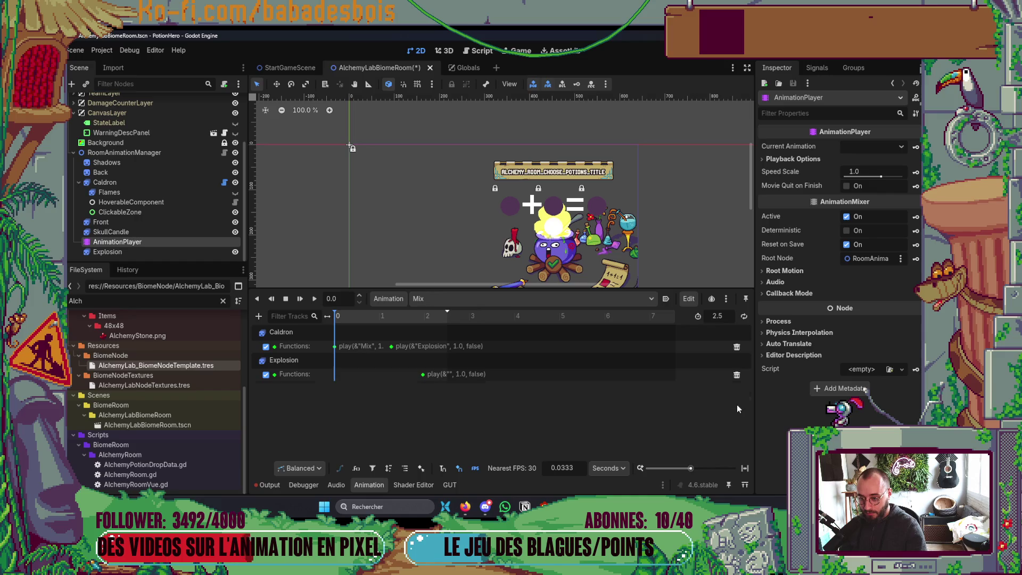
# Step: Add a root-node method track keyed to call explosion_animation(), then save the scene
pyautogui.click(259, 316)
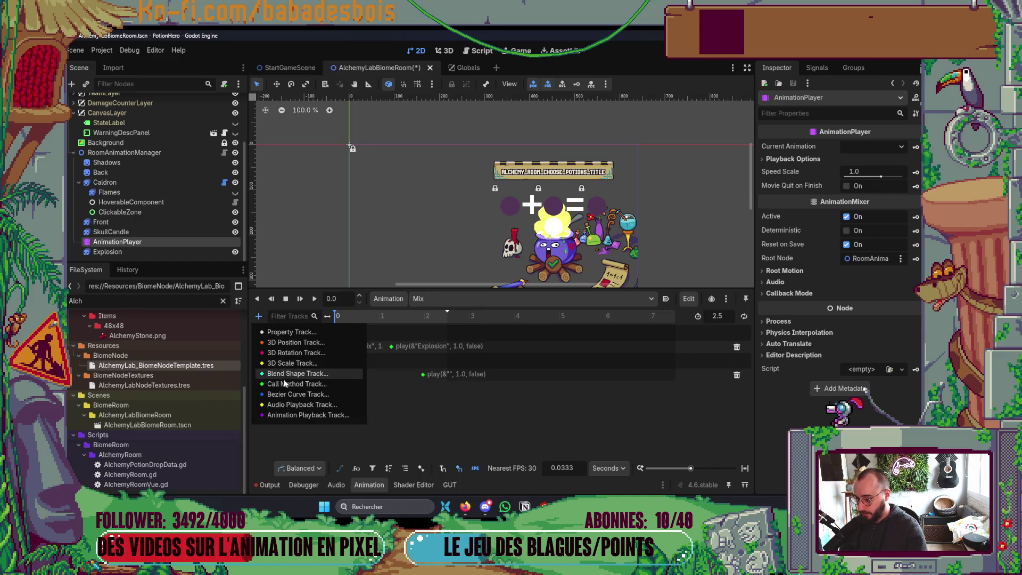
pyautogui.click(285, 385)
pyautogui.doubleClick(458, 145)
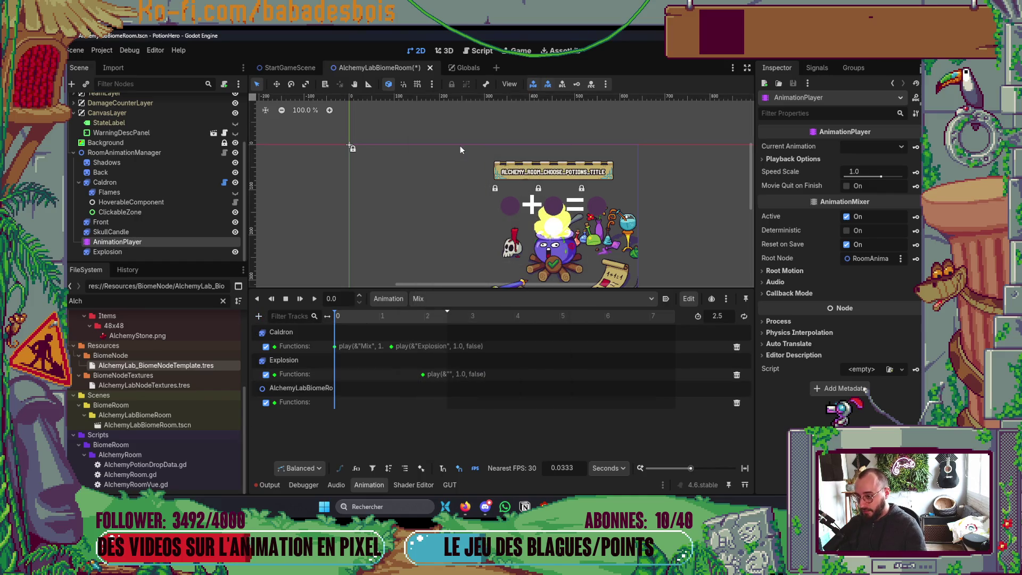
pyautogui.rightClick(401, 407)
pyautogui.click(415, 413)
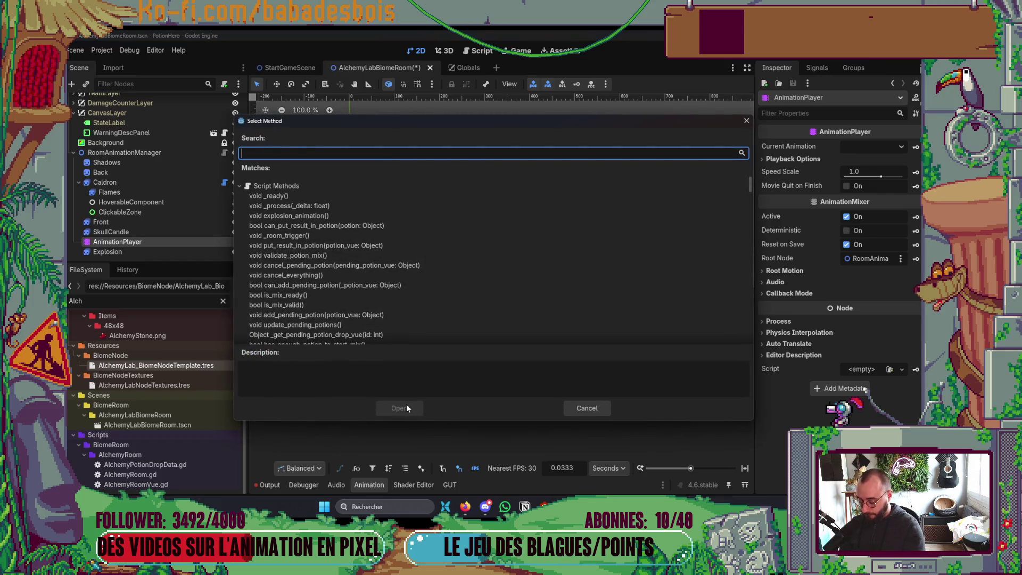
pyautogui.write('explo')
pyautogui.press('Return')
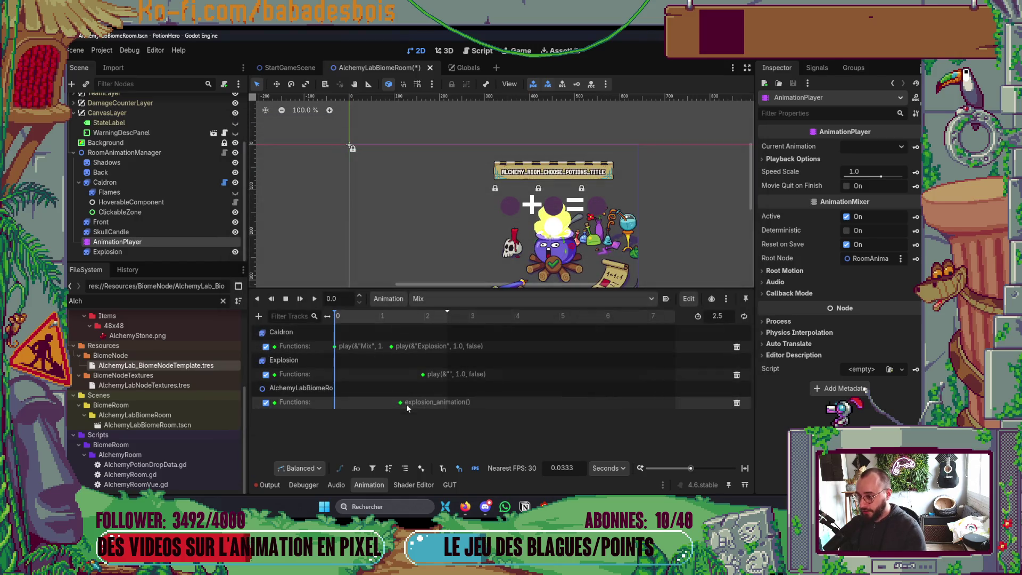
pyautogui.click(367, 484)
pyautogui.hotkey('ctrl', 's')
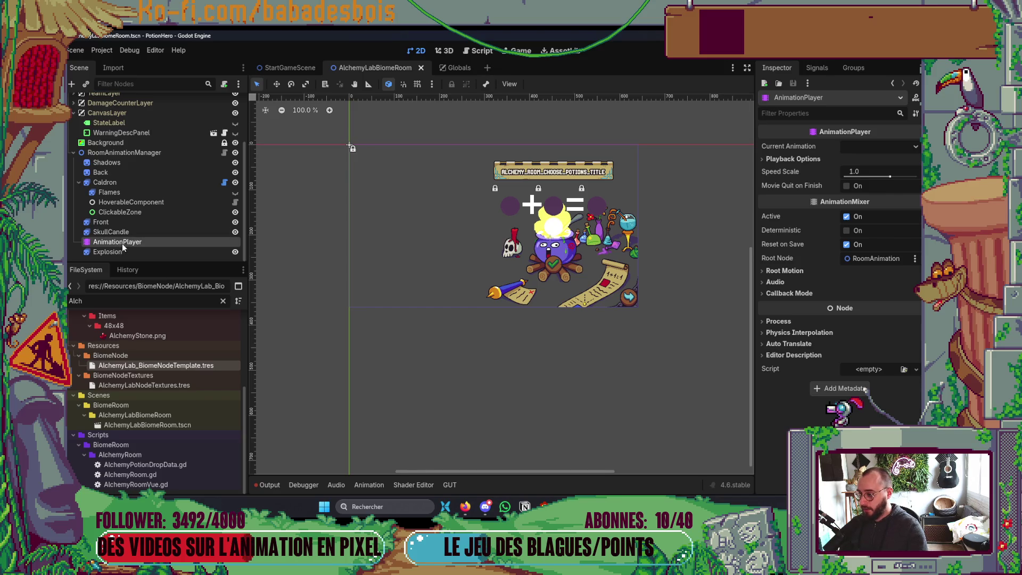
# Step: Set the Explosion shader's Opacity to 0.0 and Divisor to 10000, save, and run the game
pyautogui.click(135, 250)
pyautogui.click(134, 243)
pyautogui.click(135, 251)
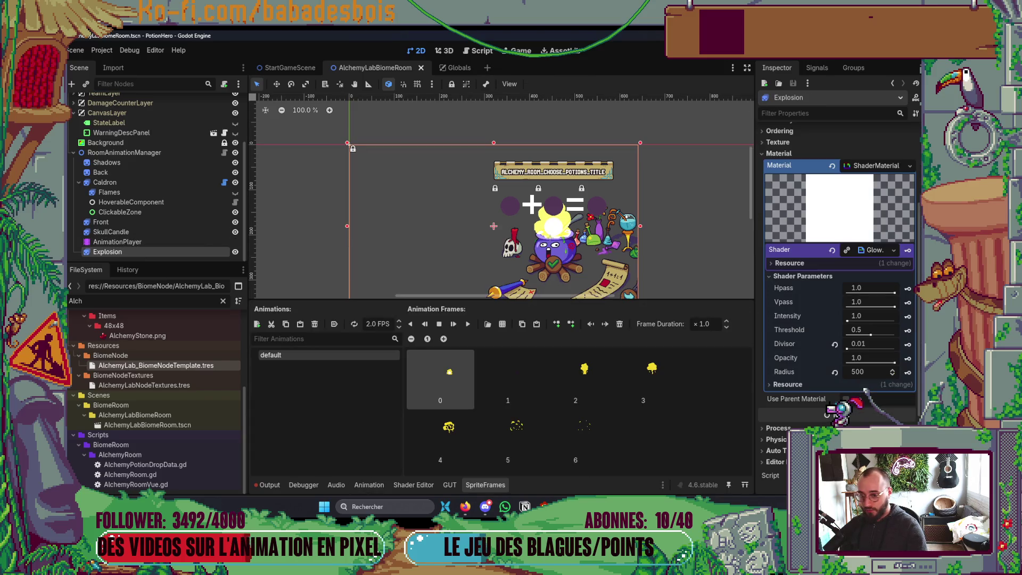
pyautogui.moveTo(892, 364)
pyautogui.mouseDown()
pyautogui.moveTo(844, 361)
pyautogui.moveTo(896, 347)
pyautogui.mouseUp()
pyautogui.click(869, 346)
pyautogui.write('1000')
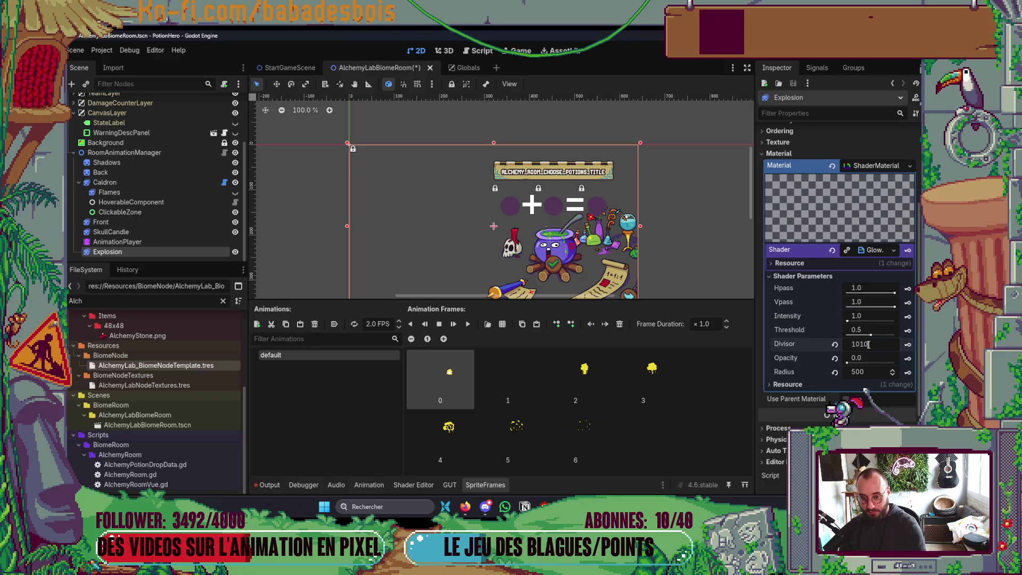
pyautogui.hotkey('ctrl', 's')
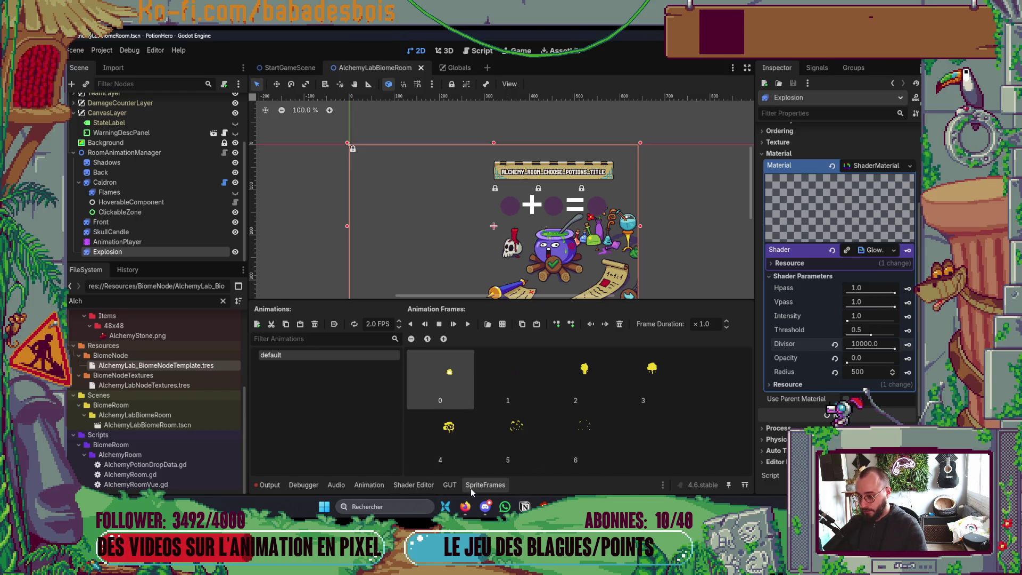
pyautogui.press('F5')
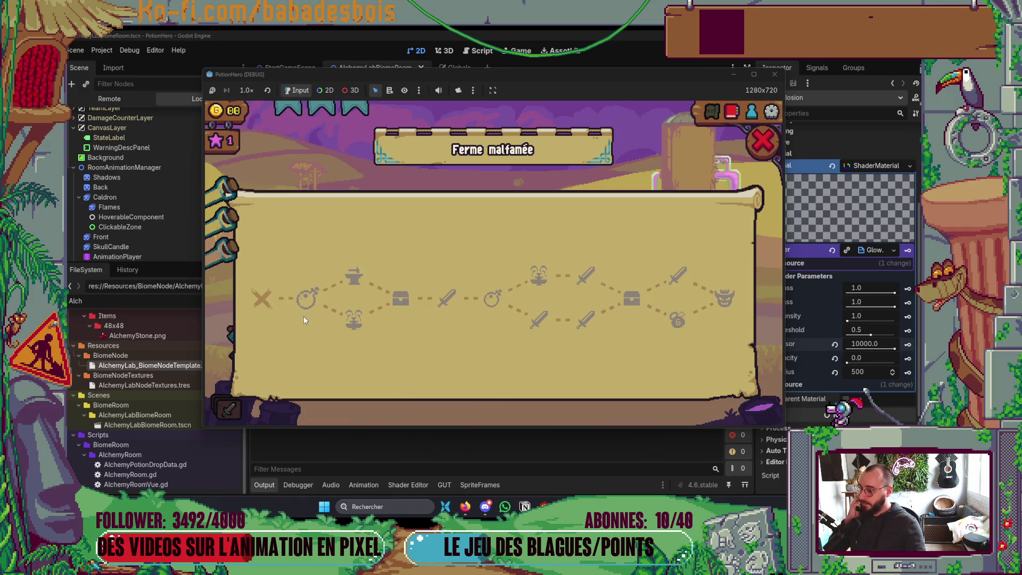
# Step: Mix the yellow and blue potions at the cauldron, validate, then close the game
pyautogui.click(306, 299)
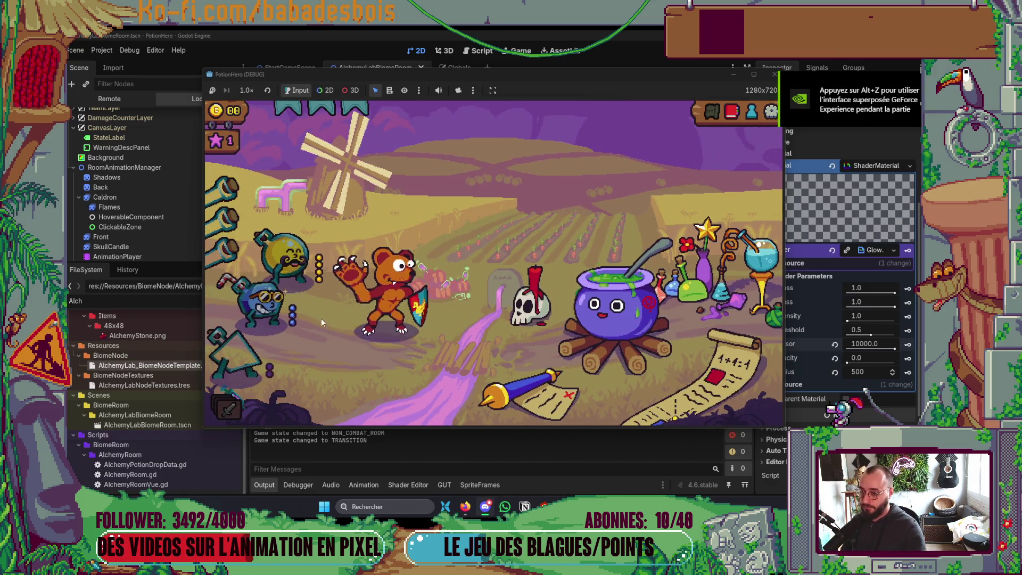
pyautogui.click(624, 346)
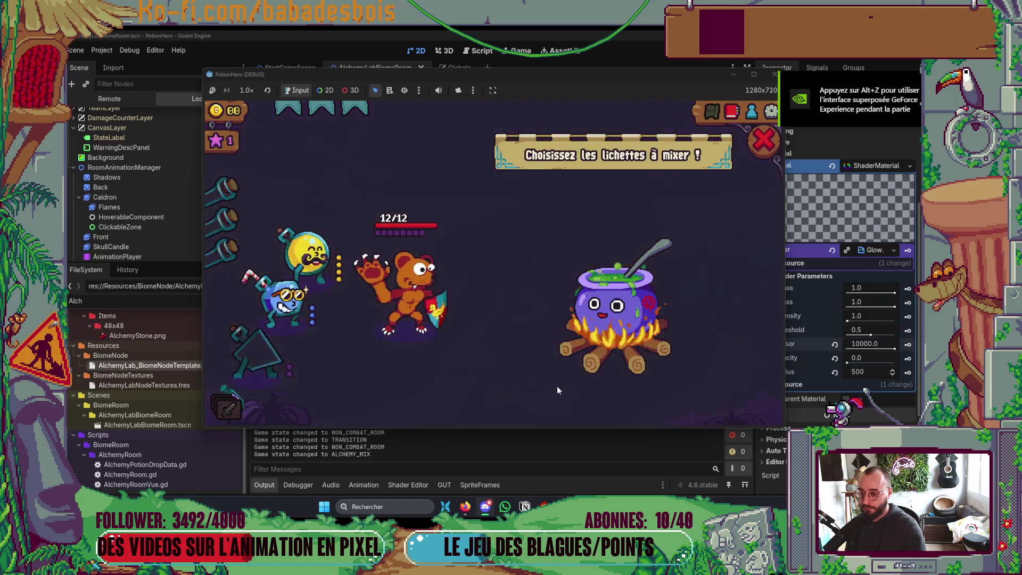
pyautogui.click(290, 261)
pyautogui.click(273, 307)
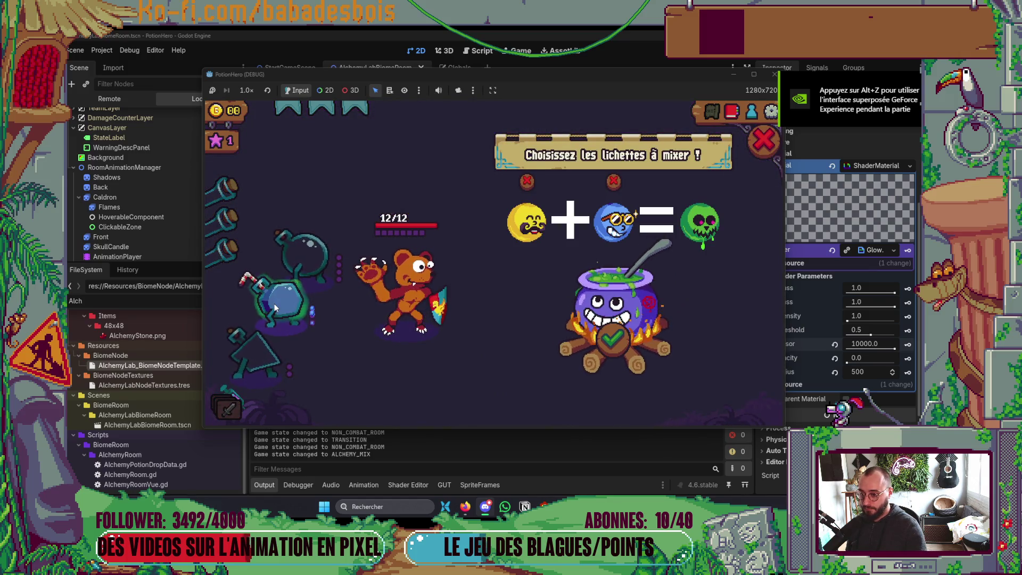
pyautogui.click(619, 341)
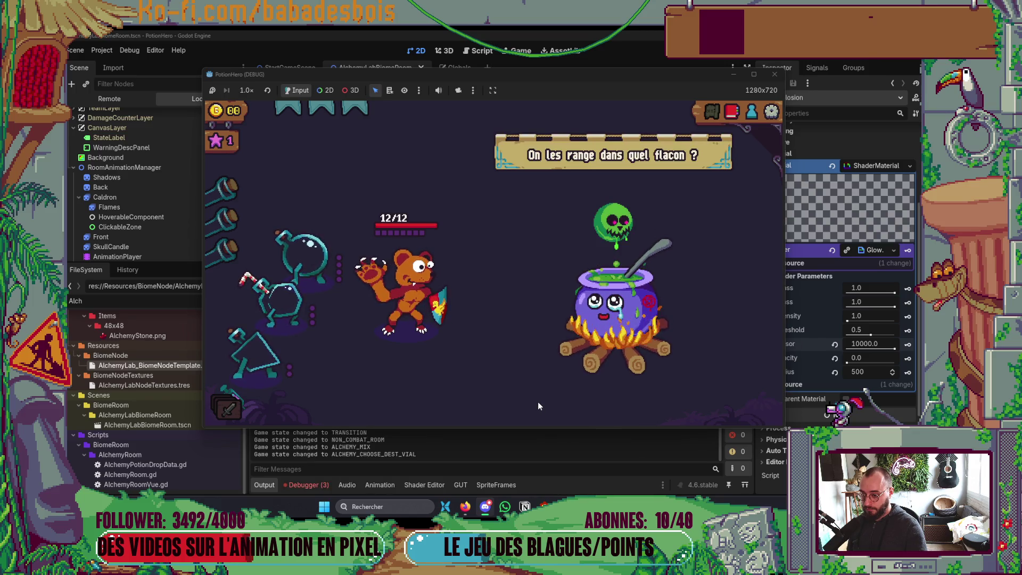
pyautogui.click(319, 470)
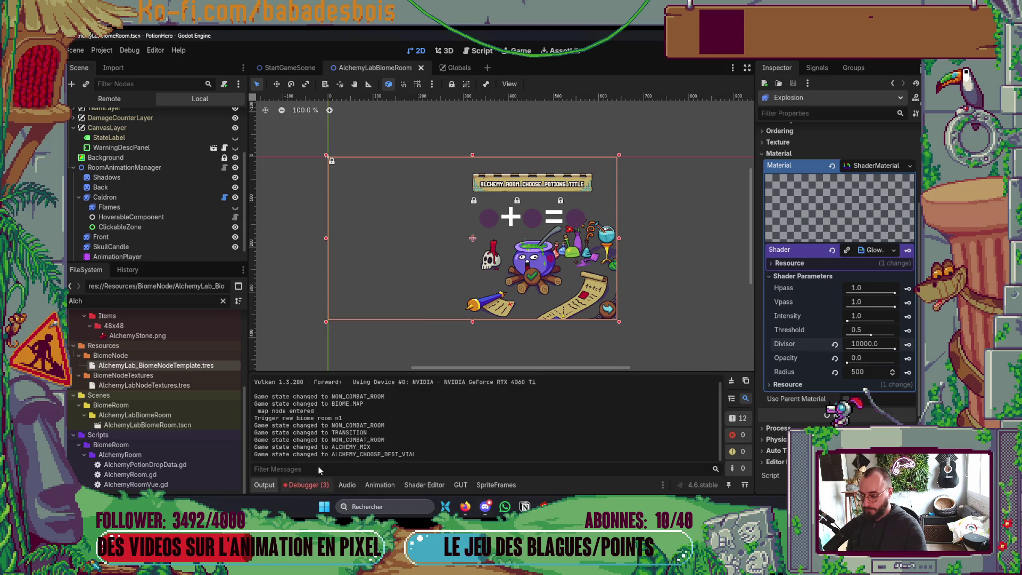
# Step: Review the run's errors and assign the Explosion node to the root's Explosion Animated Sprite
pyautogui.click(311, 484)
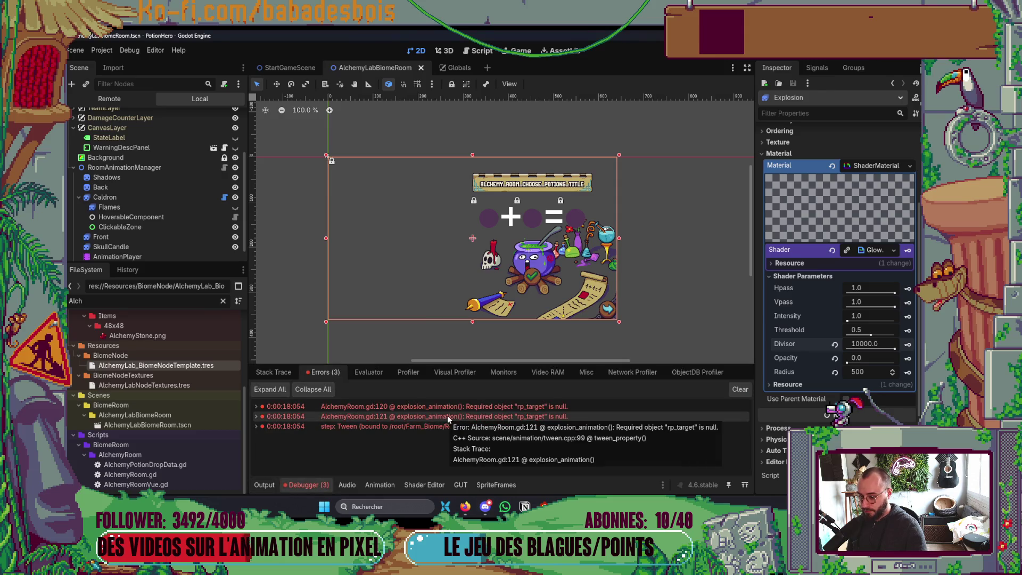
pyautogui.scroll(3, 149, 145)
pyautogui.scroll(1, 149, 133)
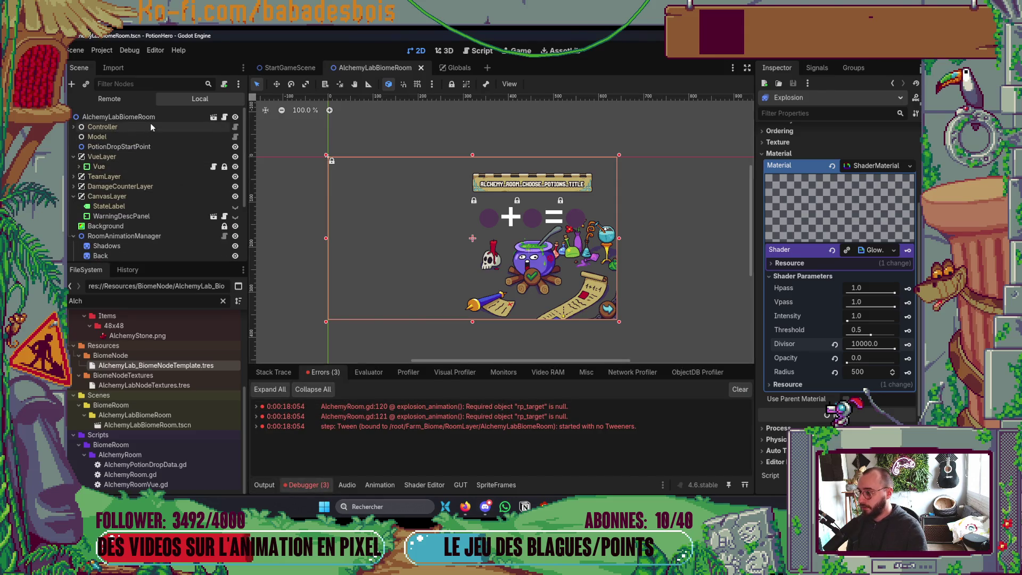
pyautogui.click(160, 120)
pyautogui.click(868, 356)
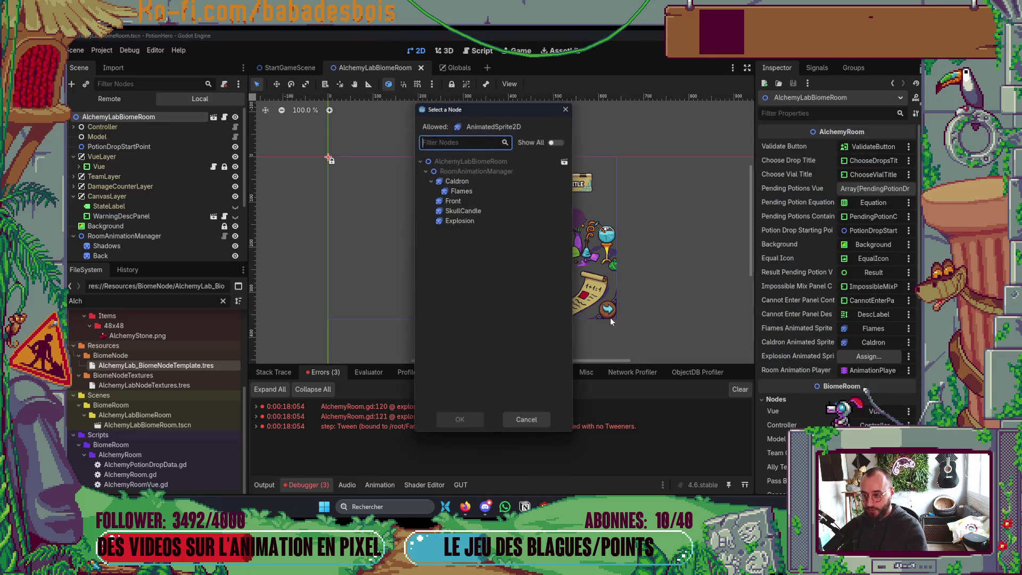
pyautogui.doubleClick(473, 220)
# Step: Rerun the game and mix the yellow and blue potions at the cauldron again
pyautogui.press('F5')
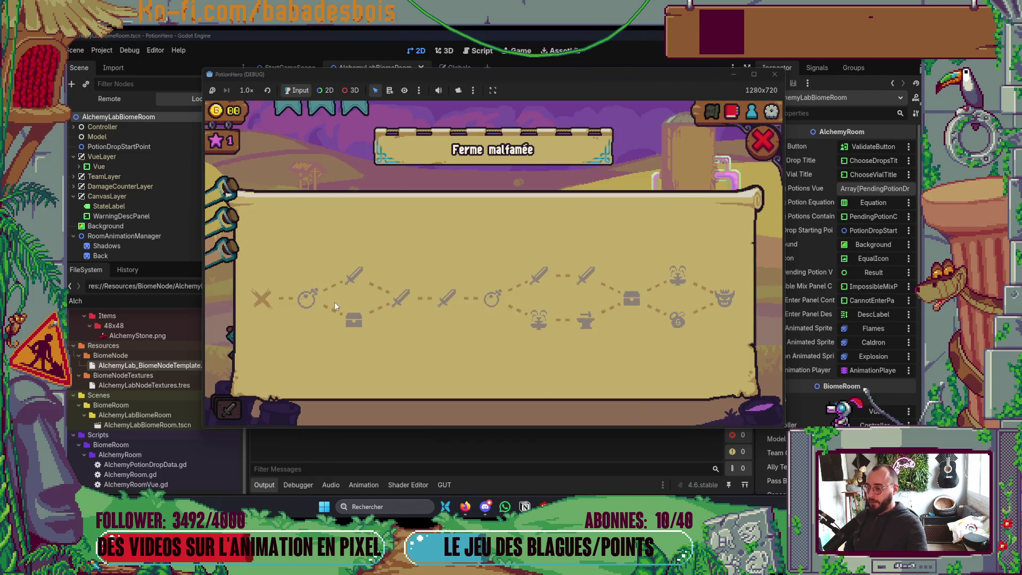
pyautogui.click(309, 309)
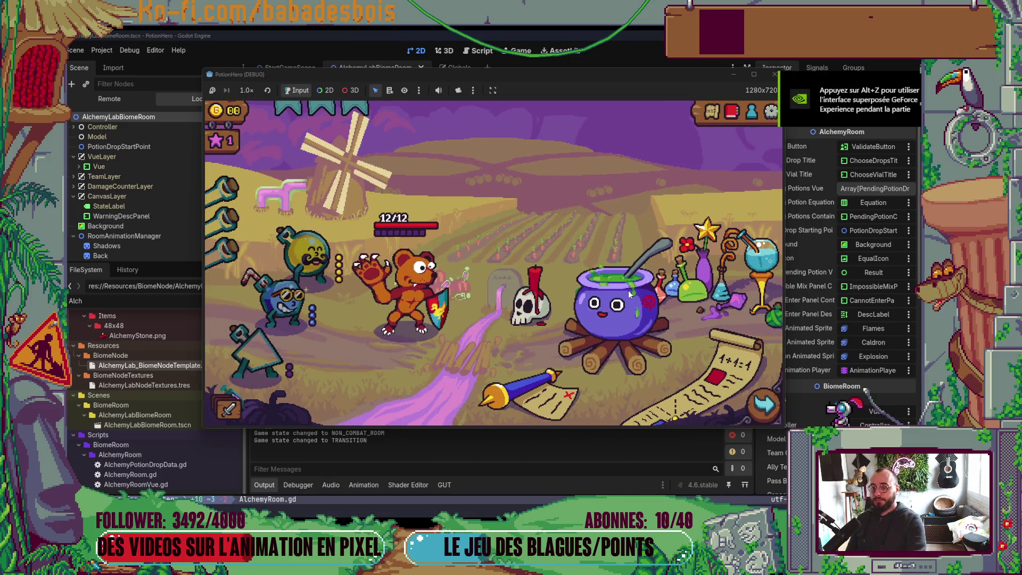
pyautogui.click(629, 294)
pyautogui.click(306, 253)
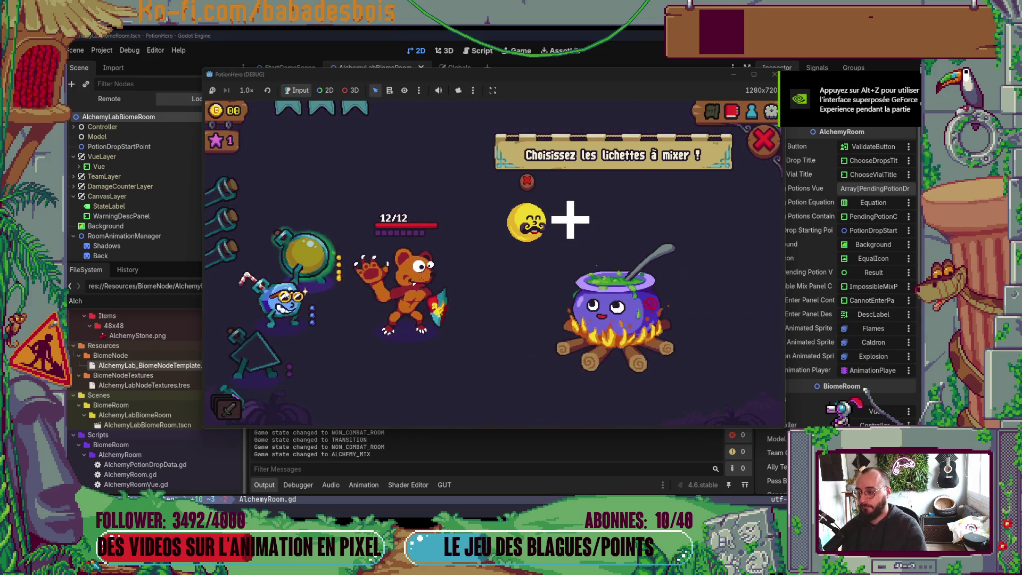
pyautogui.click(285, 296)
pyautogui.click(665, 293)
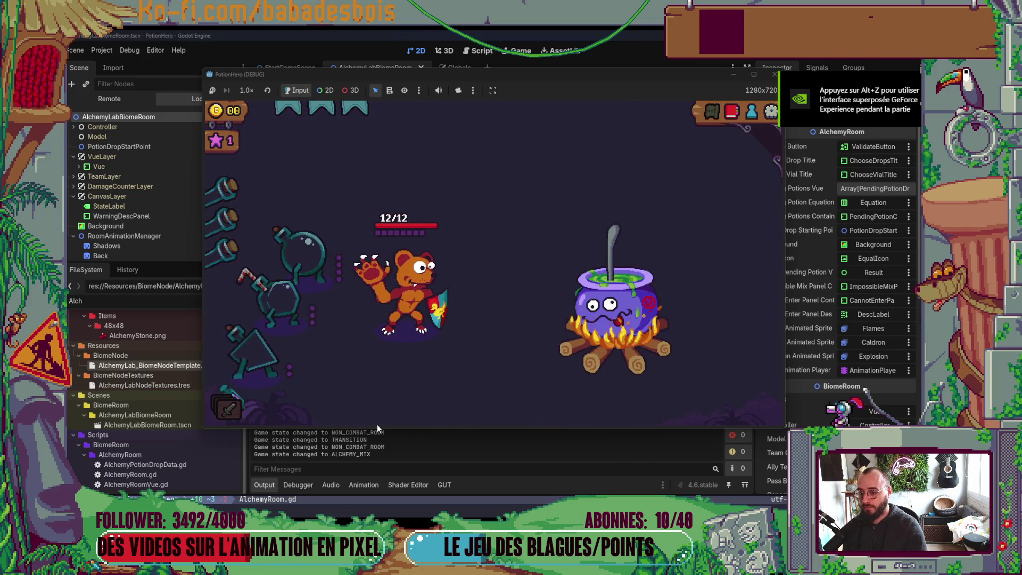
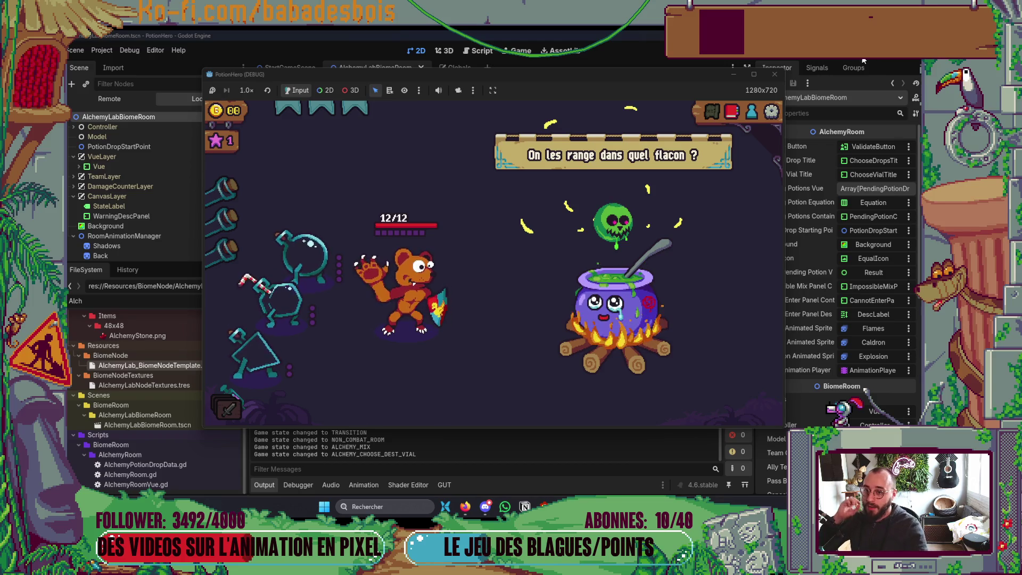
# Step: Stop the running game, inspect the room root and Caldron animations, and save the scene
pyautogui.click(774, 74)
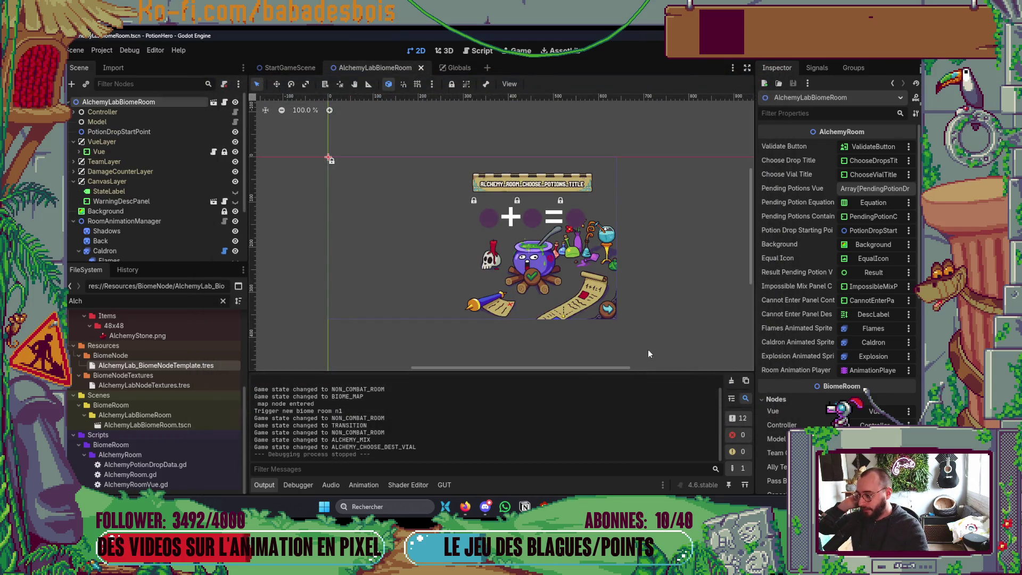
pyautogui.scroll(-5, 378, 224)
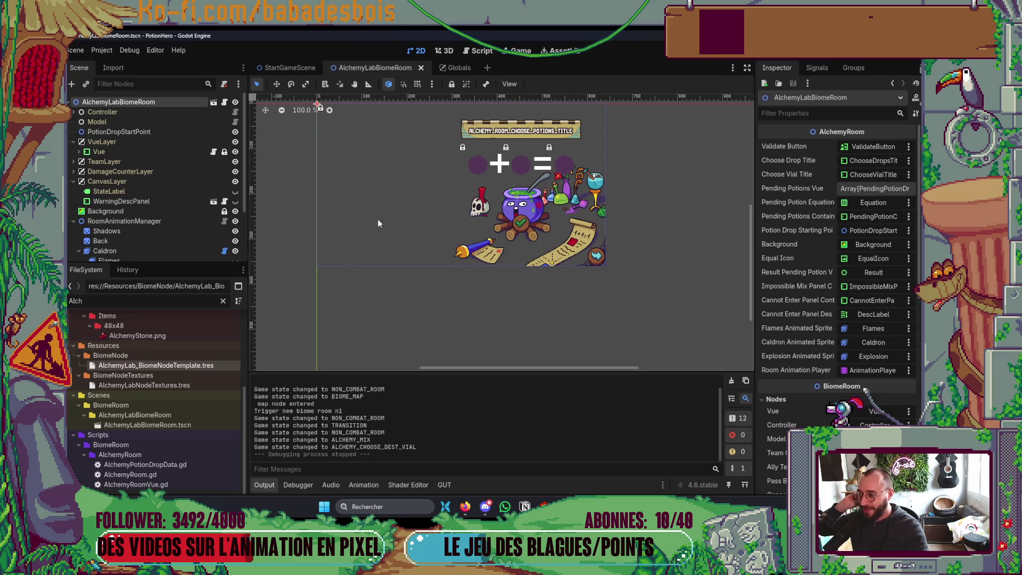
pyautogui.click(149, 112)
pyautogui.click(148, 102)
pyautogui.scroll(-6, 866, 390)
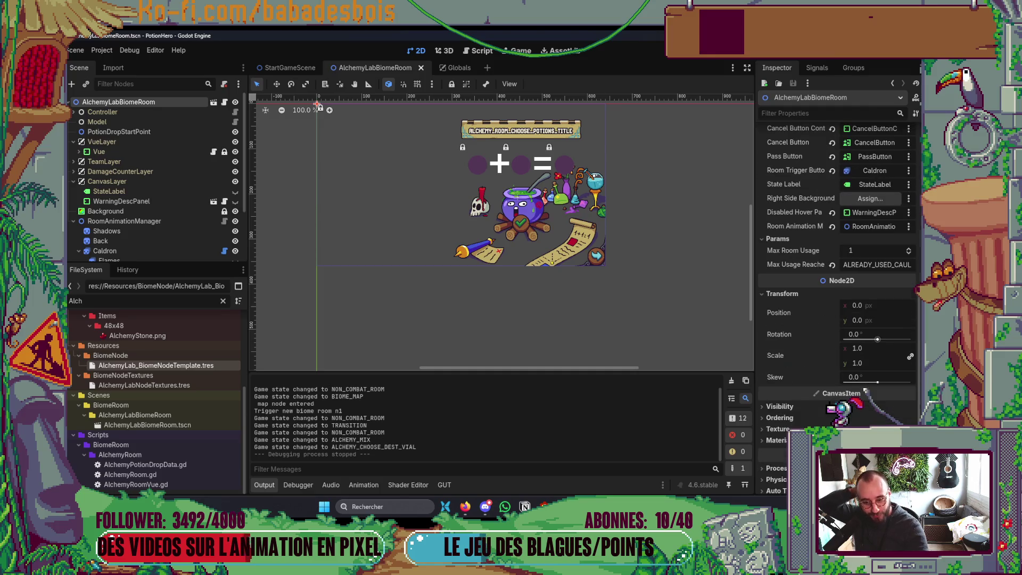
pyautogui.scroll(-3, 172, 226)
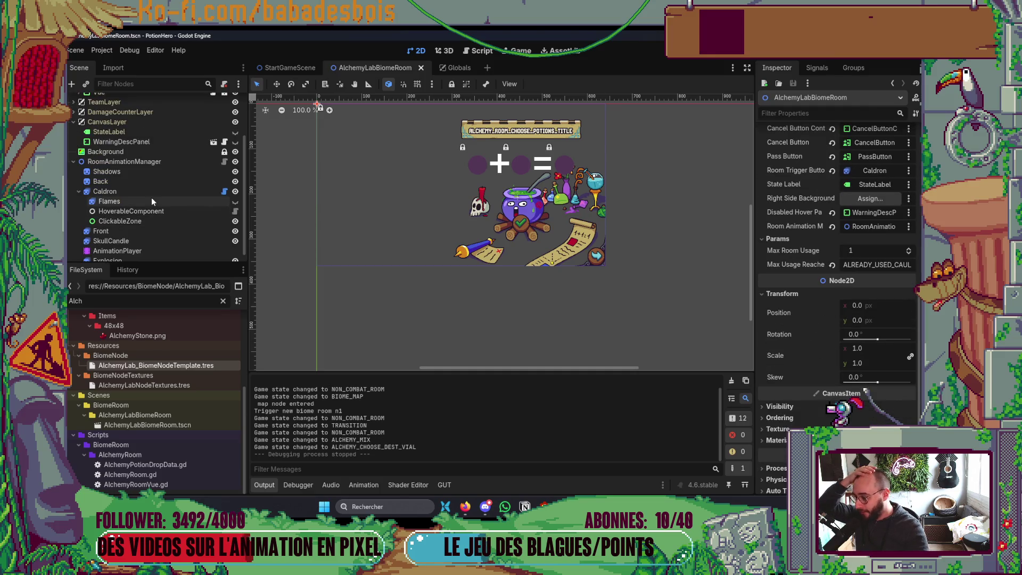
pyautogui.click(151, 192)
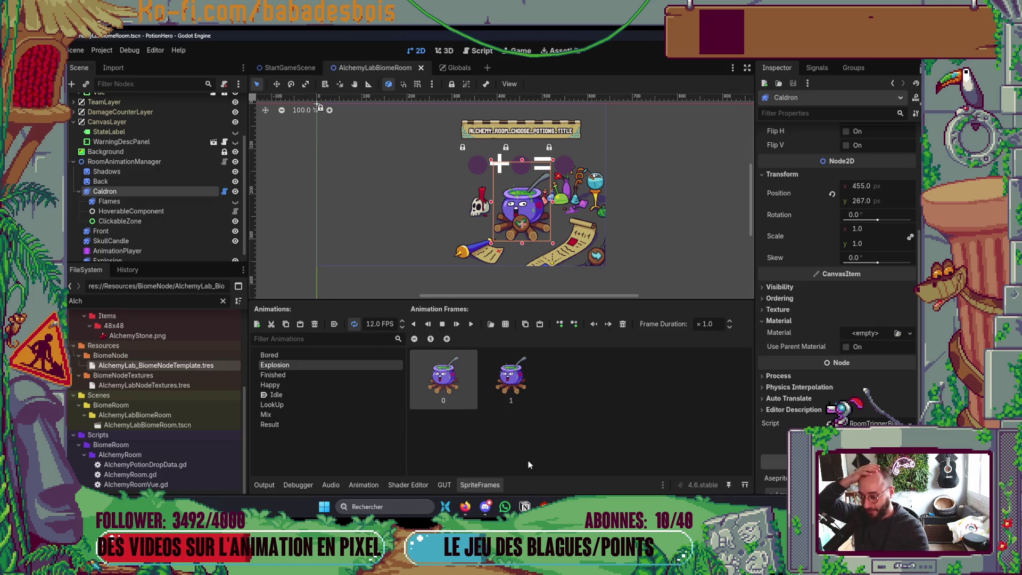
pyautogui.click(493, 485)
pyautogui.hotkey('ctrl', 's')
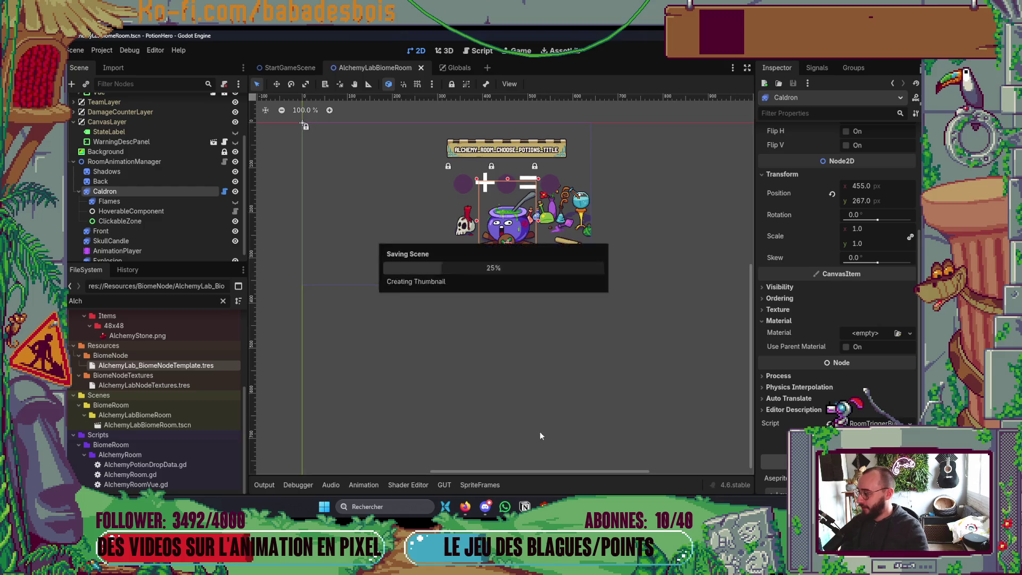
# Step: Inspect the Flames, HoverableComponent and Explosion nodes, bringing up Explosion's Glow shader material settings
pyautogui.scroll(5, 537, 264)
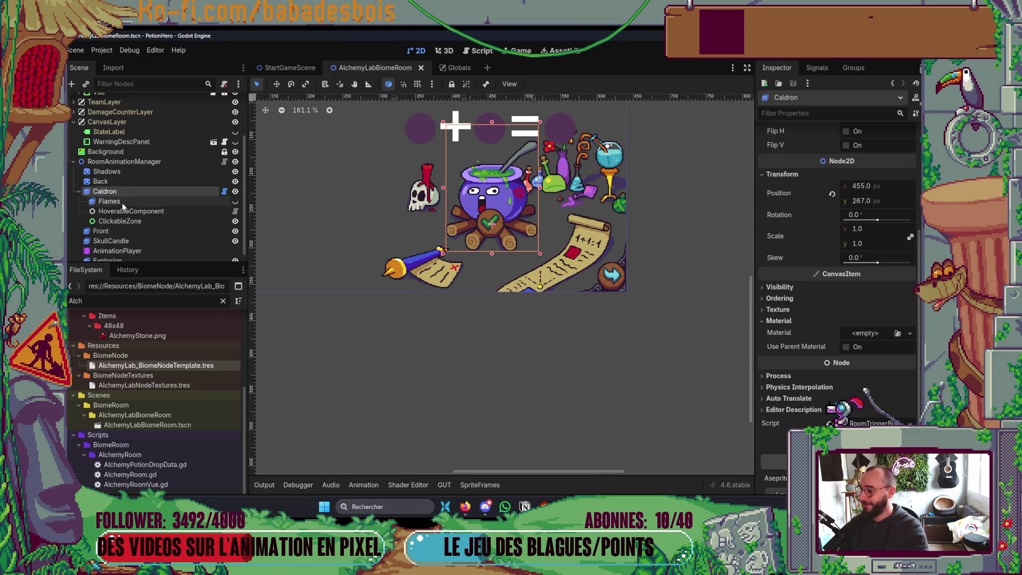
pyautogui.click(123, 202)
pyautogui.click(134, 211)
pyautogui.moveTo(138, 264); pyautogui.dragTo(138, 316)
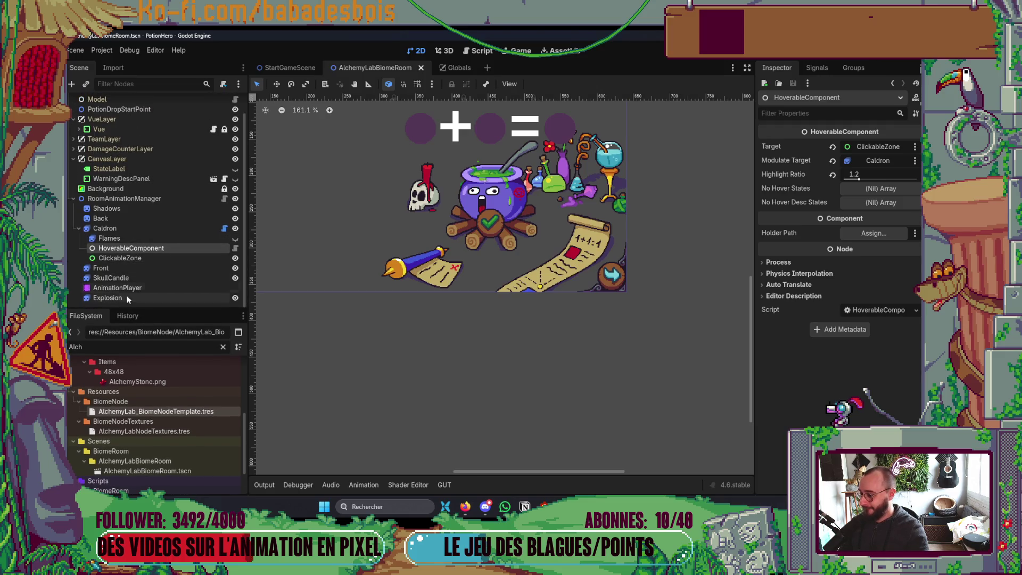
pyautogui.click(129, 297)
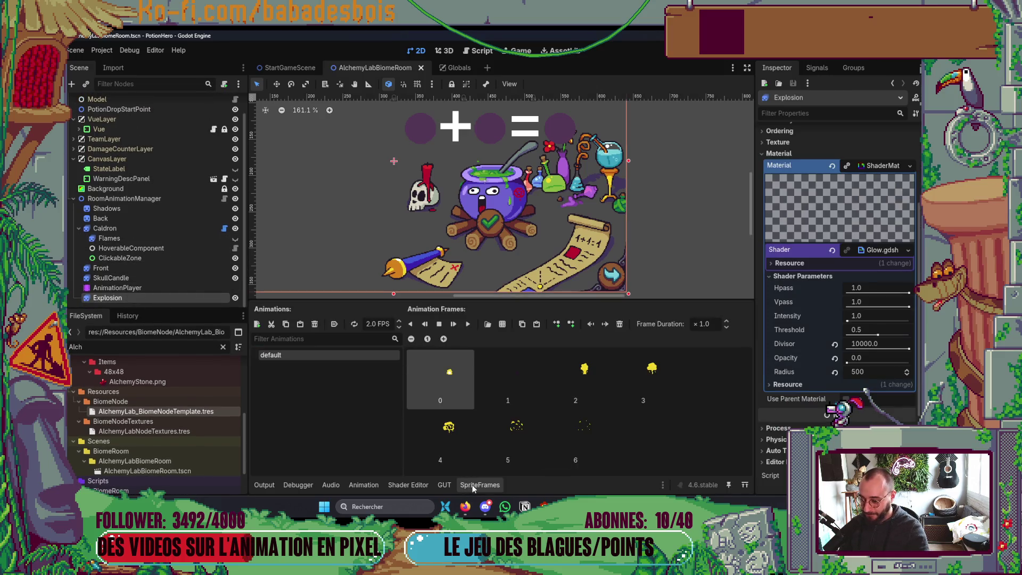
pyautogui.click(473, 485)
pyautogui.click(873, 375)
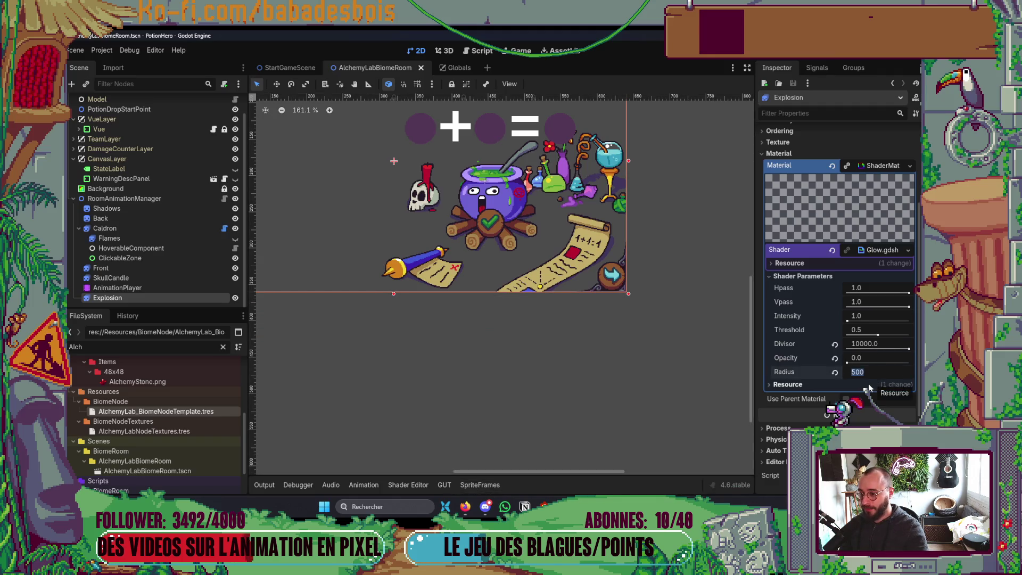
# Step: Delete the commented-out weight lines 28–30 from Glow.gdshader
pyautogui.click(479, 485)
pyautogui.click(479, 485)
pyautogui.click(395, 487)
pyautogui.scroll(-9, 554, 352)
pyautogui.scroll(2, 554, 353)
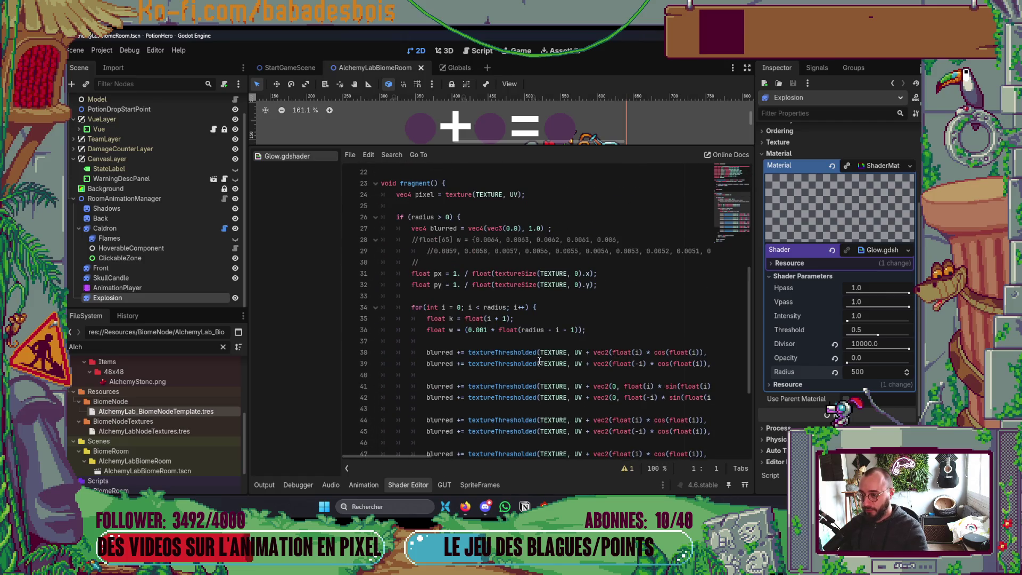
pyautogui.moveTo(452, 267); pyautogui.dragTo(306, 240)
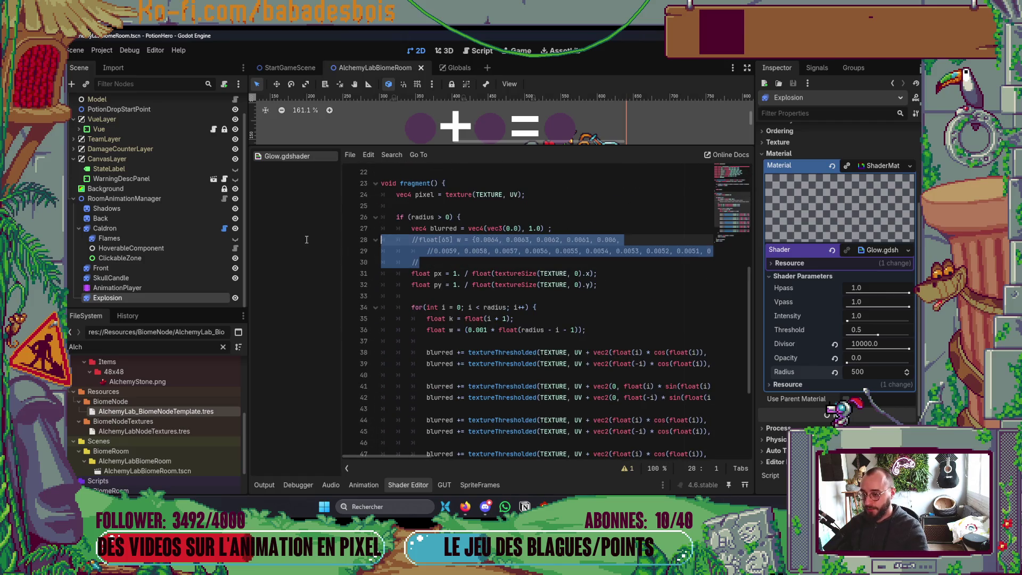
pyautogui.press('BackSpace')
pyautogui.press('BackSpace')
# Step: Set the Explosion glow Radius to 65 and save the scene
pyautogui.click(643, 307)
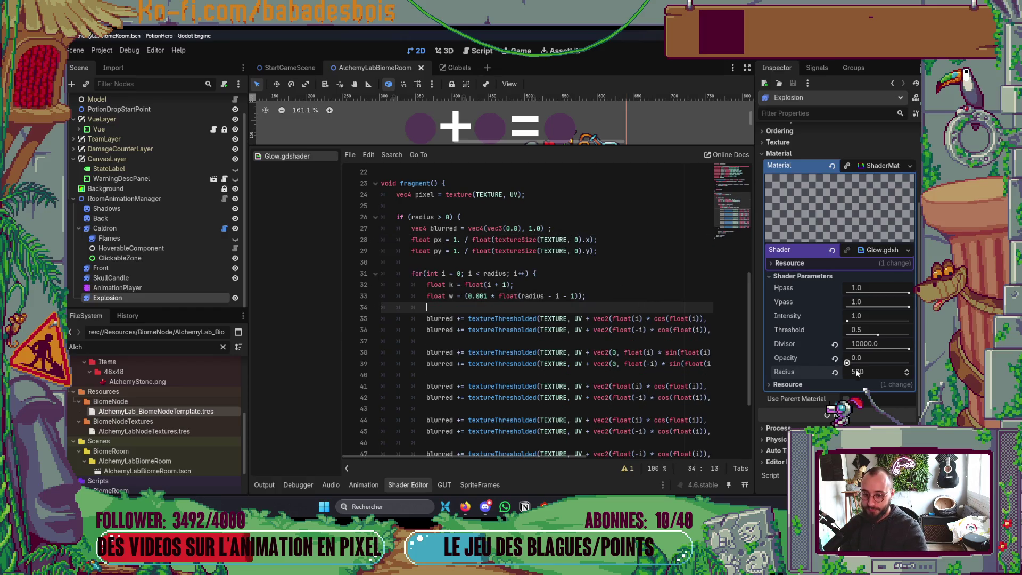
pyautogui.write('65')
pyautogui.press('Return')
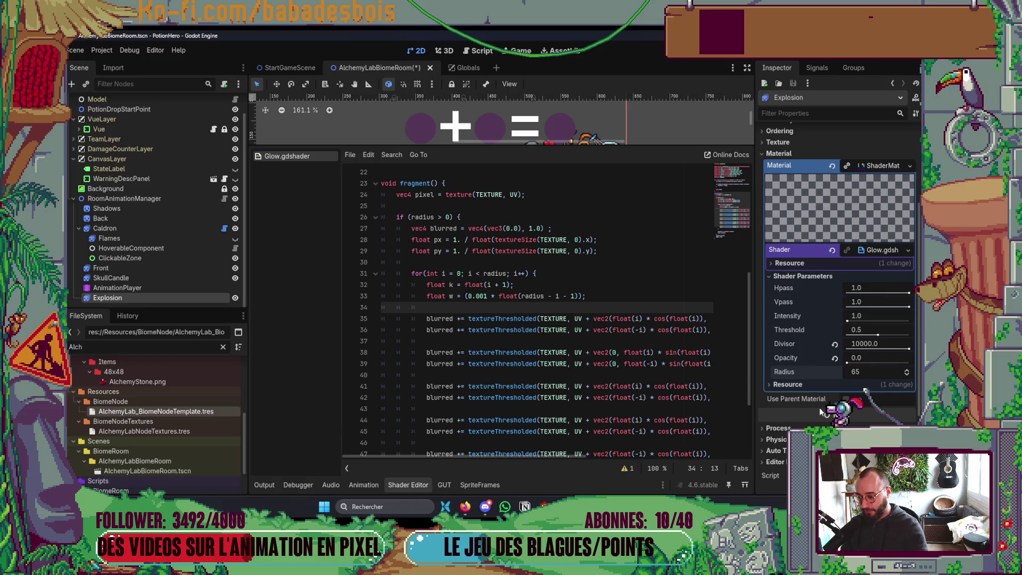
pyautogui.click(407, 485)
pyautogui.hotkey('ctrl', 's')
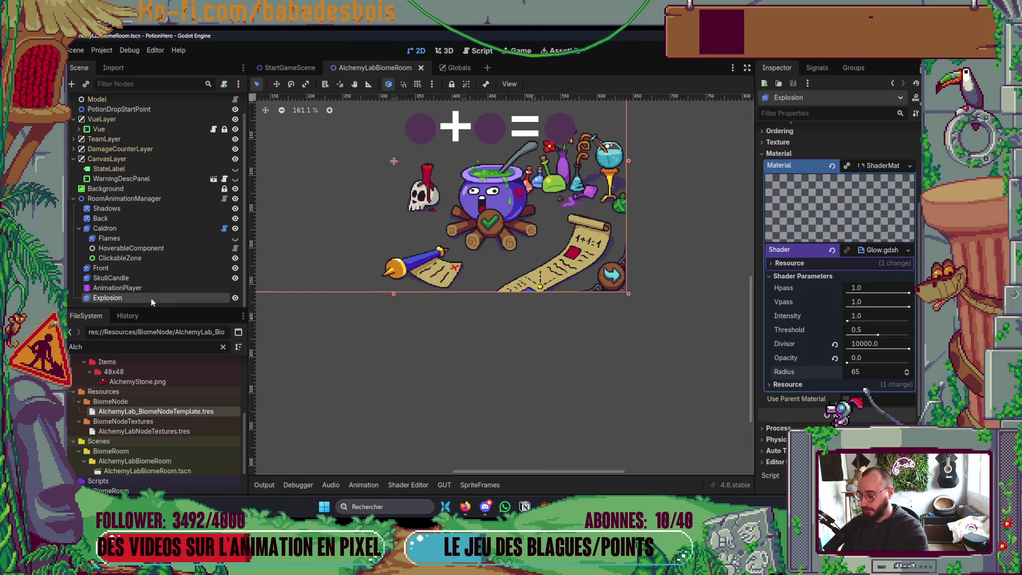
pyautogui.click(173, 288)
pyautogui.click(160, 298)
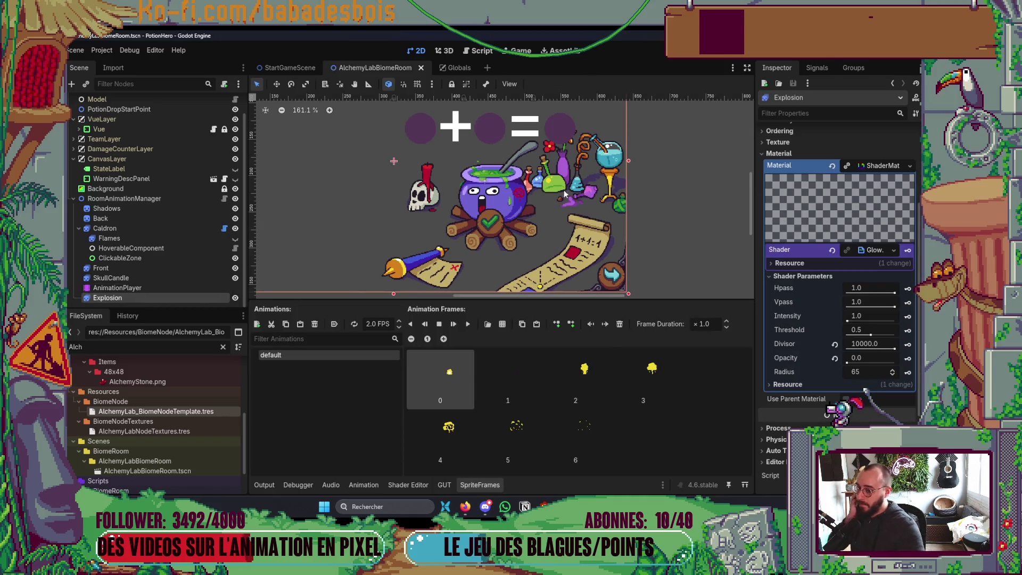
pyautogui.scroll(-3, 575, 191)
# Step: Raise the Explosion glow Opacity to 1.0 and set its Divisor to 1000
pyautogui.click(485, 506)
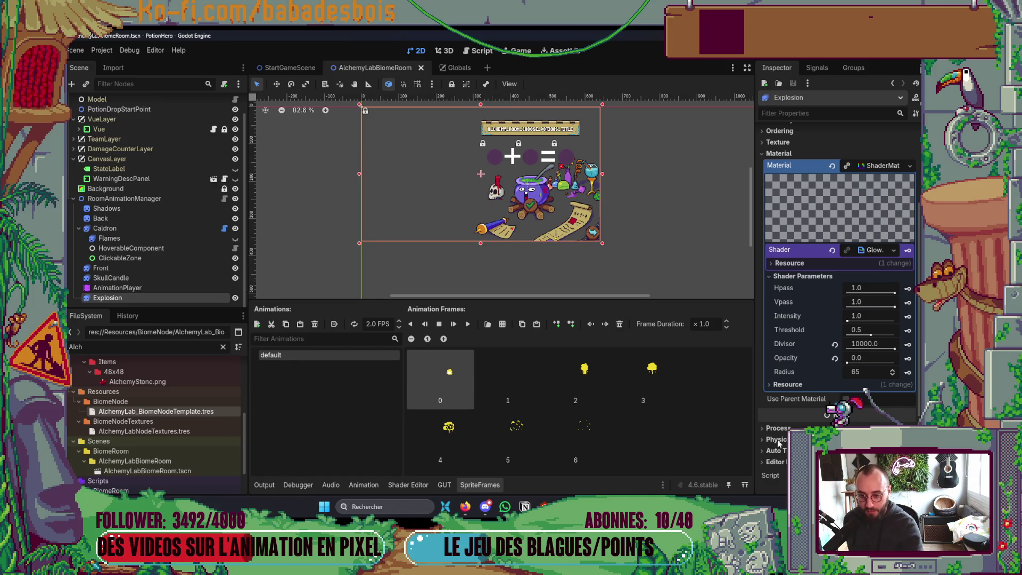
pyautogui.scroll(1, 589, 260)
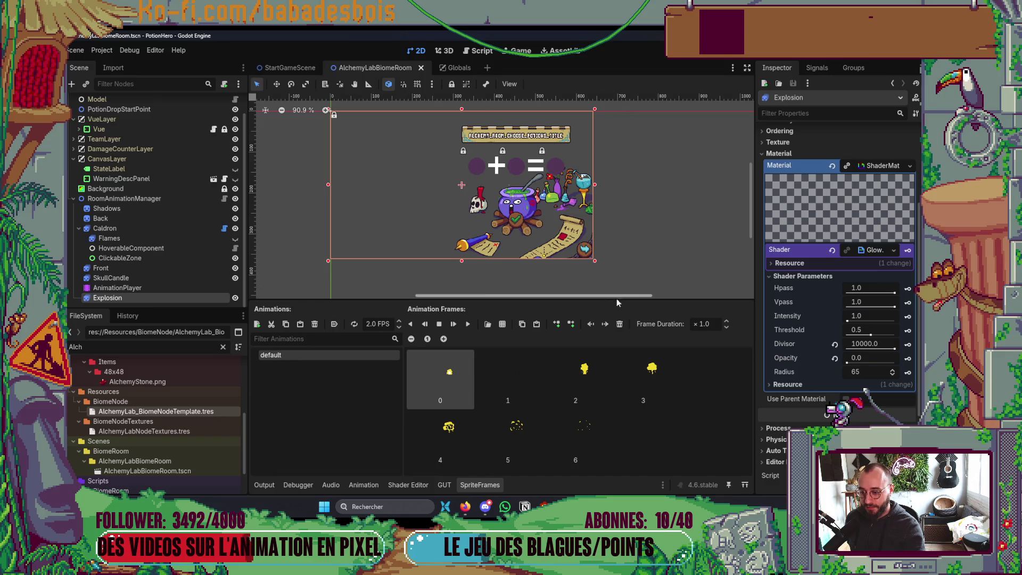
pyautogui.moveTo(852, 364)
pyautogui.mouseDown()
pyautogui.moveTo(894, 362)
pyautogui.moveTo(883, 350)
pyautogui.moveTo(838, 347)
pyautogui.moveTo(895, 349)
pyautogui.mouseUp()
pyautogui.click(881, 346)
pyautogui.write('1000')
pyautogui.press('Return')
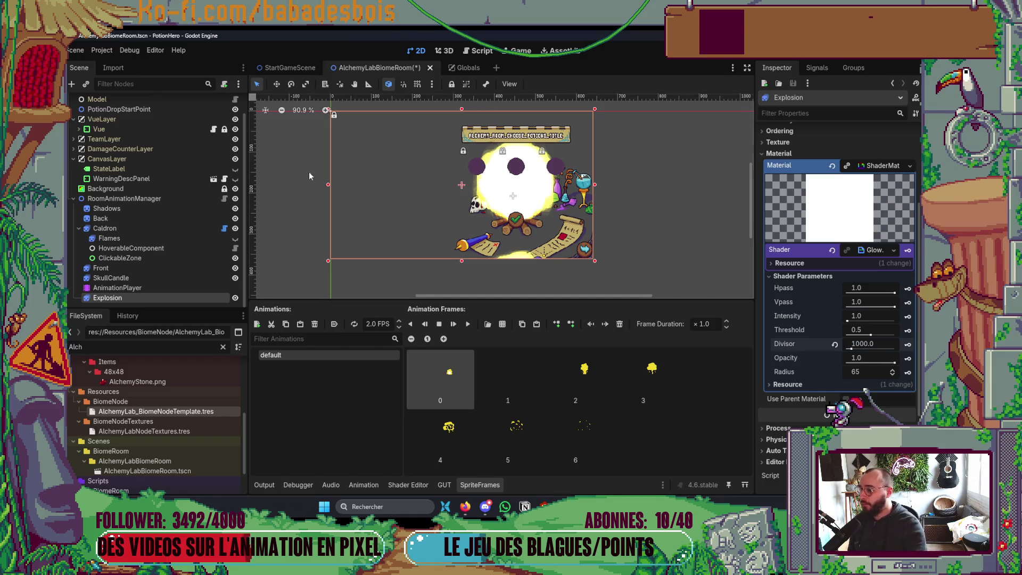
# Step: Add a ColorRect child node under CanvasLayer
pyautogui.click(117, 200)
pyautogui.rightClick(116, 198)
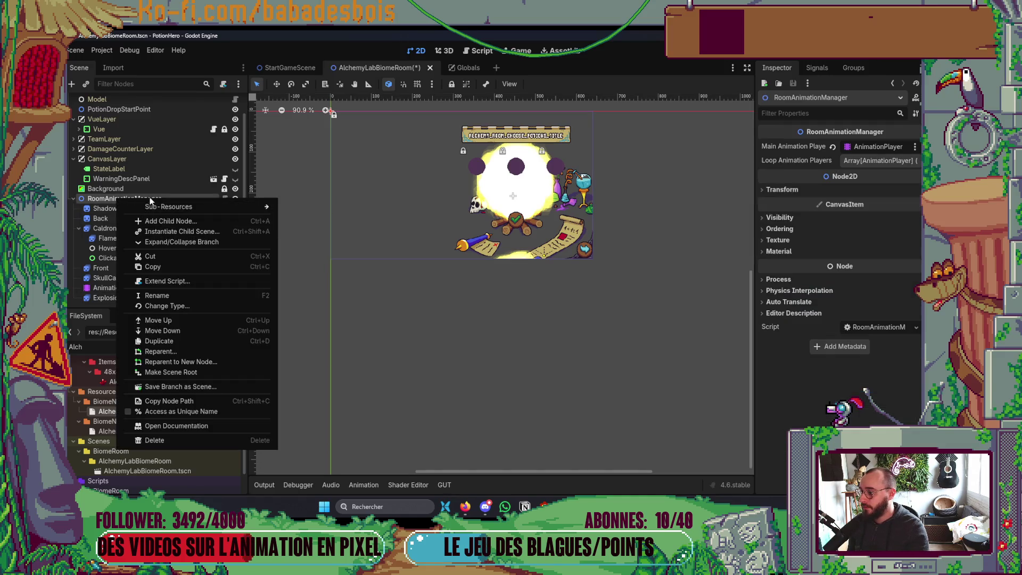
pyautogui.click(112, 158)
pyautogui.rightClick(112, 159)
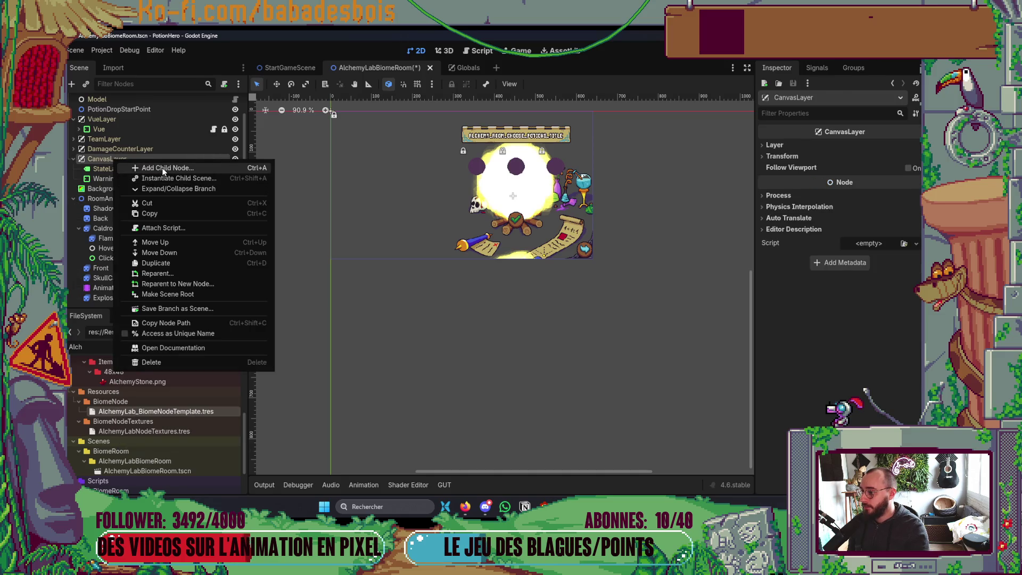
pyautogui.click(165, 167)
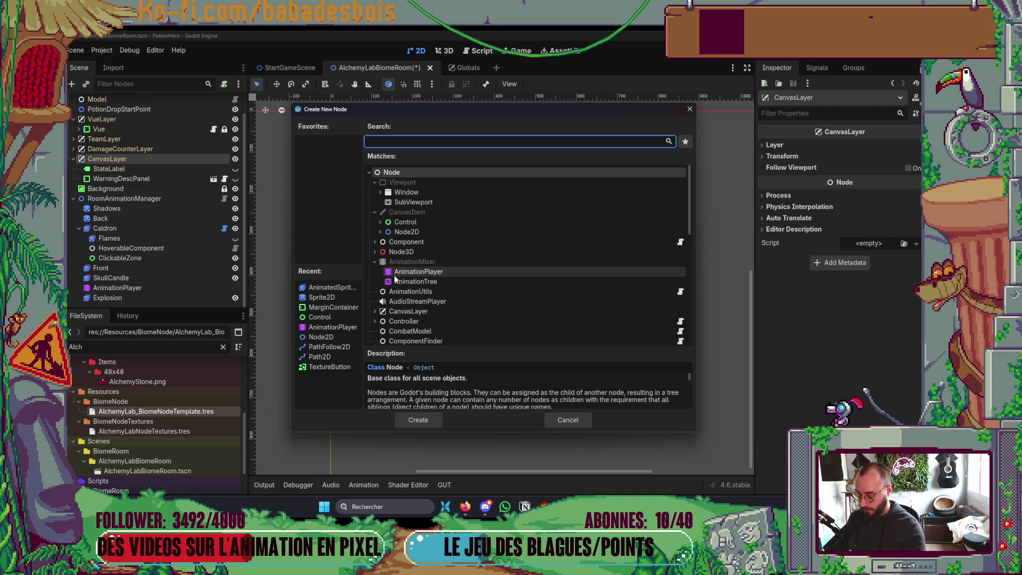
pyautogui.write('color')
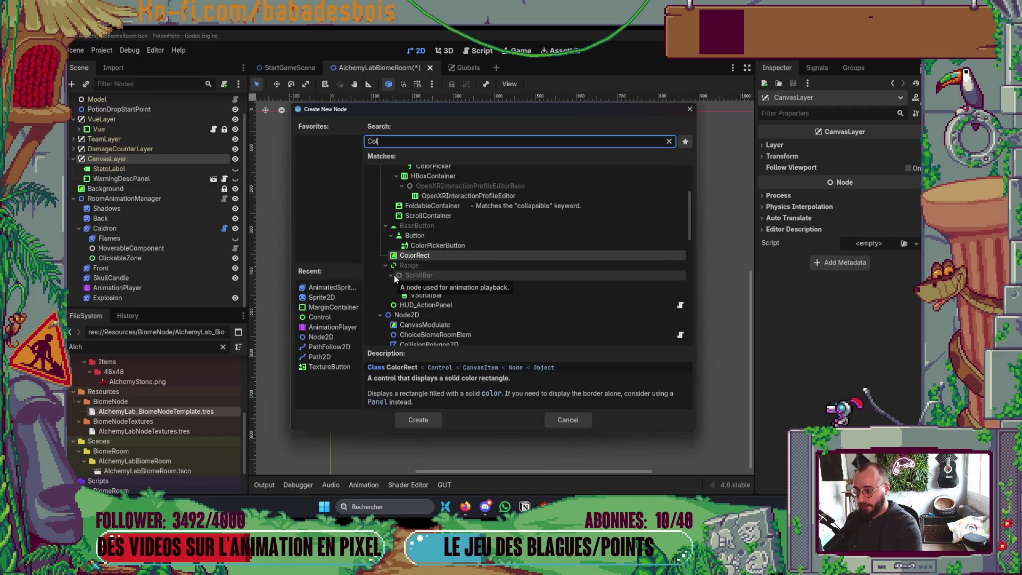
pyautogui.press('Return')
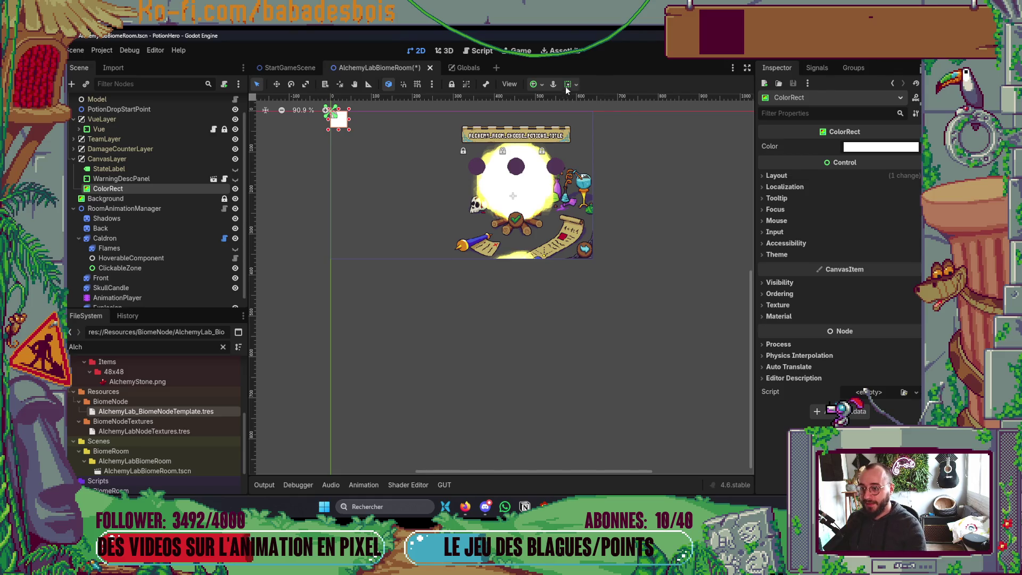
# Step: Apply the Full Rect anchor preset so the ColorRect covers the whole screen, and save
pyautogui.click(576, 85)
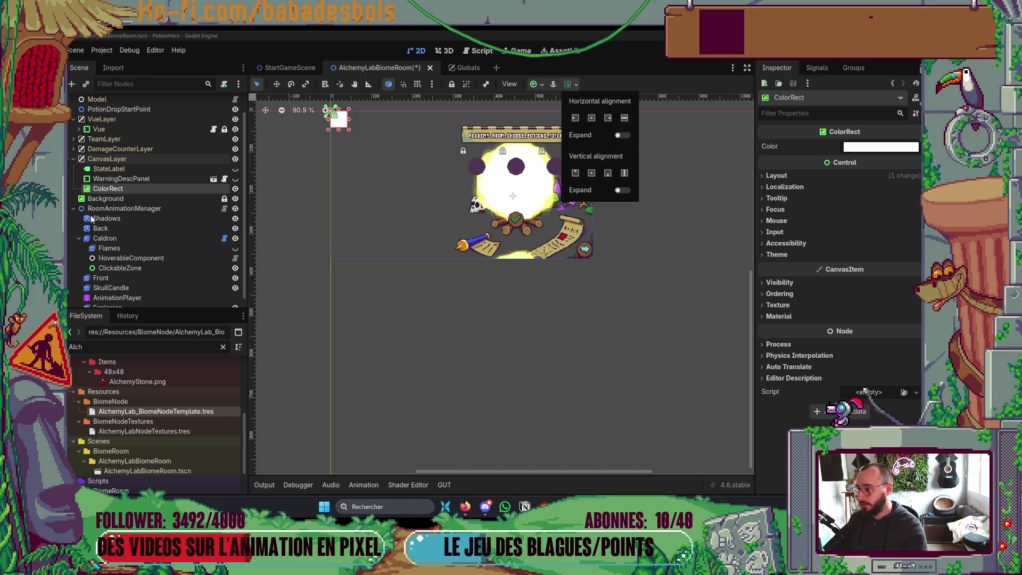
pyautogui.click(114, 209)
pyautogui.click(535, 87)
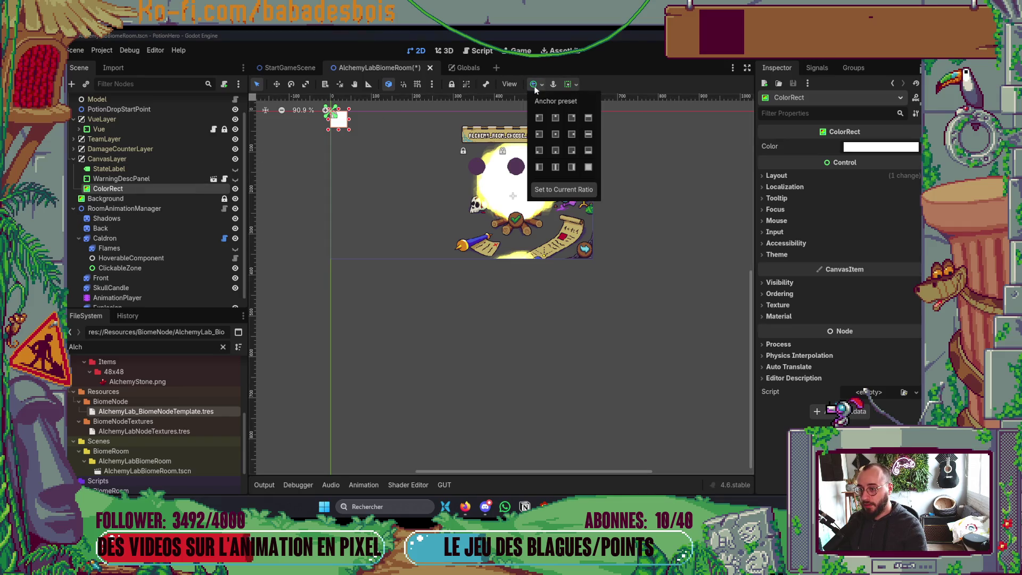
pyautogui.click(588, 168)
pyautogui.hotkey('ctrl', 's')
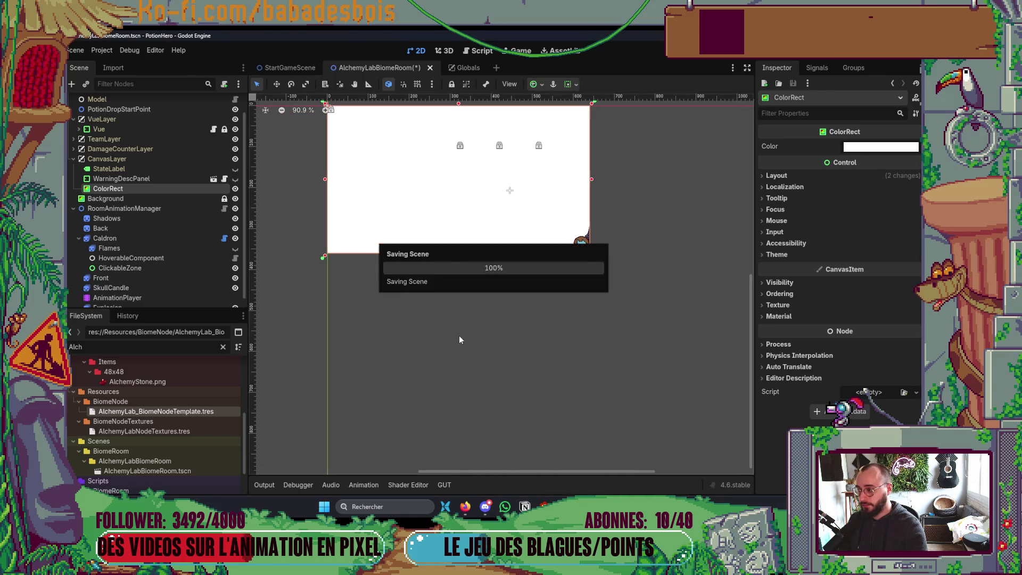
# Step: Rename the ColorRect to Flash and save the scene
pyautogui.doubleClick(149, 188)
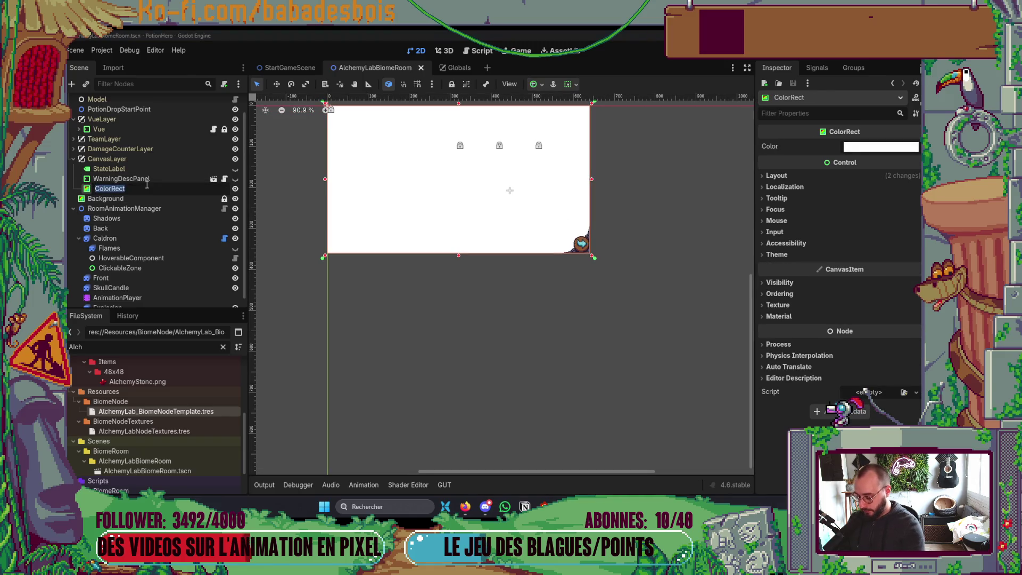
pyautogui.write('Flash')
pyautogui.press('Return')
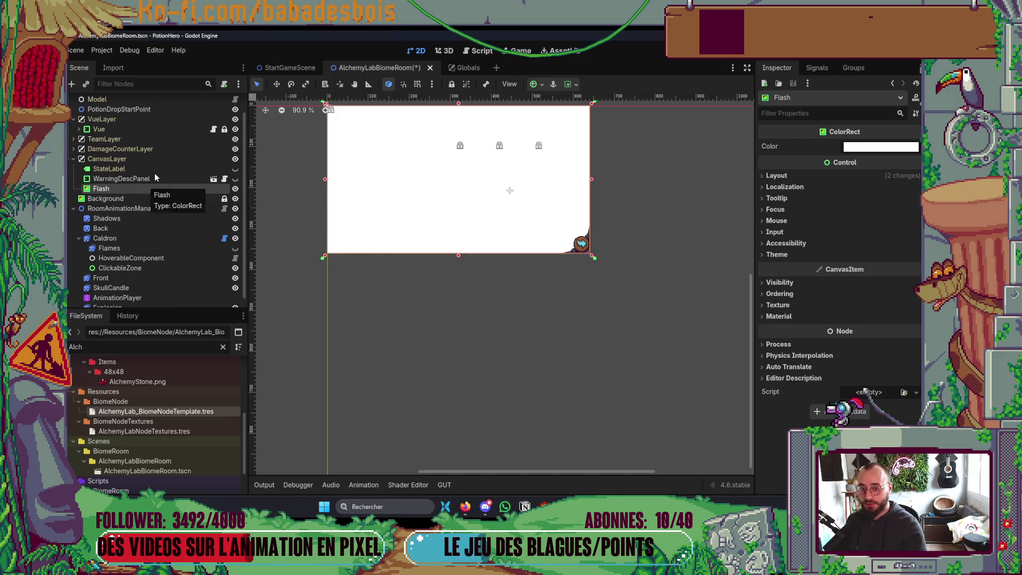
pyautogui.hotkey('ctrl', 's')
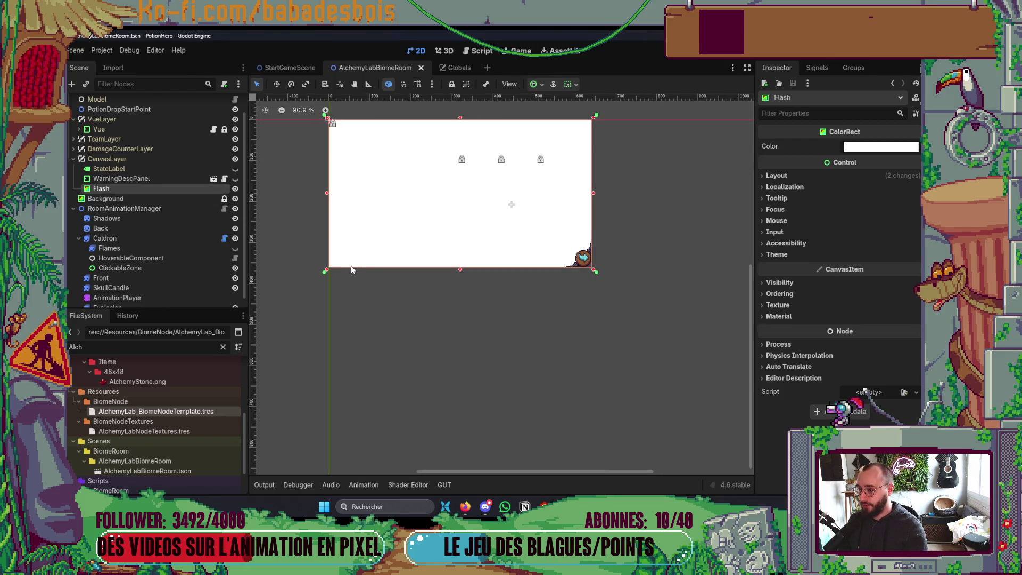
pyautogui.hotkey('alt', 'Tab')
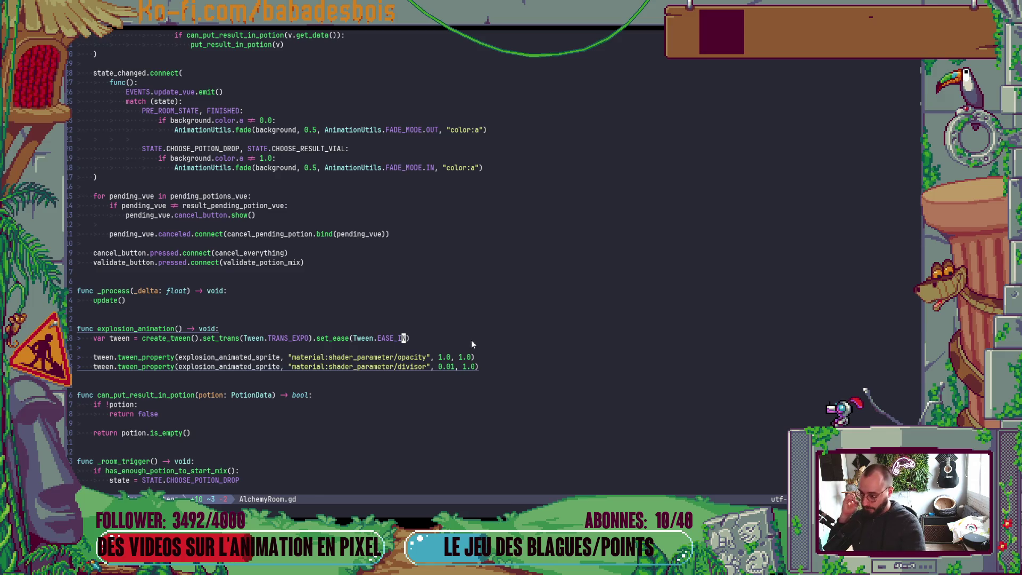
# Step: Insert .parallel() before the second tween_property call in explosion_animation and save AlchemyRoom.gd
pyautogui.click(115, 358)
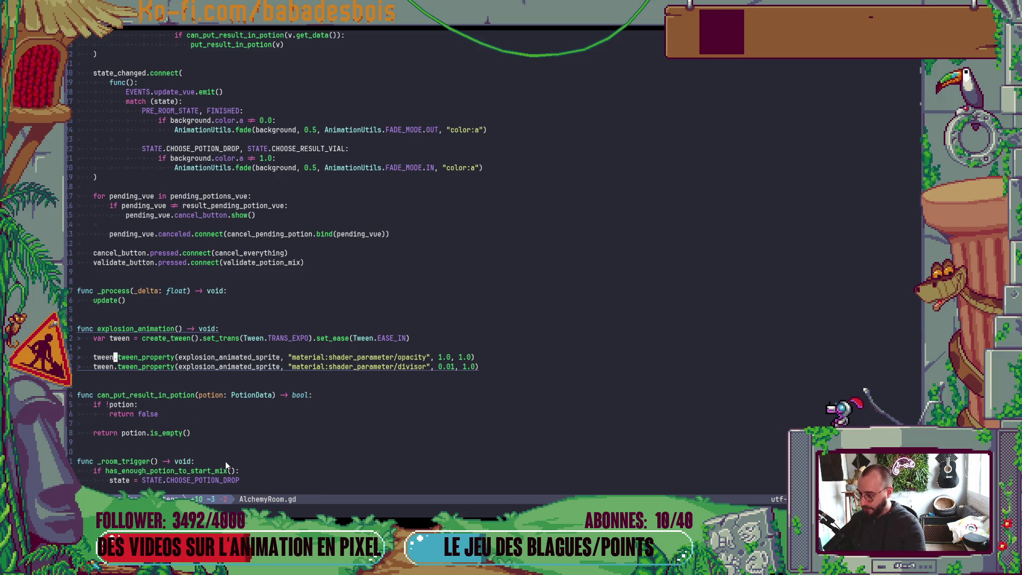
pyautogui.write('.parallel(')
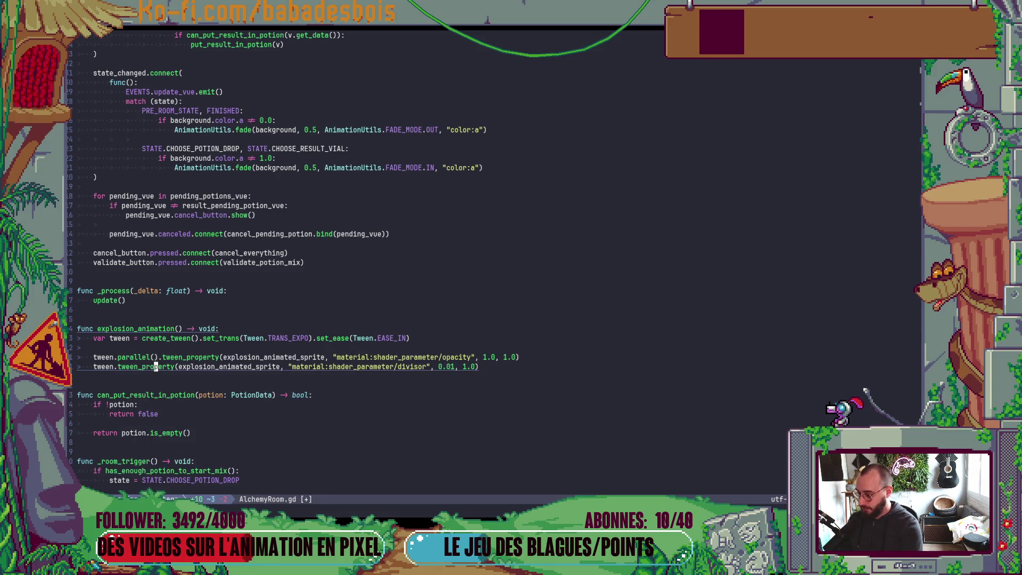
pyautogui.write('pa')
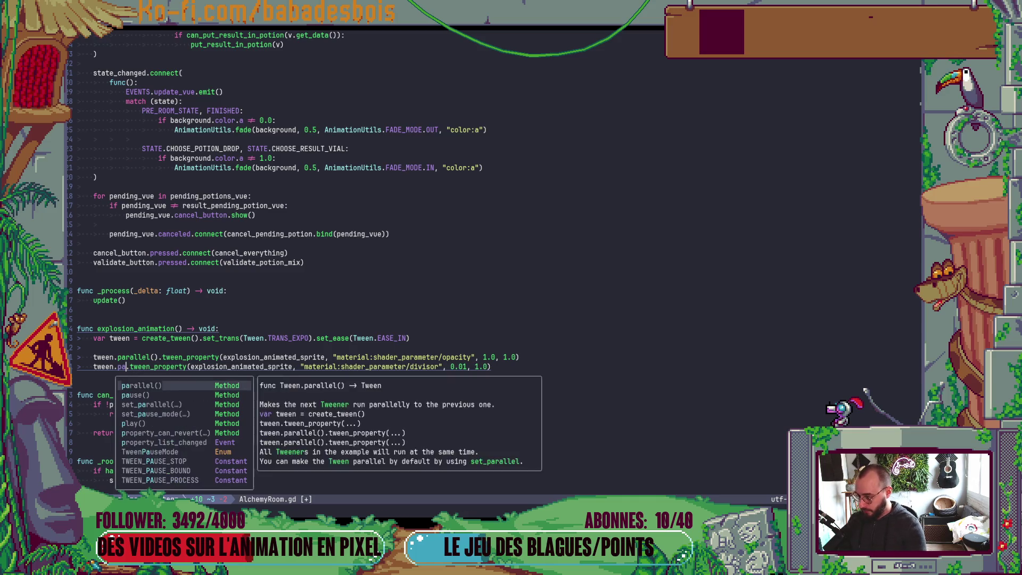
pyautogui.press('Return')
pyautogui.hotkey('ctrl', 's')
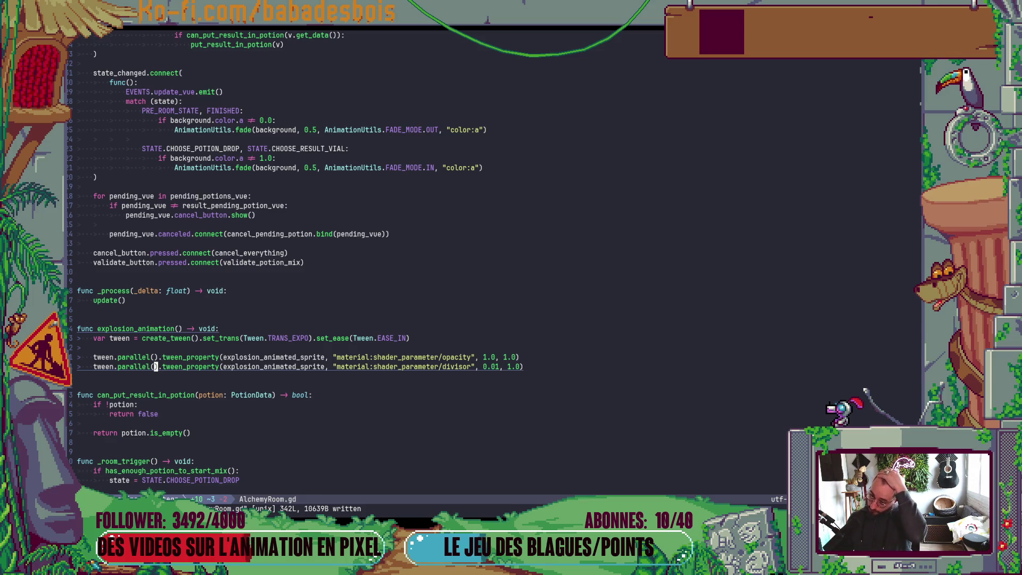
pyautogui.hotkey('alt', 'Tab')
pyautogui.scroll(-1, 198, 235)
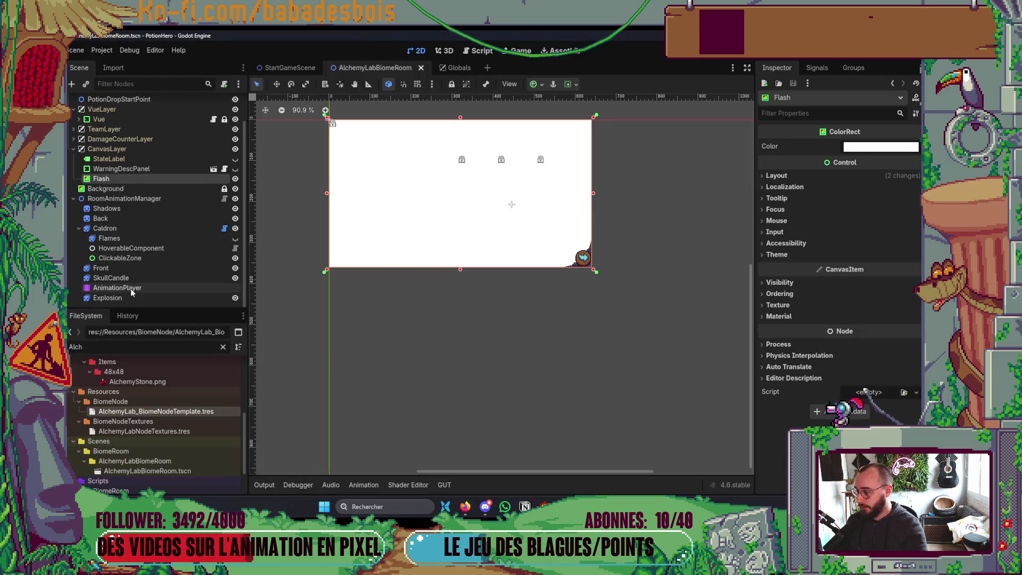
# Step: Add a Flash:color property track to the Mix animation
pyautogui.click(117, 288)
pyautogui.click(258, 317)
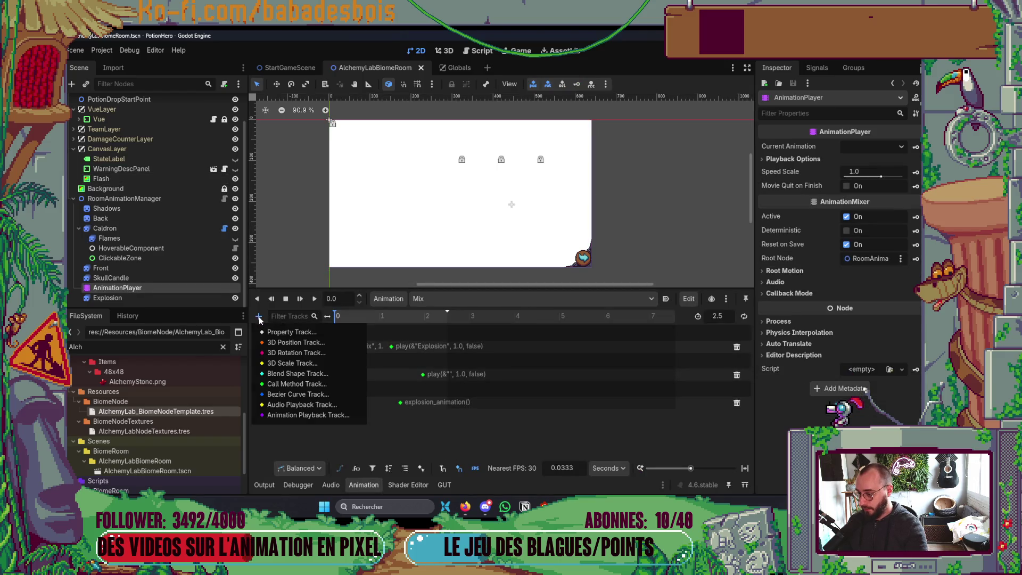
pyautogui.click(325, 332)
pyautogui.scroll(-10, 452, 264)
pyautogui.scroll(10, 541, 173)
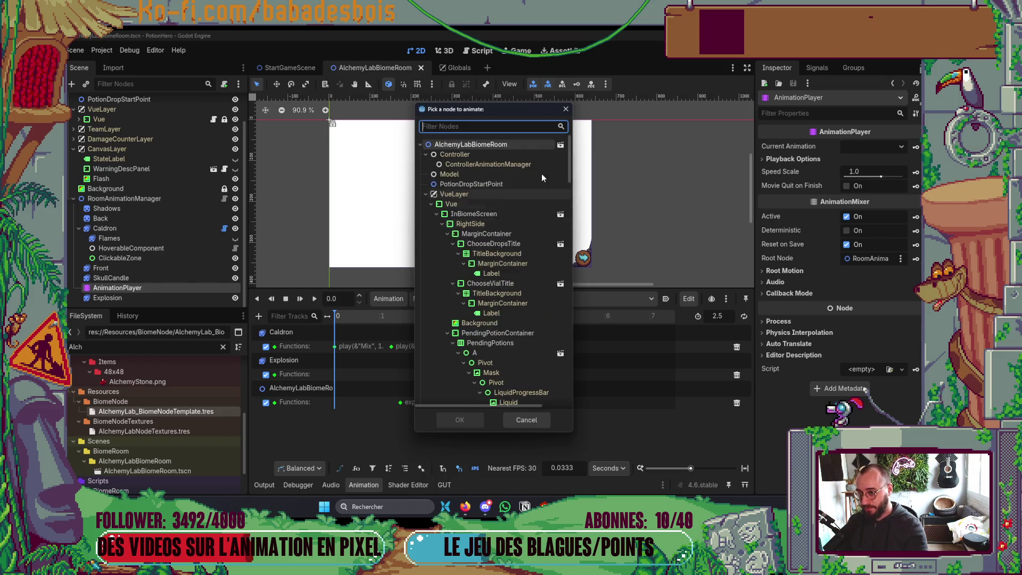
pyautogui.moveTo(568, 158); pyautogui.dragTo(580, 412)
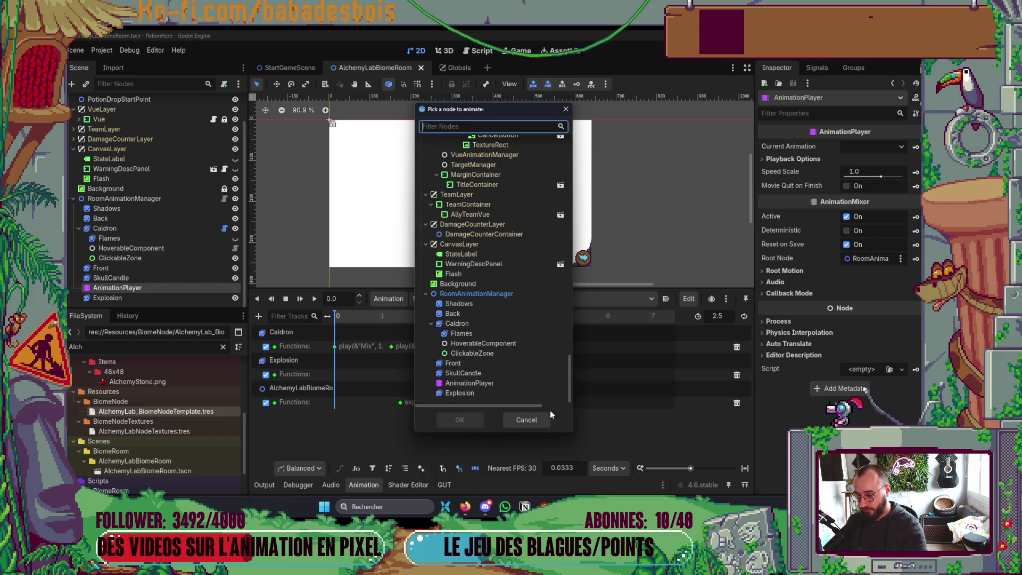
pyautogui.doubleClick(470, 275)
pyautogui.write('colo')
pyautogui.press('Return')
# Step: Insert the first Flash colour keys, moving one to 1.4 s and making the start key transparent
pyautogui.rightClick(337, 429)
pyautogui.click(357, 438)
pyautogui.moveTo(349, 431); pyautogui.dragTo(399, 431)
pyautogui.rightClick(342, 434)
pyautogui.click(343, 433)
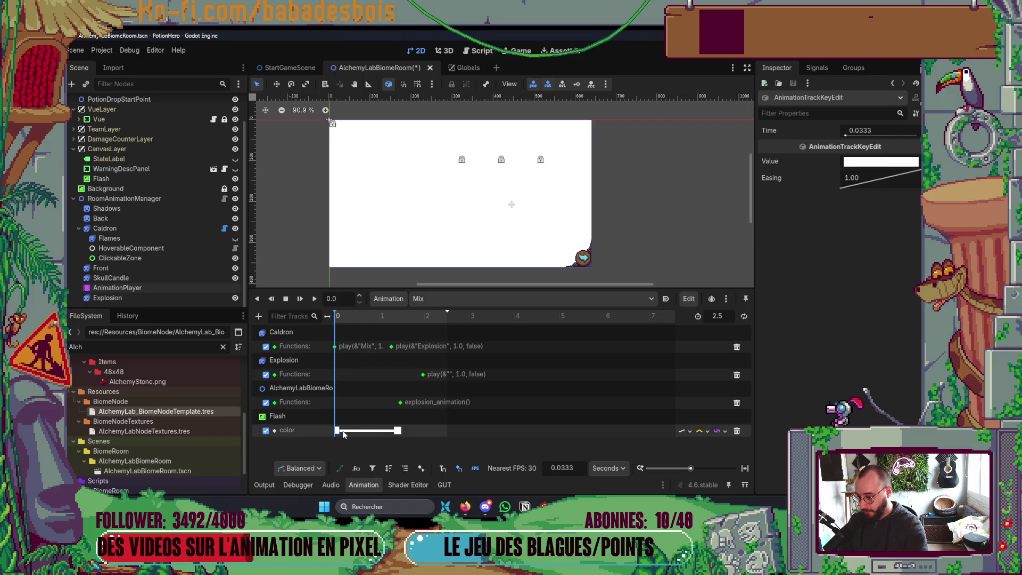
pyautogui.moveTo(337, 435); pyautogui.dragTo(396, 431)
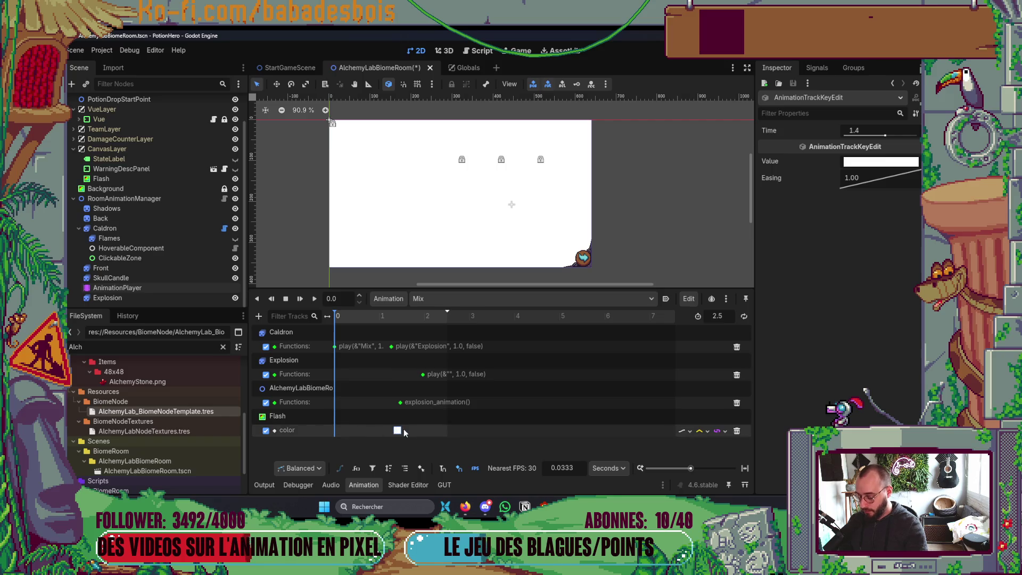
pyautogui.rightClick(343, 434)
pyautogui.click(351, 423)
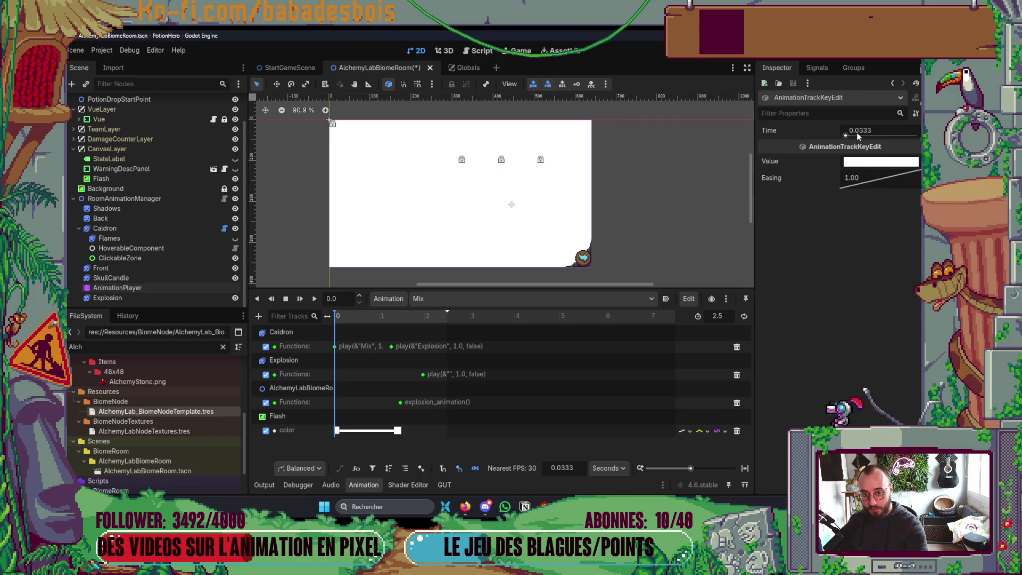
pyautogui.click(871, 162)
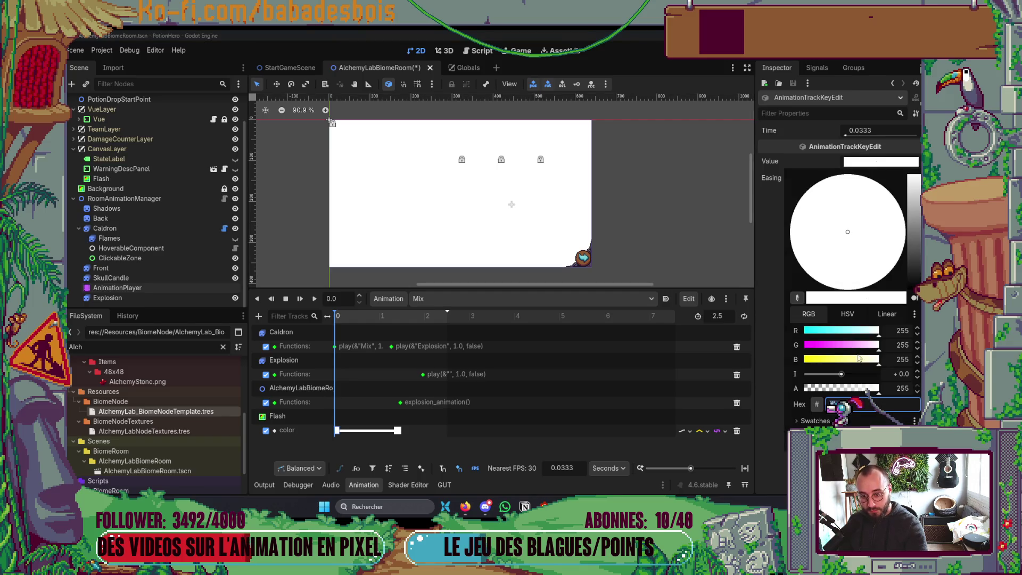
pyautogui.moveTo(839, 390); pyautogui.dragTo(801, 390)
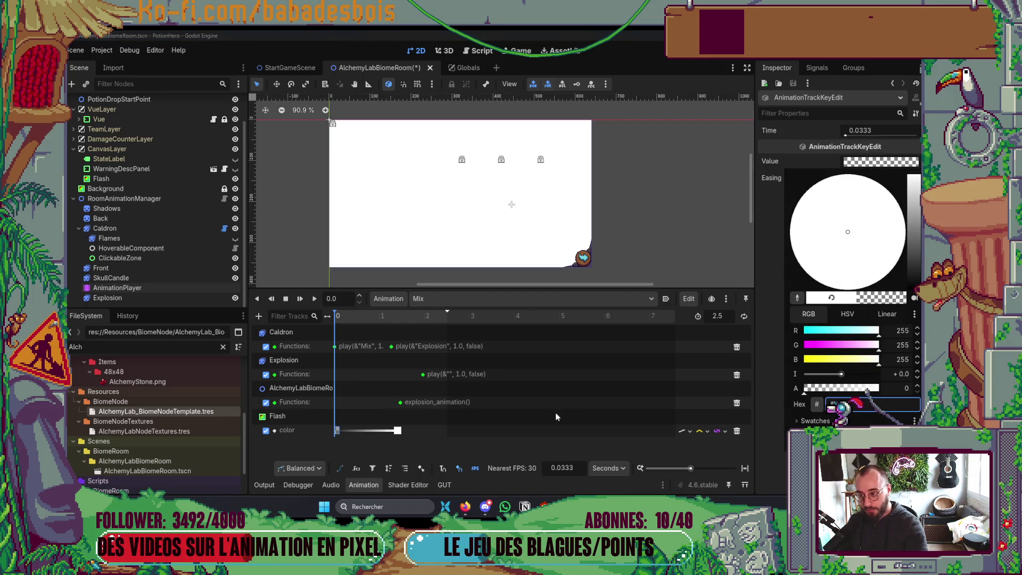
pyautogui.click(421, 455)
pyautogui.moveTo(346, 318)
pyautogui.mouseDown()
pyautogui.moveTo(407, 319)
pyautogui.moveTo(398, 319)
pyautogui.mouseUp()
# Step: Add a transparent Flash key near one second and move the white key to 1.3 seconds
pyautogui.rightClick(379, 433)
pyautogui.click(392, 425)
pyautogui.moveTo(381, 434); pyautogui.dragTo(403, 432)
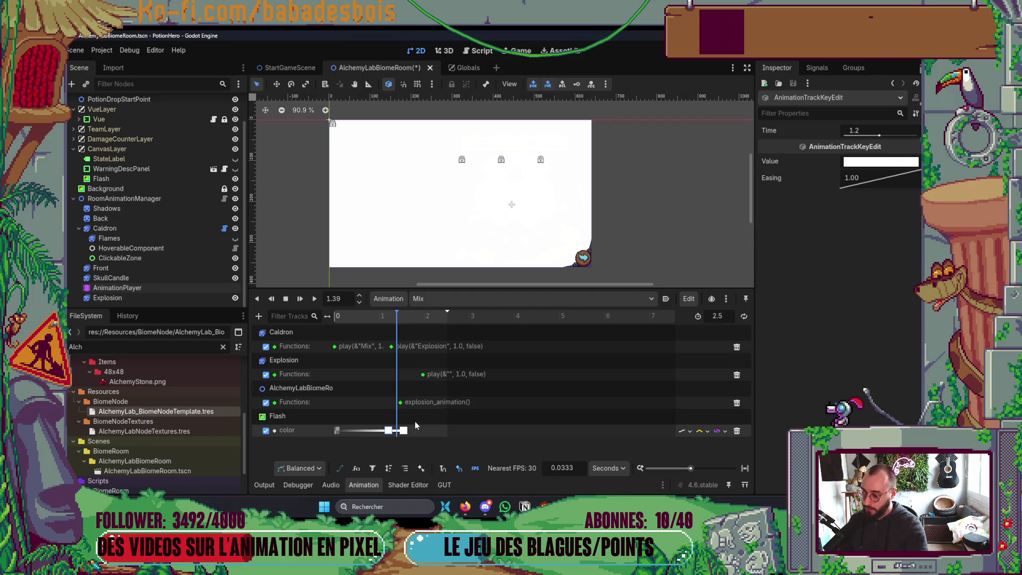
pyautogui.click(879, 162)
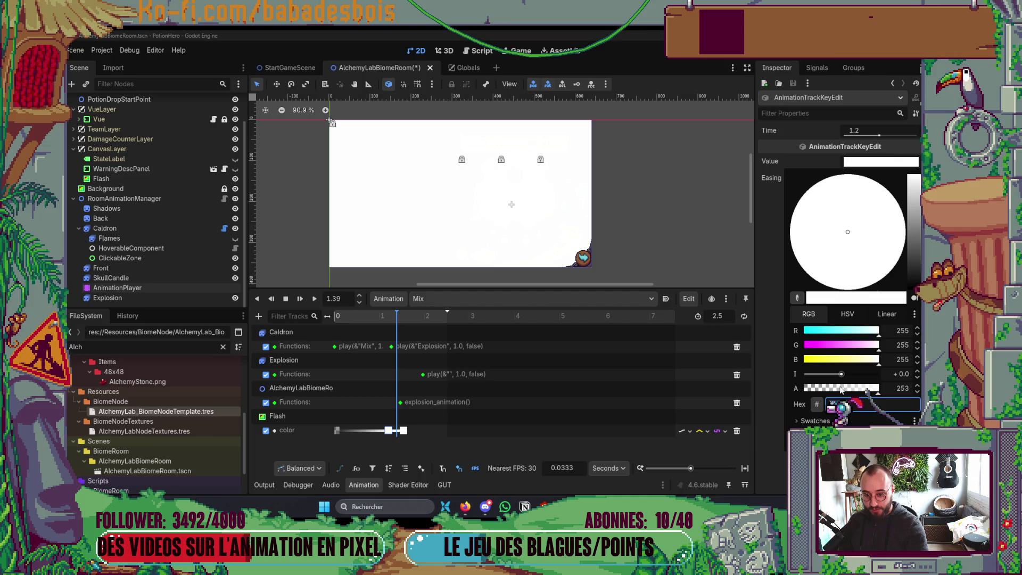
pyautogui.moveTo(878, 388); pyautogui.dragTo(804, 388)
pyautogui.click(384, 433)
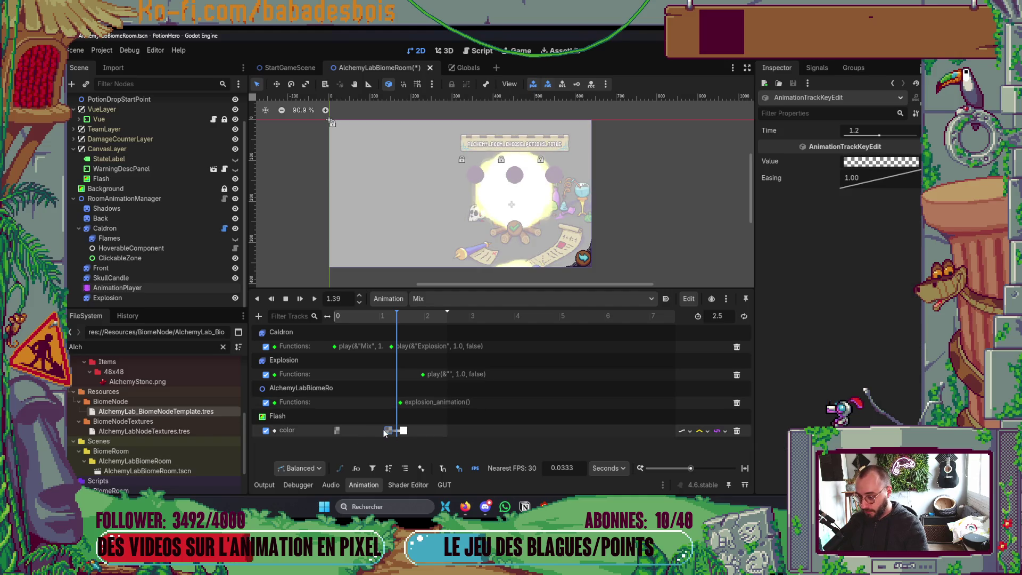
pyautogui.click(397, 430)
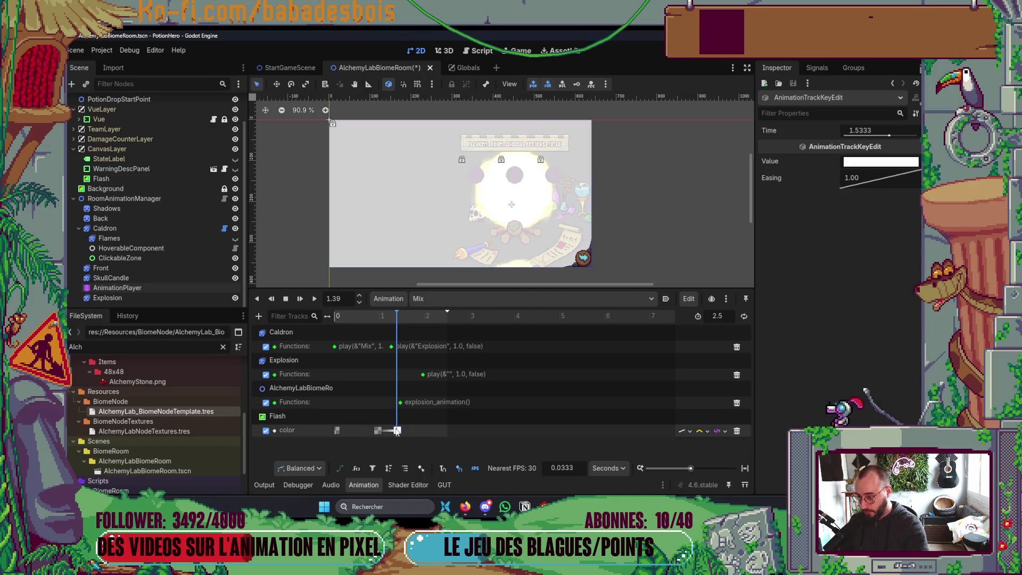
pyautogui.moveTo(392, 430); pyautogui.dragTo(393, 430)
pyautogui.moveTo(390, 316)
pyautogui.mouseDown()
pyautogui.moveTo(419, 317)
pyautogui.moveTo(302, 319)
pyautogui.moveTo(439, 319)
pyautogui.moveTo(343, 322)
pyautogui.moveTo(410, 325)
pyautogui.mouseUp()
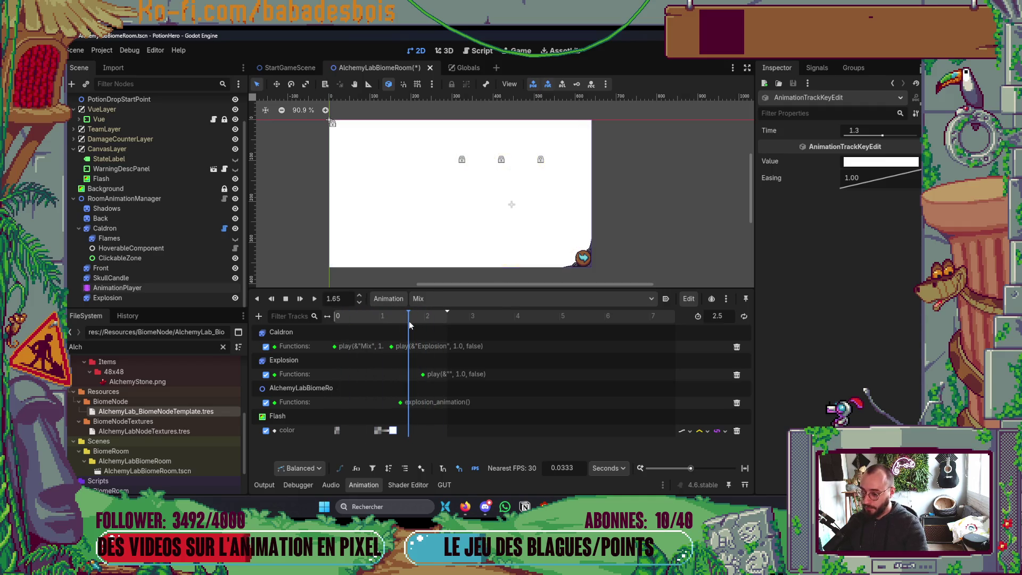
# Step: Insert a fully transparent Flash colour key at 1.6 seconds
pyautogui.rightClick(411, 434)
pyautogui.click(430, 422)
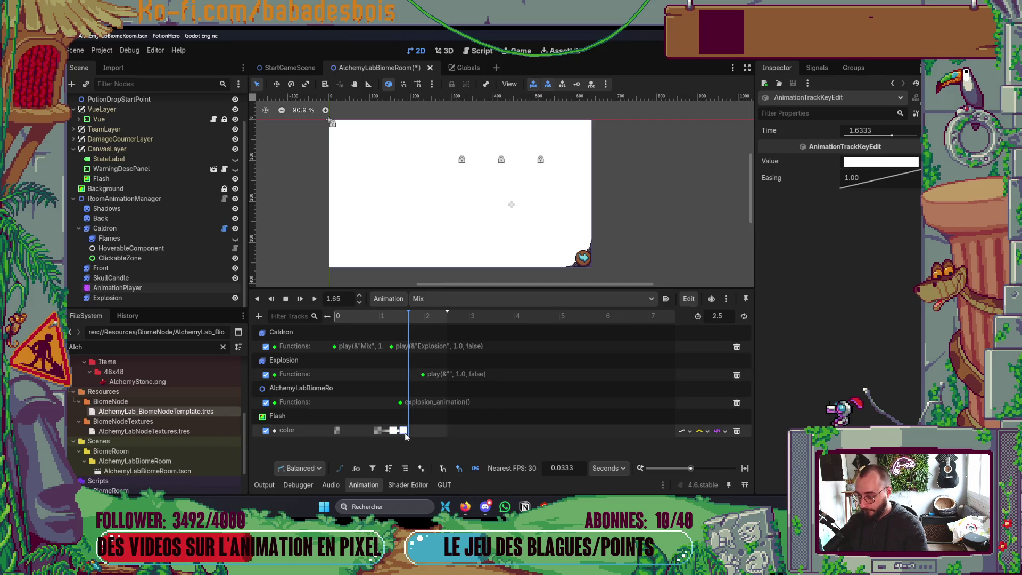
pyautogui.moveTo(408, 432); pyautogui.dragTo(406, 431)
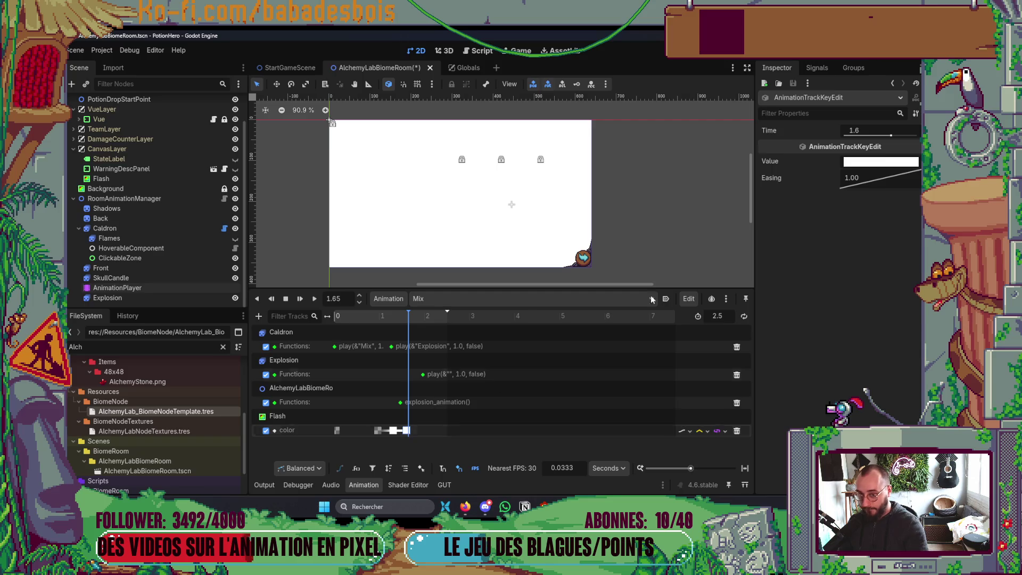
pyautogui.click(884, 169)
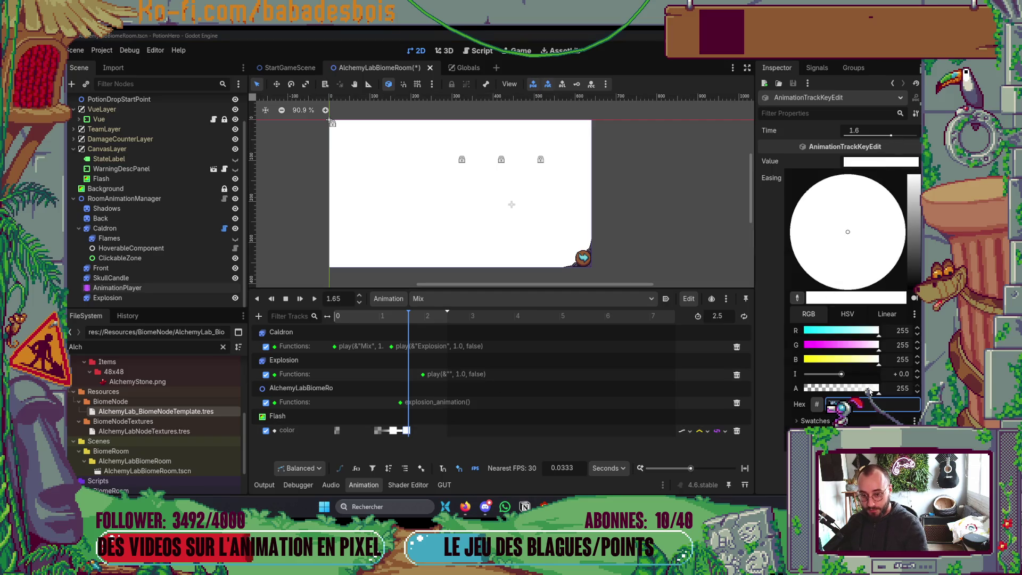
pyautogui.moveTo(877, 388); pyautogui.dragTo(804, 388)
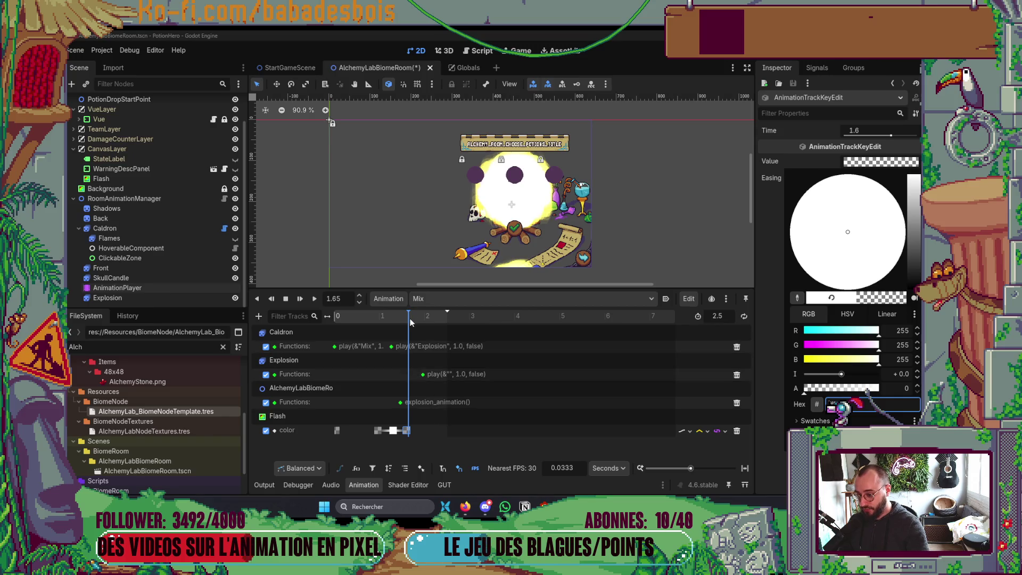
pyautogui.click(397, 322)
pyautogui.moveTo(367, 314)
pyautogui.mouseDown()
pyautogui.moveTo(378, 322)
pyautogui.moveTo(302, 320)
pyautogui.moveTo(413, 317)
pyautogui.mouseUp()
# Step: Move the transparent key later and add a partly opaque white key at 1.6 seconds
pyautogui.moveTo(409, 430); pyautogui.dragTo(439, 430)
pyautogui.rightClick(410, 432)
pyautogui.click(420, 430)
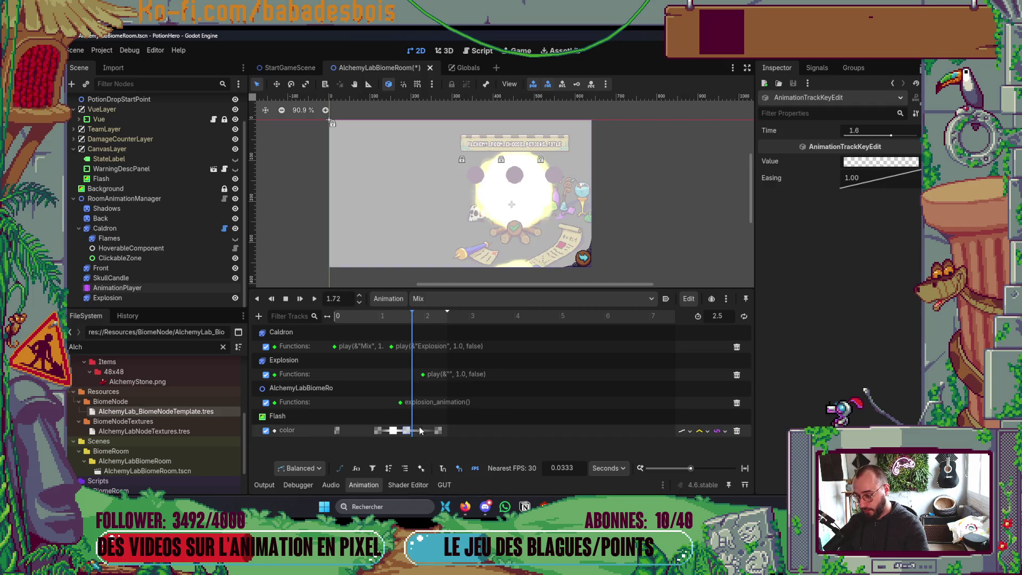
pyautogui.click(867, 162)
pyautogui.moveTo(859, 391); pyautogui.dragTo(879, 391)
pyautogui.click(461, 449)
# Step: Retime the Flash colour keys, ending transparent at 1.9 s, previewing the Mix animation between adjustments
pyautogui.moveTo(438, 431); pyautogui.dragTo(420, 431)
pyautogui.moveTo(394, 314); pyautogui.dragTo(335, 314)
pyautogui.click(314, 298)
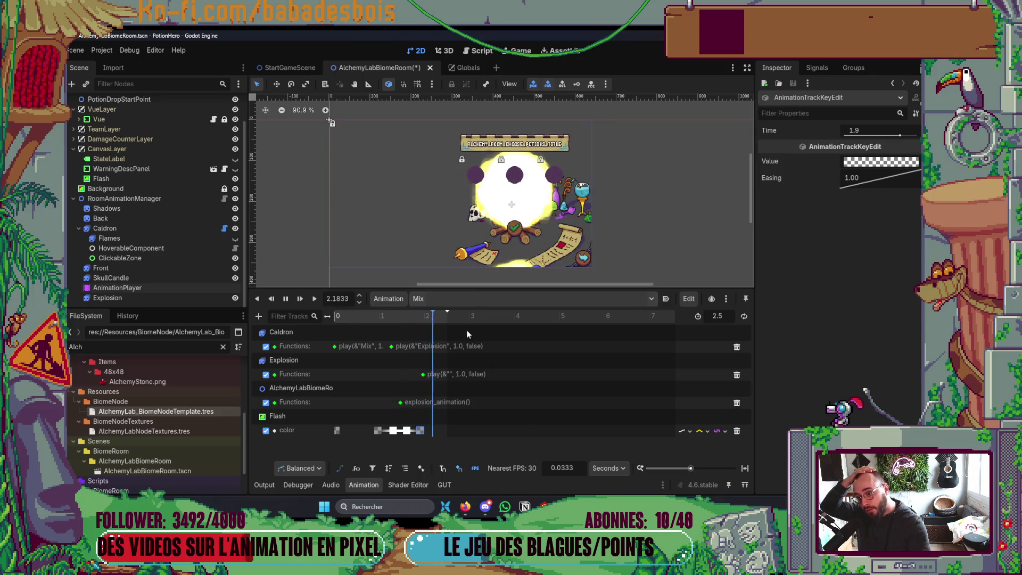
pyautogui.moveTo(441, 441); pyautogui.dragTo(364, 429)
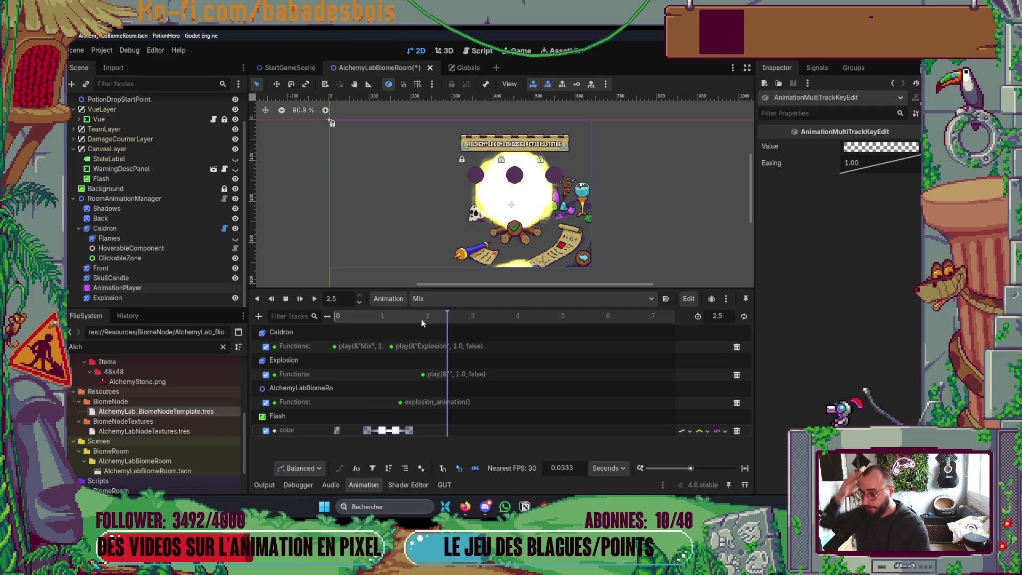
pyautogui.moveTo(404, 315); pyautogui.dragTo(315, 307)
pyautogui.click(314, 299)
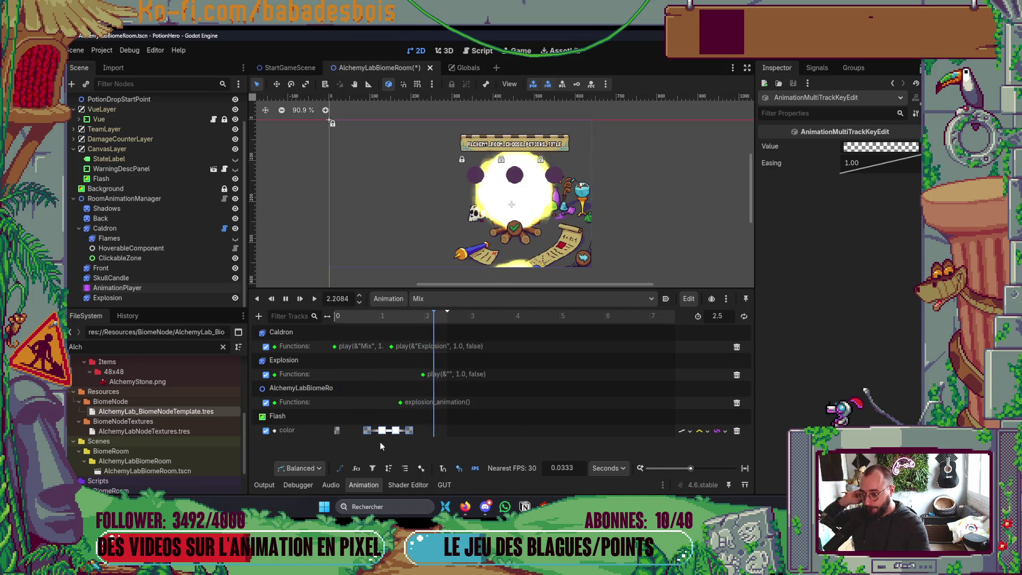
pyautogui.moveTo(371, 430); pyautogui.dragTo(378, 435)
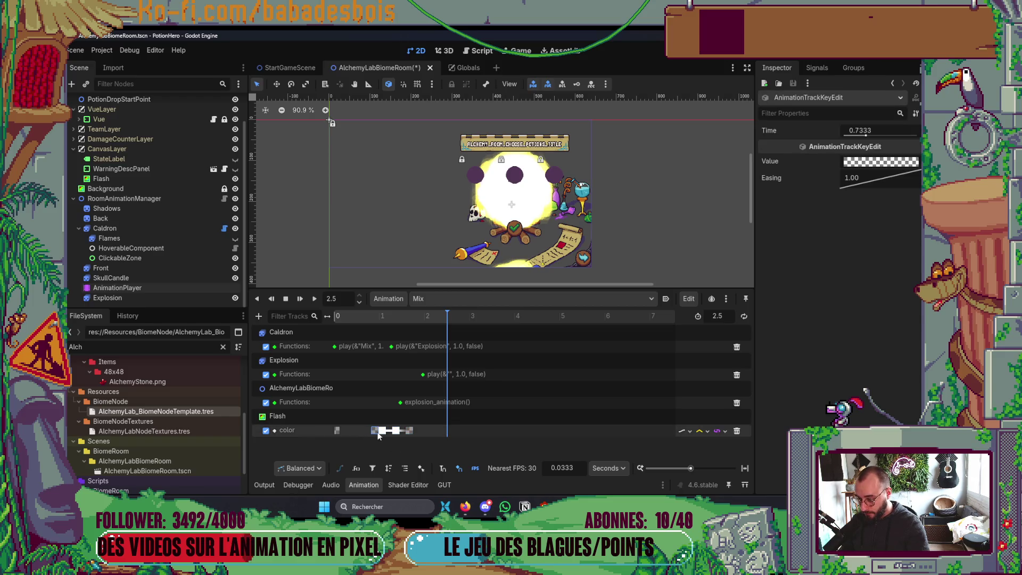
pyautogui.click(413, 430)
pyautogui.click(411, 316)
pyautogui.click(340, 320)
pyautogui.click(317, 298)
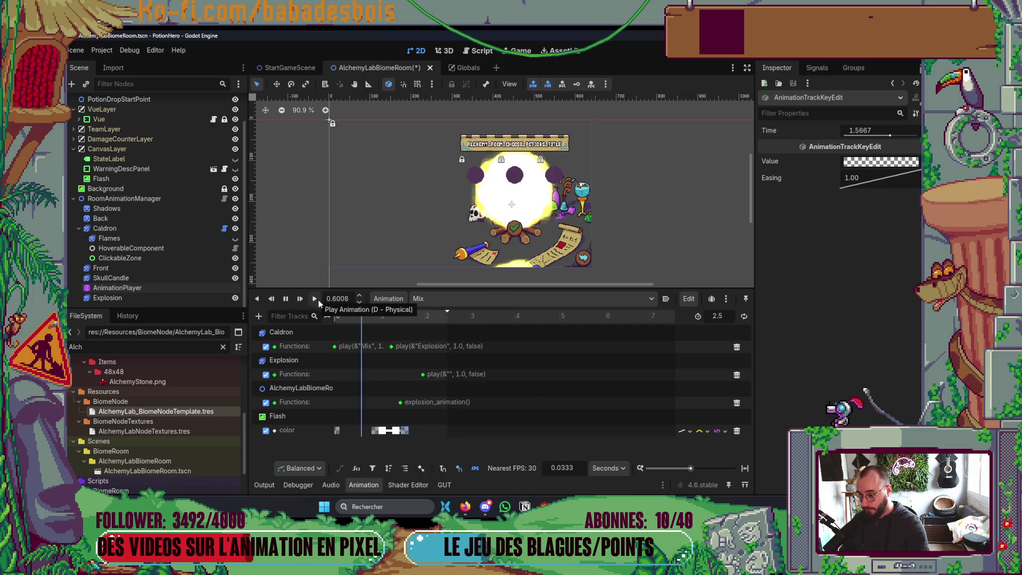
# Step: Nudge the explosion_animation() call key to 1.4 seconds and save the scene
pyautogui.click(400, 402)
pyautogui.moveTo(401, 403); pyautogui.dragTo(398, 403)
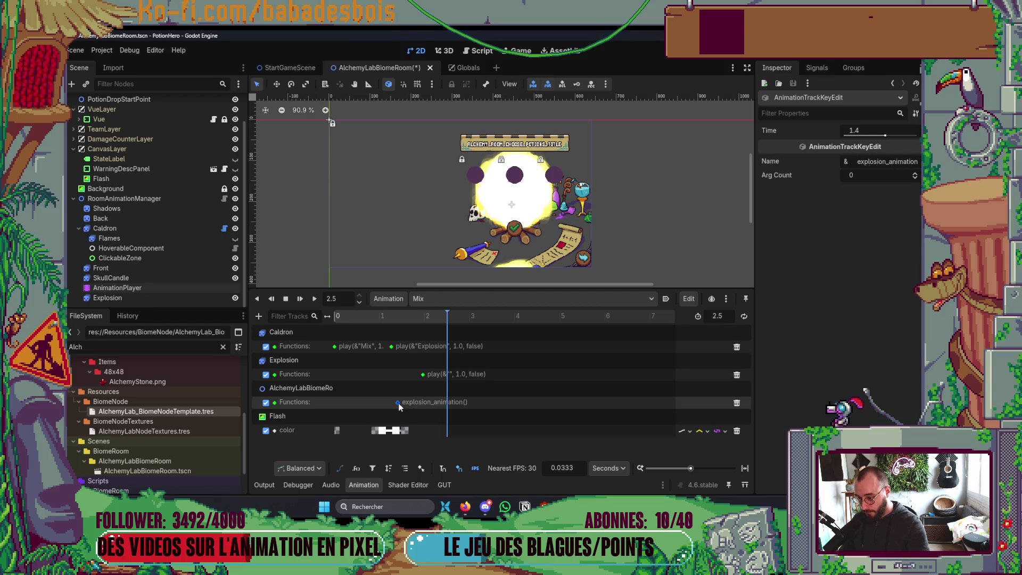
pyautogui.hotkey('ctrl', 's')
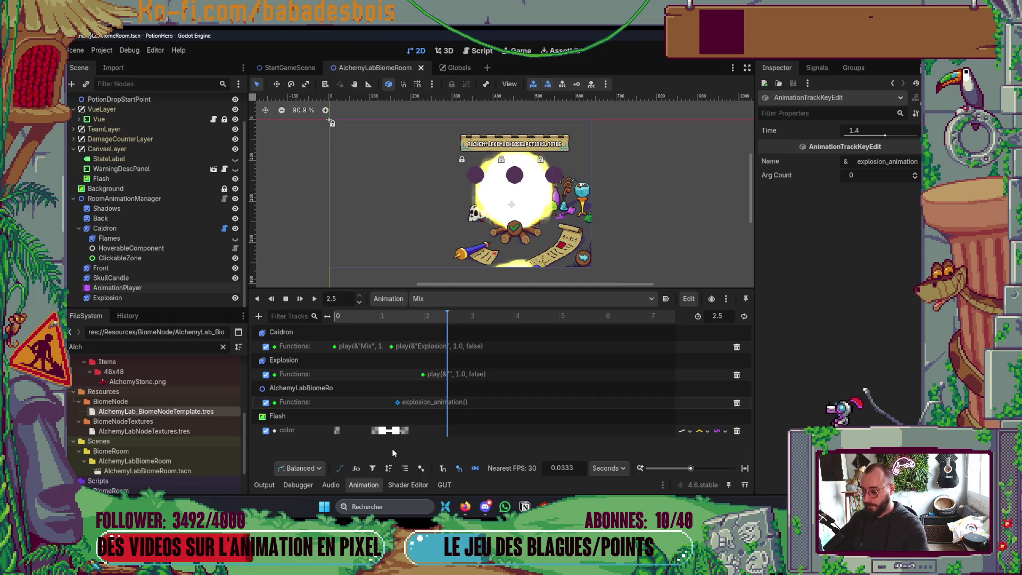
pyautogui.click(135, 297)
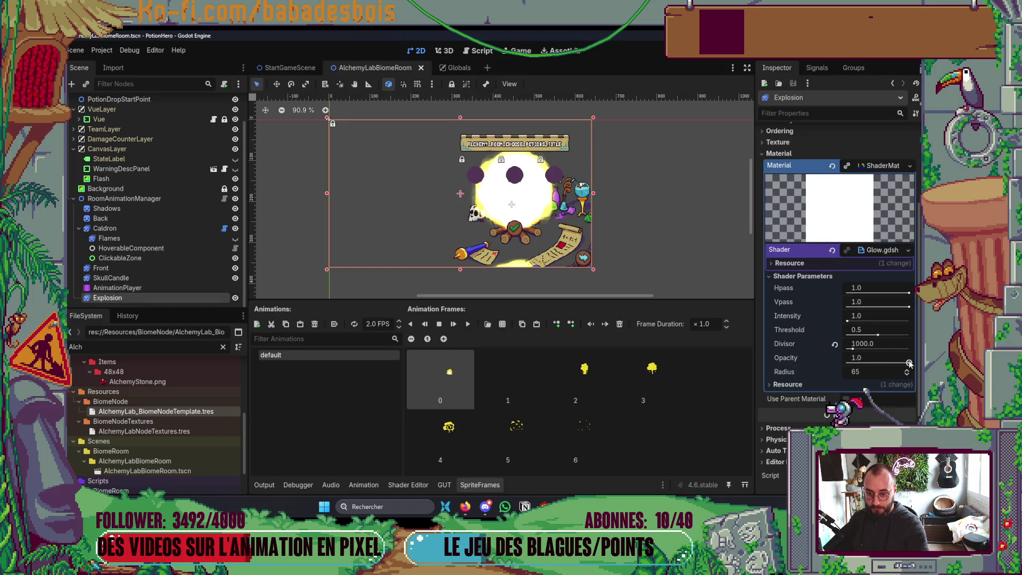
# Step: Set the Explosion shader Opacity to 0 and test-run the game by entering the next room
pyautogui.moveTo(909, 363); pyautogui.dragTo(846, 362)
pyautogui.press('F5')
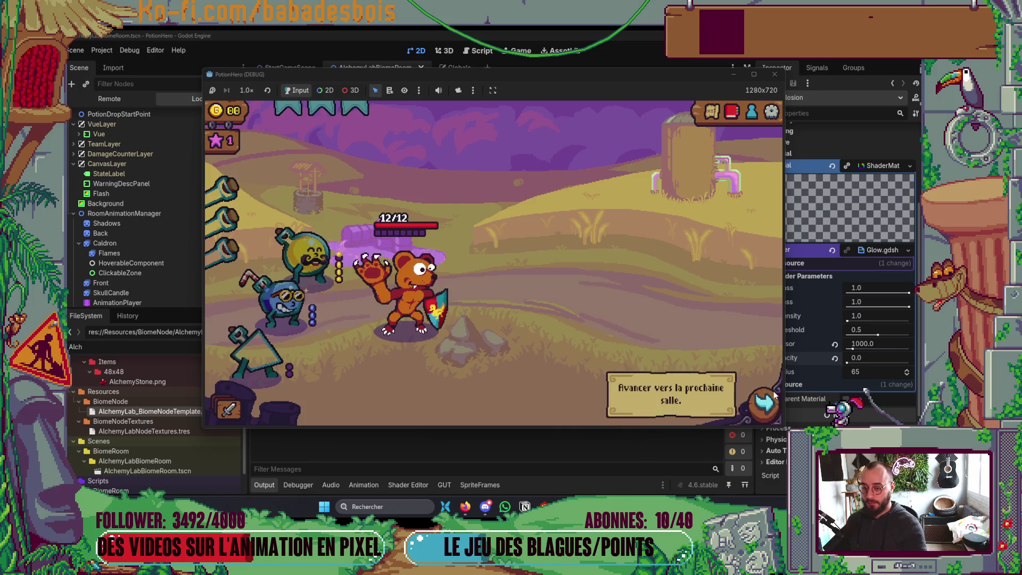
pyautogui.click(697, 351)
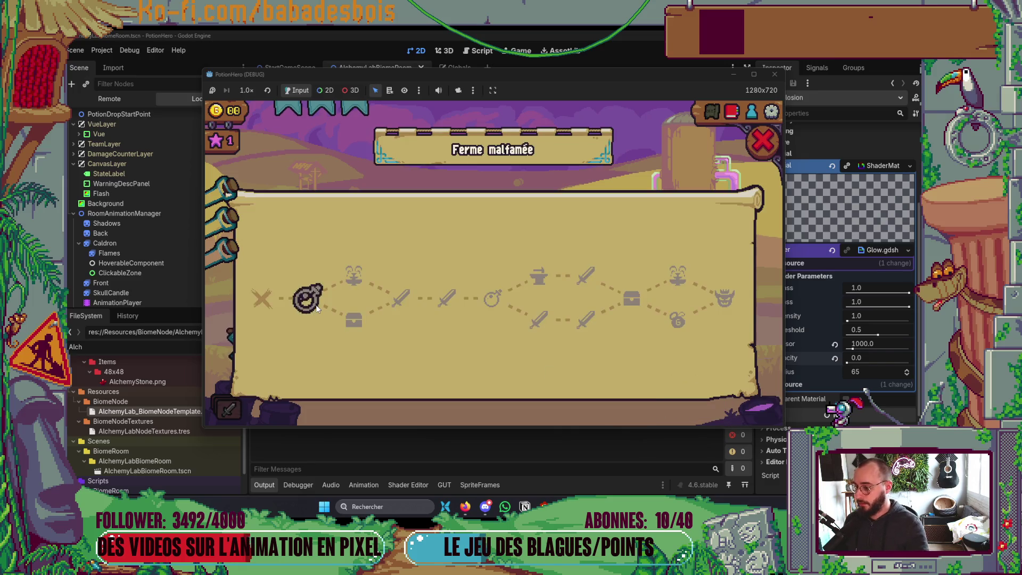
pyautogui.click(314, 305)
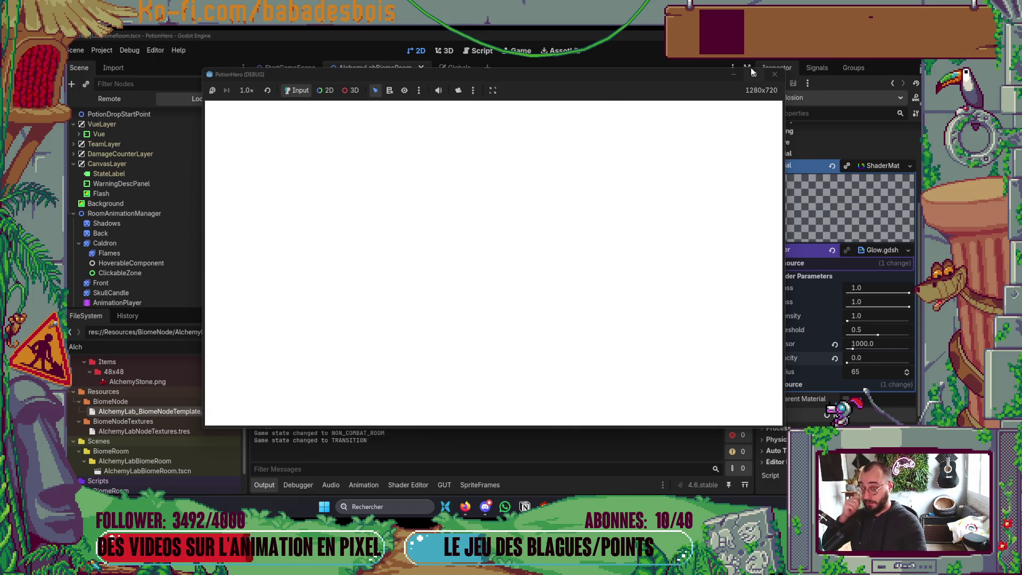
pyautogui.click(774, 74)
# Step: Open the AnimationPlayer's RESET animation and select its Flash colour key at time 0
pyautogui.click(117, 287)
pyautogui.click(461, 299)
pyautogui.click(441, 335)
pyautogui.click(335, 424)
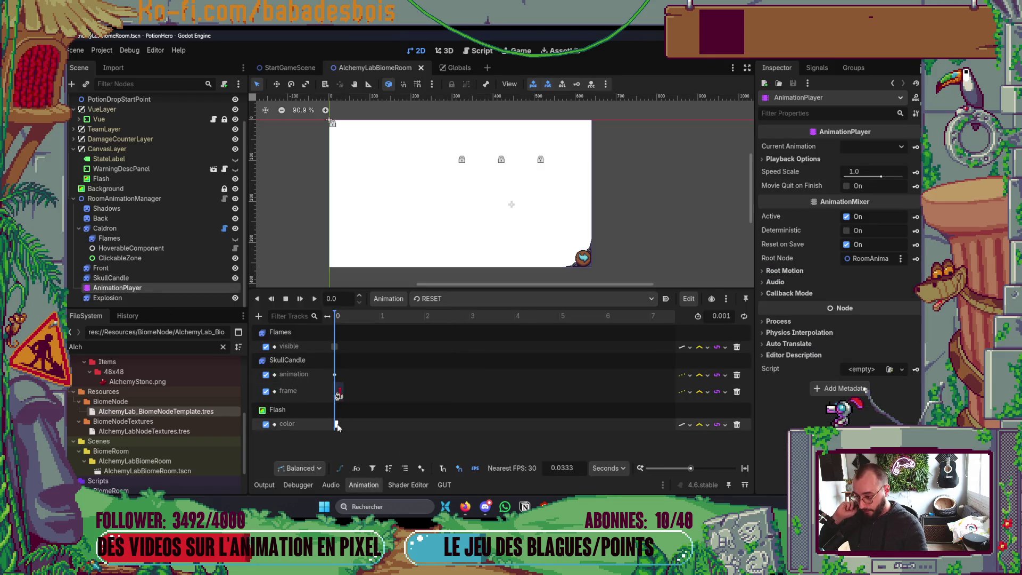
# Step: Set the RESET Flash colour alpha to 0, then test-run the game by entering the farm room
pyautogui.click(887, 158)
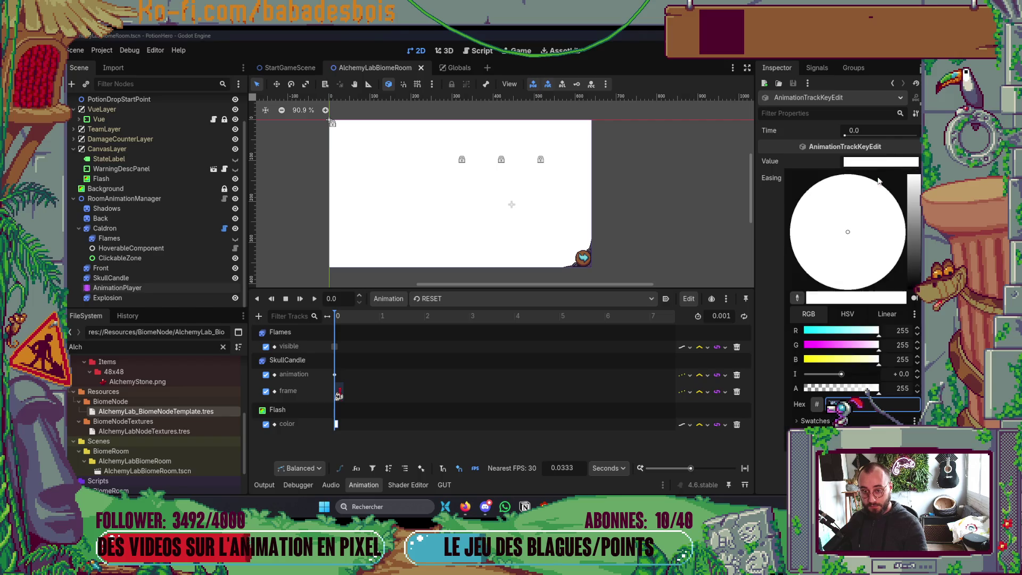
pyautogui.click(805, 388)
pyautogui.press('F5')
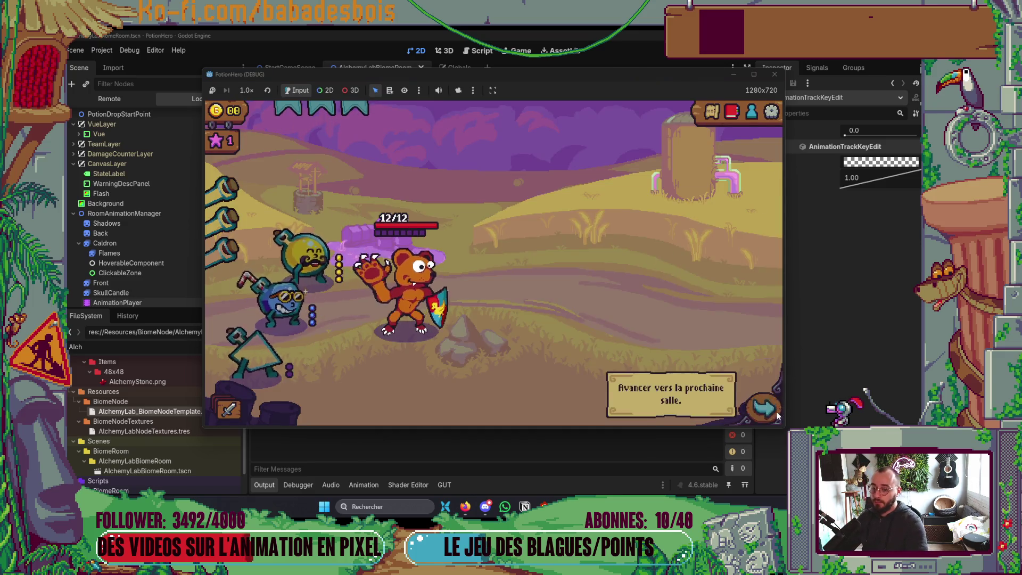
pyautogui.click(765, 405)
pyautogui.click(307, 299)
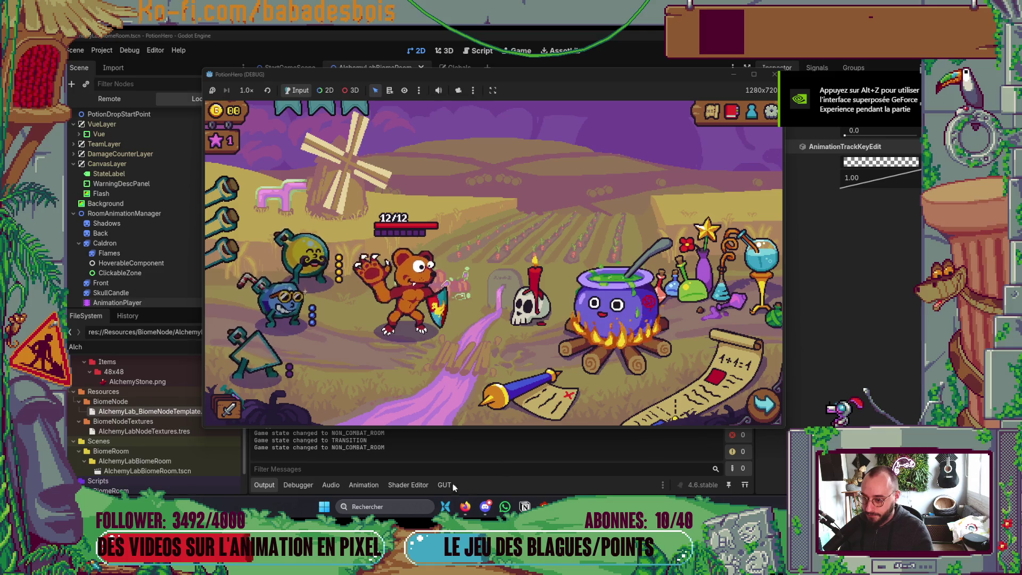
pyautogui.press('F8')
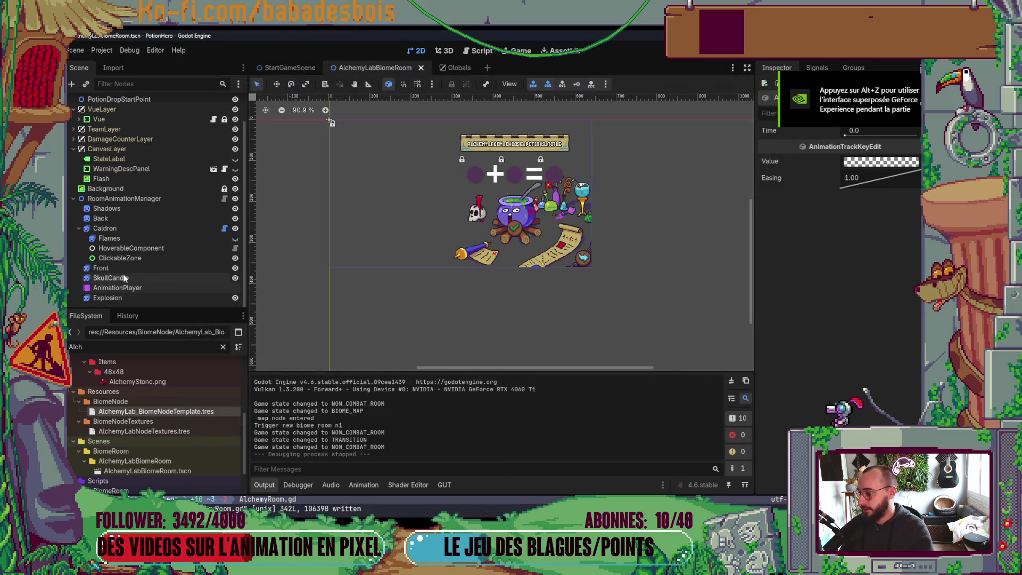
# Step: Set the Flash overlay's mouse Filter to Ignore so clicks pass through to the cauldron
pyautogui.click(115, 178)
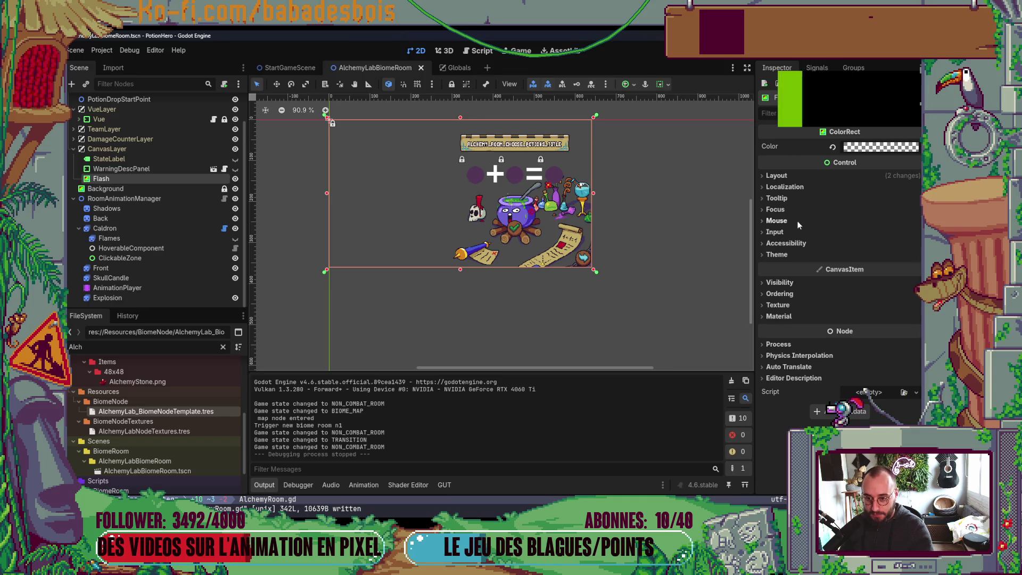
pyautogui.click(861, 221)
pyautogui.click(861, 232)
pyautogui.click(866, 271)
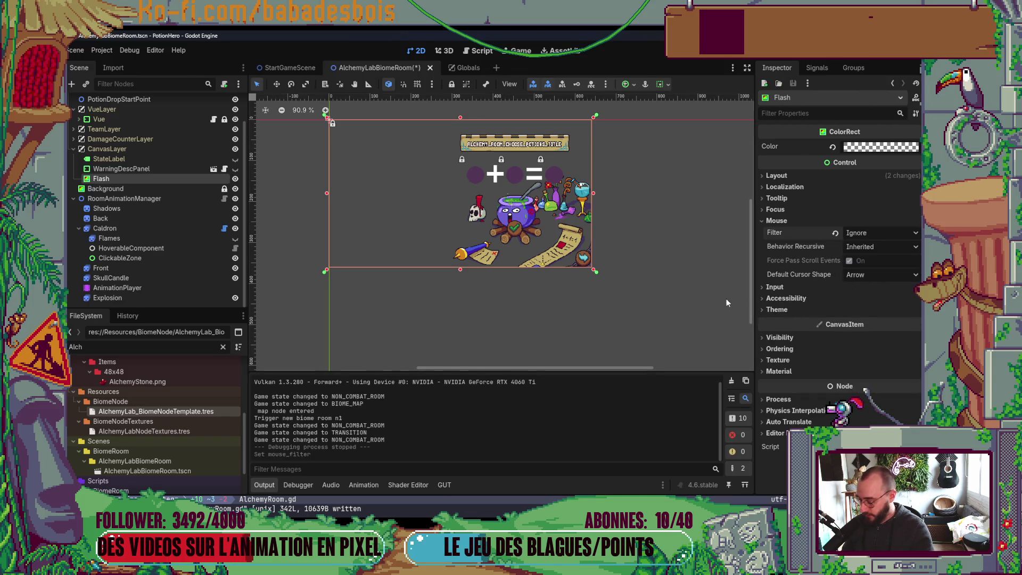
# Step: Run the game, mix yellow and blue at the cauldron, then close the game
pyautogui.press('F5')
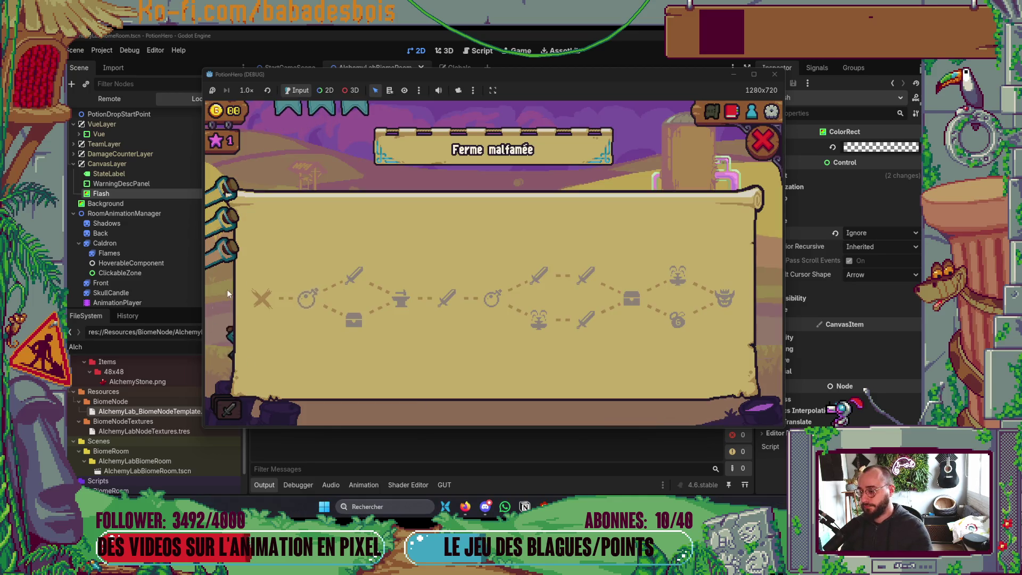
pyautogui.click(313, 302)
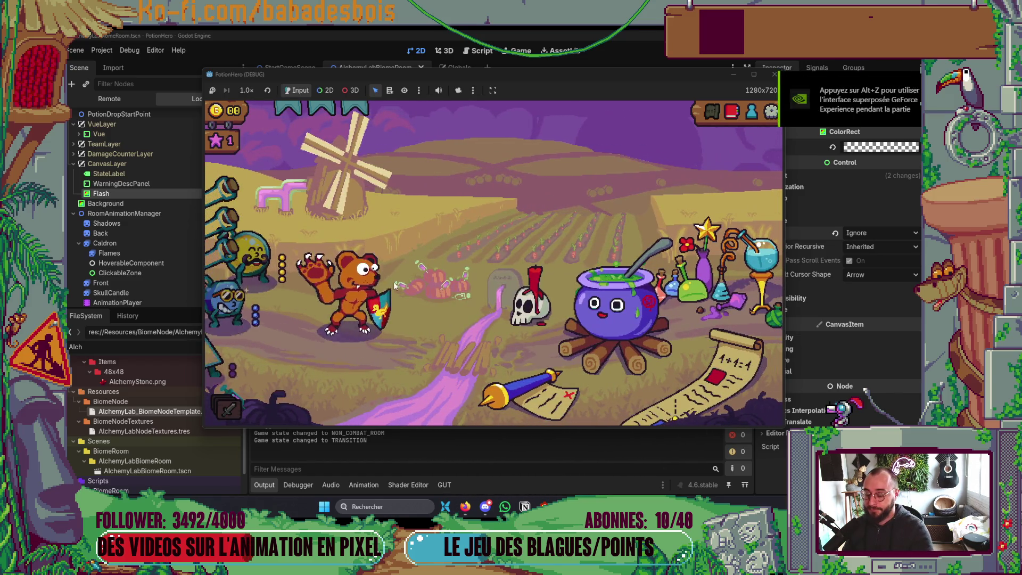
pyautogui.click(617, 330)
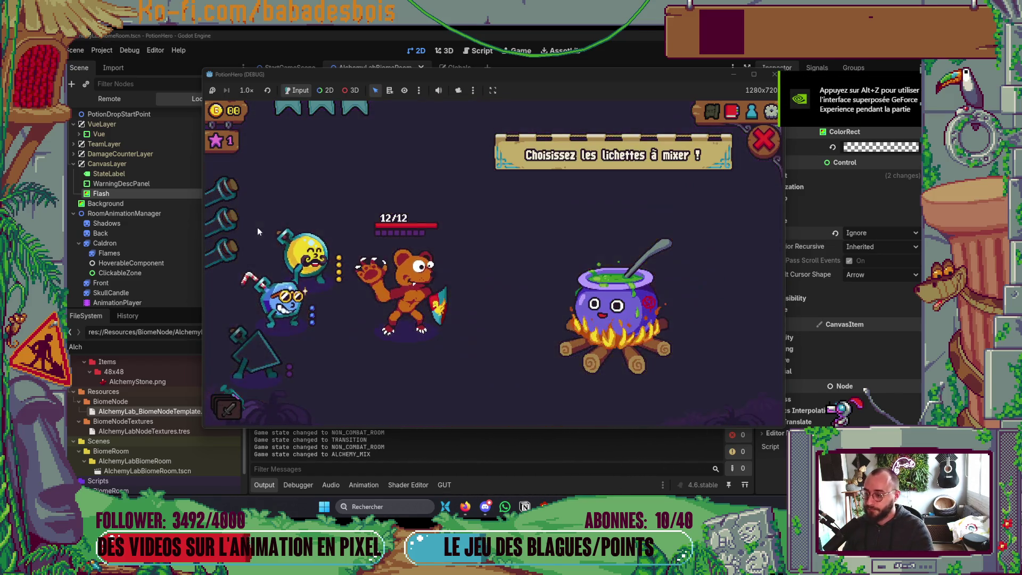
pyautogui.click(306, 259)
pyautogui.click(285, 298)
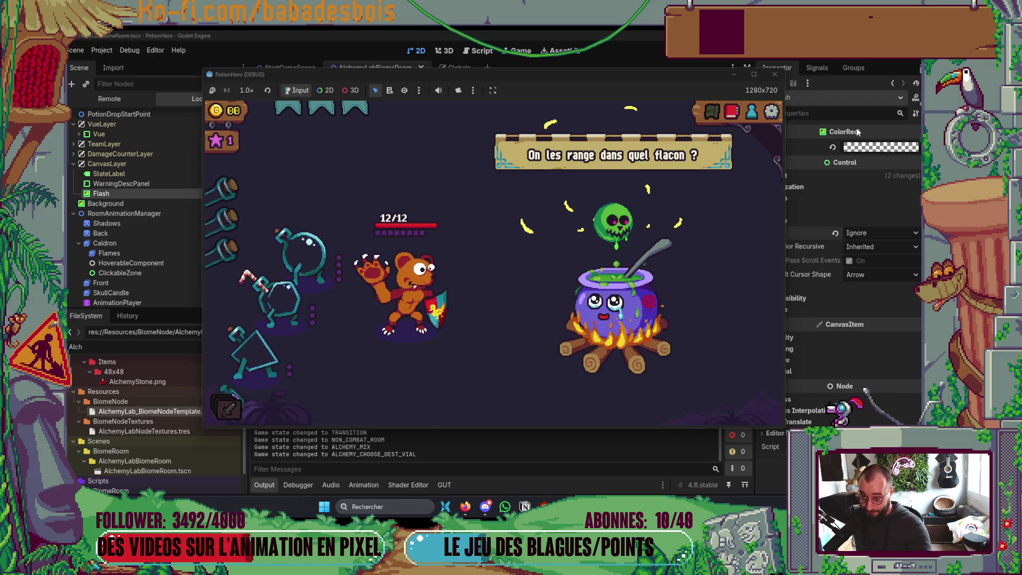
pyautogui.click(775, 74)
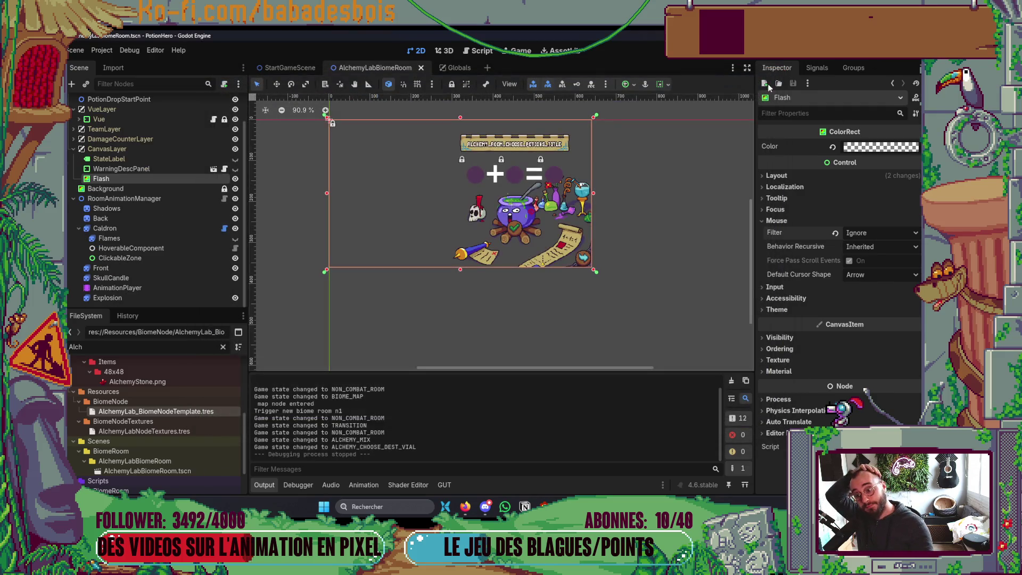
# Step: In the AnimationPlayer's Mix animation, move the explosion_animation() call key earlier to about 0.97 s
pyautogui.click(169, 288)
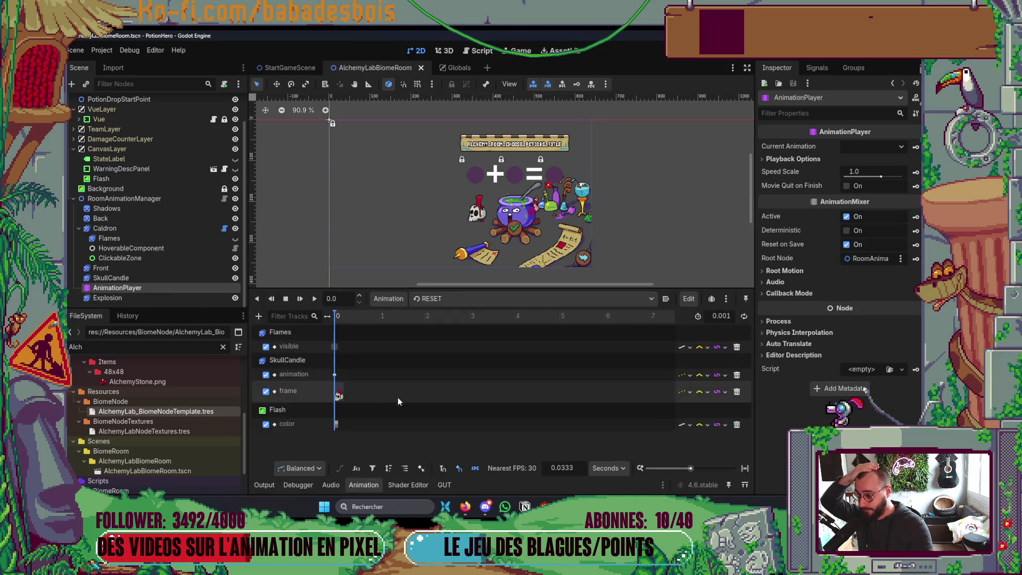
pyautogui.click(443, 306)
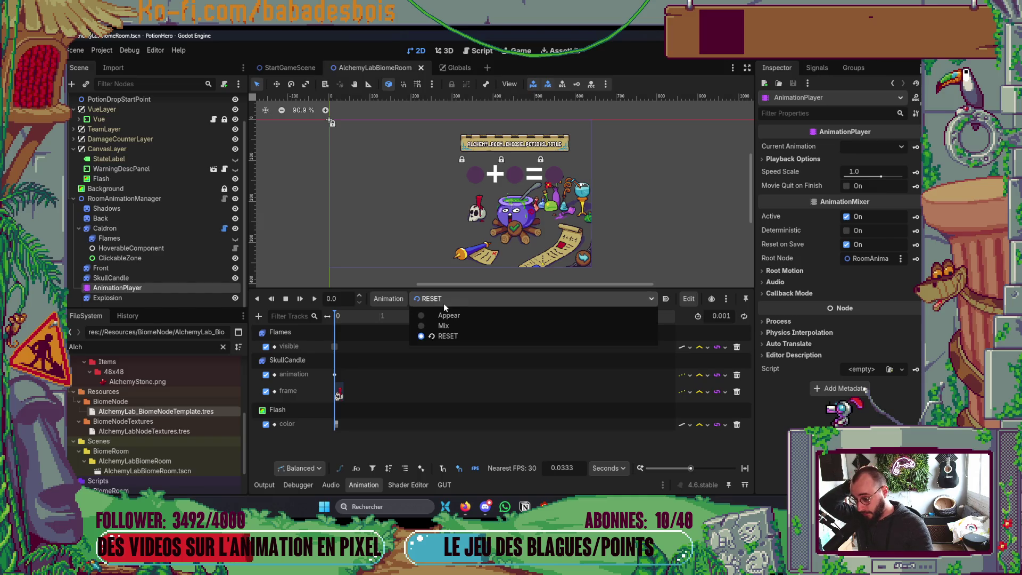
pyautogui.click(447, 333)
pyautogui.moveTo(398, 403); pyautogui.dragTo(377, 408)
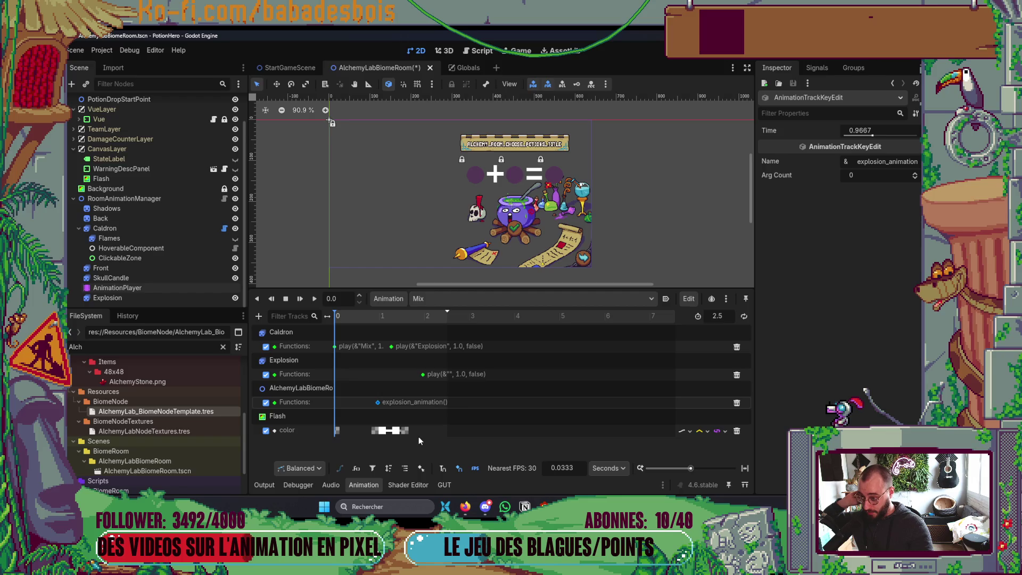
# Step: Retime the Flash colour keys along their track and save the scene
pyautogui.click(417, 437)
pyautogui.click(399, 431)
pyautogui.moveTo(400, 433); pyautogui.dragTo(426, 432)
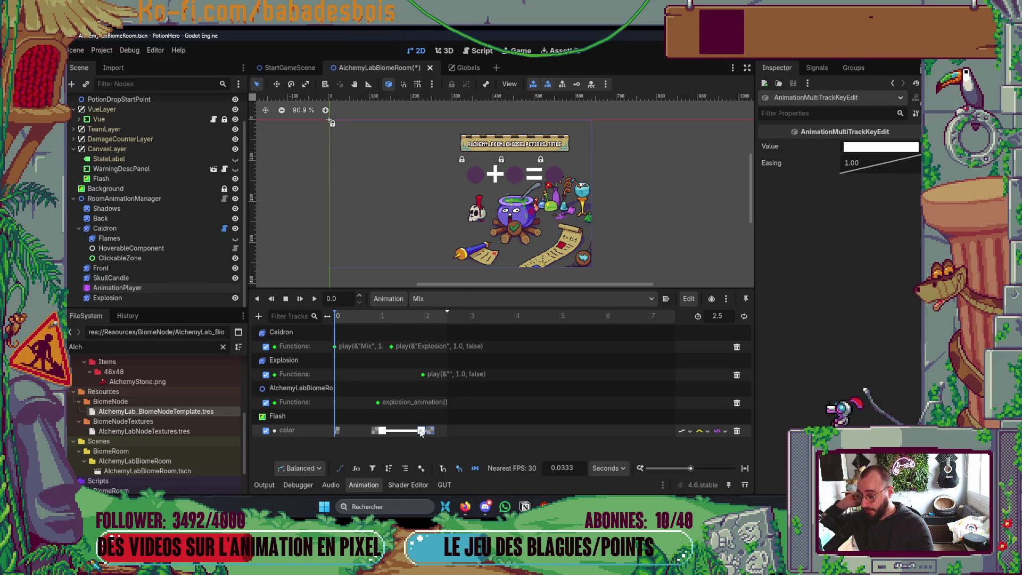
pyautogui.hotkey('ctrl', 's')
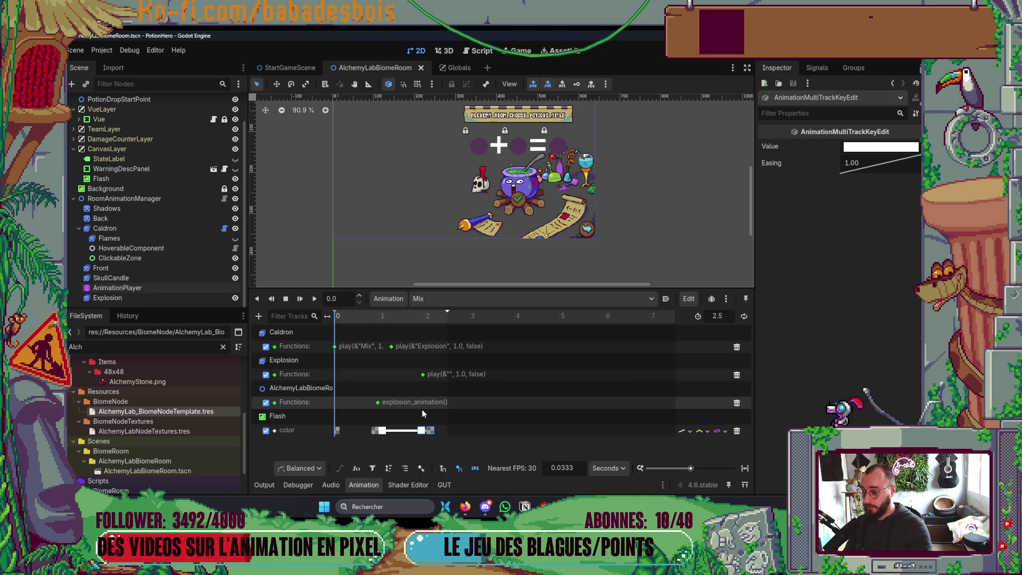
pyautogui.moveTo(421, 430); pyautogui.dragTo(399, 430)
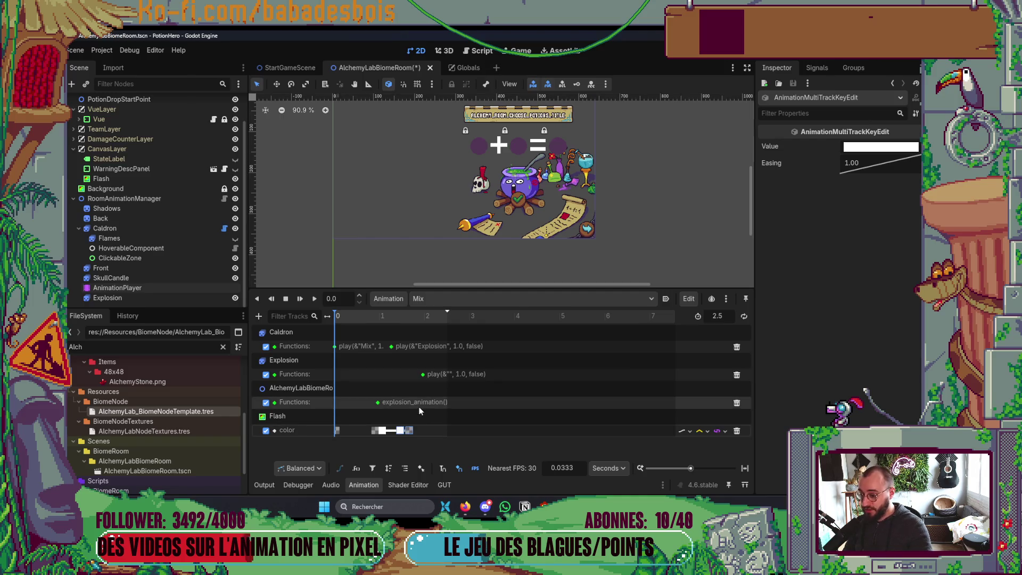
pyautogui.hotkey('alt', 'Tab')
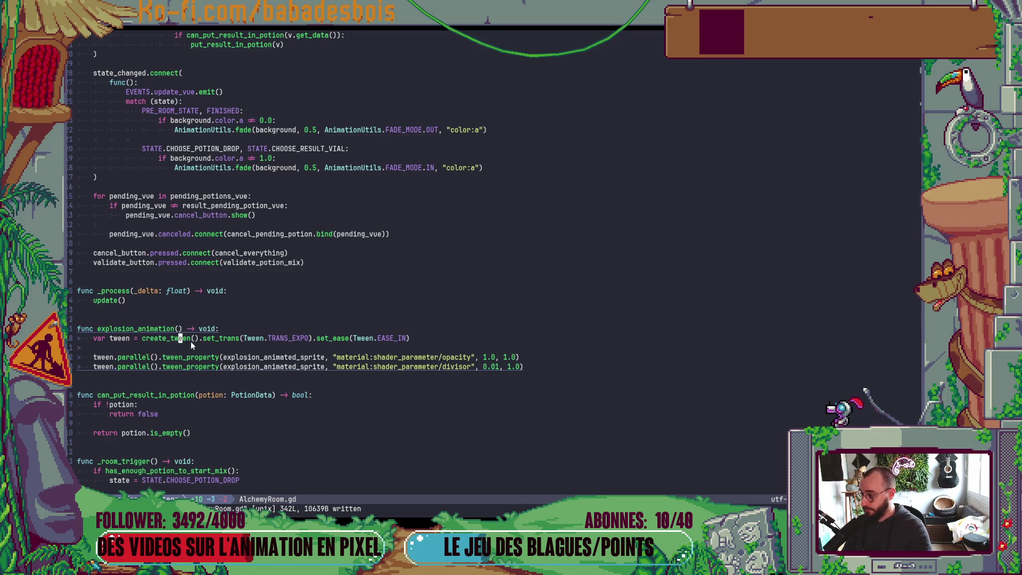
# Step: Rename the explosion_animation function to in_explosion_animation
pyautogui.press('k')
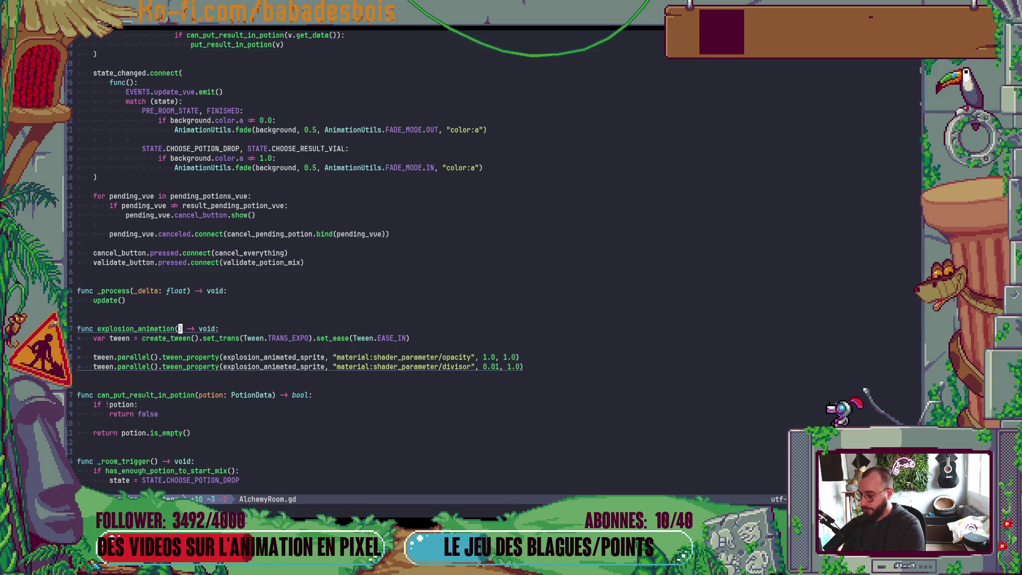
pyautogui.hotkey('shift', 'v')
pyautogui.press('j')
pyautogui.press('j')
pyautogui.press('j')
pyautogui.press('k')
pyautogui.press('k')
pyautogui.press('Escape')
pyautogui.press('k')
pyautogui.write('b')
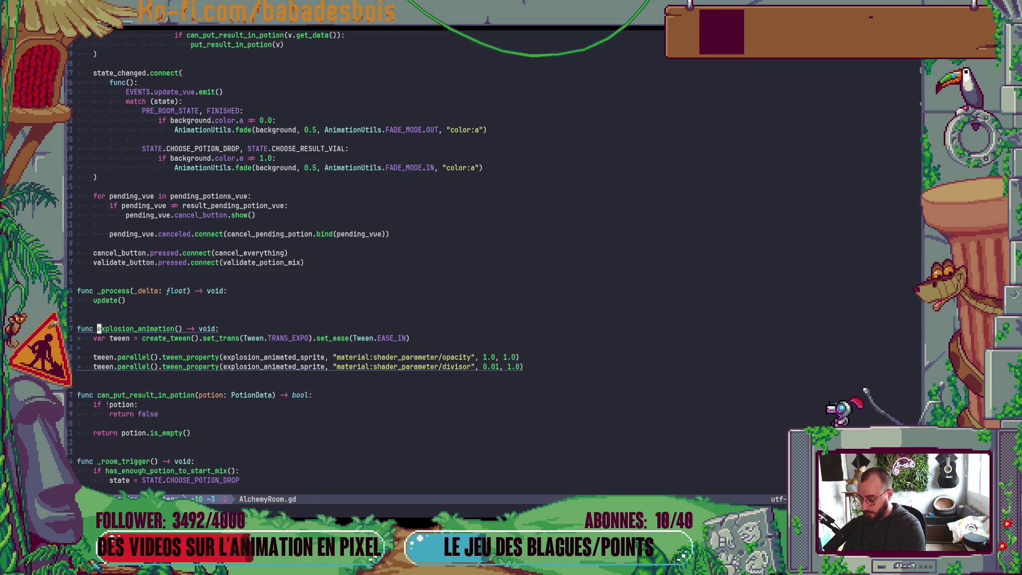
pyautogui.write('iin ')
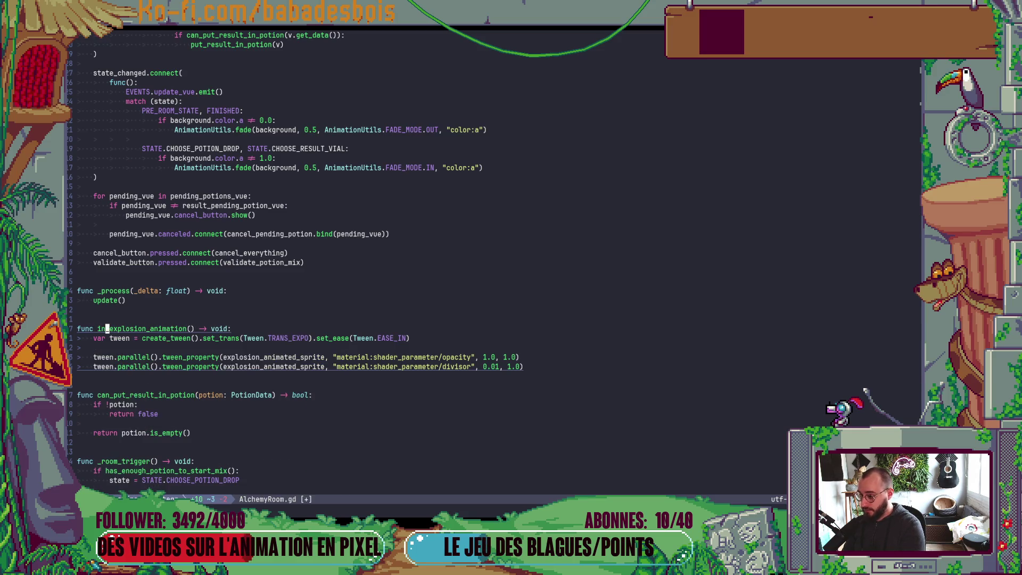
pyautogui.write('_')
# Step: Duplicate the function as out_explosion_animation and save the script
pyautogui.press('x')
pyautogui.press('x')
pyautogui.press('x')
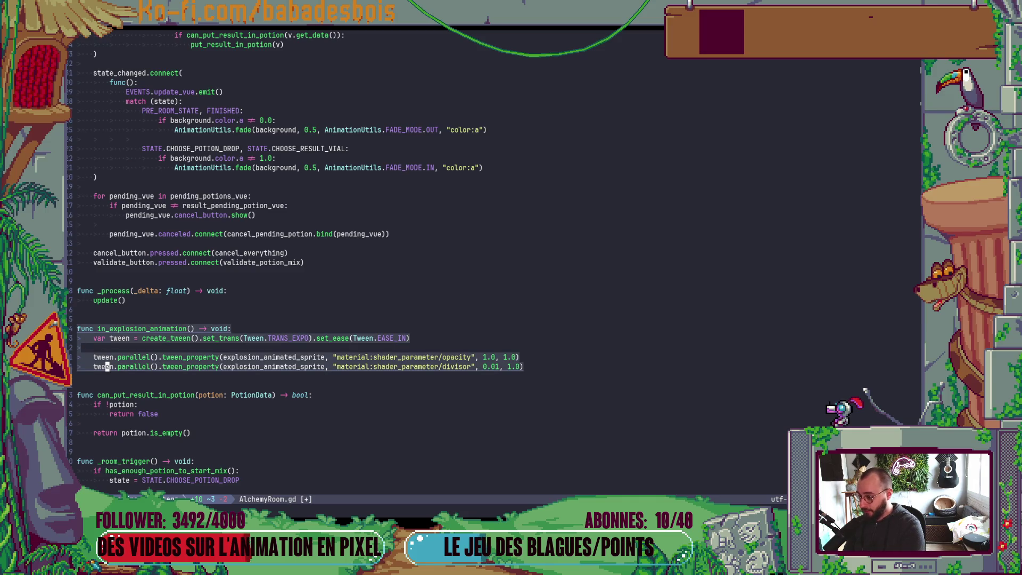
pyautogui.press('Escape')
pyautogui.press('p')
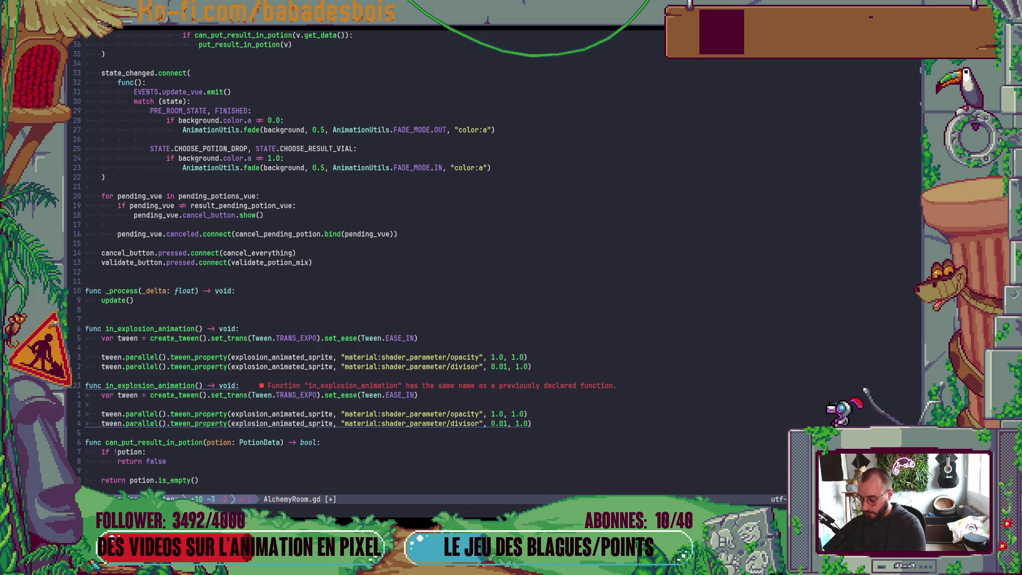
pyautogui.press('c')
pyautogui.press('t')
pyautogui.press('_')
pyautogui.write('out')
pyautogui.press('Escape')
pyautogui.write(':w')
pyautogui.press('Return')
# Step: Set out_explosion_animation's opacity tween target to 10000.0
pyautogui.press('j')
pyautogui.press(']')
pyautogui.press('space')
pyautogui.press('k')
pyautogui.press('$')
pyautogui.press('b')
pyautogui.press('b')
pyautogui.write('bi0000')
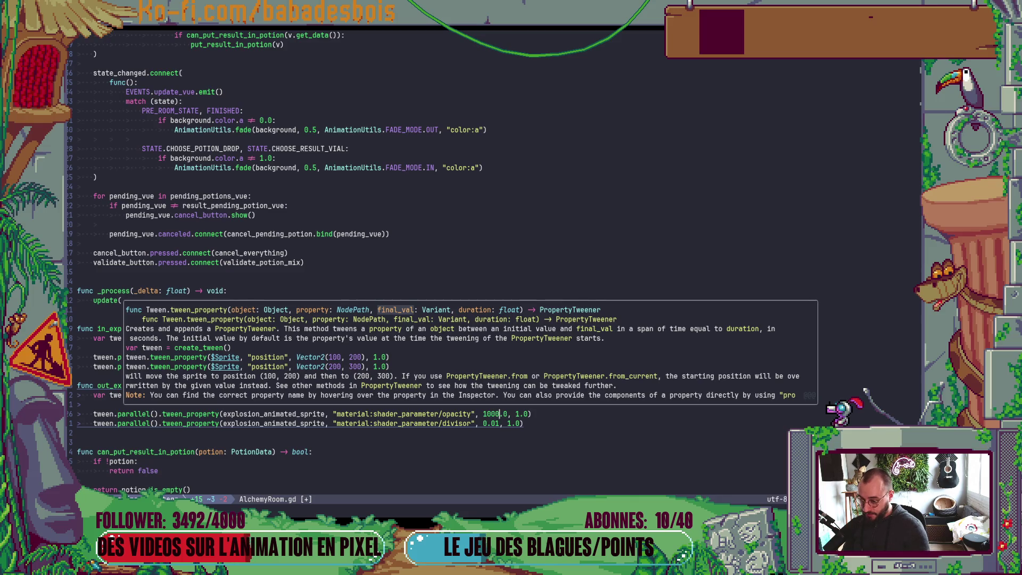
pyautogui.press('Escape')
pyautogui.press('j')
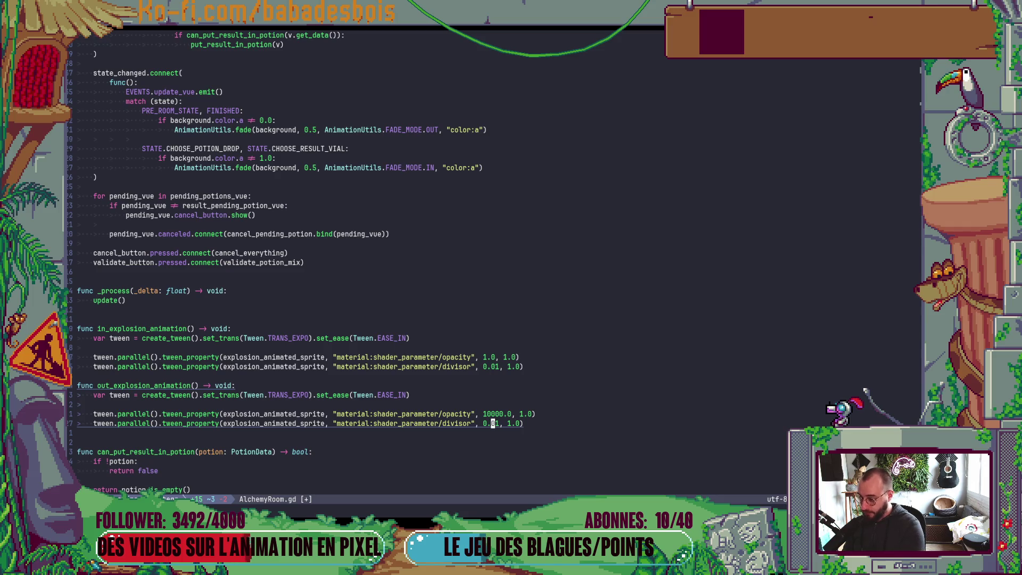
# Step: Replace the divisor tween's 0.01 value with the copied 10000.0
pyautogui.click(485, 423)
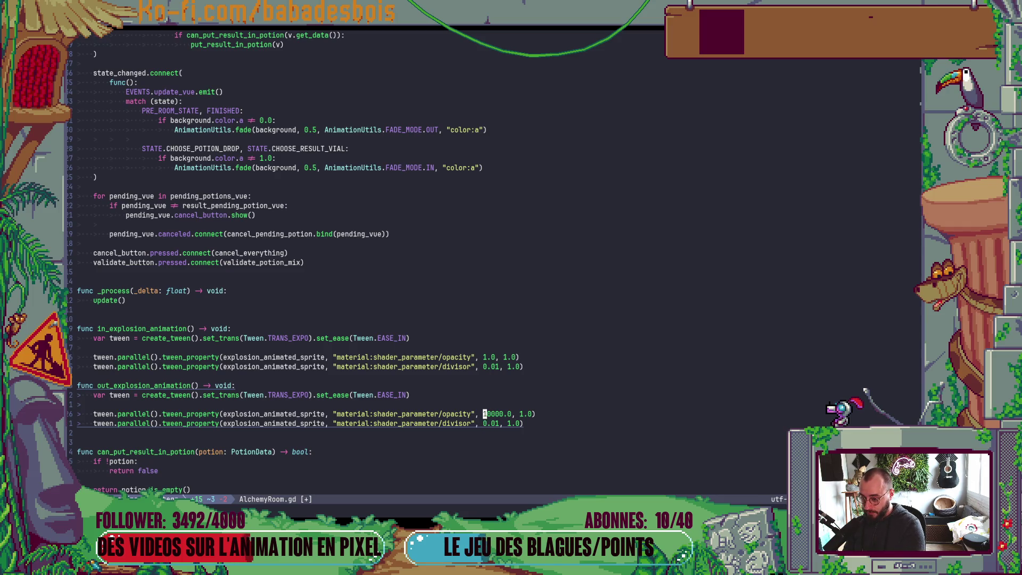
pyautogui.press('v')
pyautogui.press('t')
pyautogui.press(',')
pyautogui.press('y')
pyautogui.press('j')
pyautogui.press('v')
pyautogui.press('t')
pyautogui.press(',')
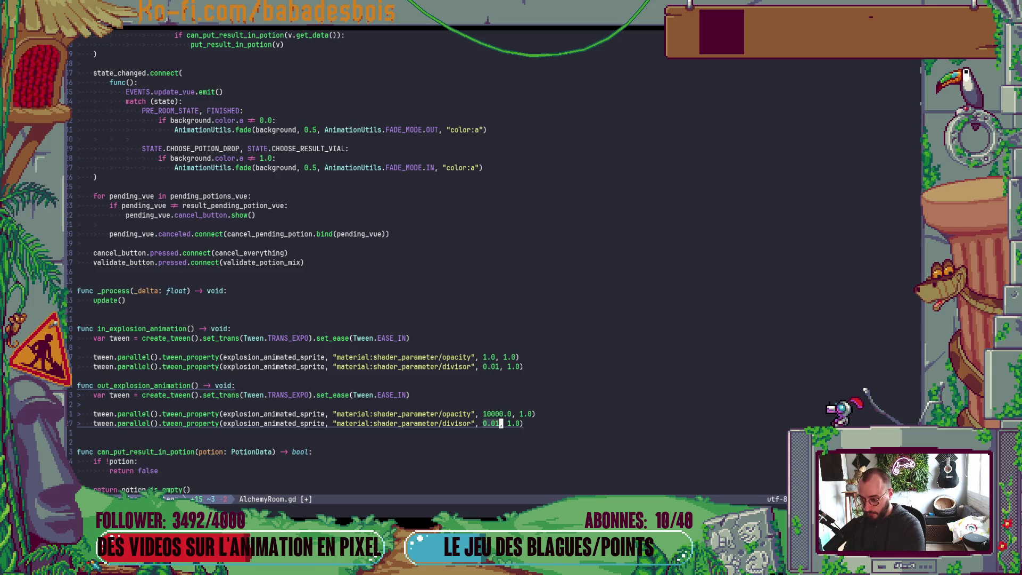
pyautogui.press('p')
# Step: Delete a word from the opacity value and save AlchemyRoom.gd
pyautogui.press('k')
pyautogui.press('b')
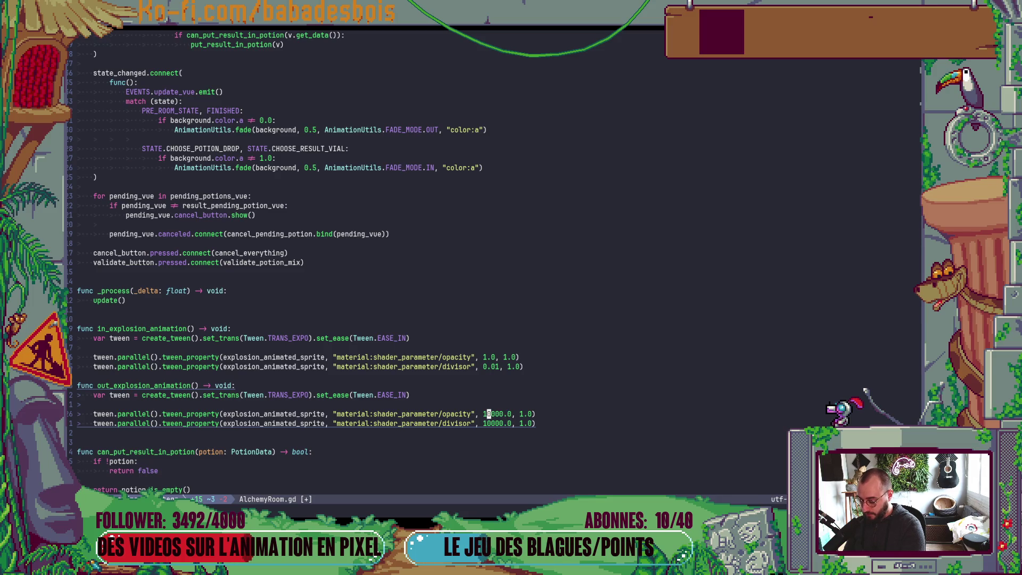
pyautogui.write('dw')
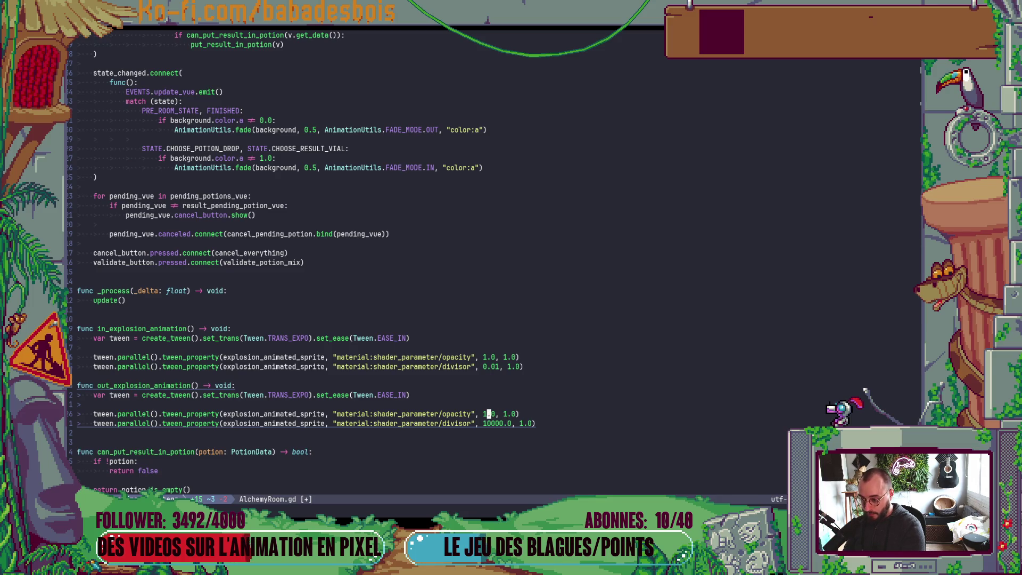
pyautogui.write(':w')
pyautogui.press('Return')
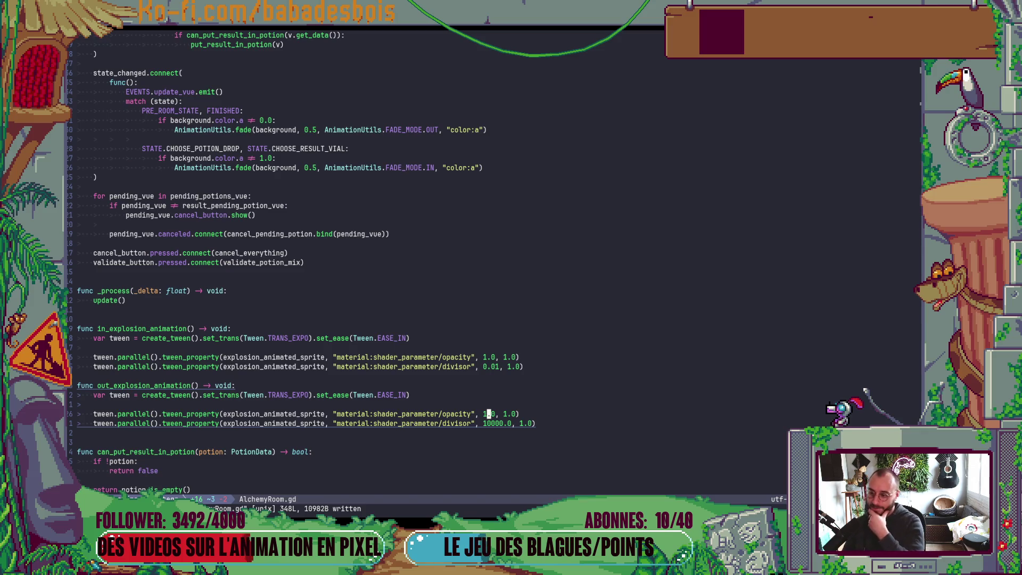
pyautogui.hotkey('alt', 'Tab')
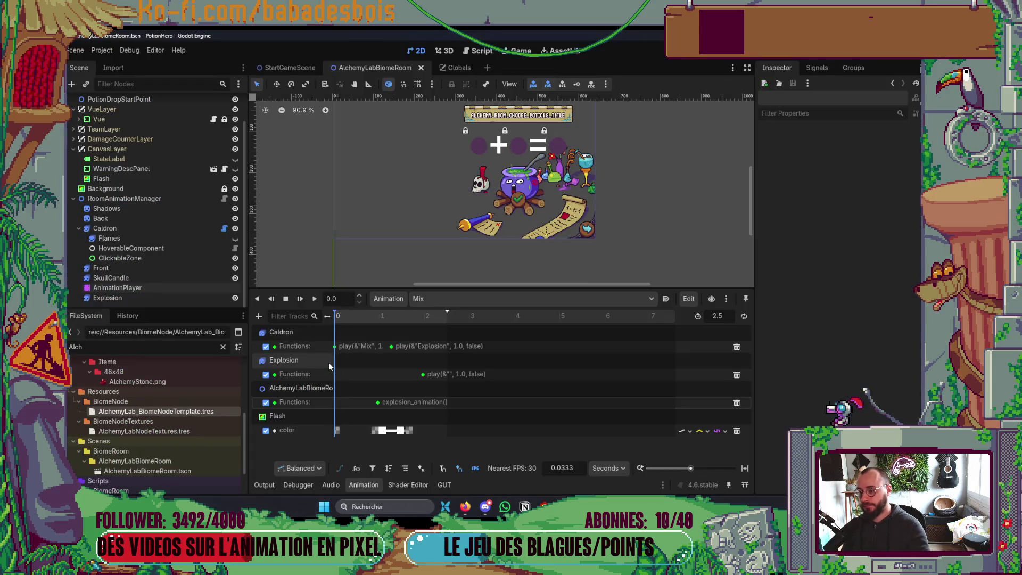
# Step: Rename the call key's method to in_explosion_animation and place the playhead near 1.64 s
pyautogui.click(377, 402)
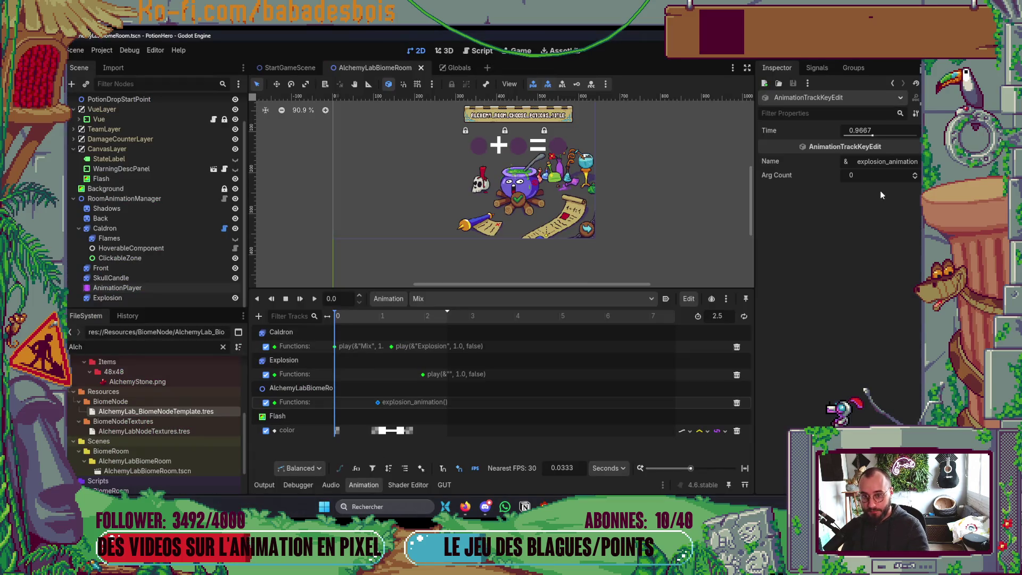
pyautogui.click(863, 160)
pyautogui.press('Home')
pyautogui.write('in_')
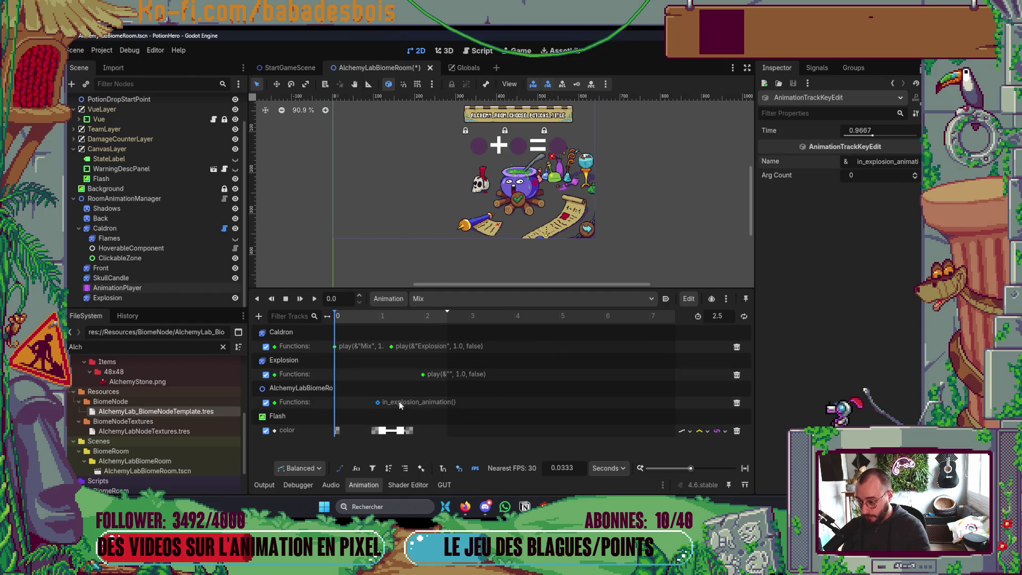
pyautogui.click(408, 315)
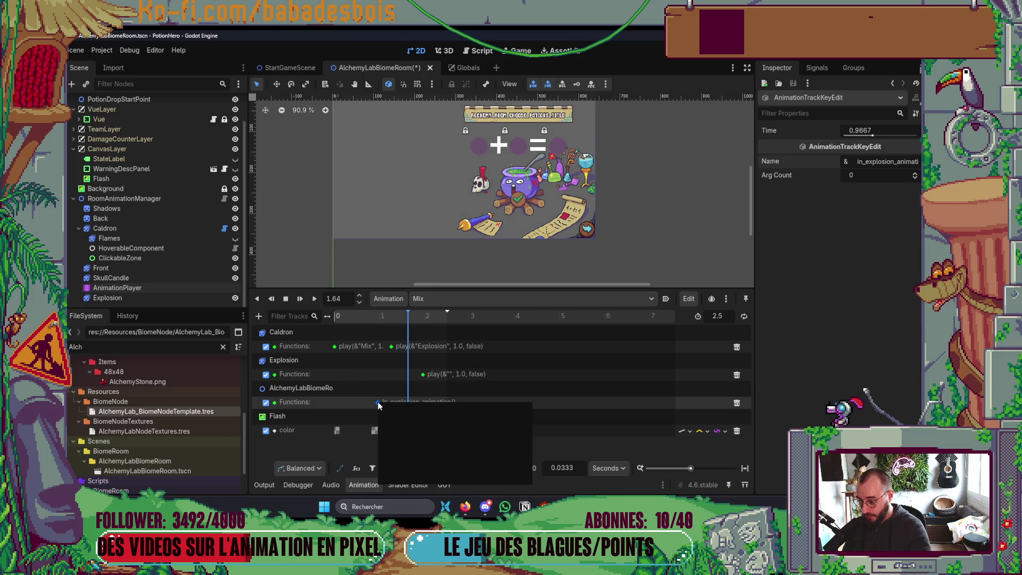
pyautogui.click(428, 442)
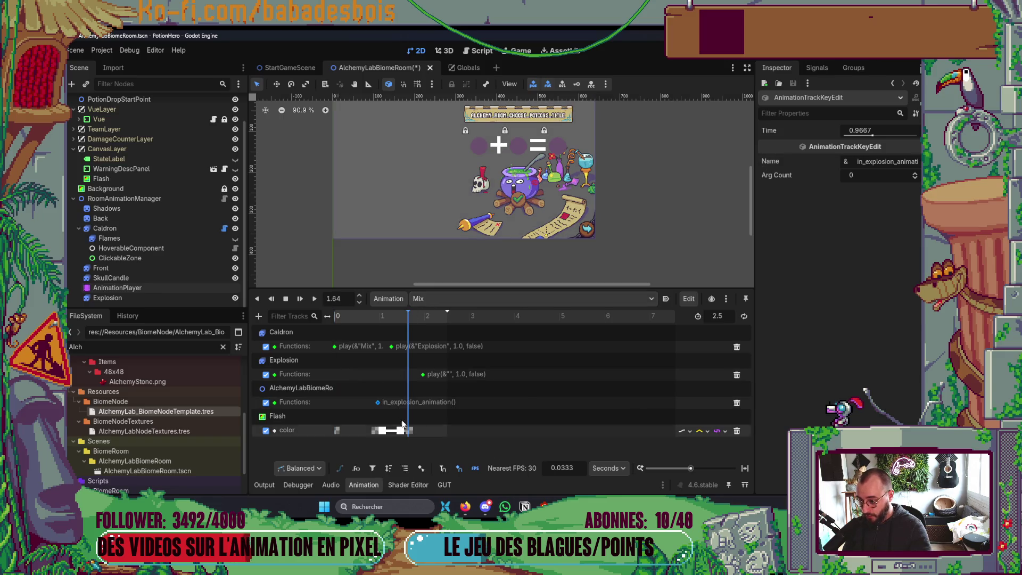
pyautogui.rightClick(378, 403)
pyautogui.click(381, 406)
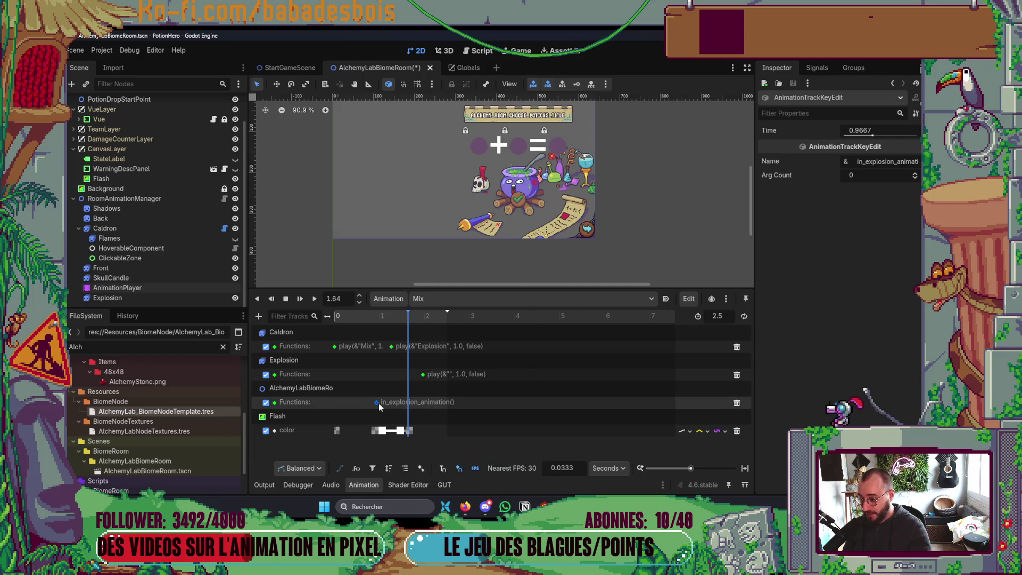
# Step: Try adding a method-call track for the room root node, then undo the duplicate track
pyautogui.click(258, 316)
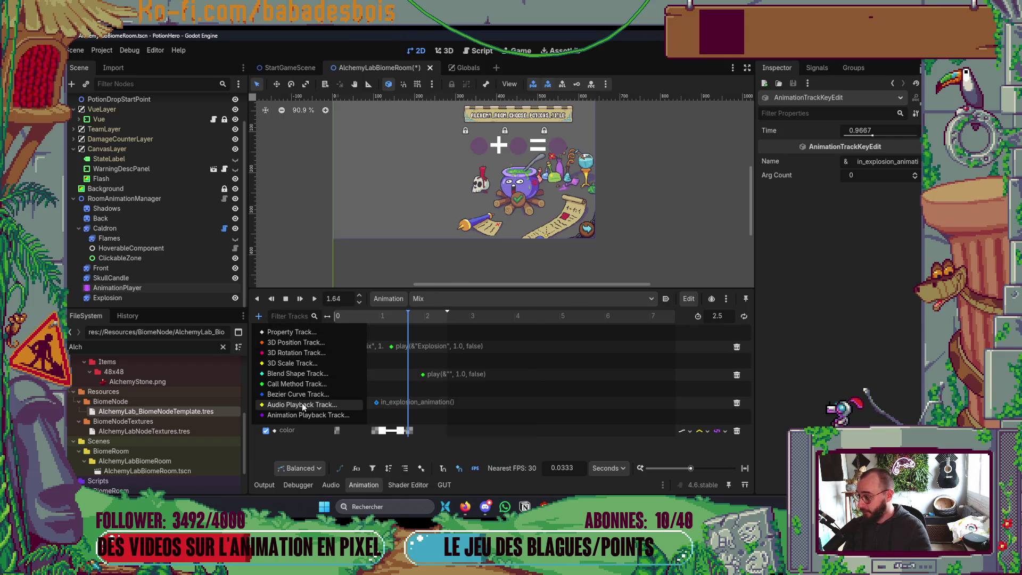
pyautogui.click(314, 384)
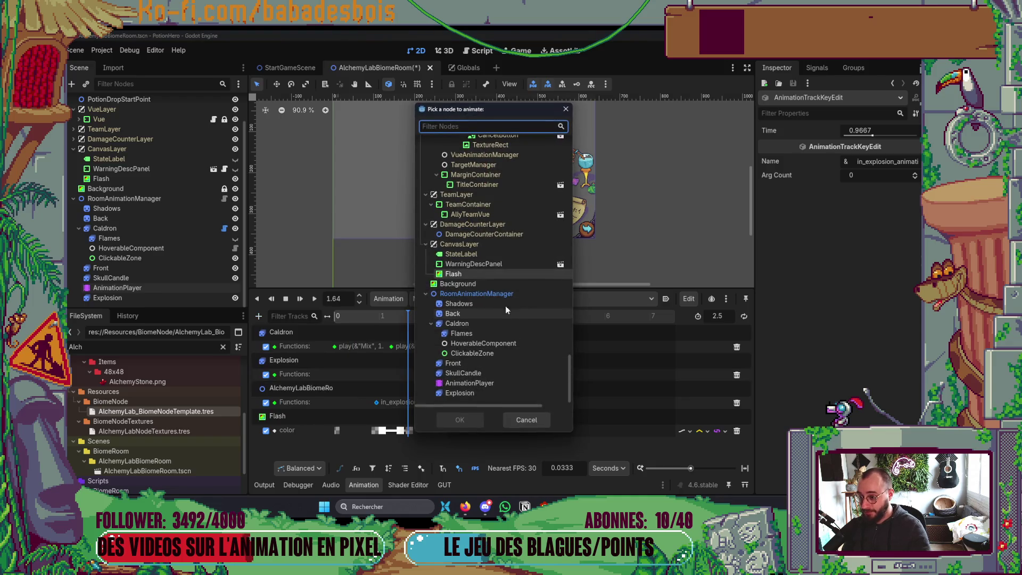
pyautogui.click(469, 274)
pyautogui.scroll(10, 479, 266)
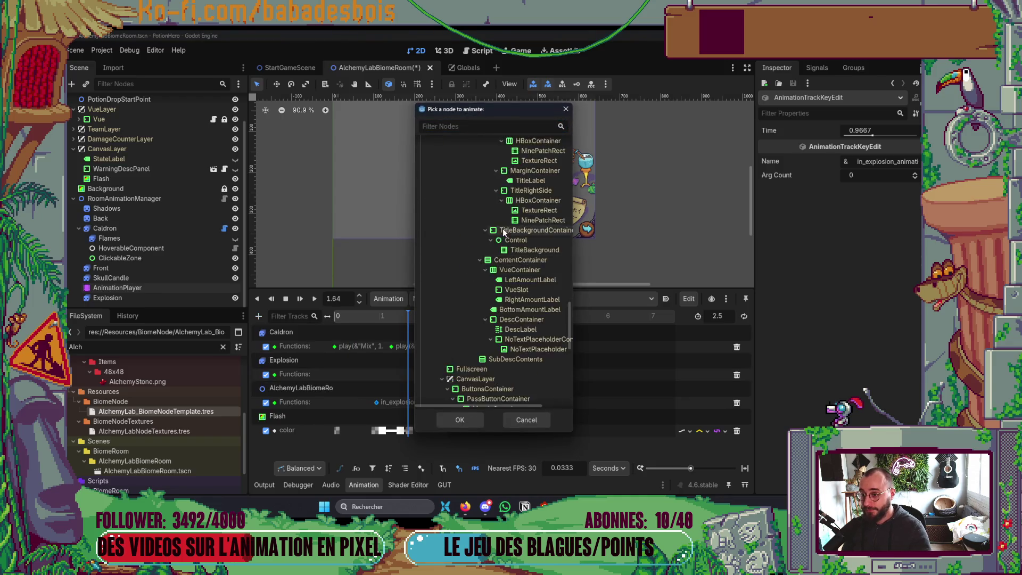
pyautogui.moveTo(569, 290); pyautogui.dragTo(570, 120)
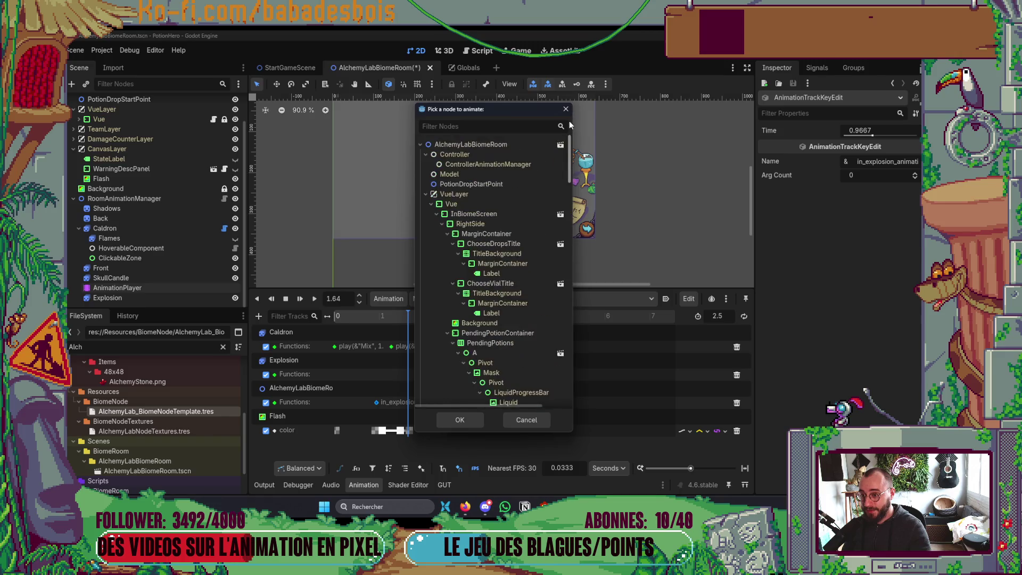
pyautogui.doubleClick(490, 144)
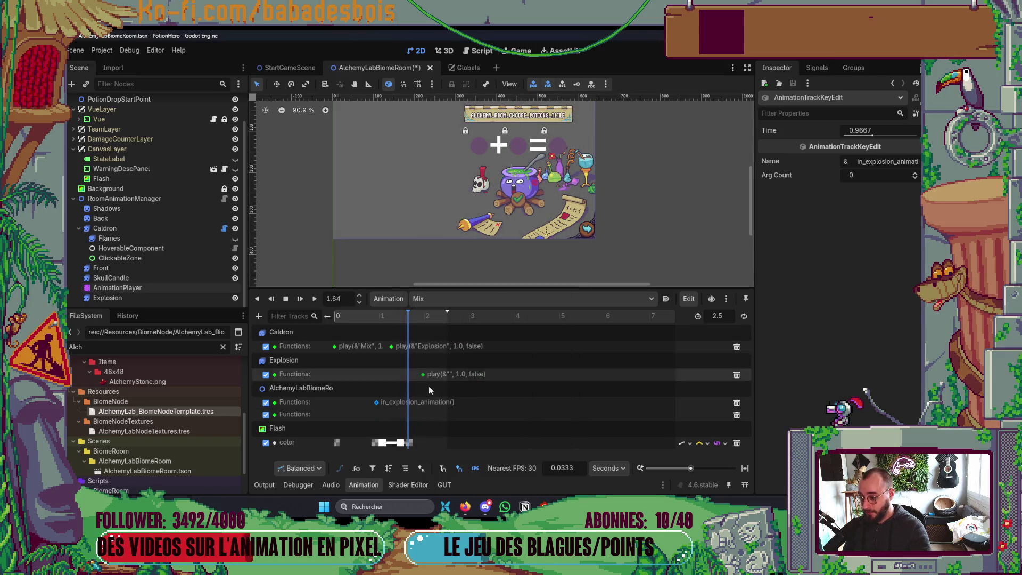
pyautogui.hotkey('ctrl', 'z')
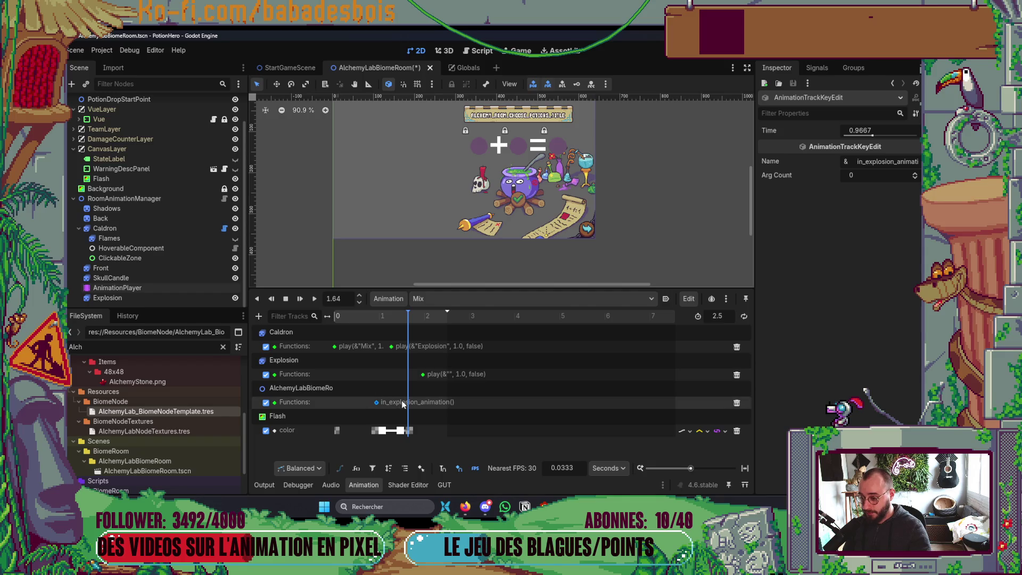
# Step: Insert an out_explosion_animation() call key on the room's track and nudge it slightly earlier
pyautogui.rightClick(412, 404)
pyautogui.click(429, 411)
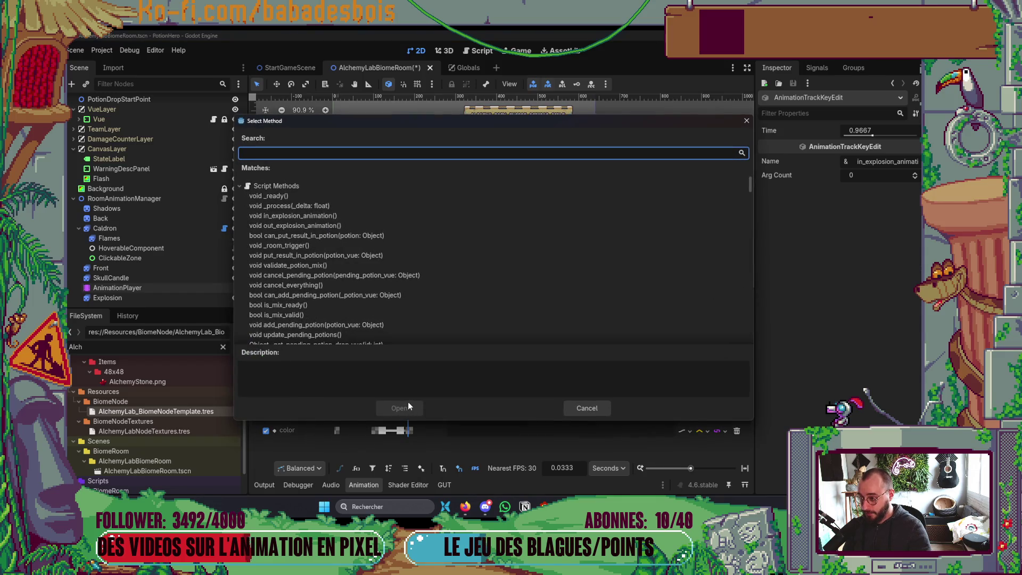
pyautogui.write('out')
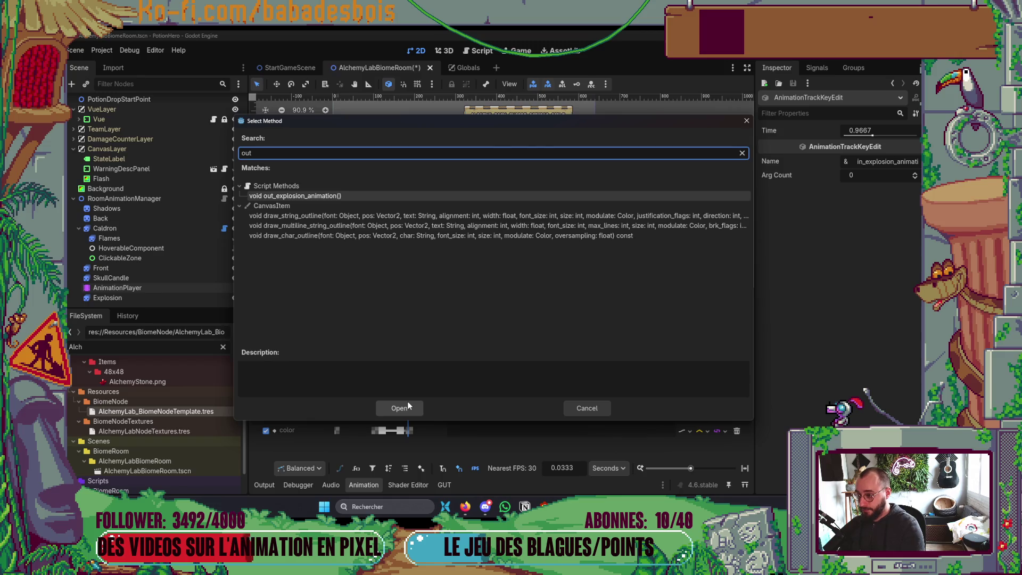
pyautogui.click(407, 404)
pyautogui.moveTo(410, 403); pyautogui.dragTo(375, 405)
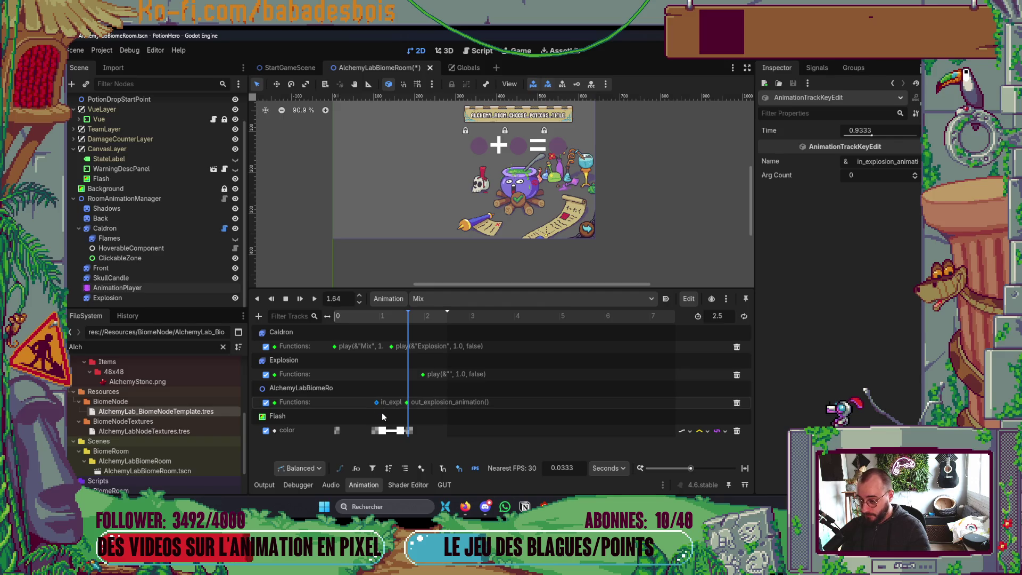
pyautogui.hotkey('alt', 'Tab')
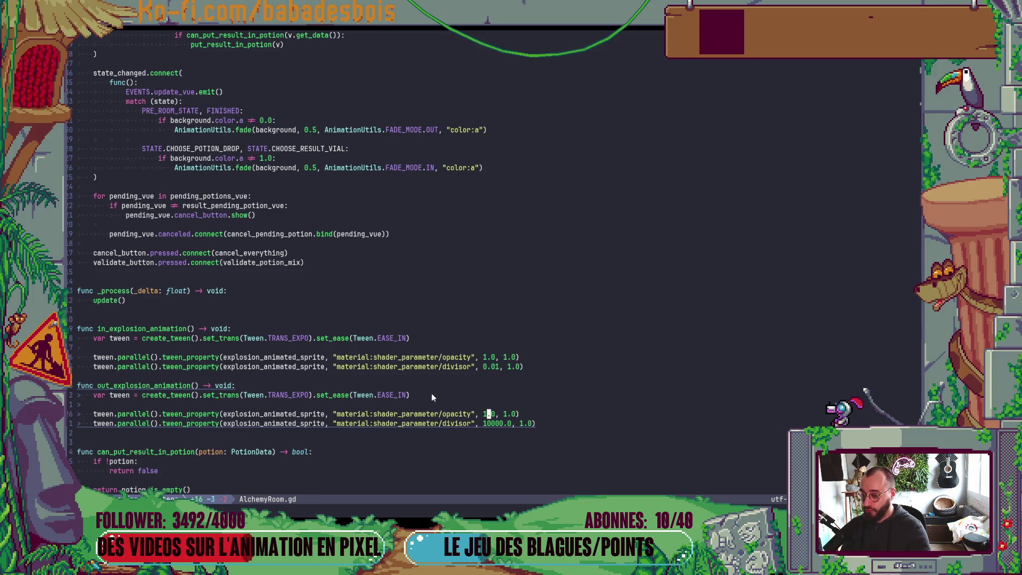
# Step: Add const EXPLOSION_ANIM_DURATION = 0.3 at the top of AlchemyRoom.gd
pyautogui.click(503, 358)
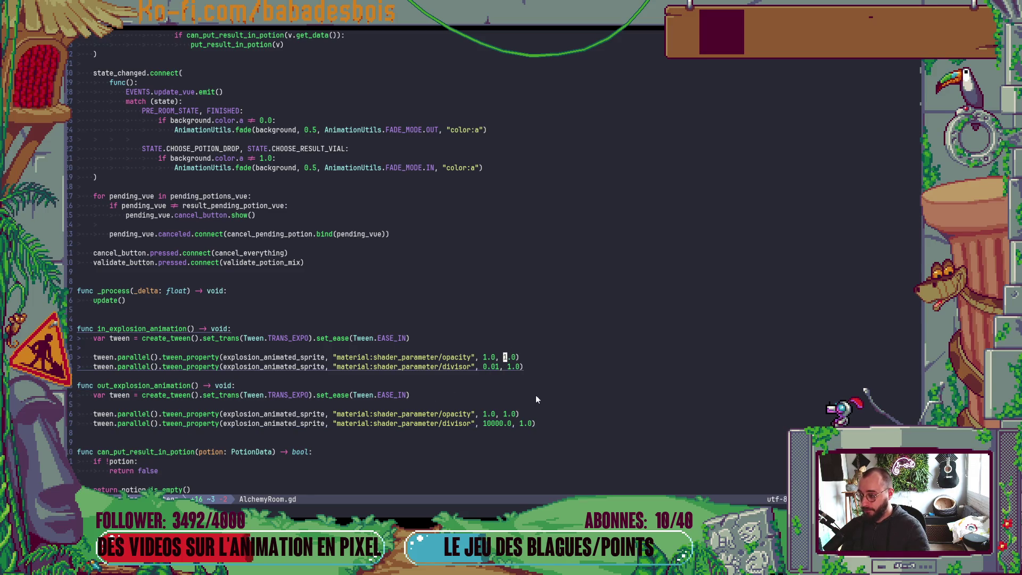
pyautogui.press('g')
pyautogui.press('g')
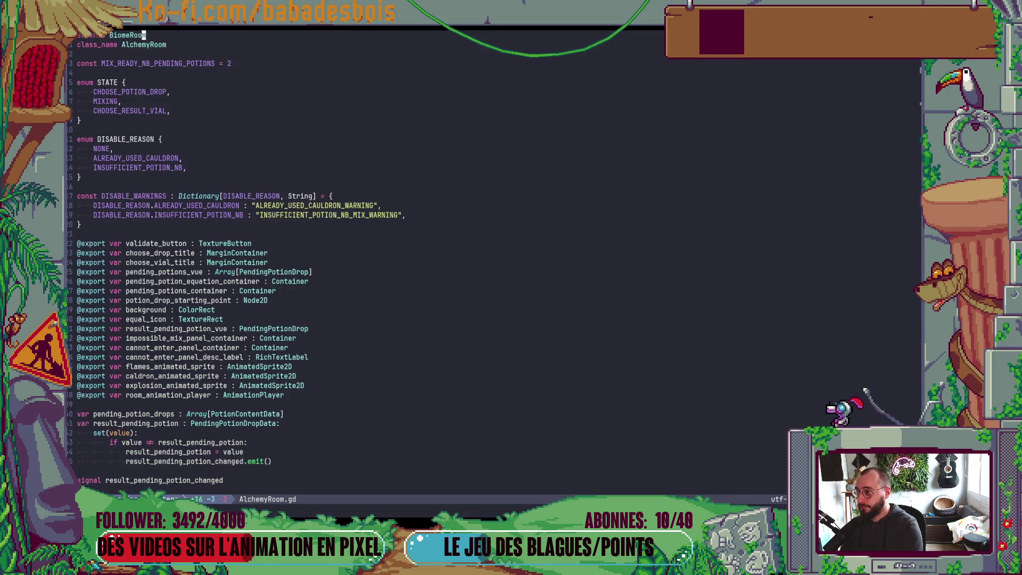
pyautogui.write('ocons')
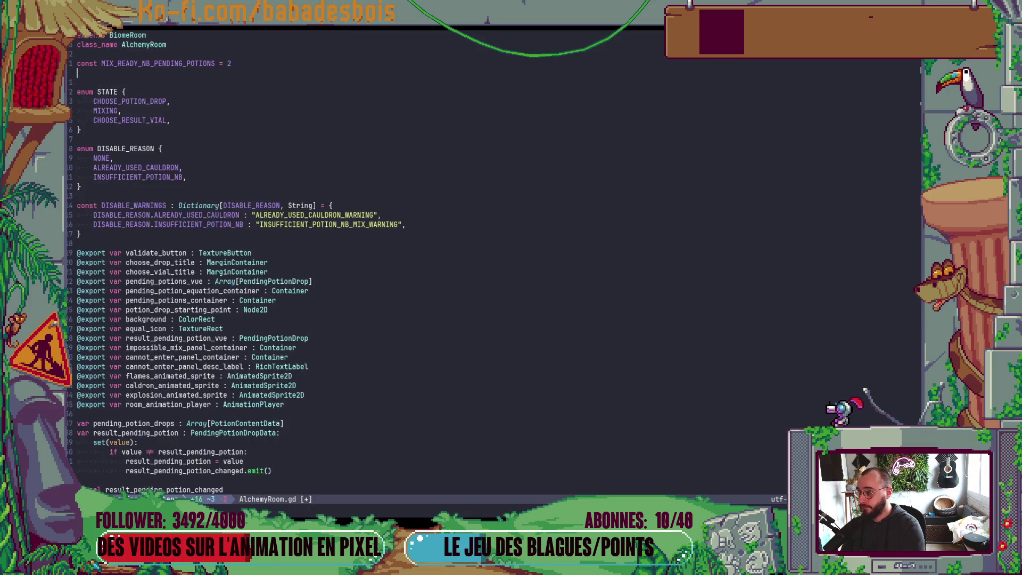
pyautogui.write('t EXPLOSION_ANIM_DU')
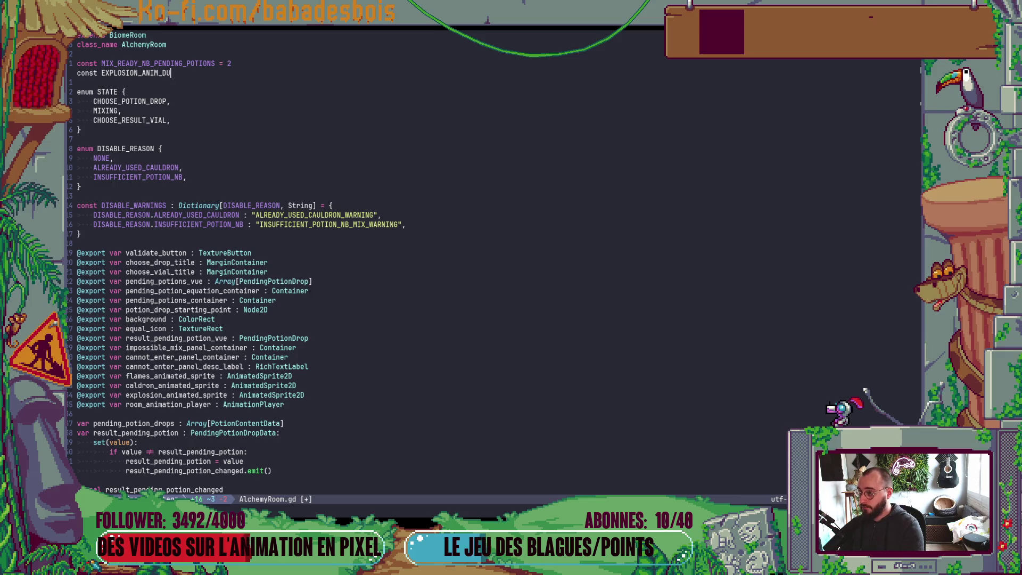
pyautogui.write('= 0.3')
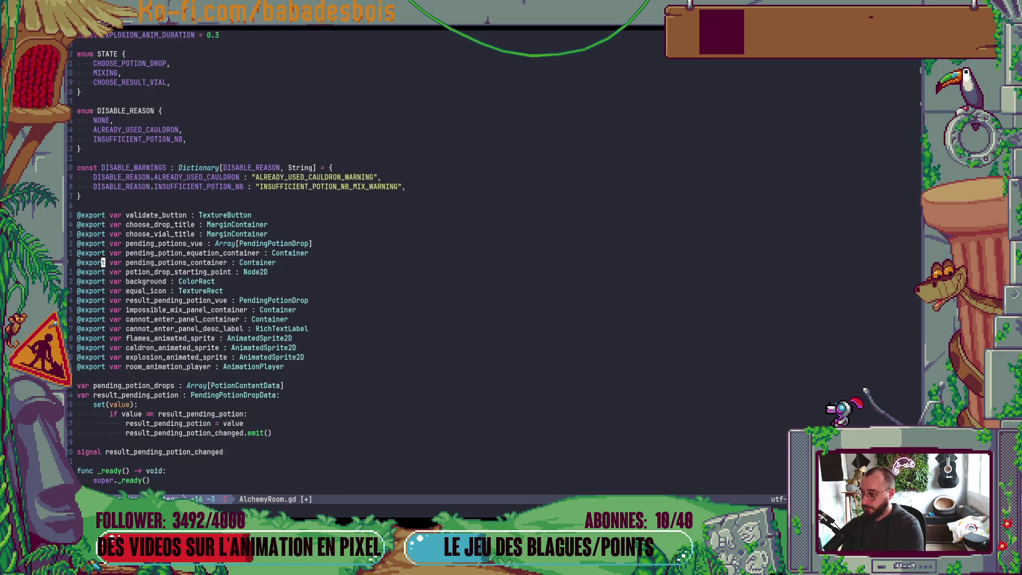
# Step: Replace all four explosion tween durations with EXPLOSION_ANIM_DURATION and save the script
pyautogui.hotkey('ctrl', 'o')
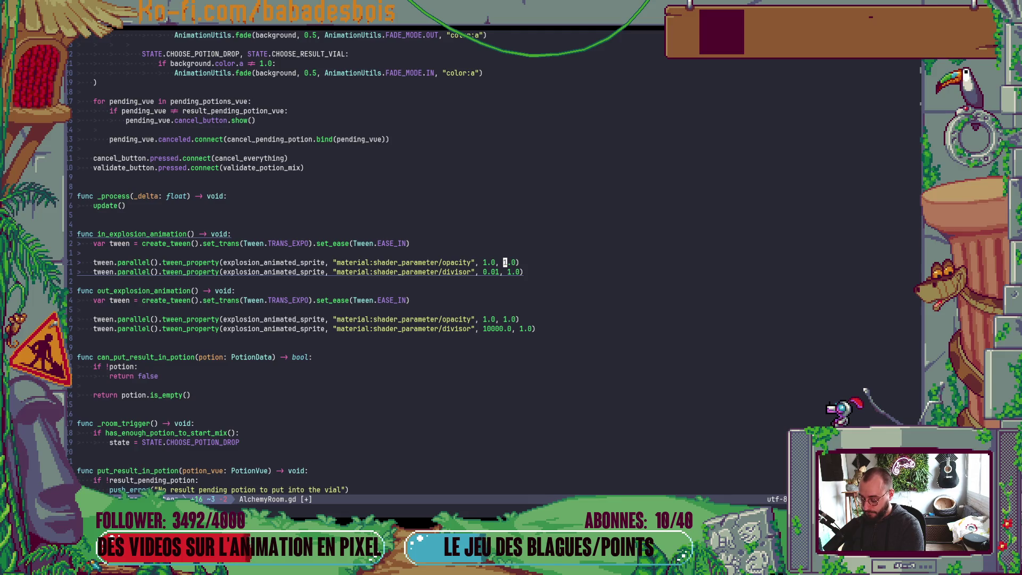
pyautogui.hotkey('shift', 'e')
pyautogui.press('R')
pyautogui.press('j')
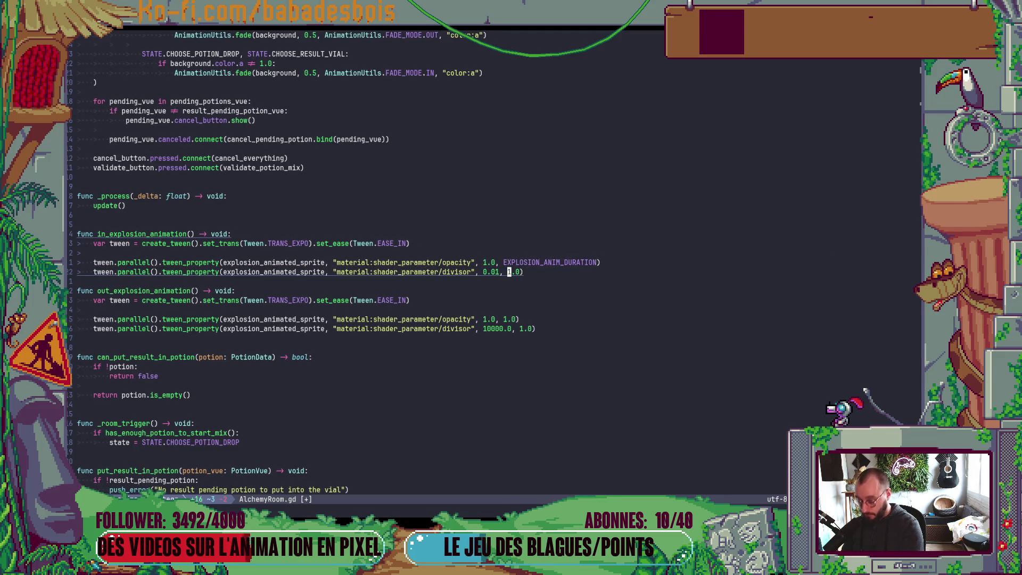
pyautogui.press('R')
pyautogui.press('j')
pyautogui.press('j')
pyautogui.press('j')
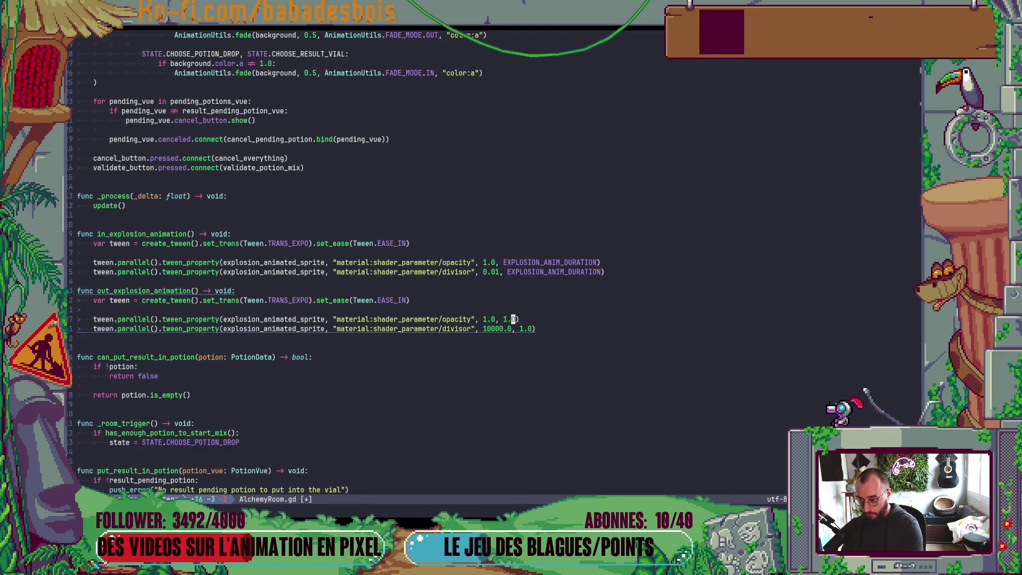
pyautogui.press('E')
pyautogui.press('R')
pyautogui.press('j')
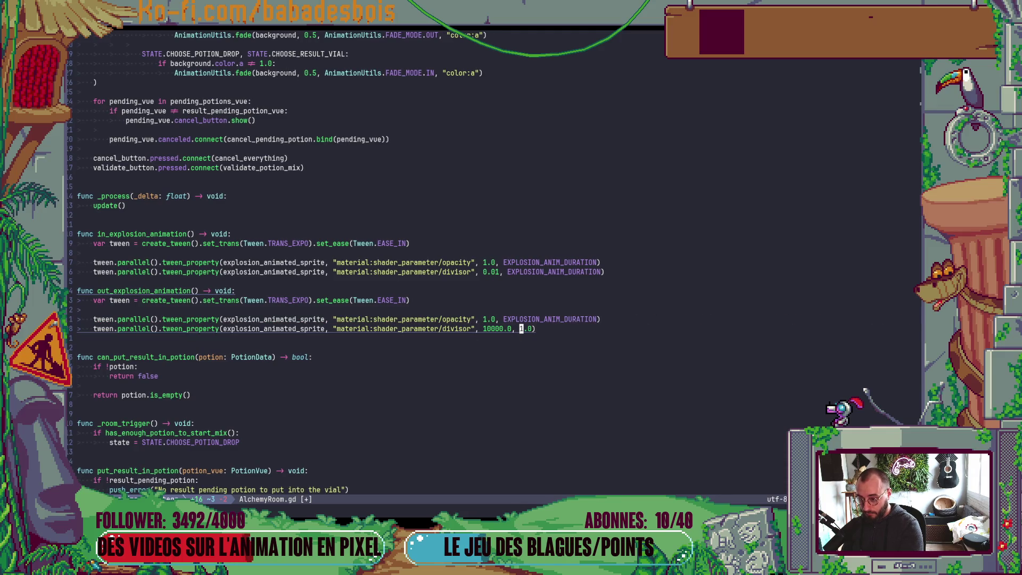
pyautogui.write('R:w')
pyautogui.press('Return')
pyautogui.hotkey('alt', 'Tab')
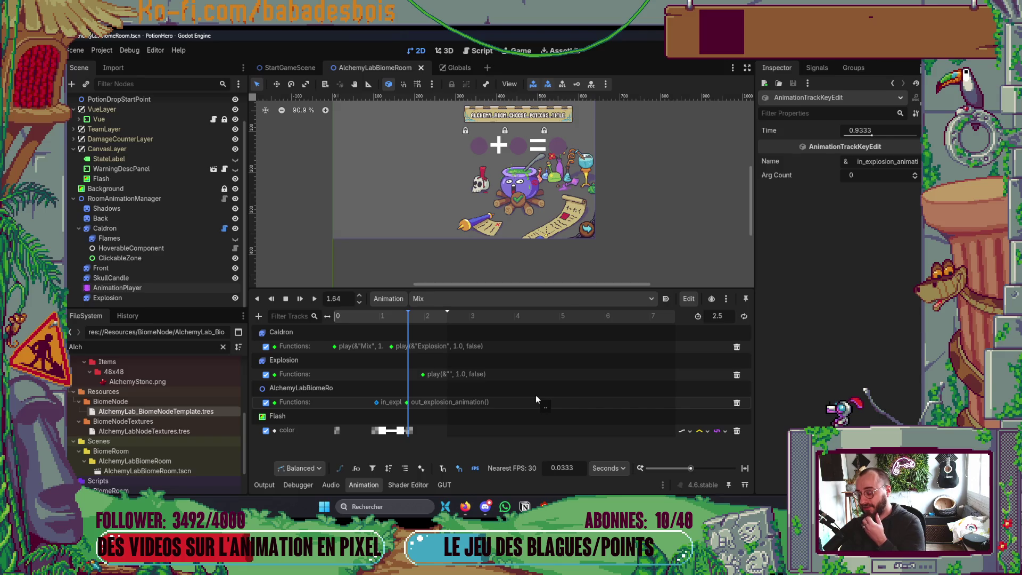
# Step: Move the out_explosion_animation() key to 1.5333 s, save the scene and run the game
pyautogui.moveTo(408, 319); pyautogui.dragTo(310, 327)
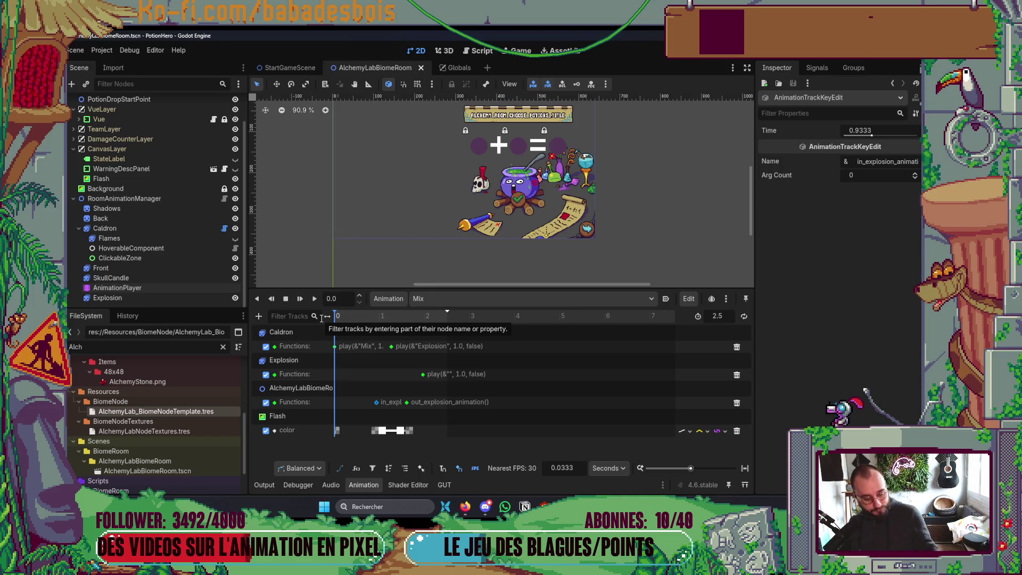
pyautogui.moveTo(407, 404); pyautogui.dragTo(404, 404)
pyautogui.hotkey('ctrl', 's')
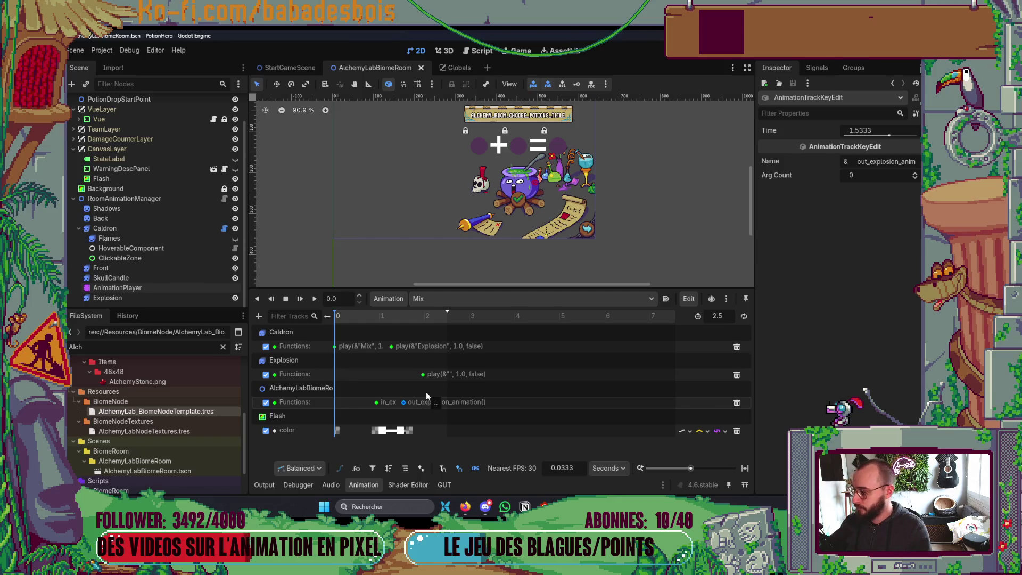
pyautogui.press('F5')
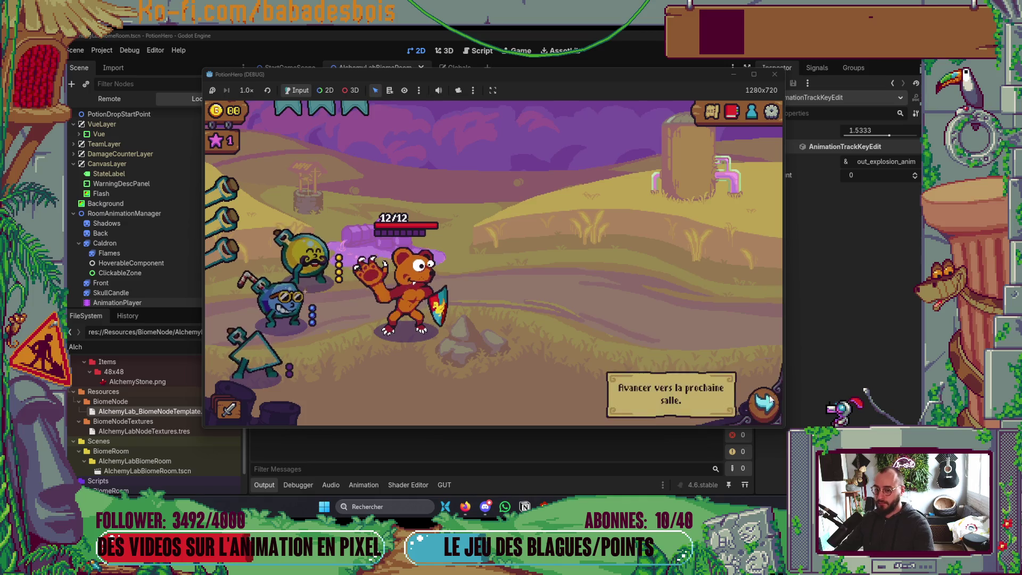
# Step: Enter the alchemy room from the Ferme malfamée map, confirm a potion mix, then stop the game
pyautogui.click(234, 259)
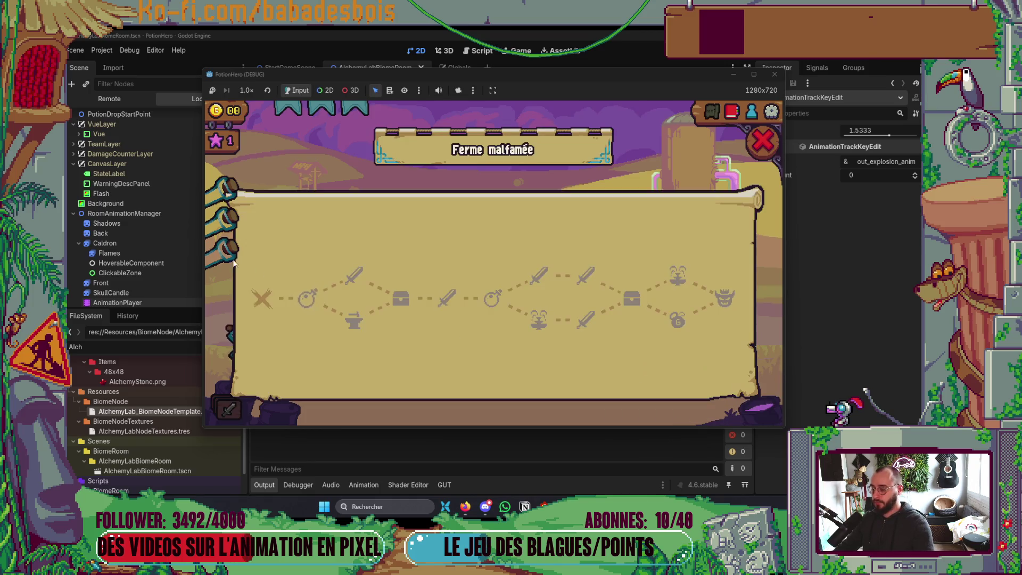
pyautogui.click(305, 297)
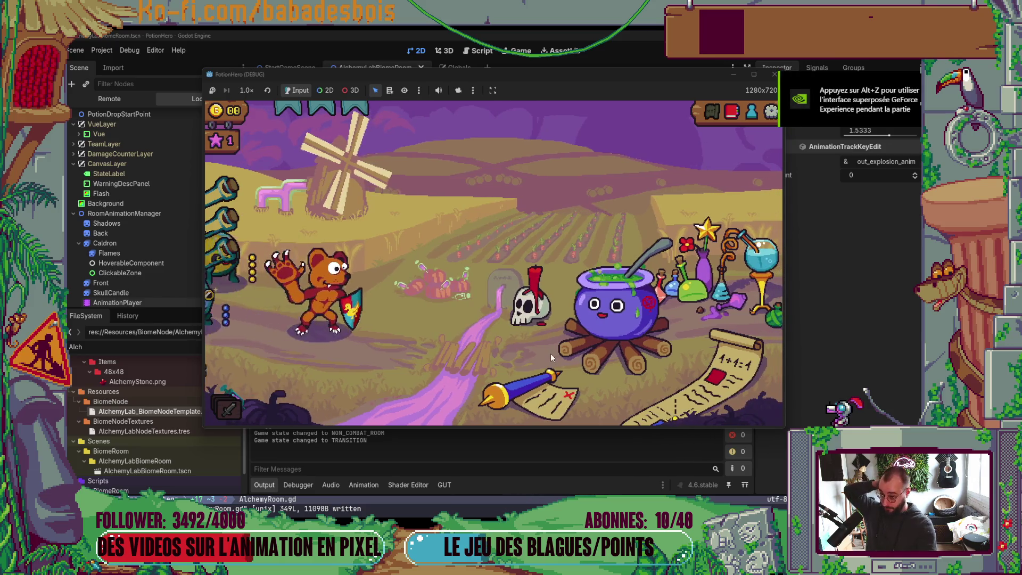
pyautogui.click(623, 301)
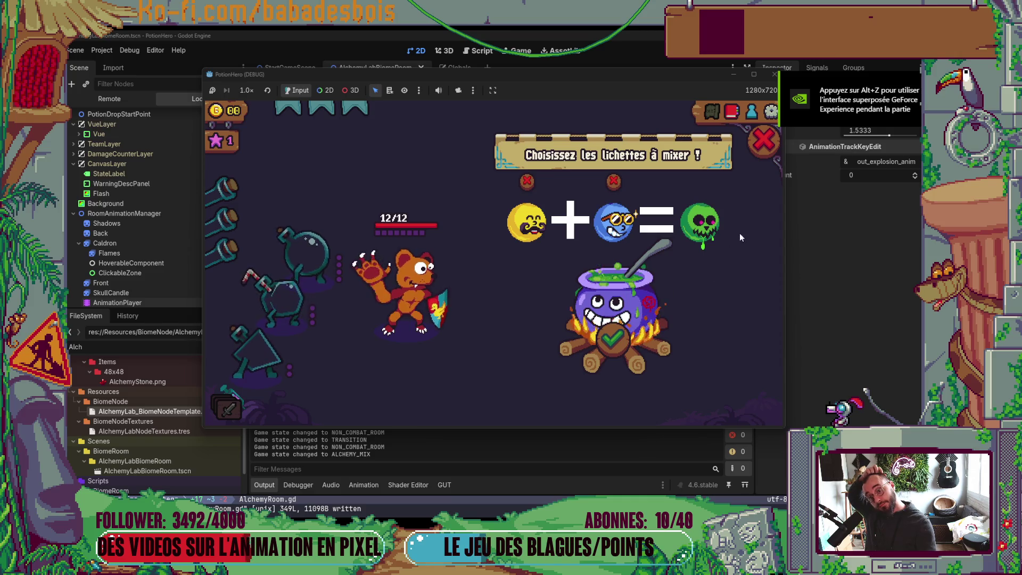
pyautogui.click(623, 345)
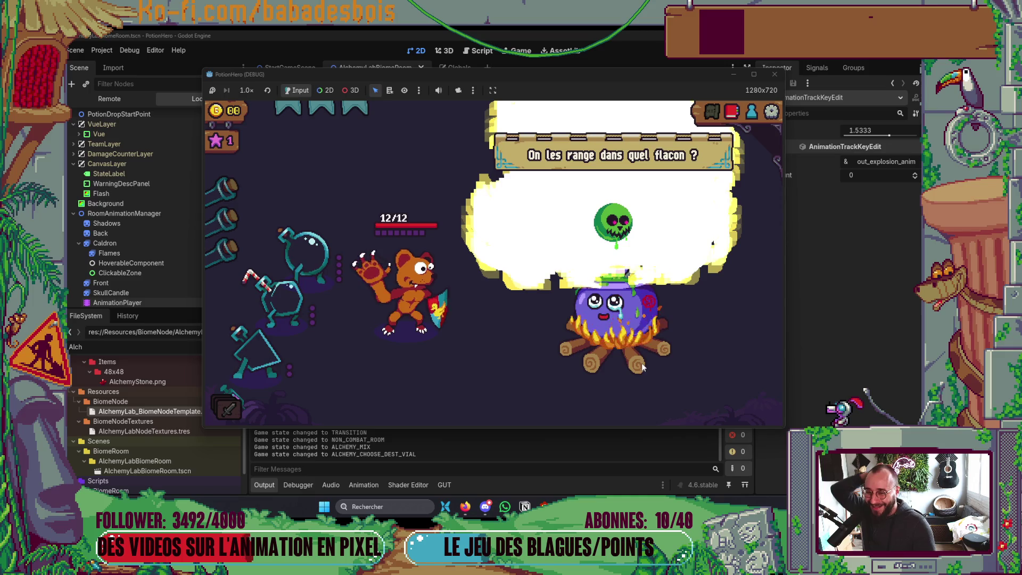
pyautogui.click(774, 73)
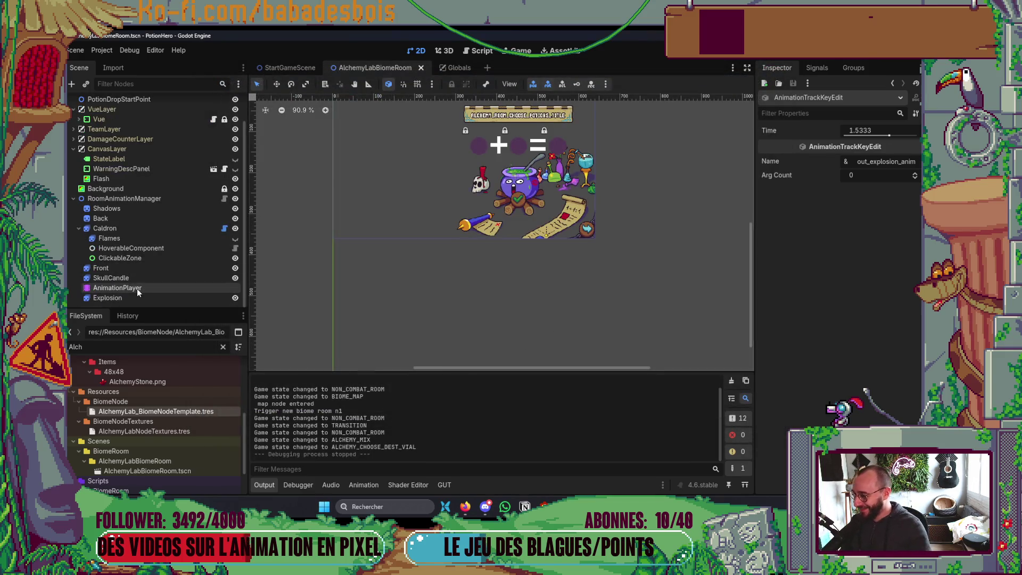
# Step: Inspect the Mix animation's out_explosion_animation call key at 1.5333 s
pyautogui.click(117, 287)
pyautogui.click(403, 402)
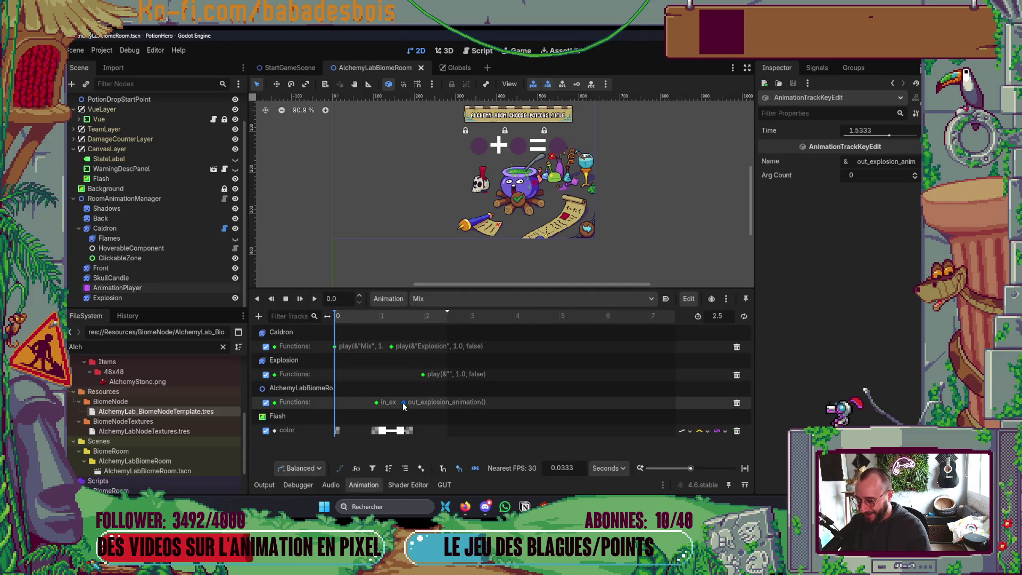
pyautogui.hotkey('alt', 'Tab')
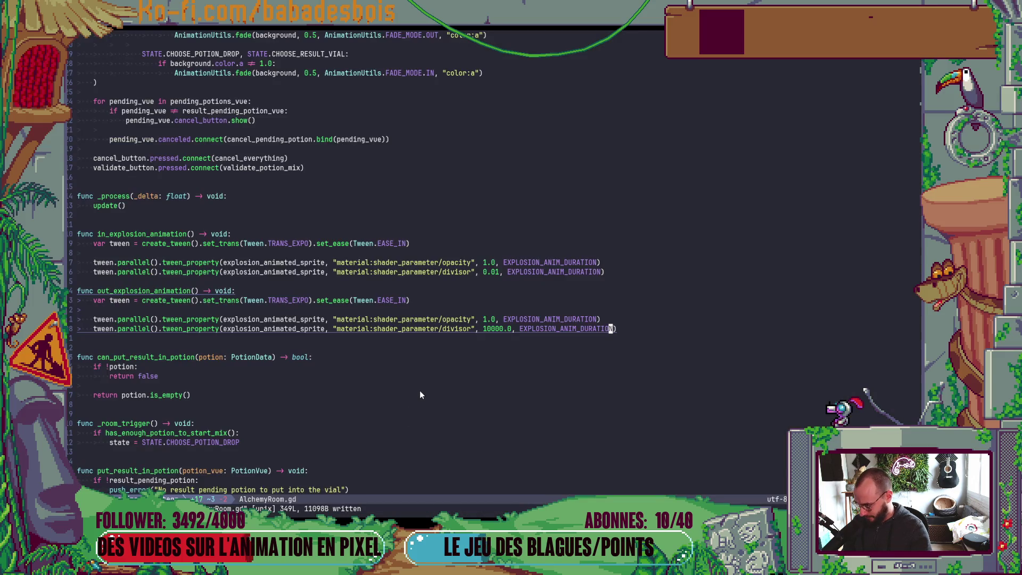
# Step: Change out_explosion_animation's opacity target from 1.0 to 0.0, save, and relaunch the game
pyautogui.click(486, 320)
pyautogui.press('r')
pyautogui.press('0')
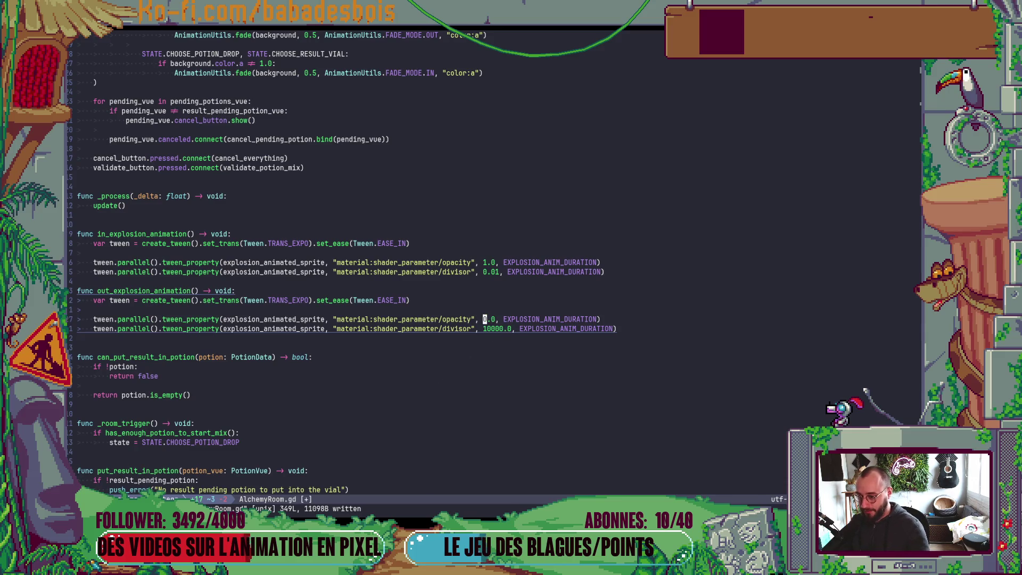
pyautogui.hotkey('ctrl', 's')
pyautogui.hotkey('alt', 'Tab')
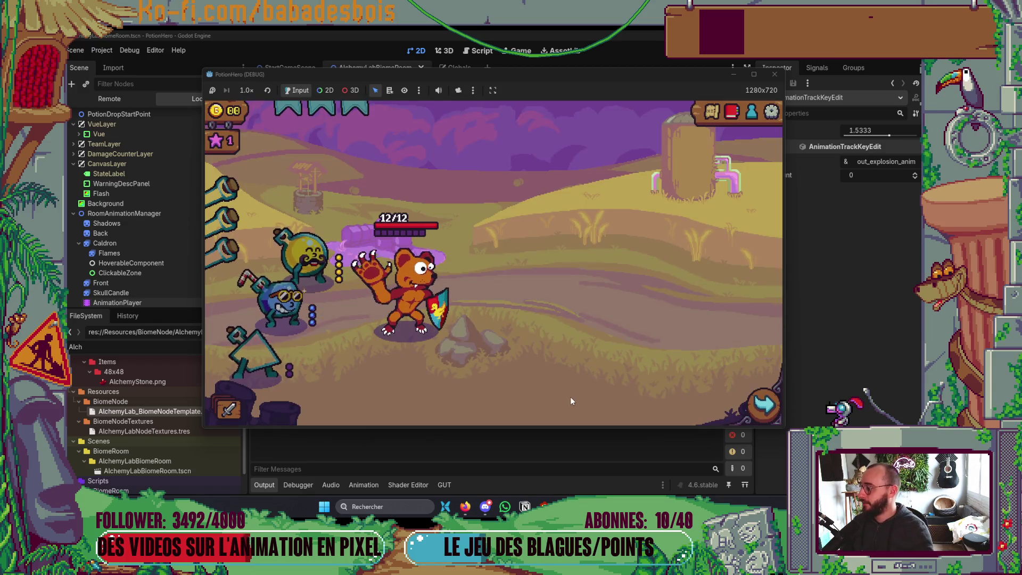
# Step: Brew a yellow and blue lichette mix, watch the explosion, then leave and stop the game
pyautogui.click(763, 404)
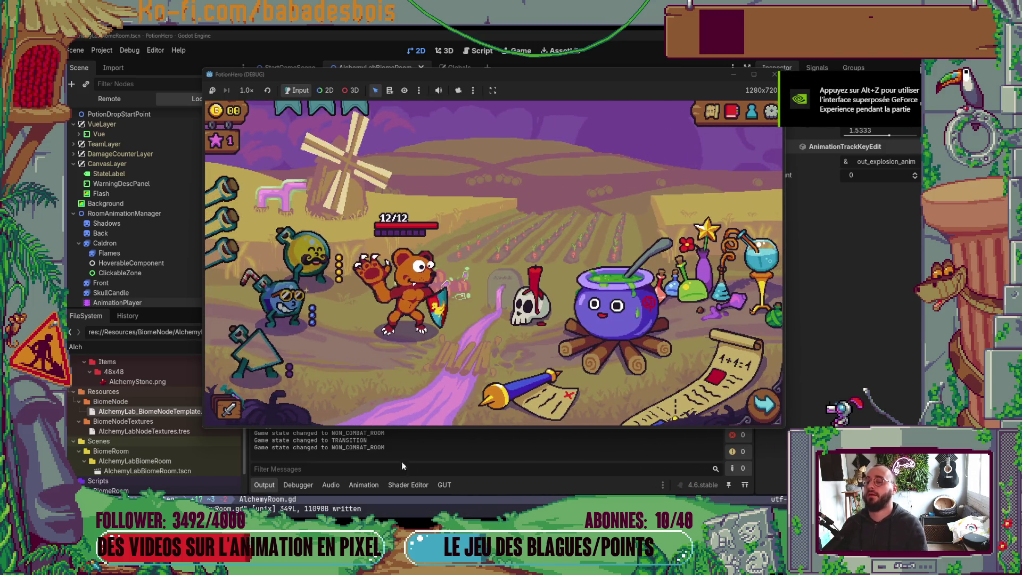
pyautogui.click(569, 320)
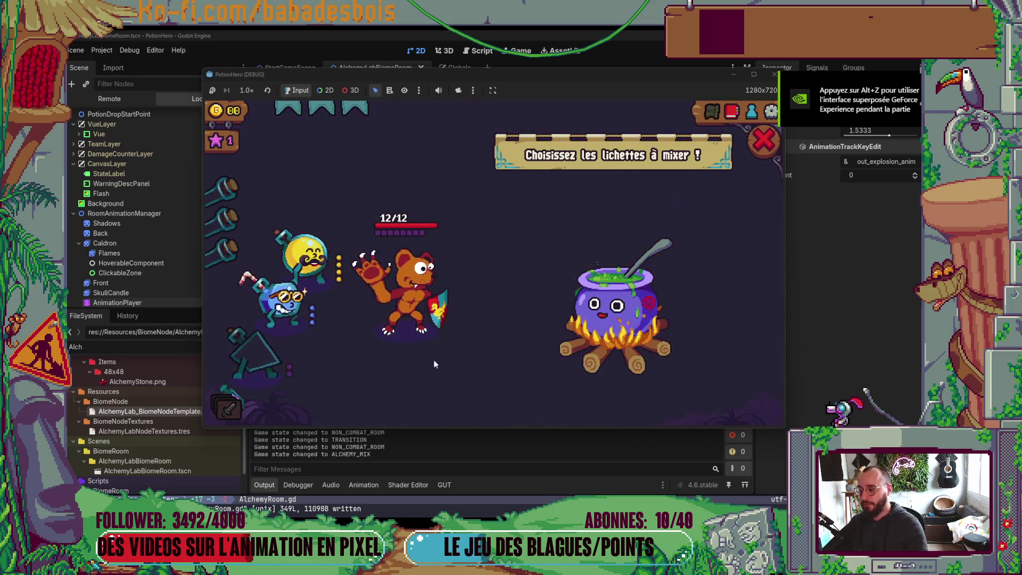
pyautogui.click(303, 259)
pyautogui.click(282, 298)
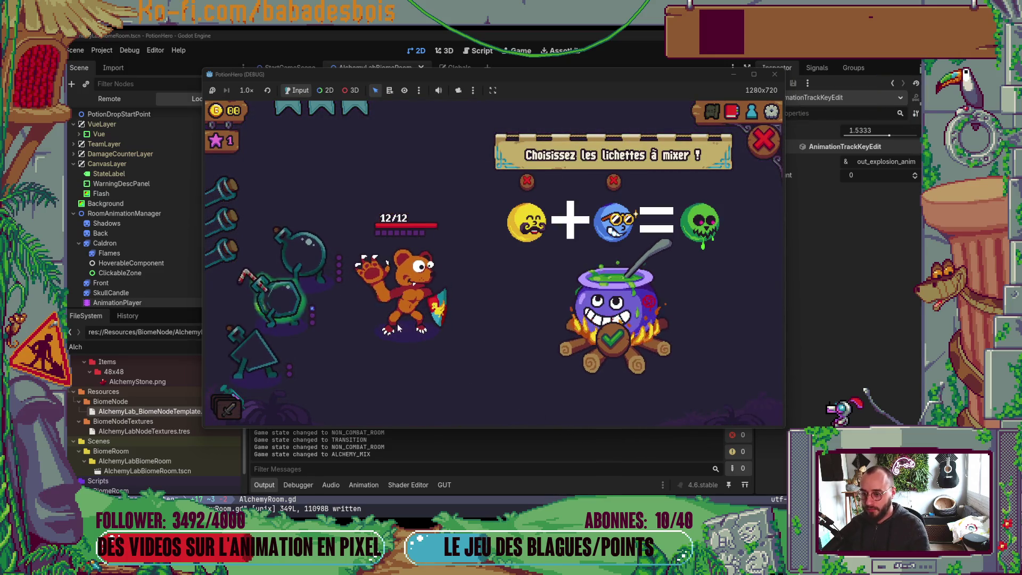
pyautogui.click(617, 343)
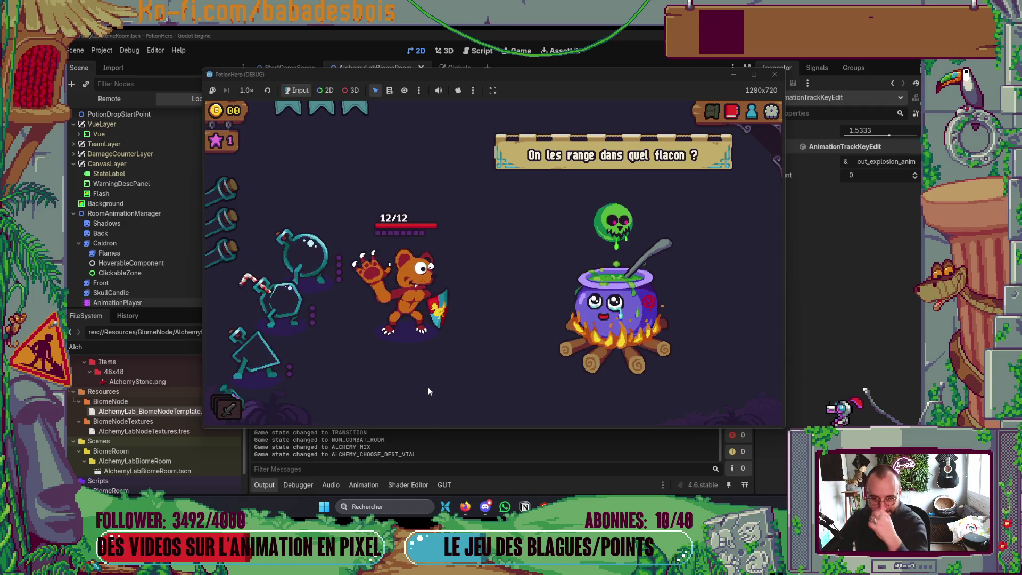
pyautogui.click(304, 251)
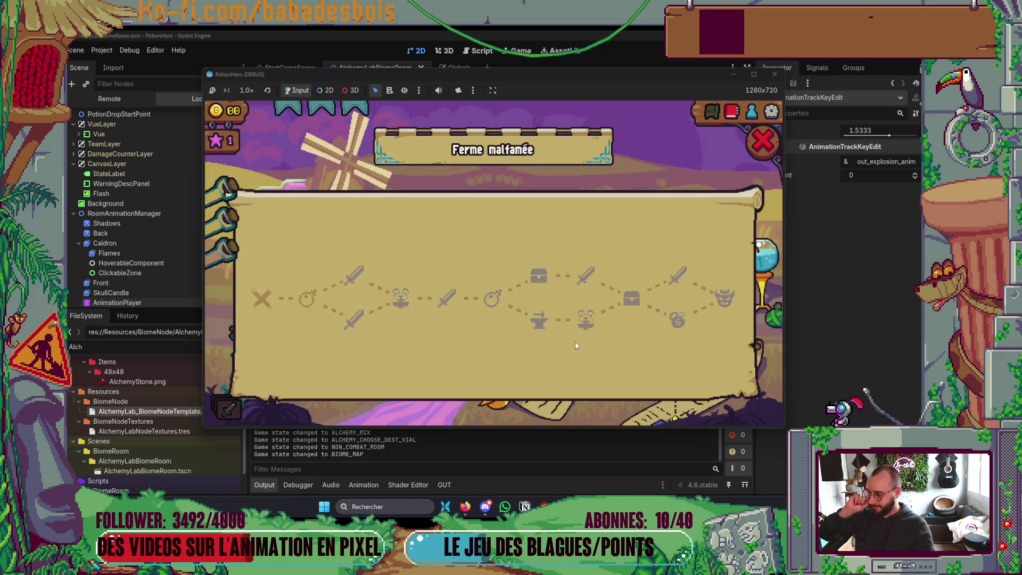
pyautogui.click(760, 147)
pyautogui.click(775, 74)
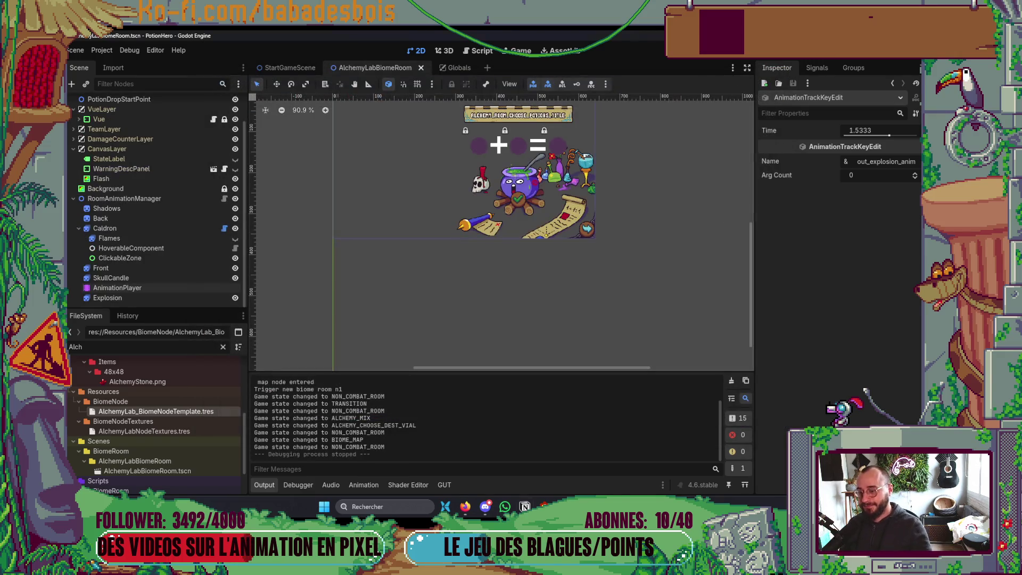
# Step: Save the scene, comment out out_explosion_animation's divisor tween line, and relaunch the game
pyautogui.click(265, 484)
pyautogui.hotkey('ctrl', 's')
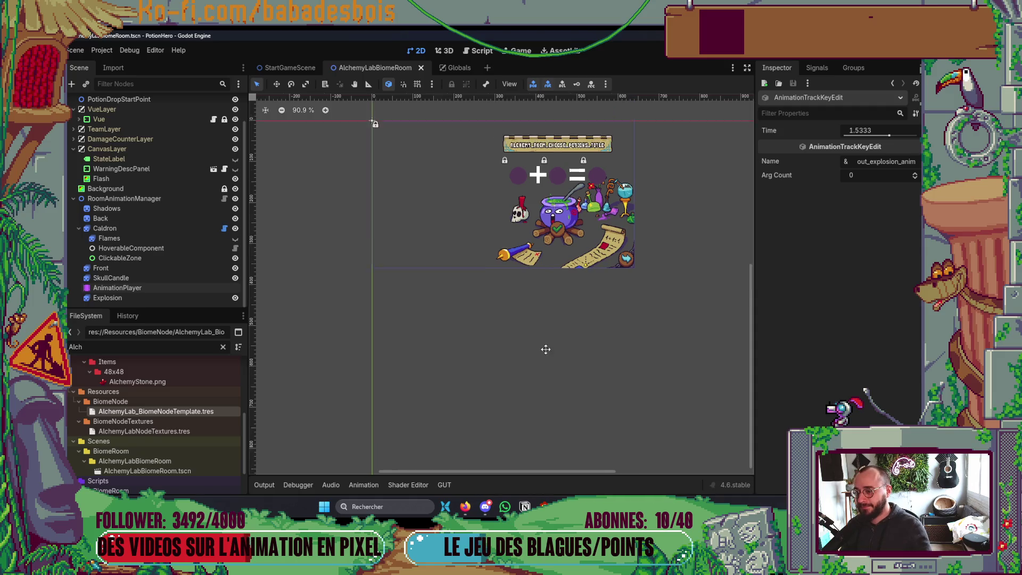
pyautogui.hotkey('alt', 'Tab')
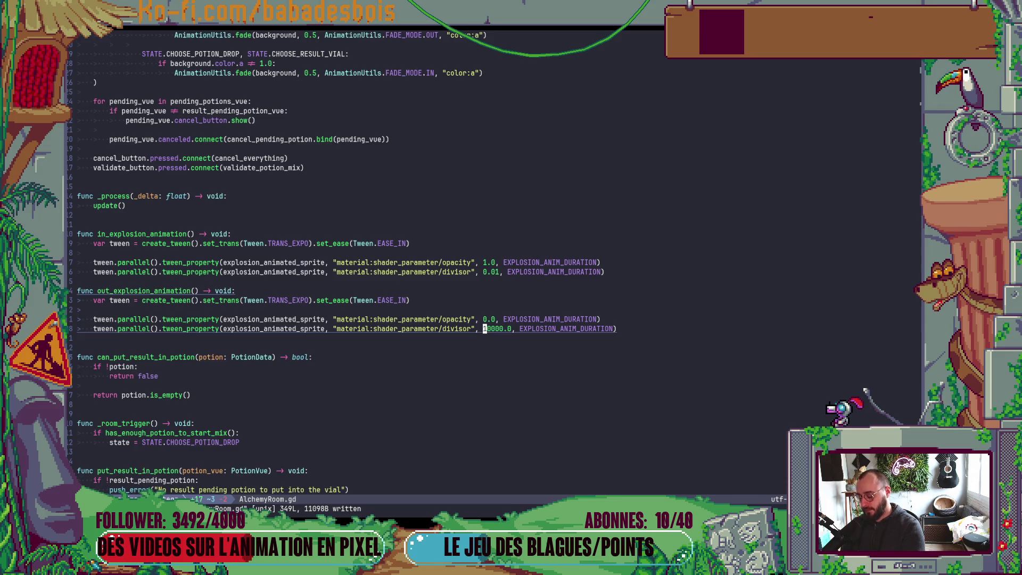
pyautogui.press('^')
pyautogui.write('#')
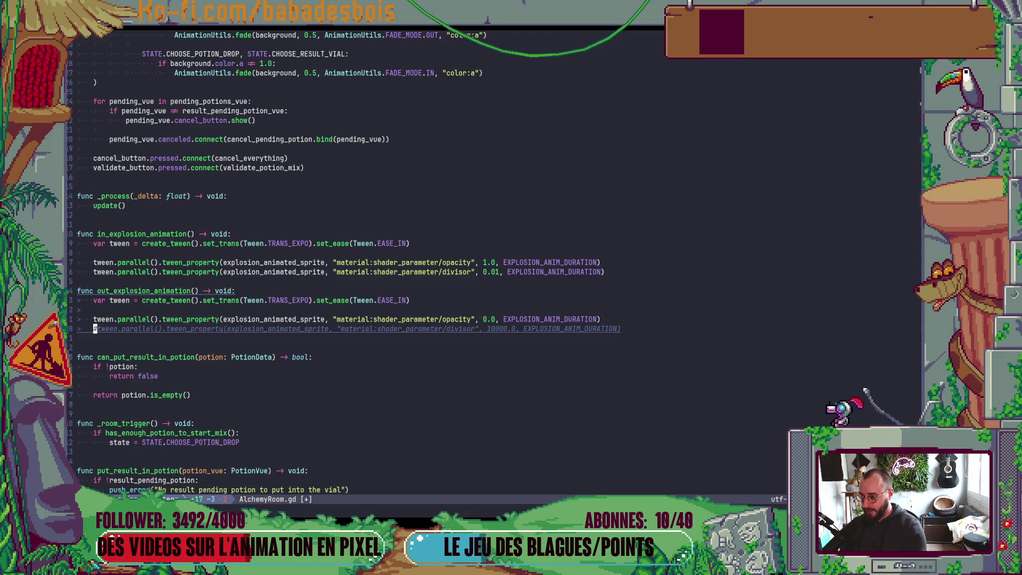
pyautogui.hotkey('alt', 'Tab')
pyautogui.press('F5')
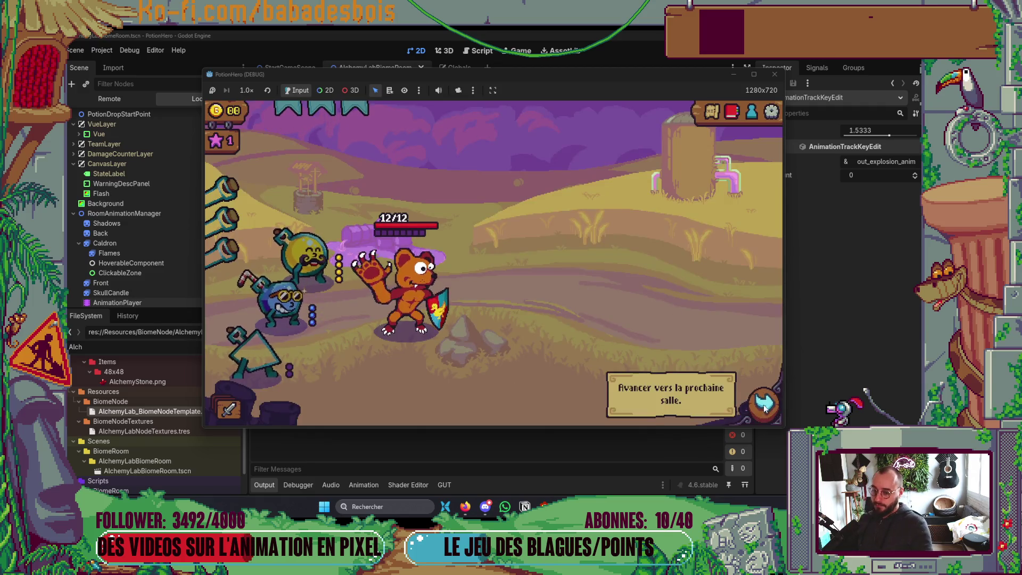
# Step: Test-play to the alchemy room, mix yellow and blue lichettes, then stop the game and return to Neovim
pyautogui.click(764, 406)
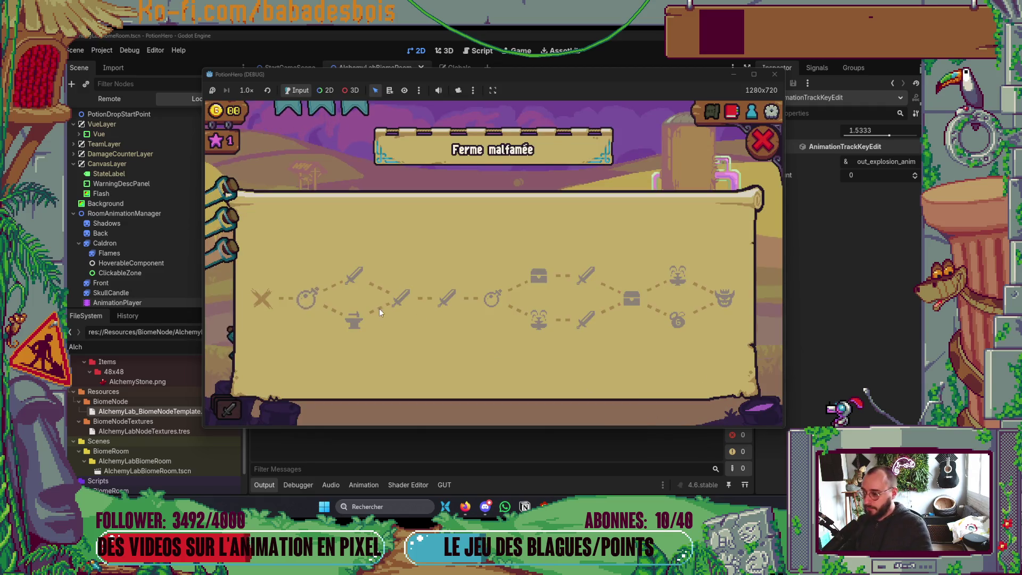
pyautogui.click(298, 298)
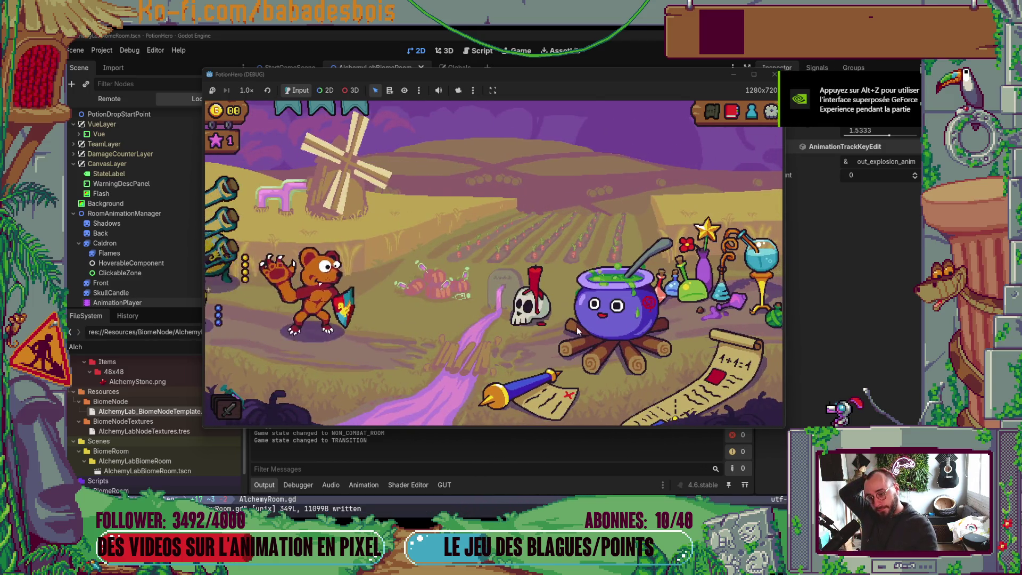
pyautogui.click(614, 323)
pyautogui.click(306, 256)
pyautogui.click(285, 298)
pyautogui.click(619, 335)
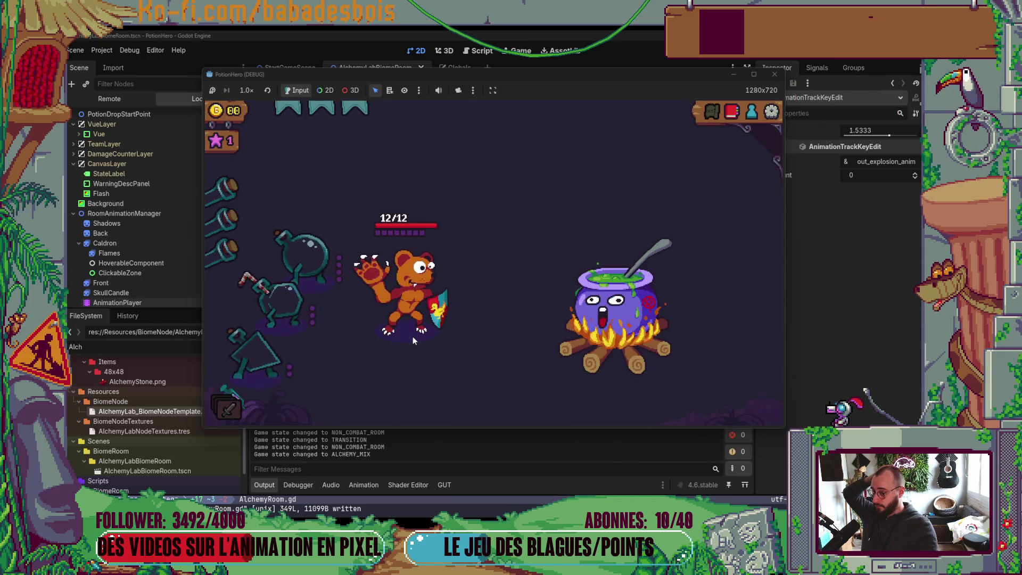
pyautogui.click(775, 75)
pyautogui.hotkey('alt', 'Tab')
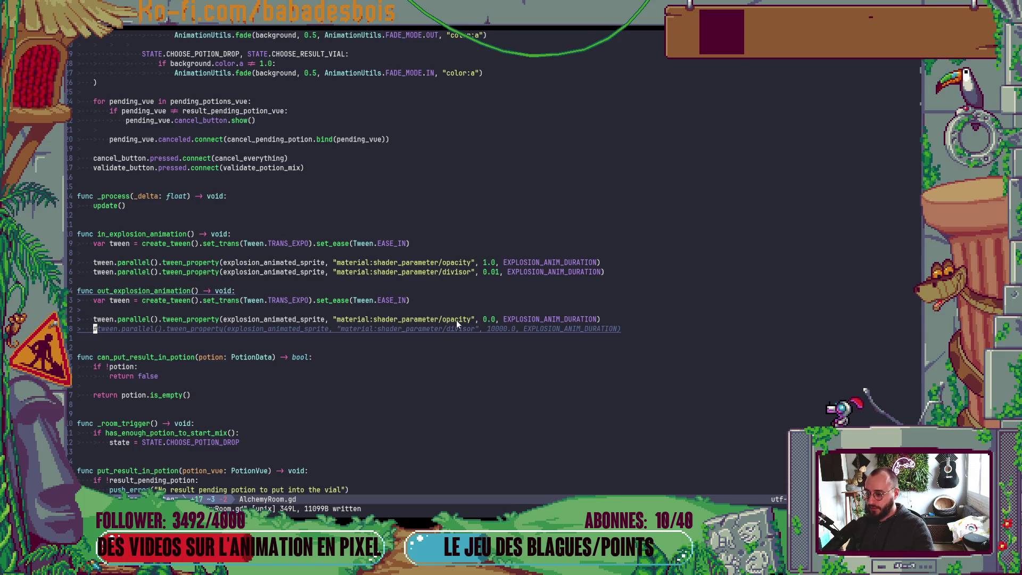
# Step: Uncomment the divisor tween line in AlchemyRoom.gd and save the script
pyautogui.press('j')
pyautogui.press('^')
pyautogui.press('x')
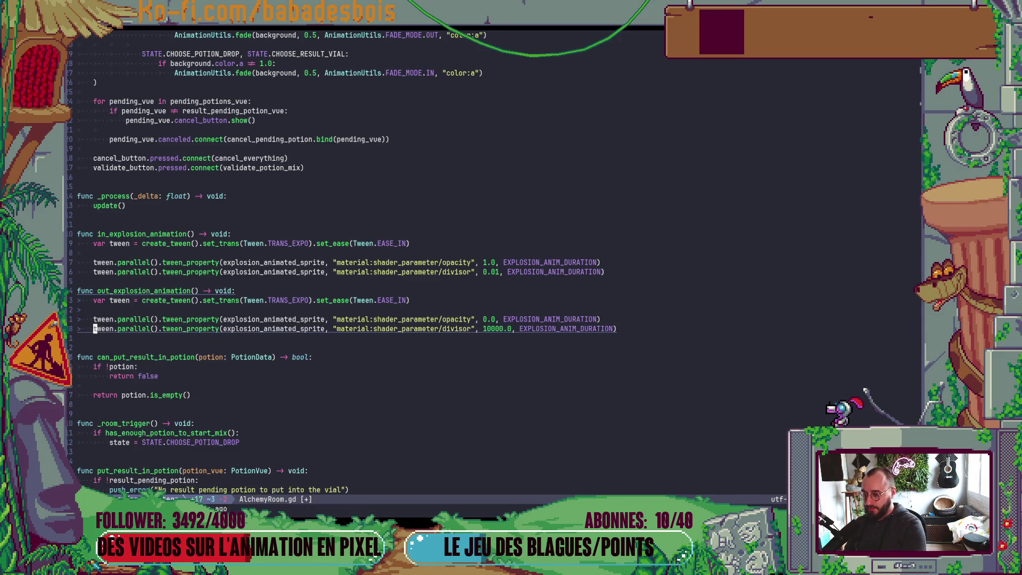
pyautogui.write(':w')
pyautogui.press('Return')
pyautogui.hotkey('alt', 'Tab')
# Step: Run the game, mix yellow and blue lichettes to trigger the explosion, then stop it
pyautogui.press('F5')
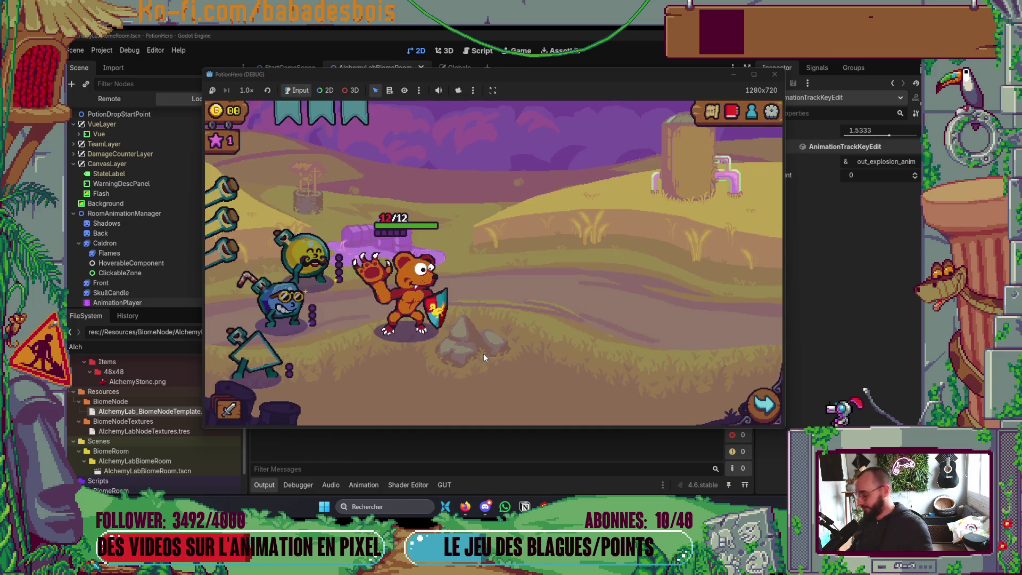
pyautogui.click(298, 303)
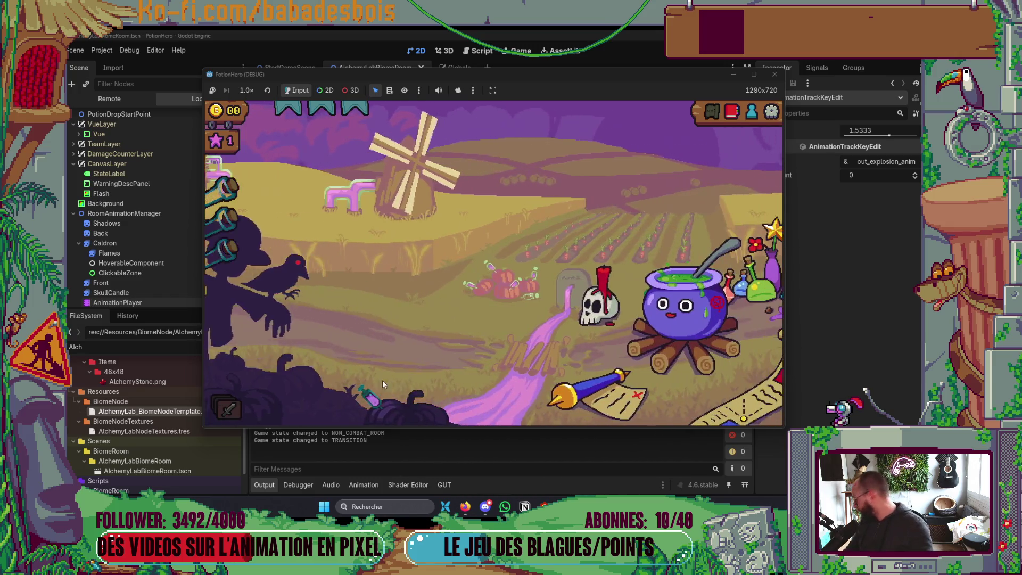
pyautogui.click(586, 371)
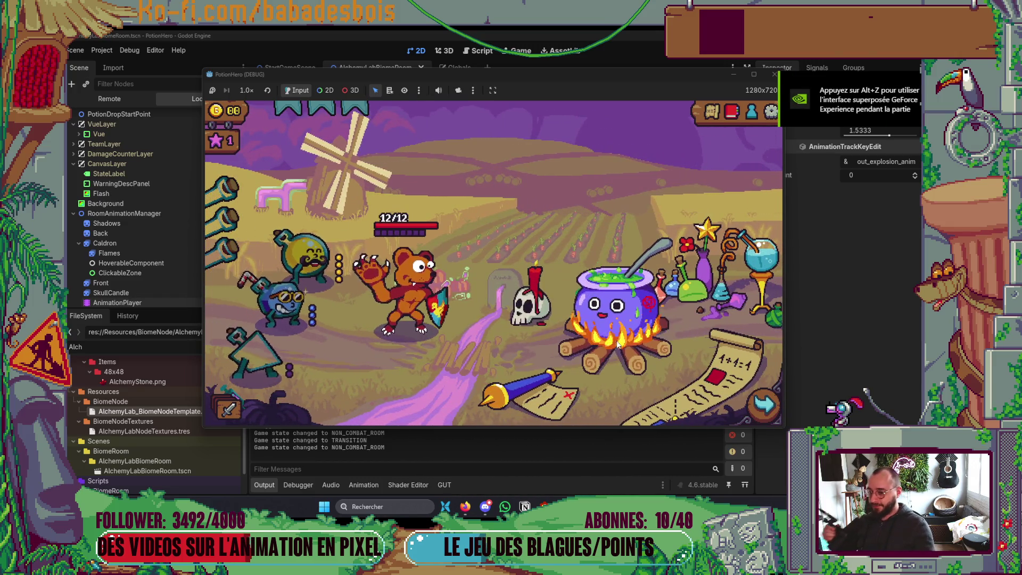
pyautogui.click(292, 258)
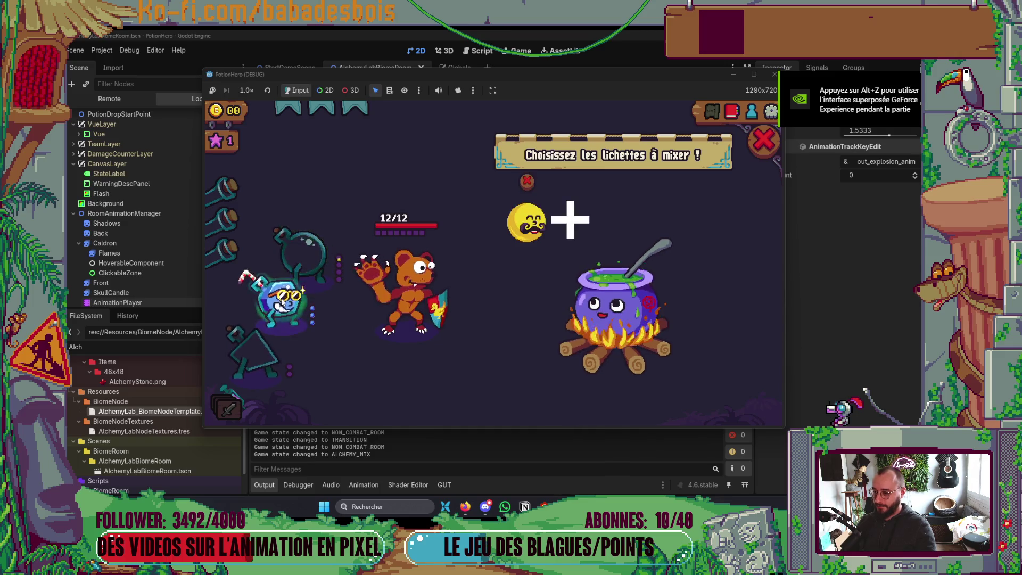
pyautogui.click(282, 301)
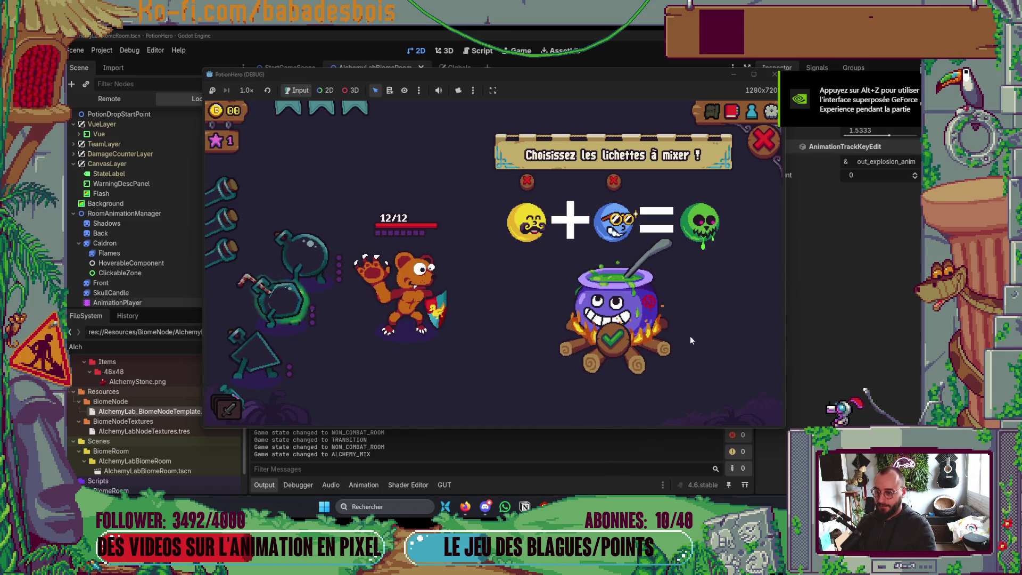
pyautogui.click(615, 340)
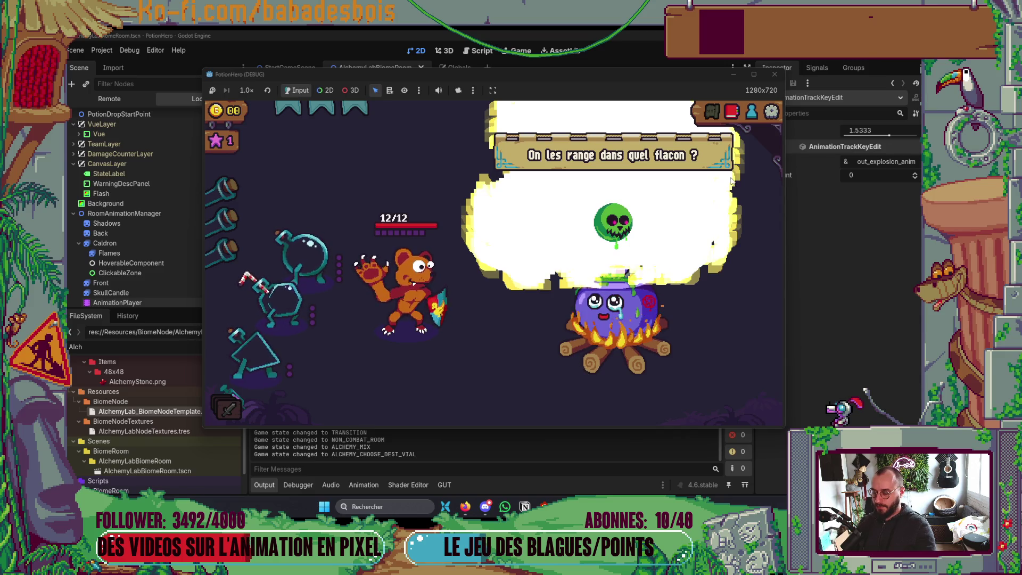
pyautogui.click(774, 74)
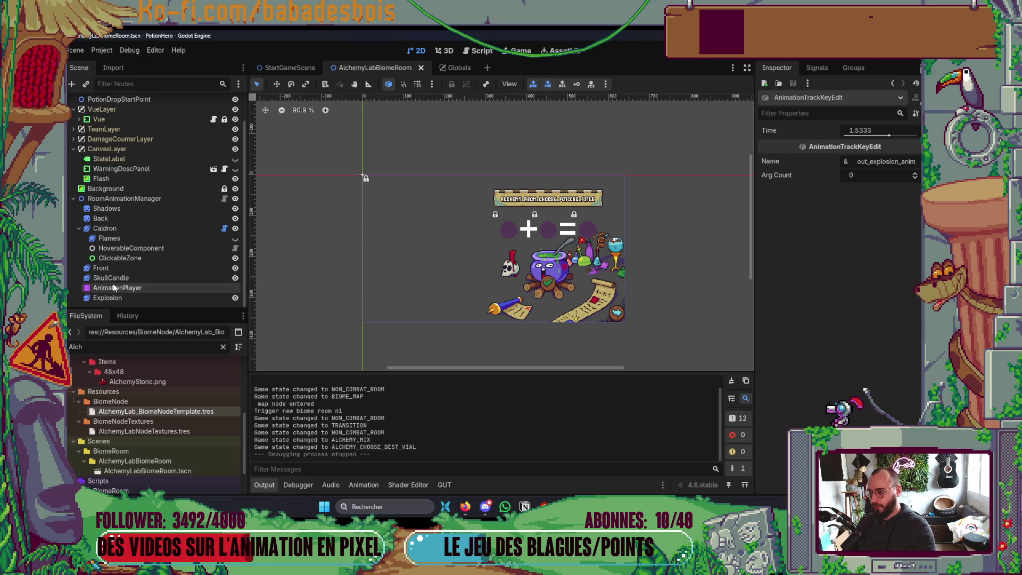
# Step: Inspect the Explosion material and raise its shader Divisor to 10000.0 and Opacity to 1.0
pyautogui.click(115, 286)
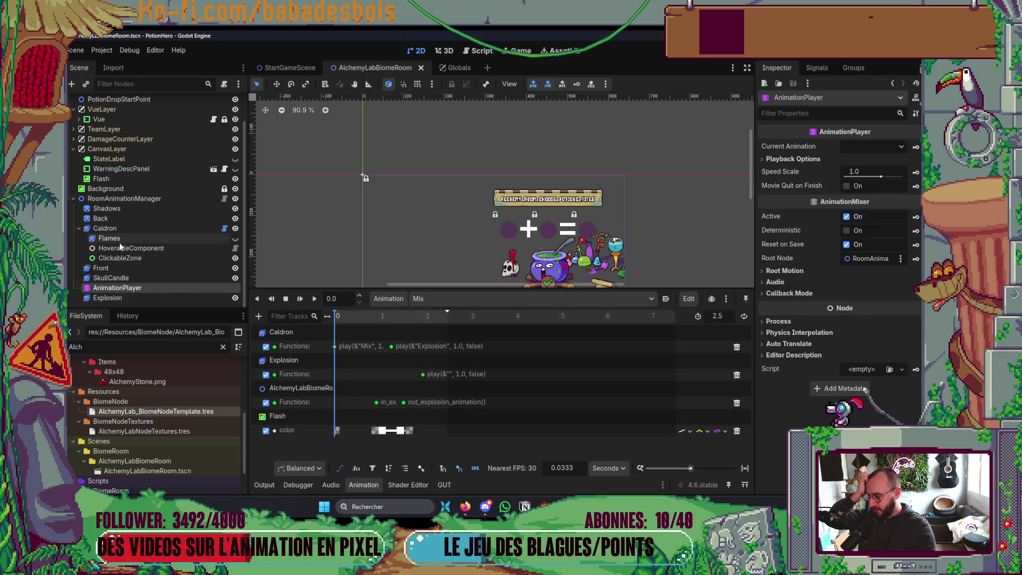
pyautogui.click(108, 298)
pyautogui.scroll(-3, 607, 210)
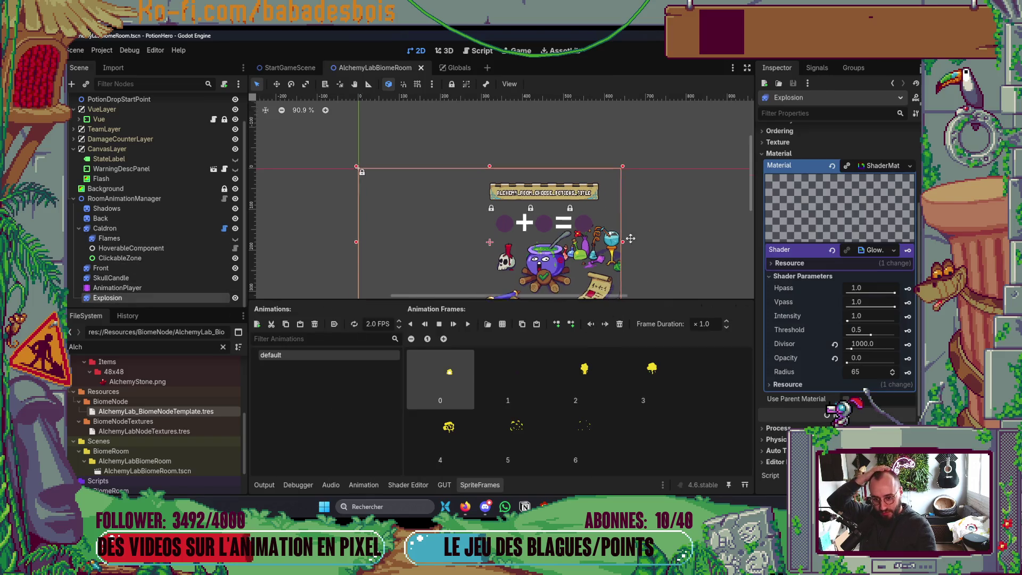
pyautogui.click(479, 485)
pyautogui.scroll(2, 511, 314)
pyautogui.scroll(4, 514, 314)
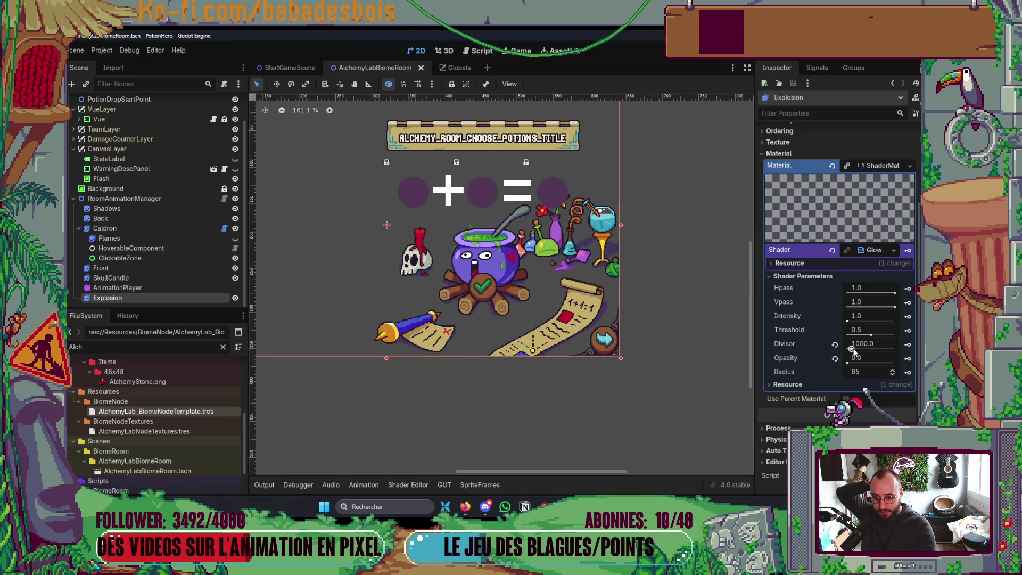
pyautogui.moveTo(861, 347); pyautogui.dragTo(916, 353)
pyautogui.moveTo(849, 362)
pyautogui.mouseDown()
pyautogui.moveTo(894, 362)
pyautogui.moveTo(859, 346)
pyautogui.moveTo(846, 357)
pyautogui.moveTo(898, 348)
pyautogui.mouseUp()
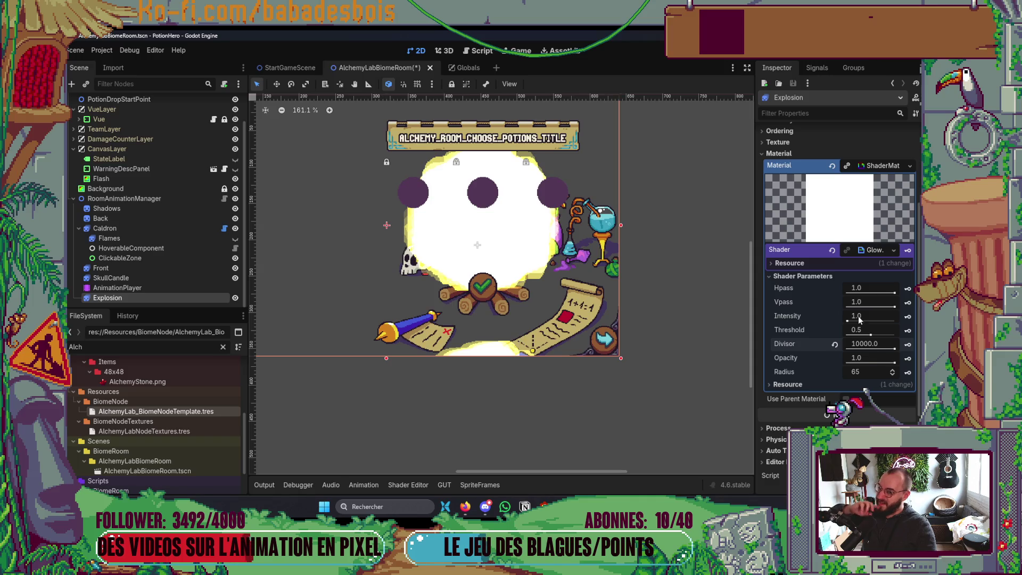
# Step: Set the glow Vpass to 0.62 and Divisor to 1000, then save the scene
pyautogui.moveTo(894, 309); pyautogui.dragTo(876, 314)
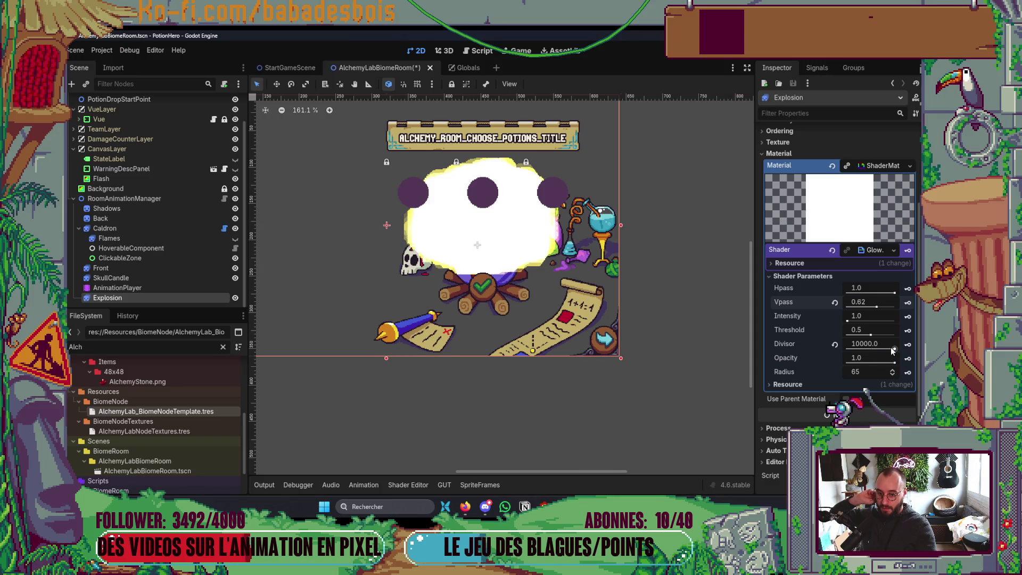
pyautogui.moveTo(892, 347); pyautogui.dragTo(855, 350)
pyautogui.click(866, 347)
pyautogui.write('10')
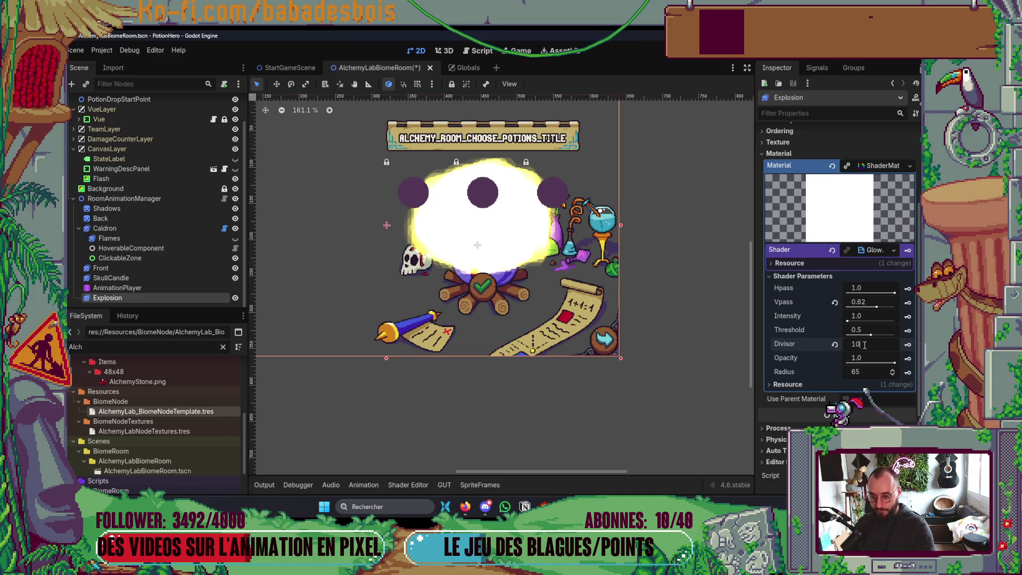
pyautogui.press('Return')
pyautogui.hotkey('ctrl', 's')
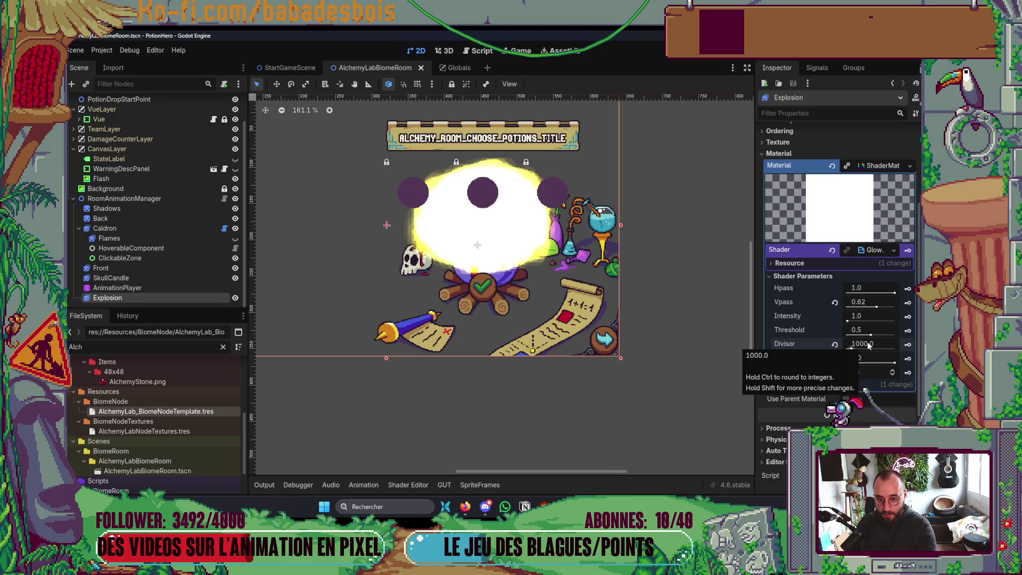
# Step: Set glow Threshold to 0.0, revert the Intensity change, set Radius to 65, and save
pyautogui.moveTo(871, 332)
pyautogui.mouseDown()
pyautogui.moveTo(901, 330)
pyautogui.moveTo(880, 333)
pyautogui.mouseUp()
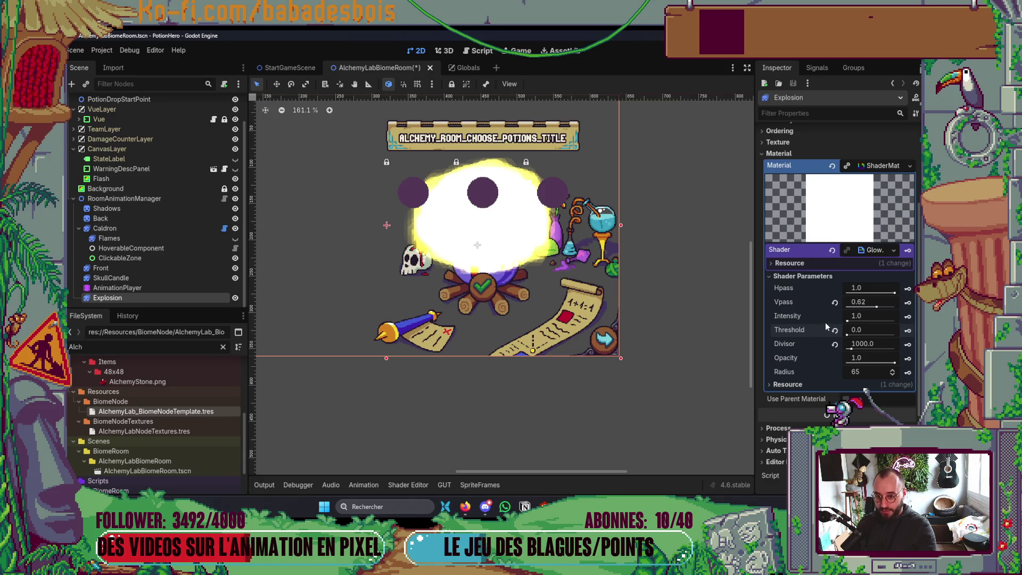
pyautogui.moveTo(846, 318); pyautogui.dragTo(884, 318)
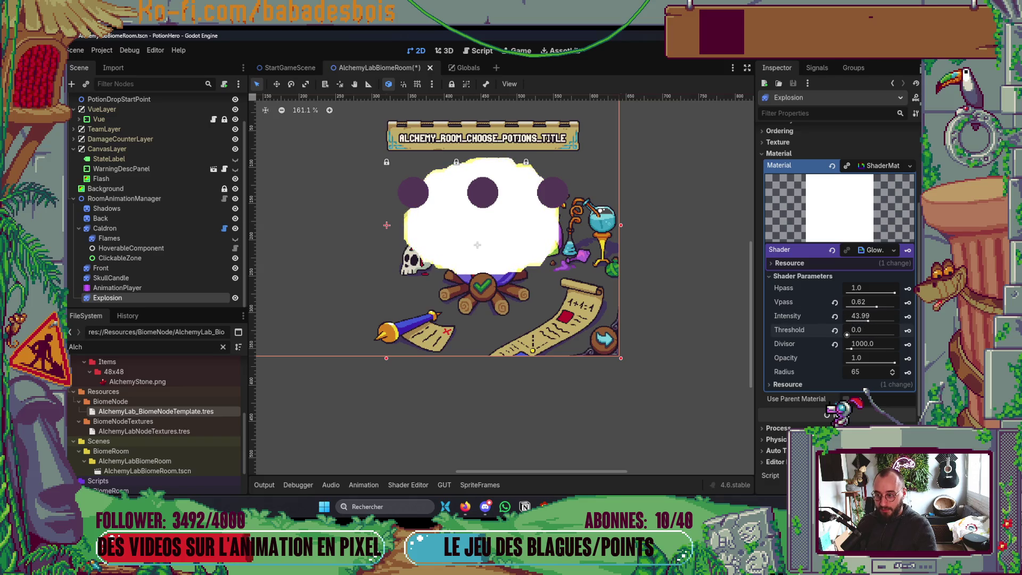
pyautogui.hotkey('ctrl', 'z')
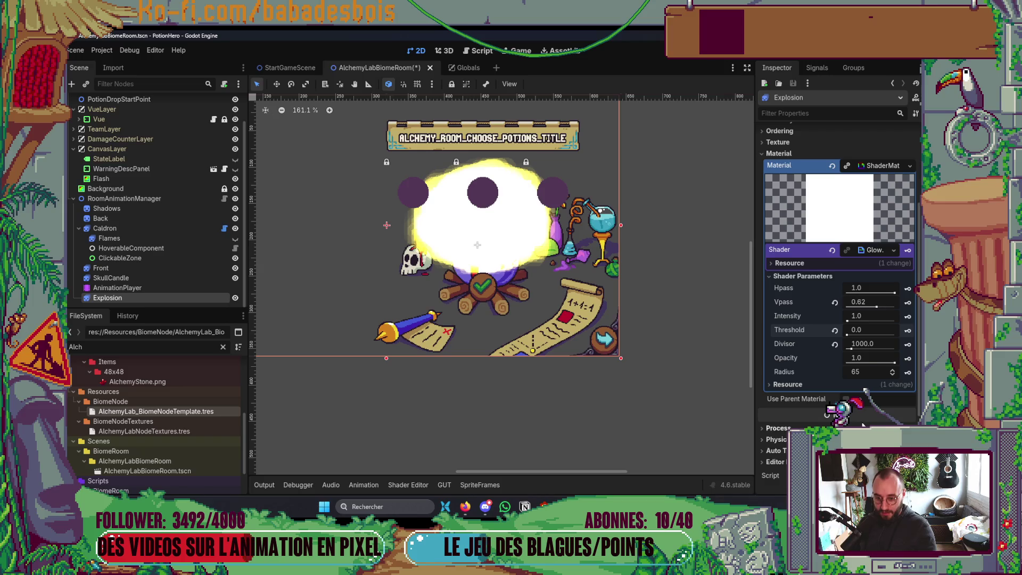
pyautogui.moveTo(873, 372)
pyautogui.mouseDown()
pyautogui.moveTo(852, 372)
pyautogui.moveTo(907, 371)
pyautogui.moveTo(852, 371)
pyautogui.mouseUp()
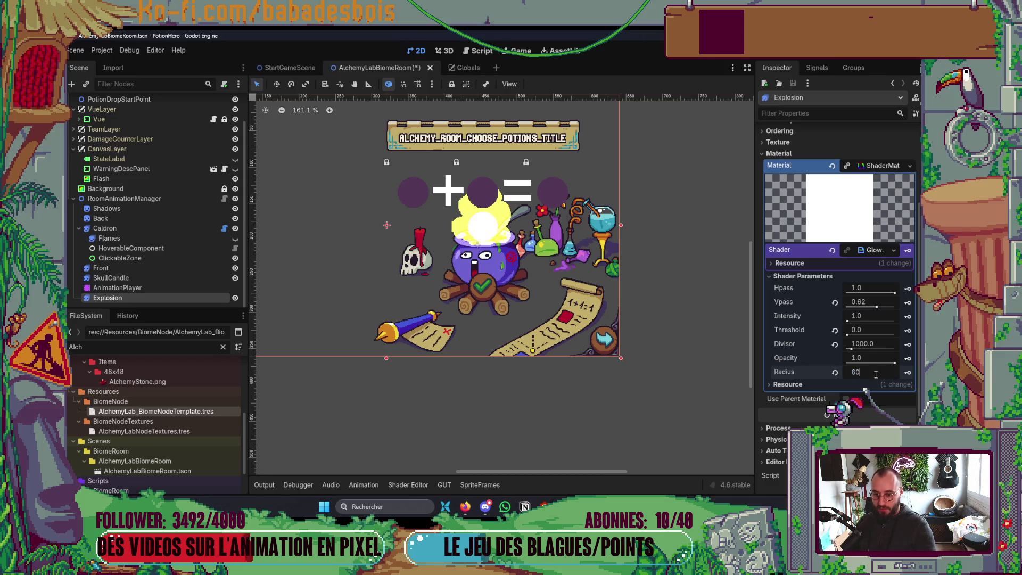
pyautogui.write('5')
pyautogui.press('Return')
pyautogui.hotkey('ctrl', 's')
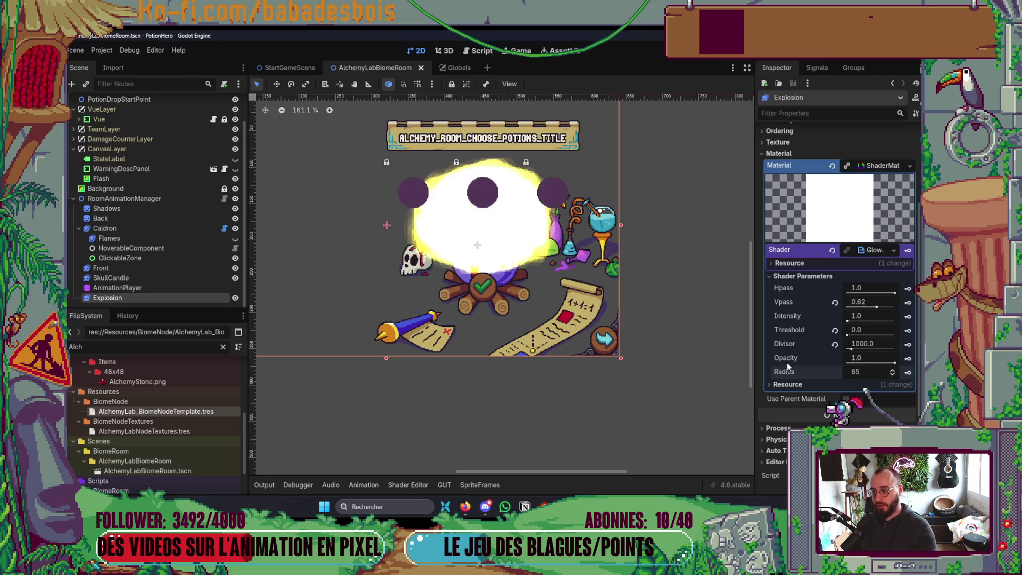
pyautogui.hotkey('alt', 'Tab')
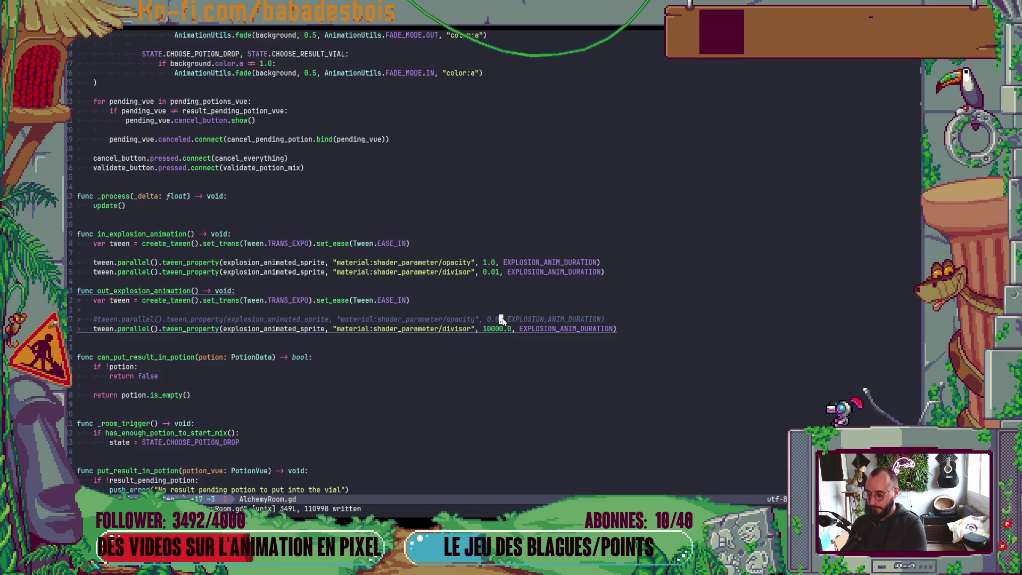
# Step: Uncomment the out-explosion tween line, change its opacity parameter to radius, and save the script
pyautogui.press('^')
pyautogui.press('x')
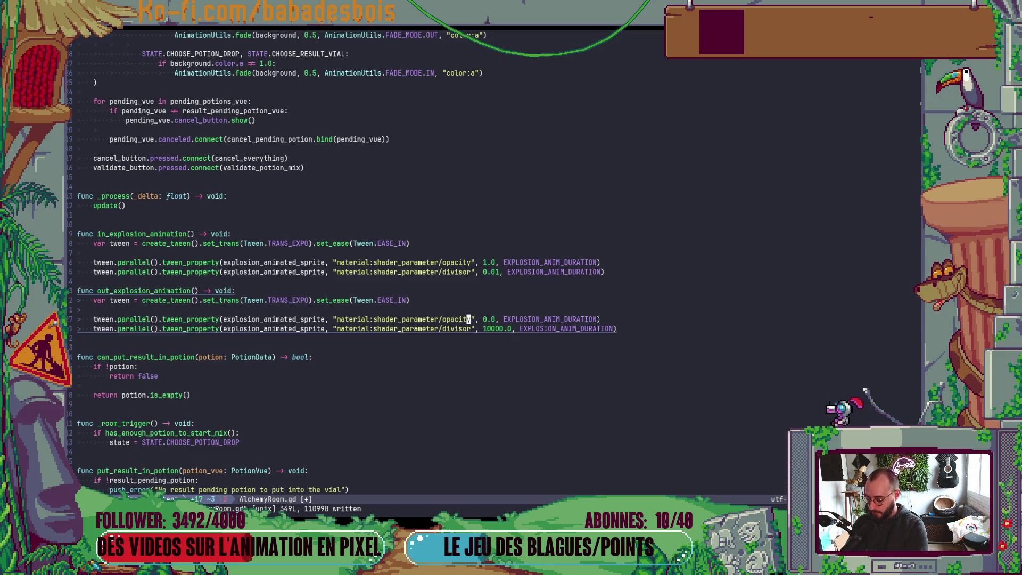
pyautogui.write('cw')
pyautogui.write('radi')
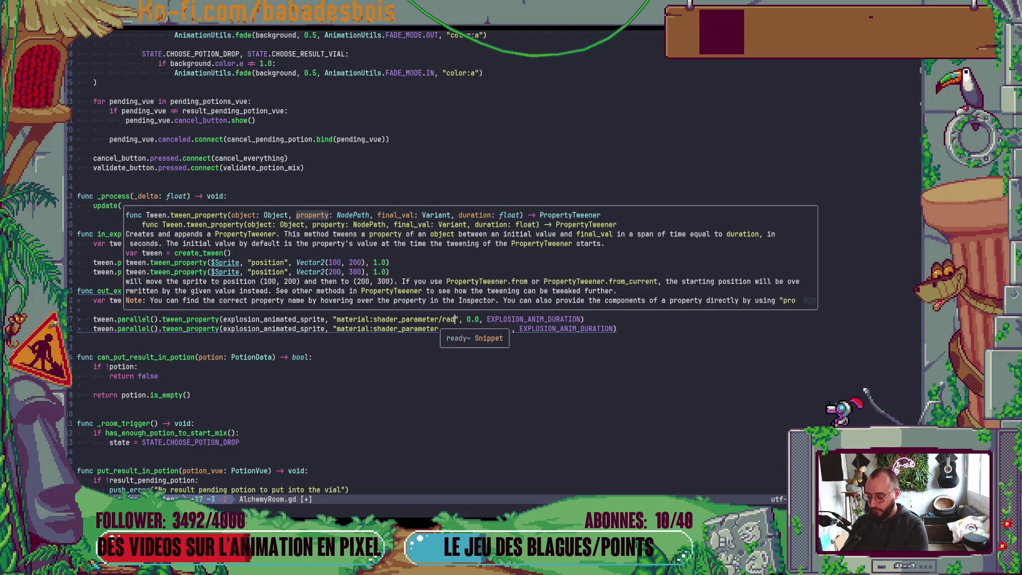
pyautogui.write('us')
pyautogui.press('Escape')
pyautogui.write(':w')
pyautogui.press('Return')
pyautogui.hotkey('alt', 'Tab')
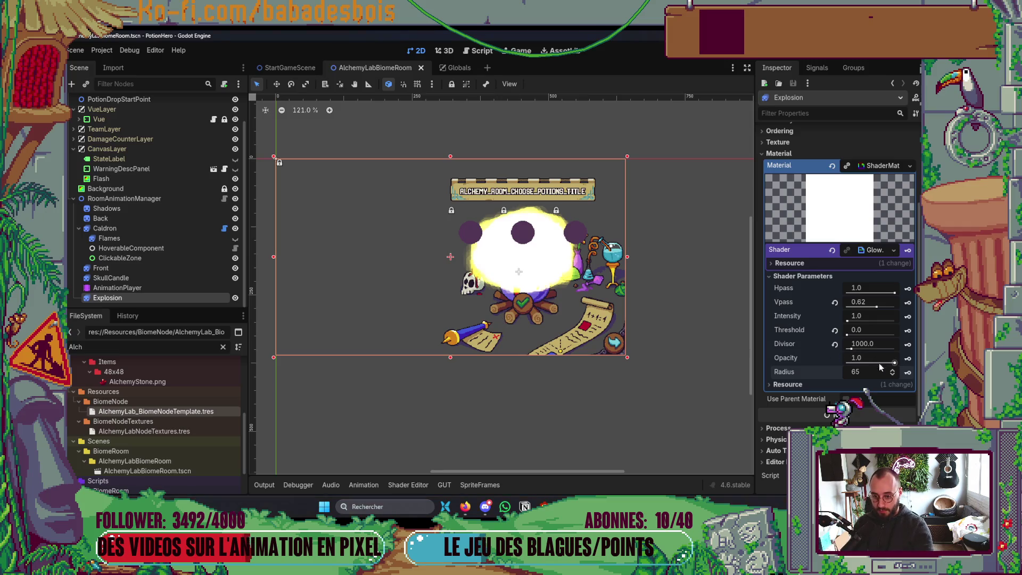
# Step: Set the Explosion glow Opacity to 0.0, then test the potion mix in-game and close it
pyautogui.moveTo(894, 364); pyautogui.dragTo(640, 370)
pyautogui.press('F5')
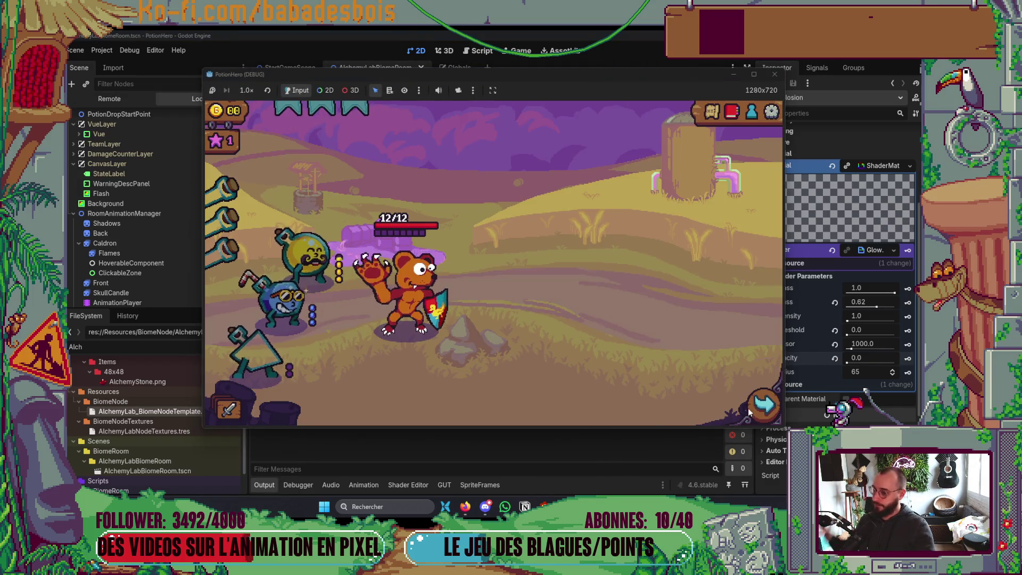
pyautogui.click(758, 409)
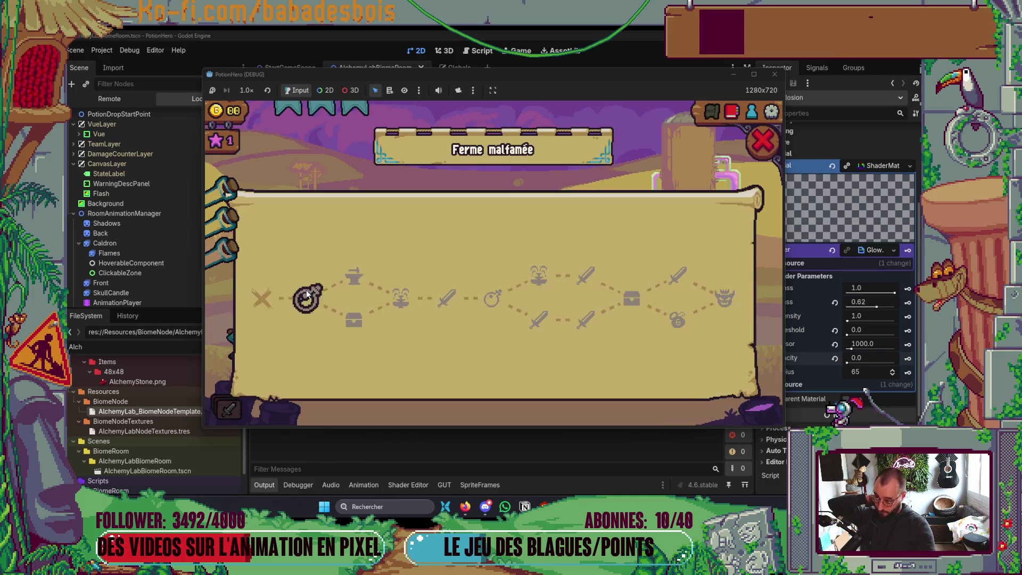
pyautogui.click(306, 296)
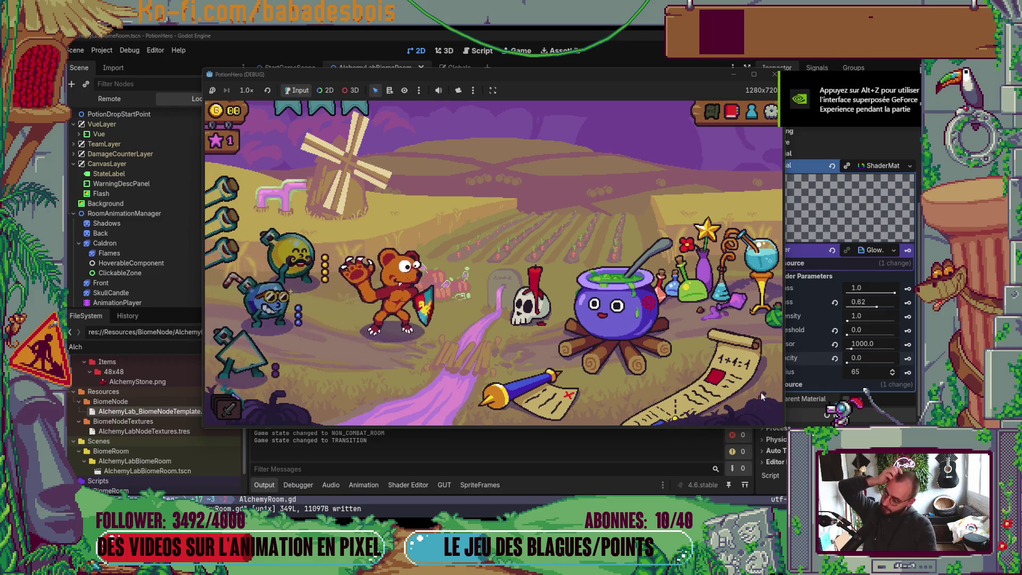
pyautogui.click(630, 324)
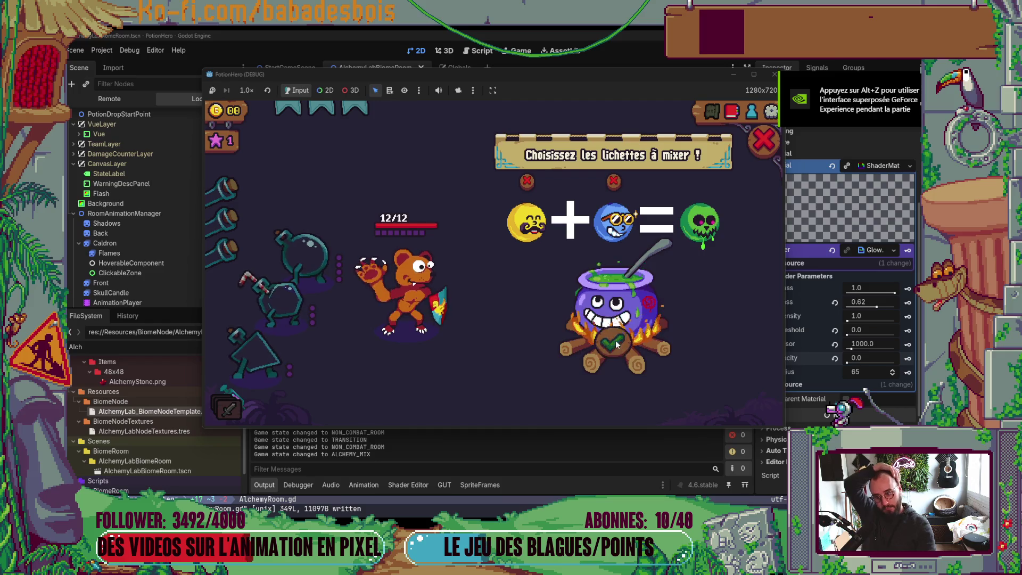
pyautogui.click(615, 340)
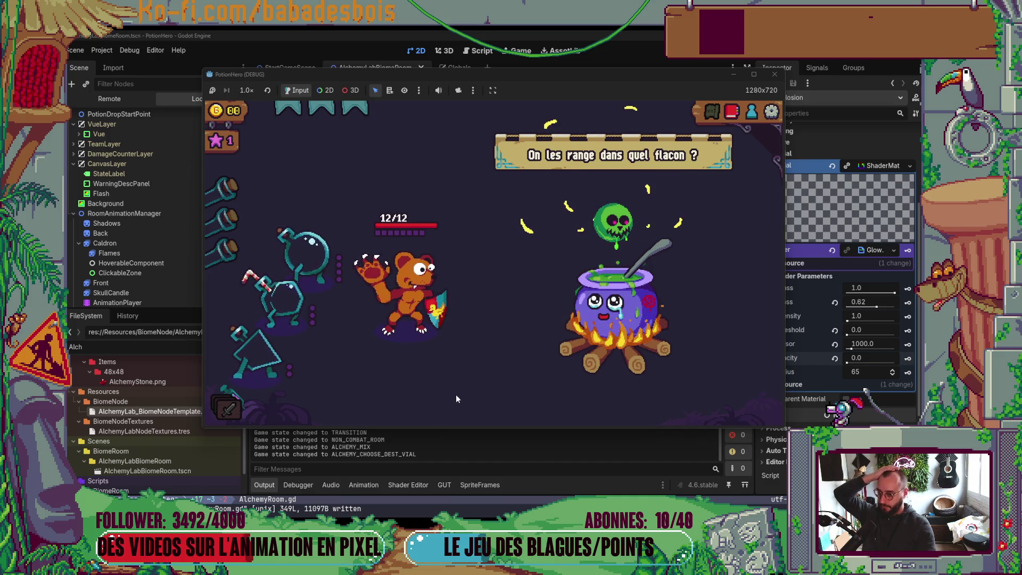
pyautogui.click(775, 75)
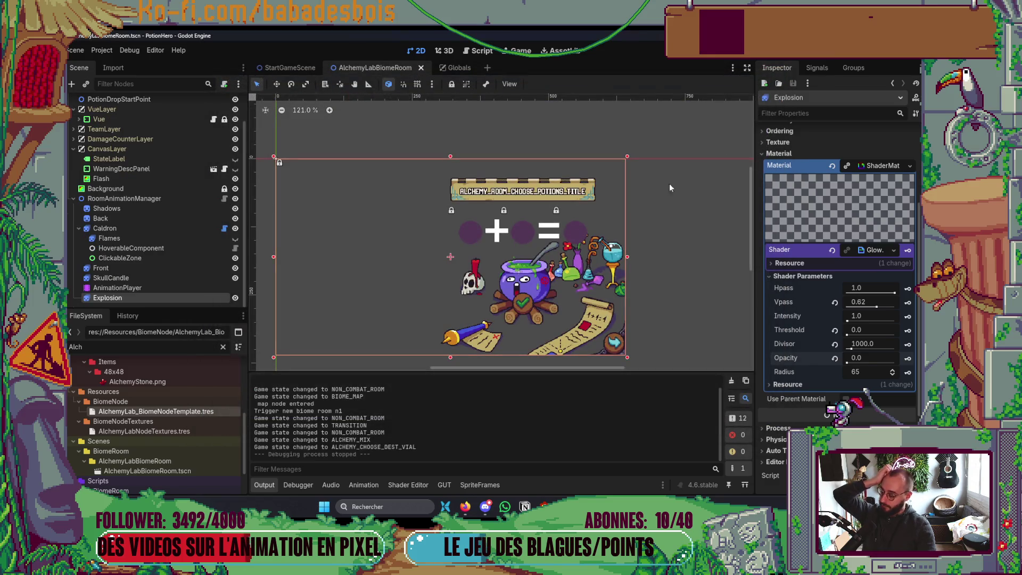
# Step: Set the Explosion sprite's animation speed to 8 FPS
pyautogui.click(157, 287)
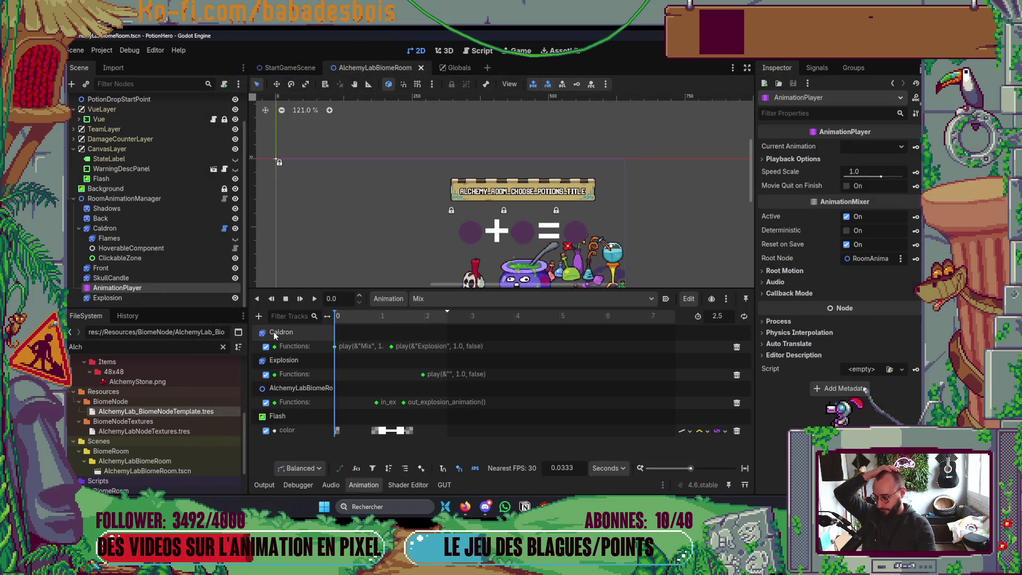
pyautogui.click(109, 299)
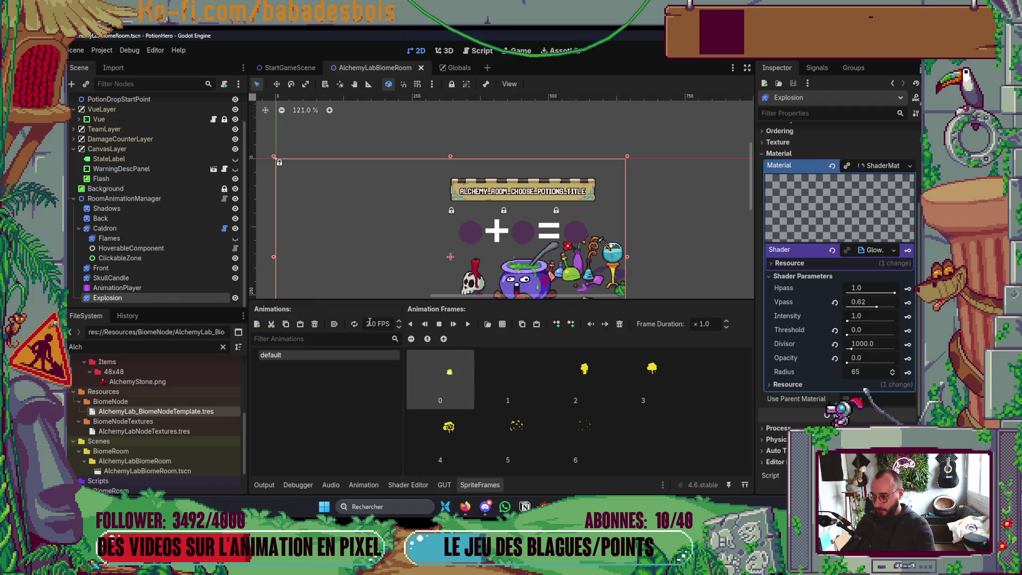
pyautogui.write('8')
pyautogui.press('Return')
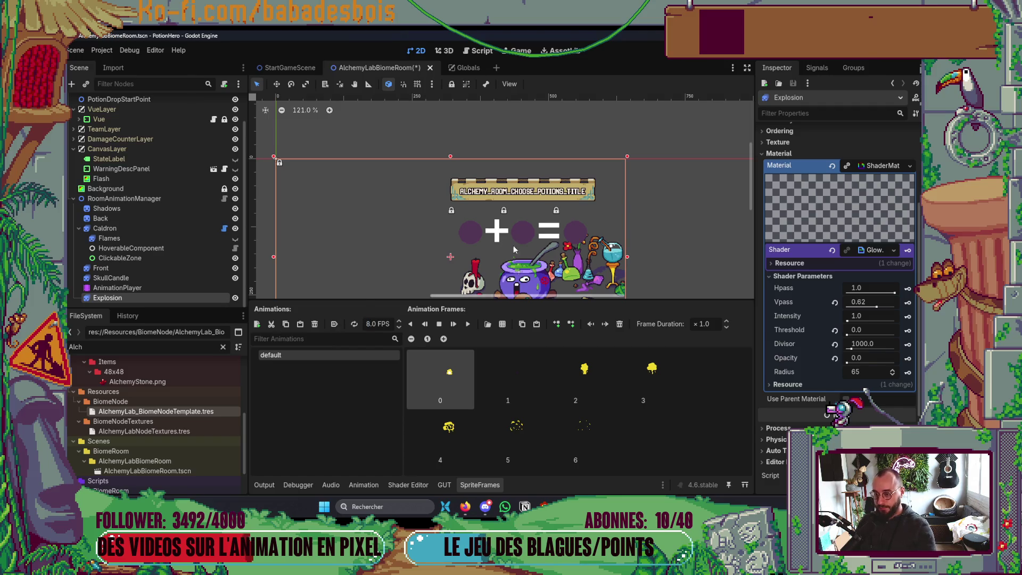
pyautogui.scroll(-2, 549, 213)
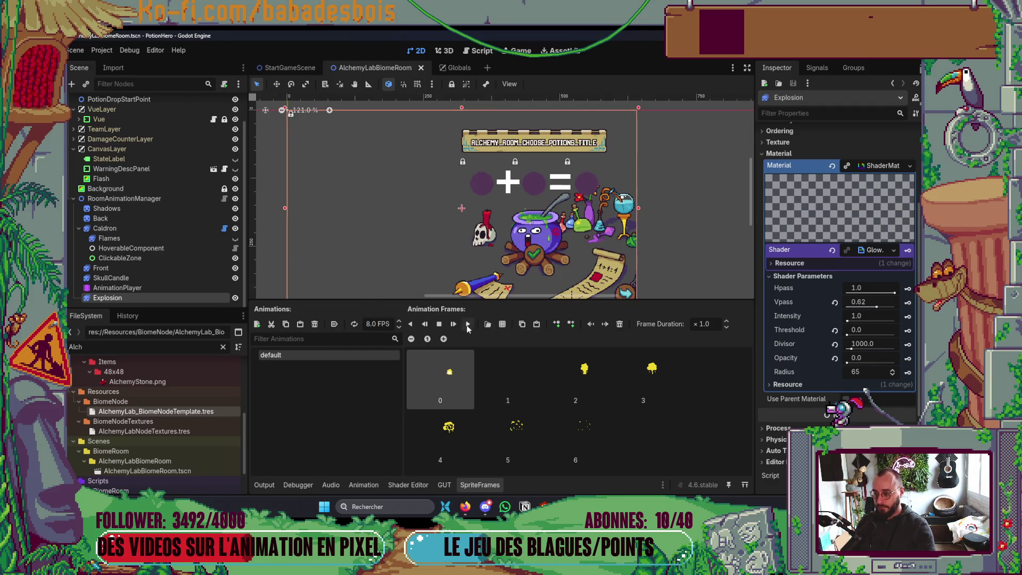
pyautogui.click(411, 484)
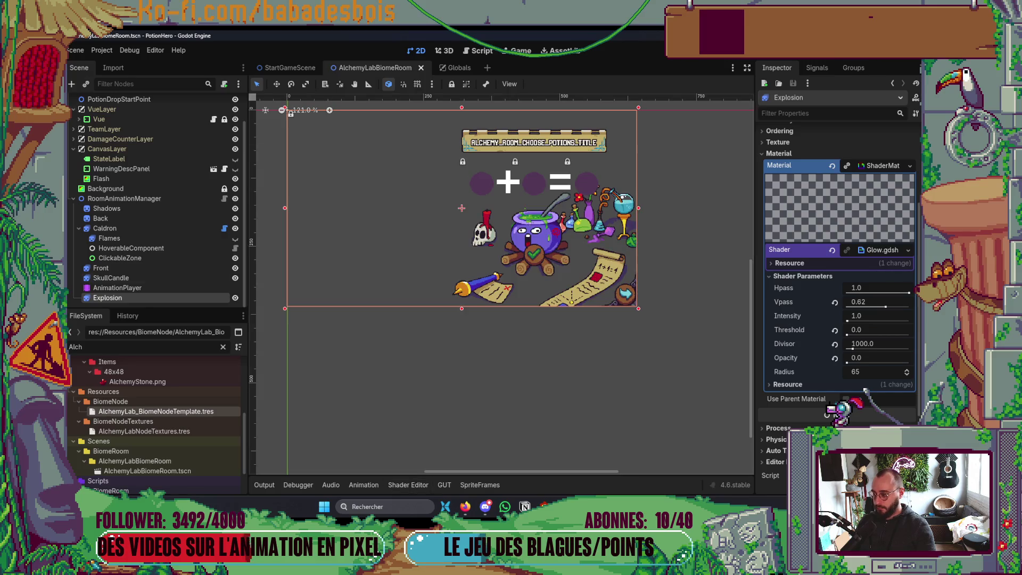
# Step: Review the Mix tracks and Explosion frames, then raise the glow Opacity back to 1.0
pyautogui.click(147, 288)
pyautogui.click(147, 297)
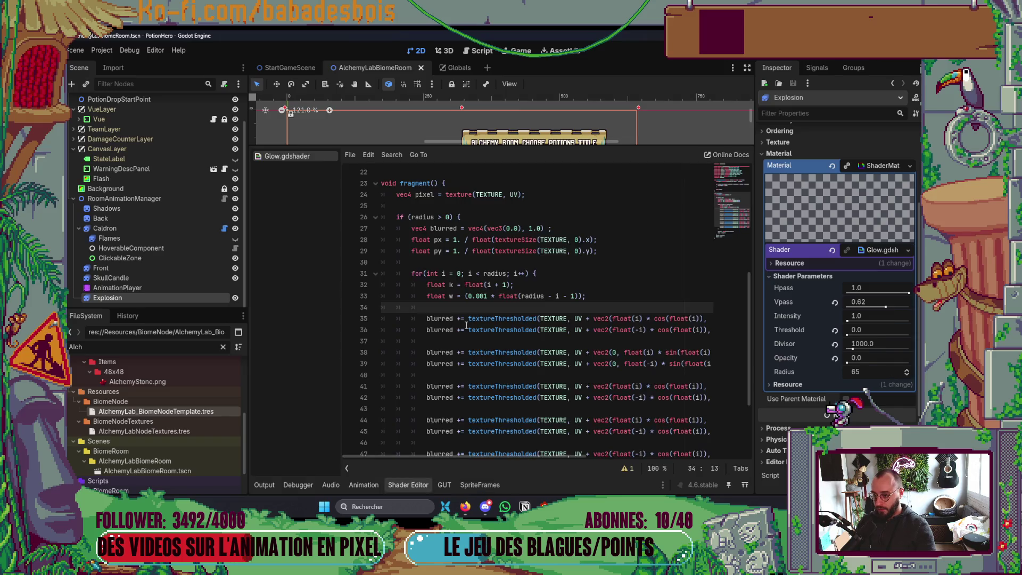
pyautogui.click(408, 491)
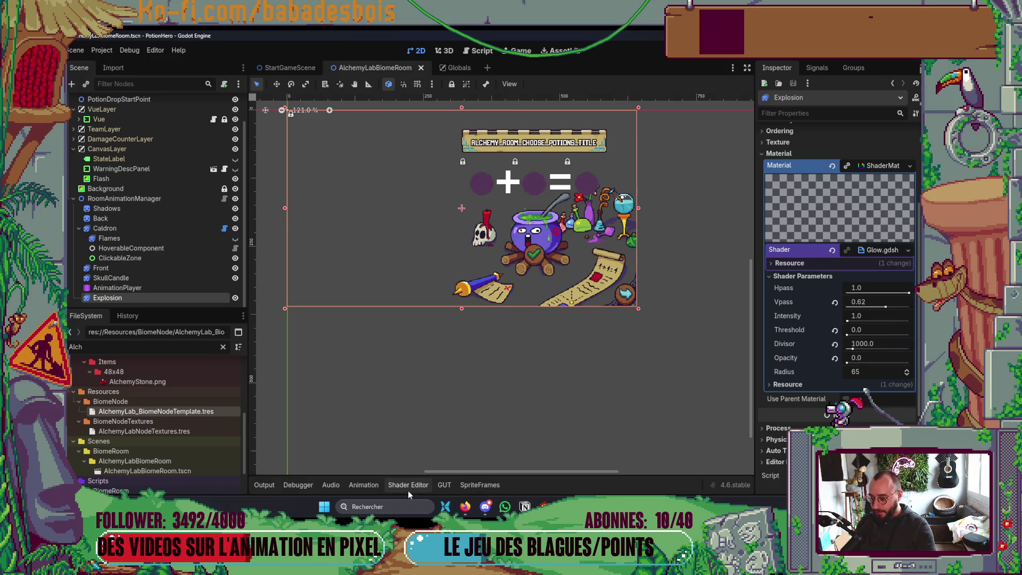
pyautogui.click(165, 278)
pyautogui.click(157, 288)
pyautogui.click(155, 302)
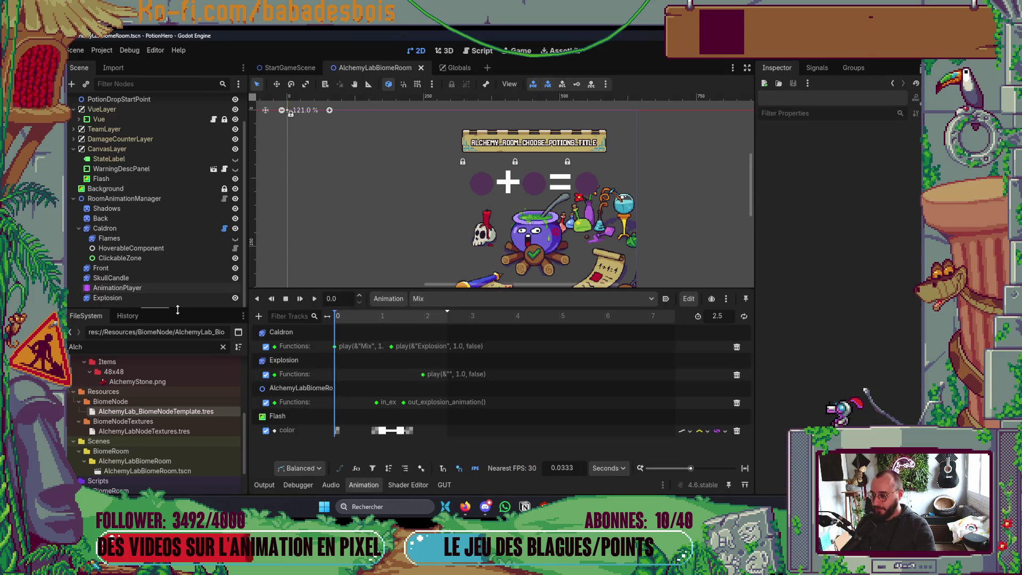
pyautogui.click(158, 298)
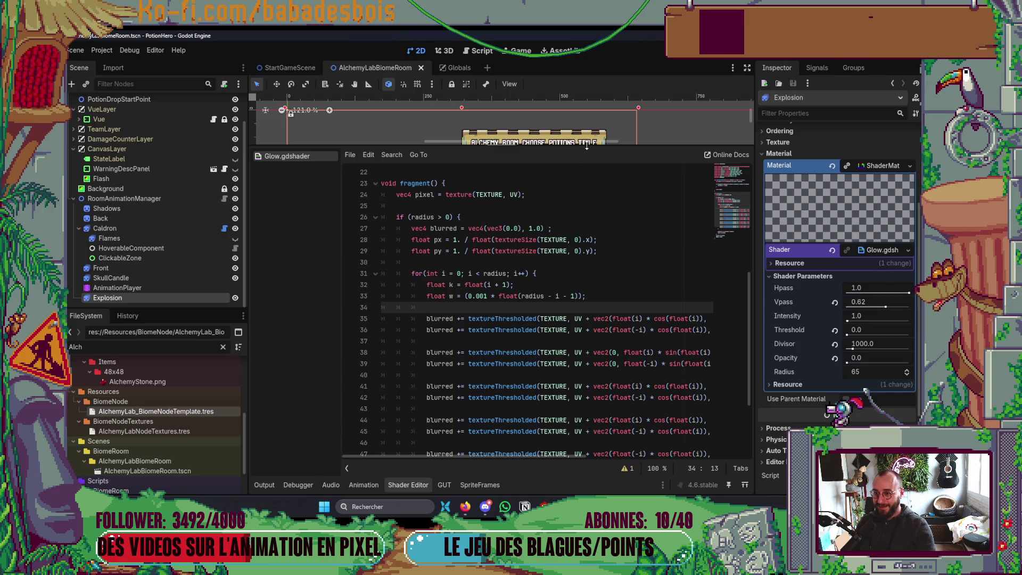
pyautogui.moveTo(586, 145); pyautogui.dragTo(587, 336)
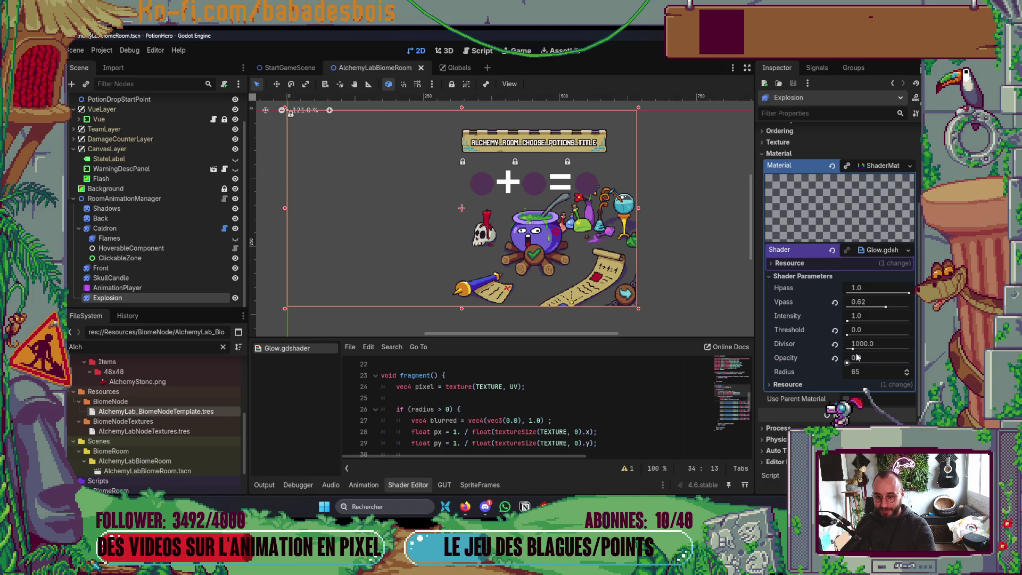
pyautogui.moveTo(847, 363); pyautogui.dragTo(909, 363)
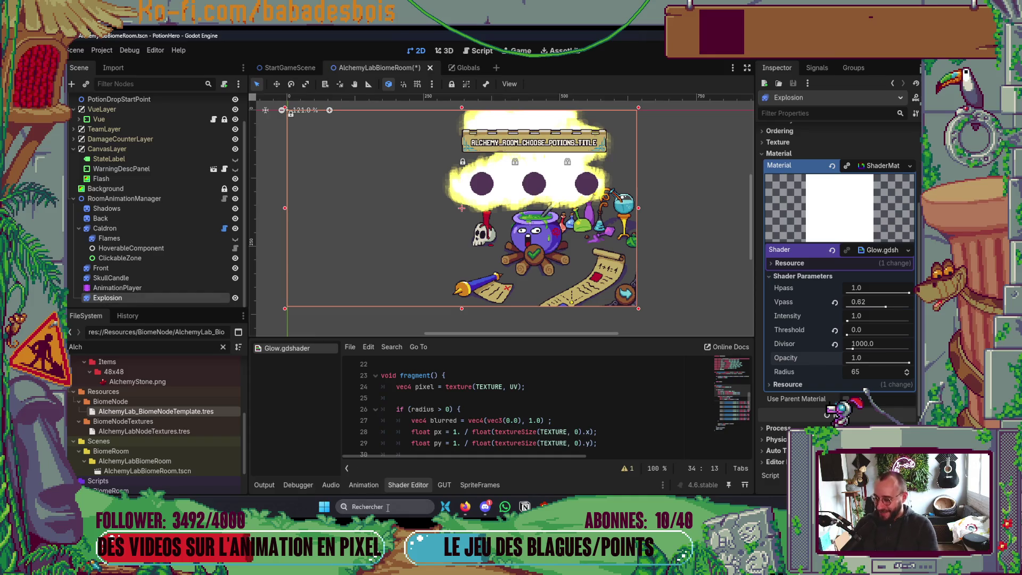
# Step: Reset the Explosion preview to frame 0 and play its animation to preview it
pyautogui.click(364, 485)
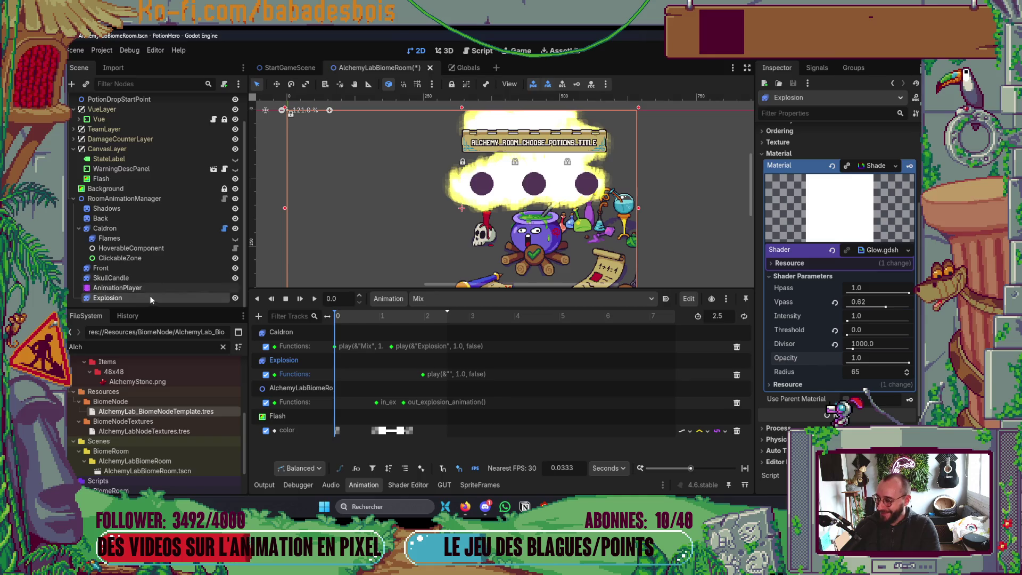
pyautogui.click(480, 484)
pyautogui.click(469, 324)
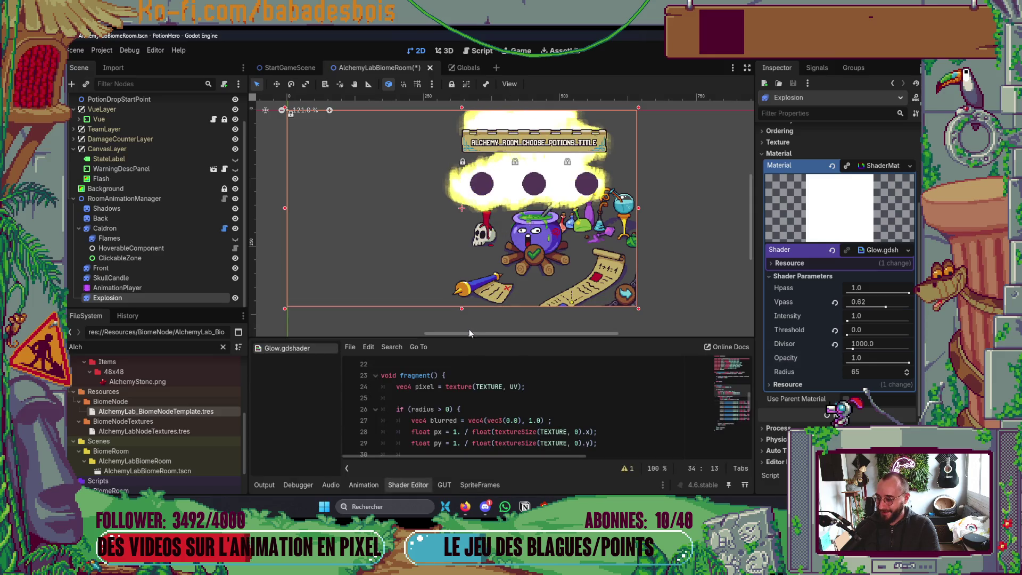
pyautogui.click(480, 485)
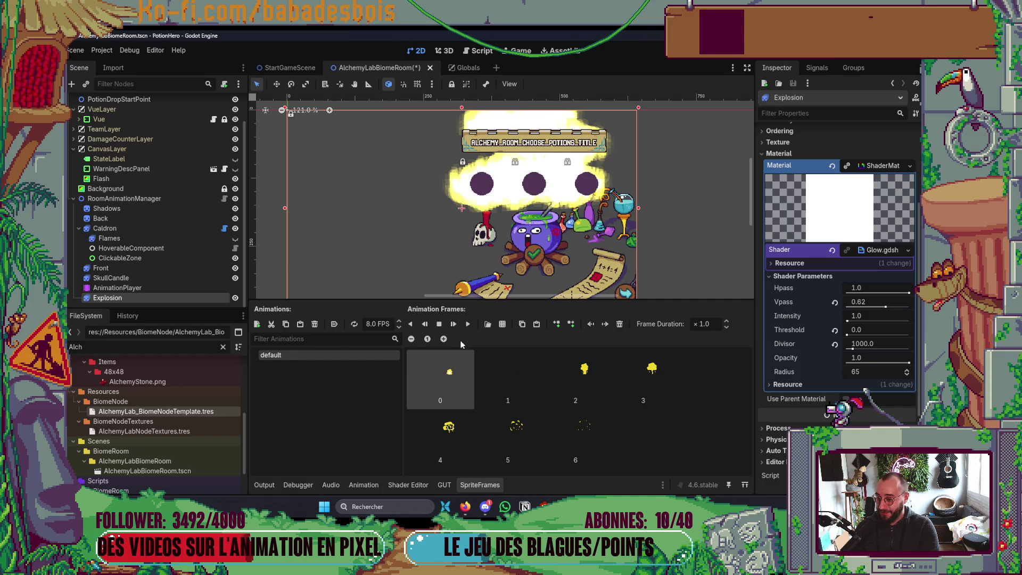
pyautogui.scroll(5, 840, 296)
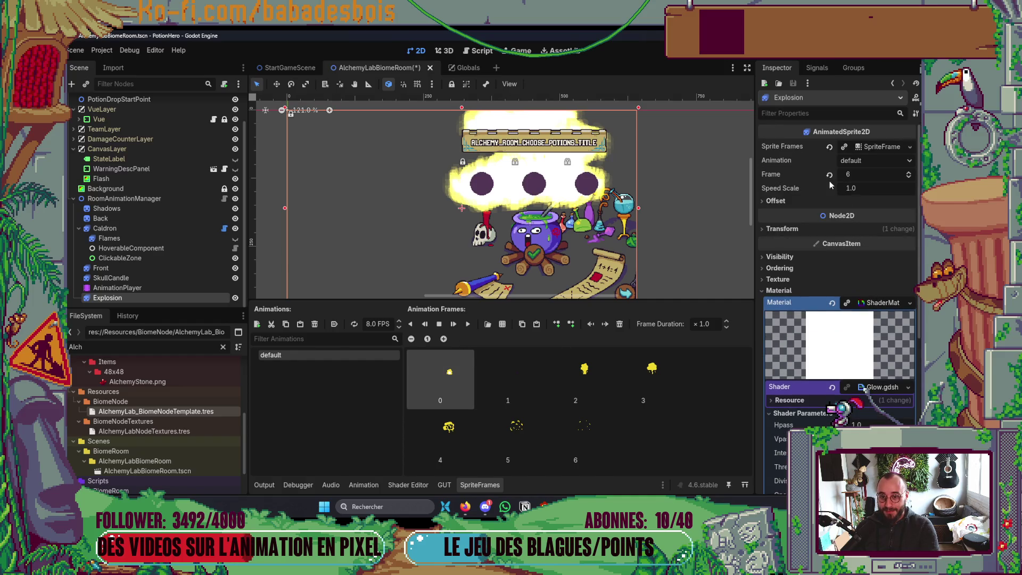
pyautogui.click(829, 174)
pyautogui.click(467, 324)
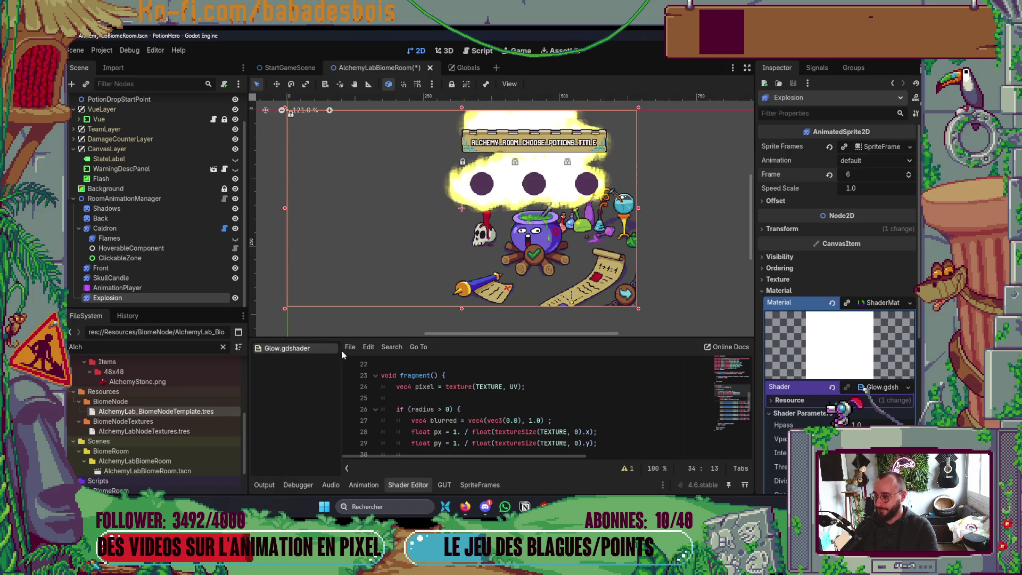
# Step: Change the Explosion animation speed from 8 to 5 FPS and collapse the sprite frames panel
pyautogui.click(140, 288)
pyautogui.click(136, 299)
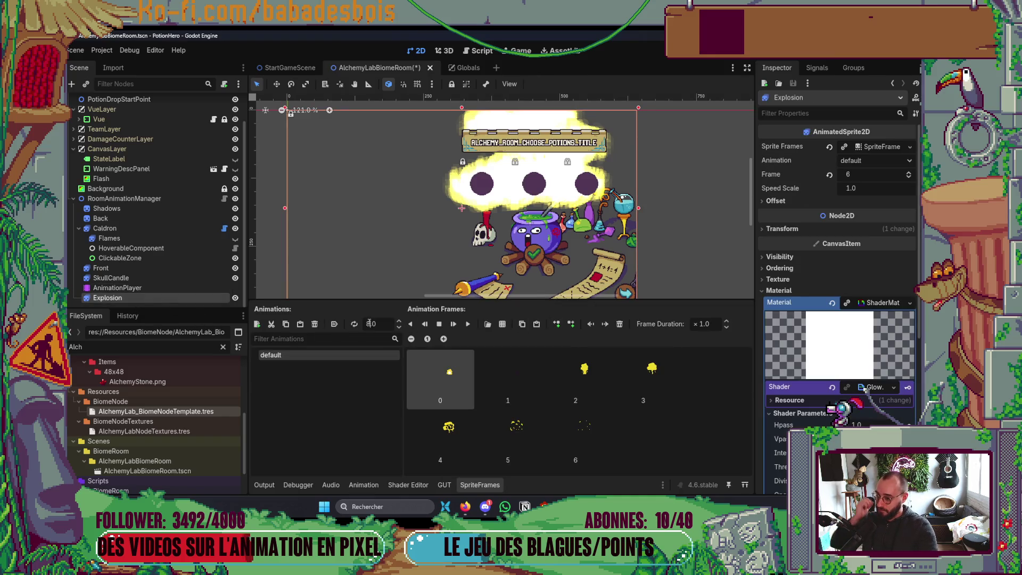
pyautogui.write('5')
pyautogui.press('Return')
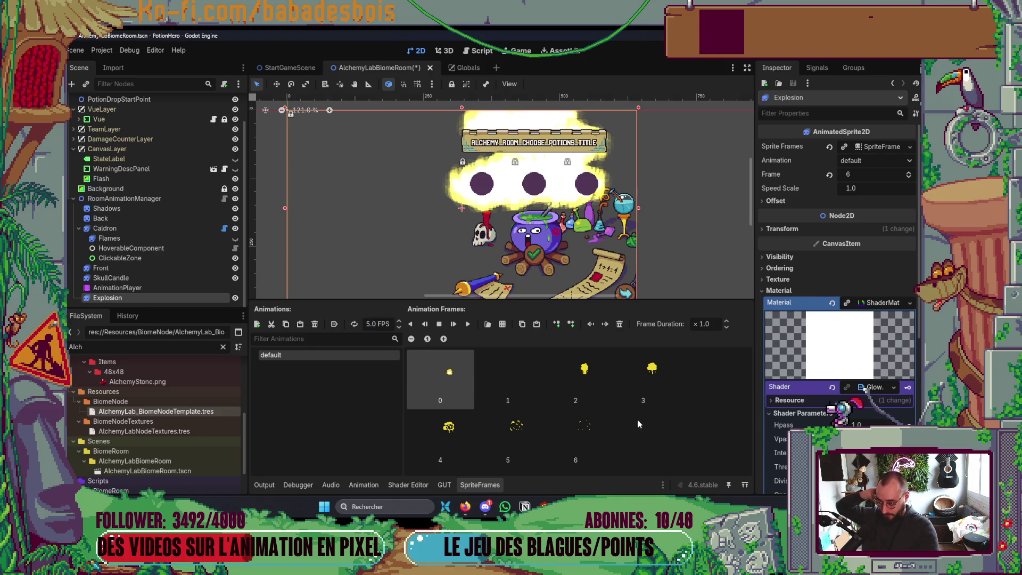
pyautogui.click(480, 484)
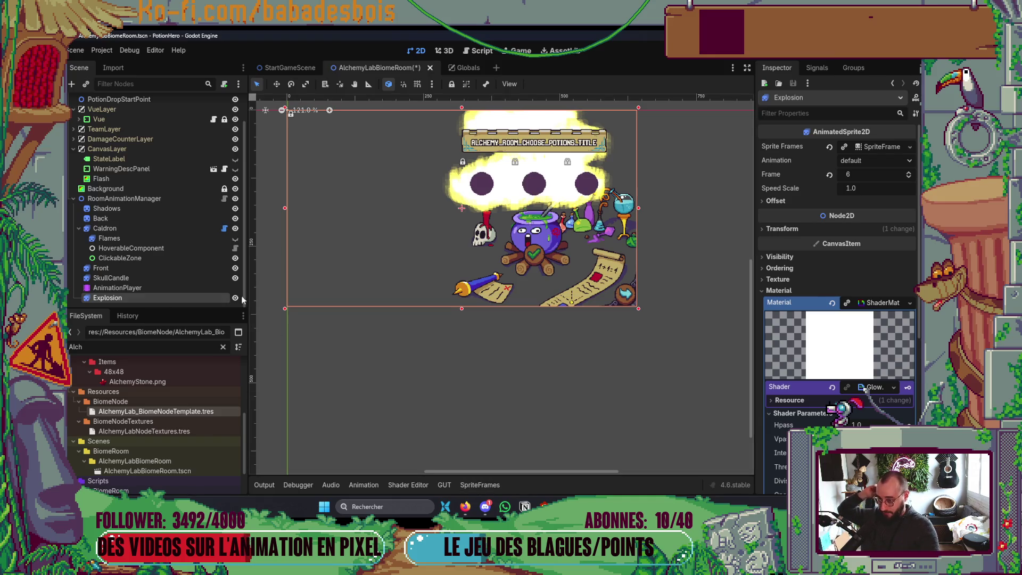
pyautogui.click(132, 288)
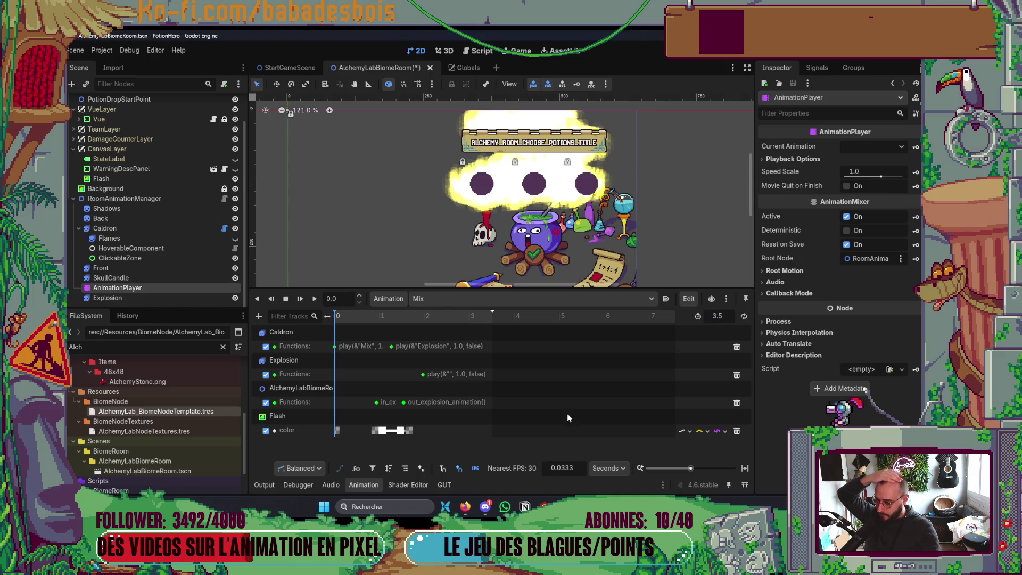
# Step: Duplicate the Mix Flash and function keys at 2.28 s, nudge them one frame earlier, and save
pyautogui.moveTo(430, 436); pyautogui.dragTo(366, 400)
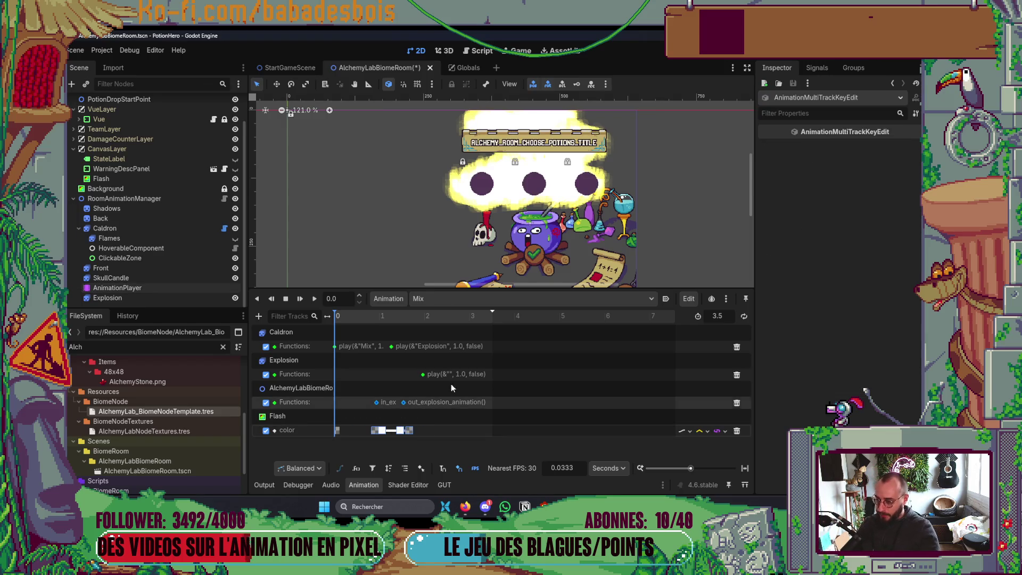
pyautogui.click(438, 317)
pyautogui.hotkey('ctrl', 'd')
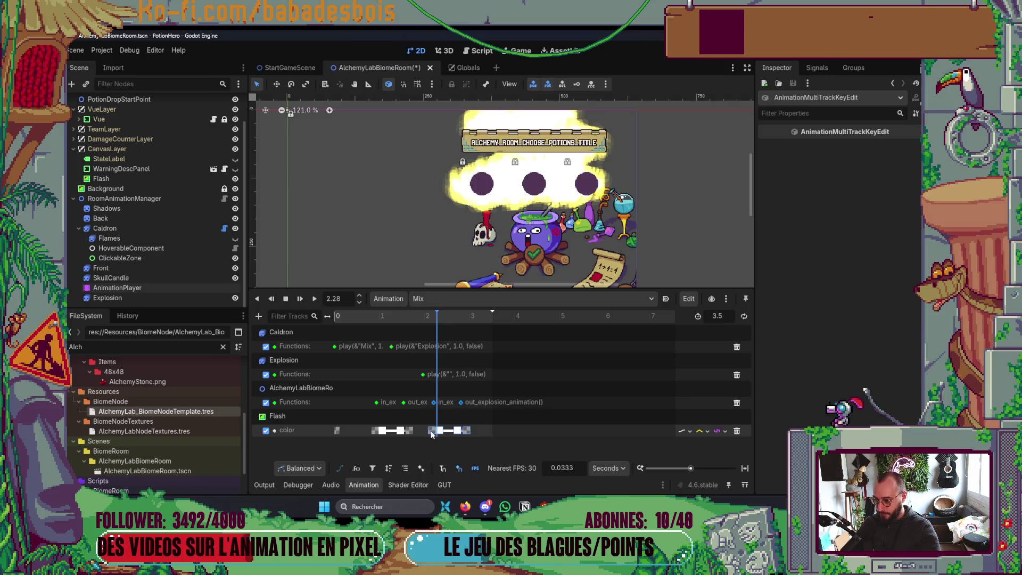
pyautogui.moveTo(433, 432); pyautogui.dragTo(432, 431)
pyautogui.hotkey('ctrl', 's')
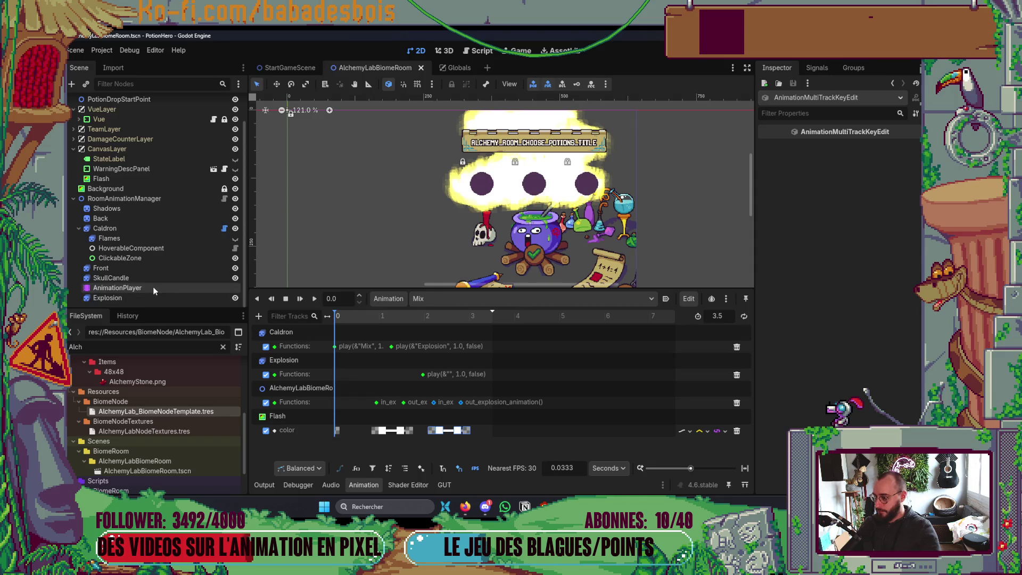
pyautogui.click(132, 299)
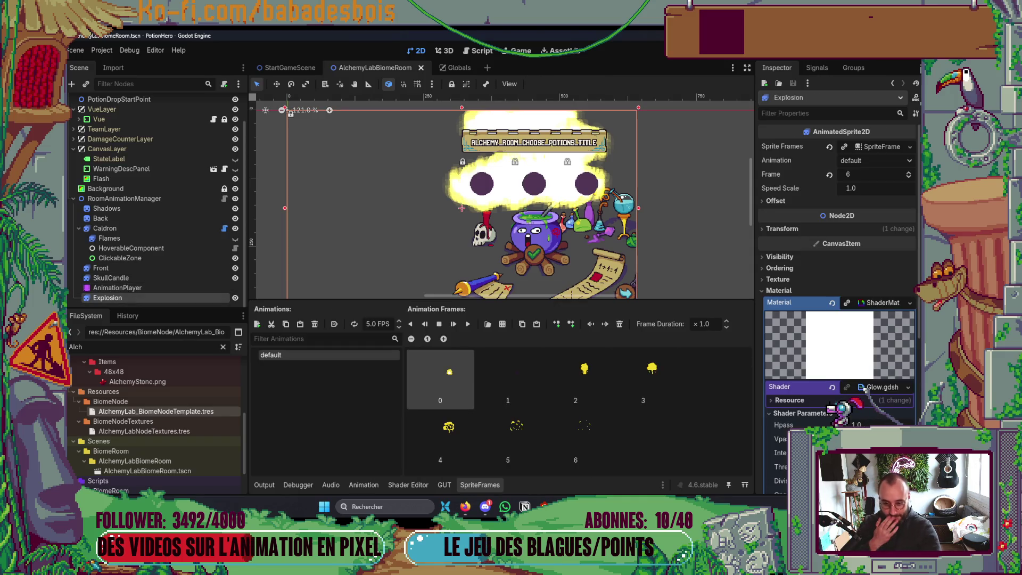
# Step: Turn the Explosion glow Opacity down, save the scene, and run the game
pyautogui.moveTo(894, 408); pyautogui.dragTo(779, 413)
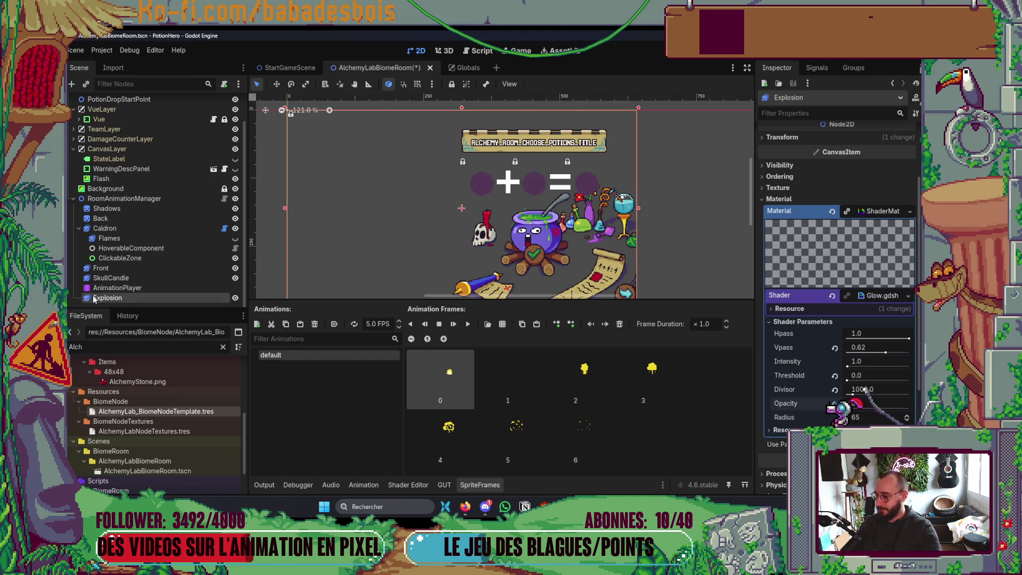
pyautogui.click(117, 287)
pyautogui.click(108, 298)
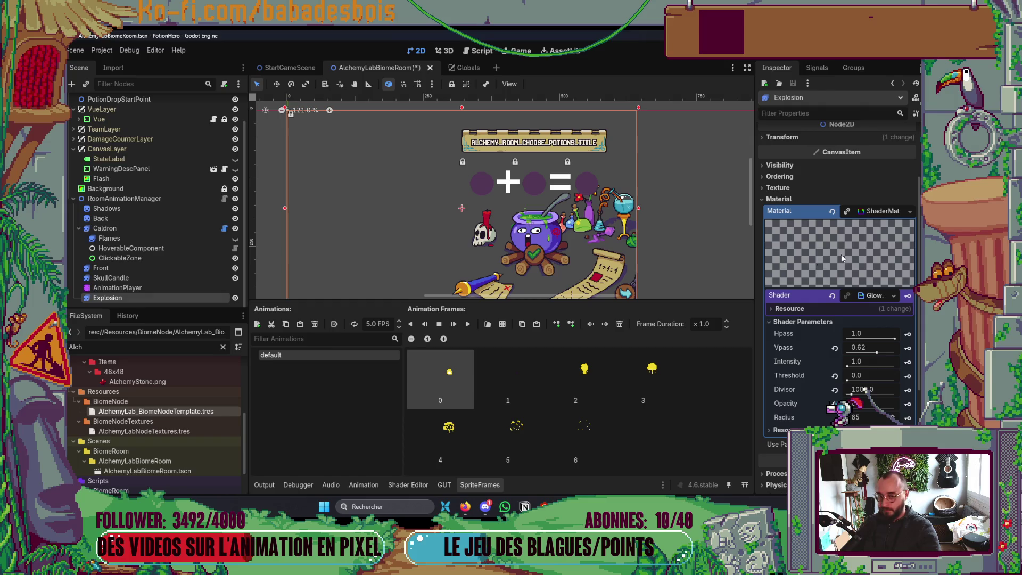
pyautogui.scroll(3, 832, 187)
pyautogui.hotkey('ctrl', 's')
pyautogui.press('F5')
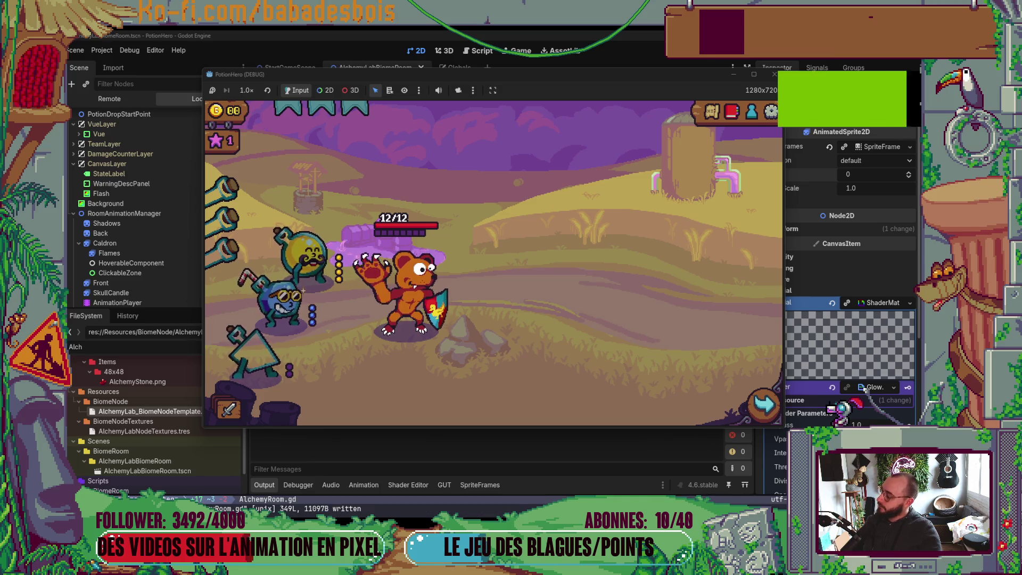
# Step: Test the cauldron mix of the yellow and blue characters in-game, then close the game
pyautogui.click(763, 407)
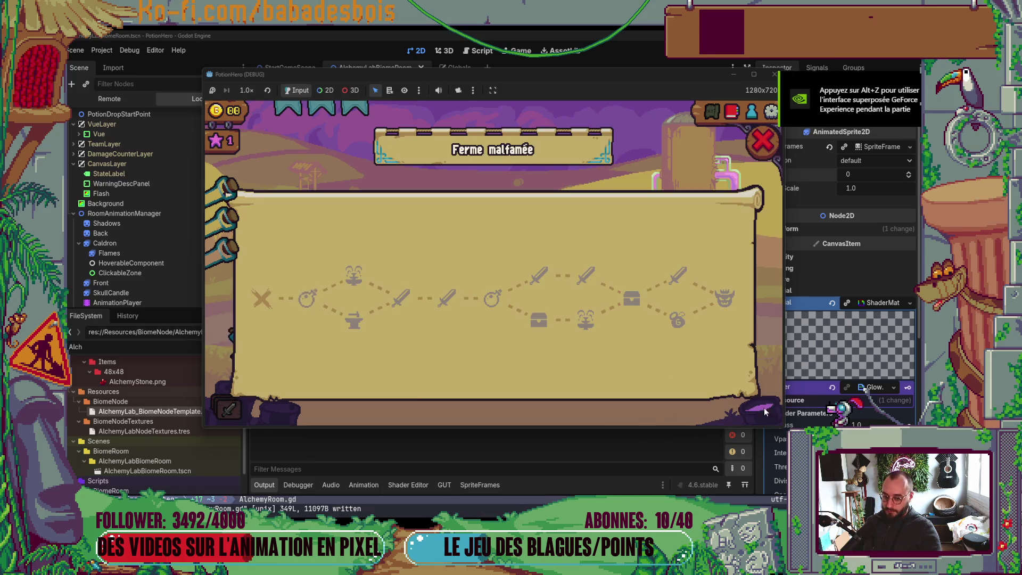
pyautogui.click(326, 318)
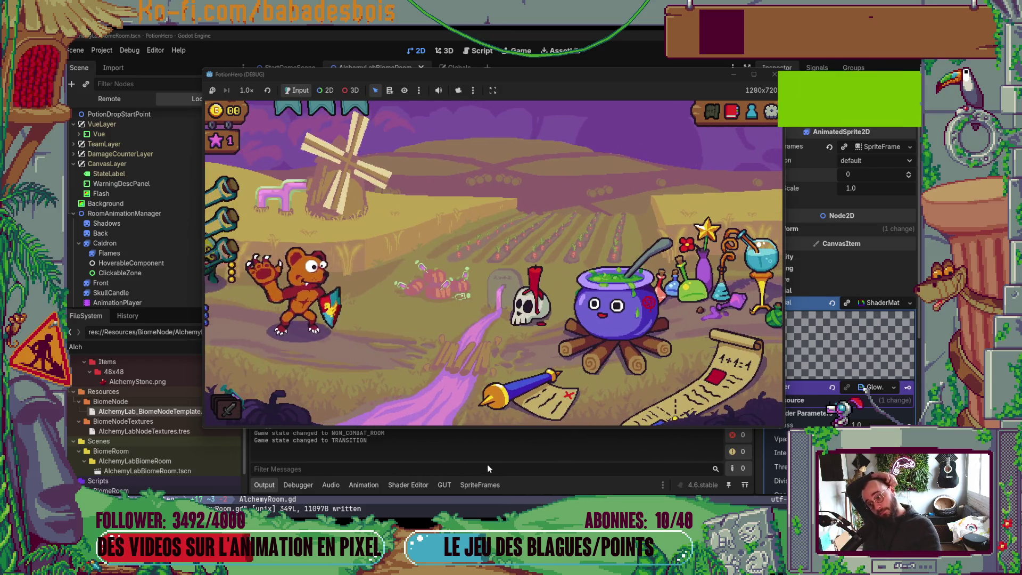
pyautogui.click(617, 314)
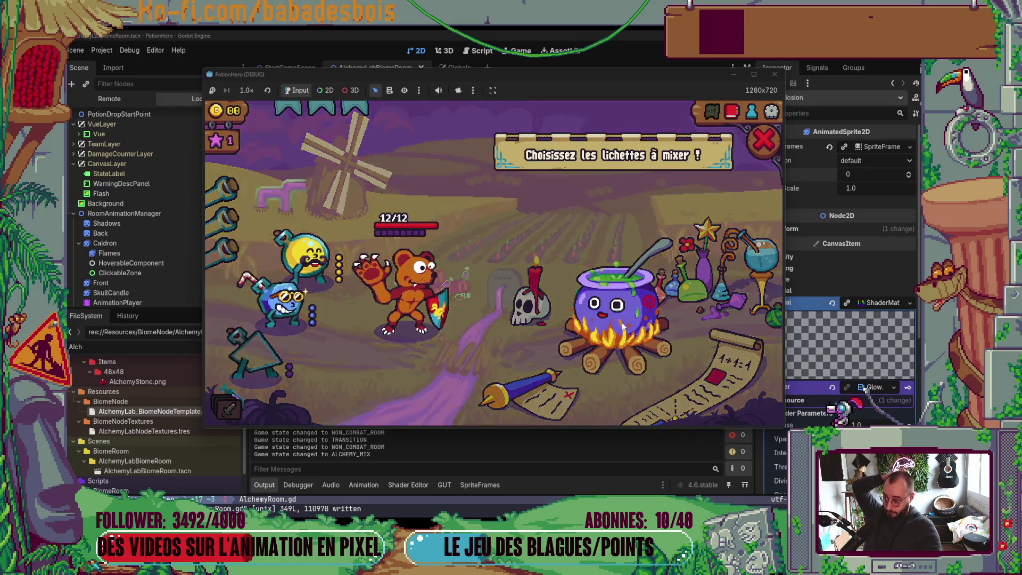
pyautogui.click(341, 269)
pyautogui.click(284, 298)
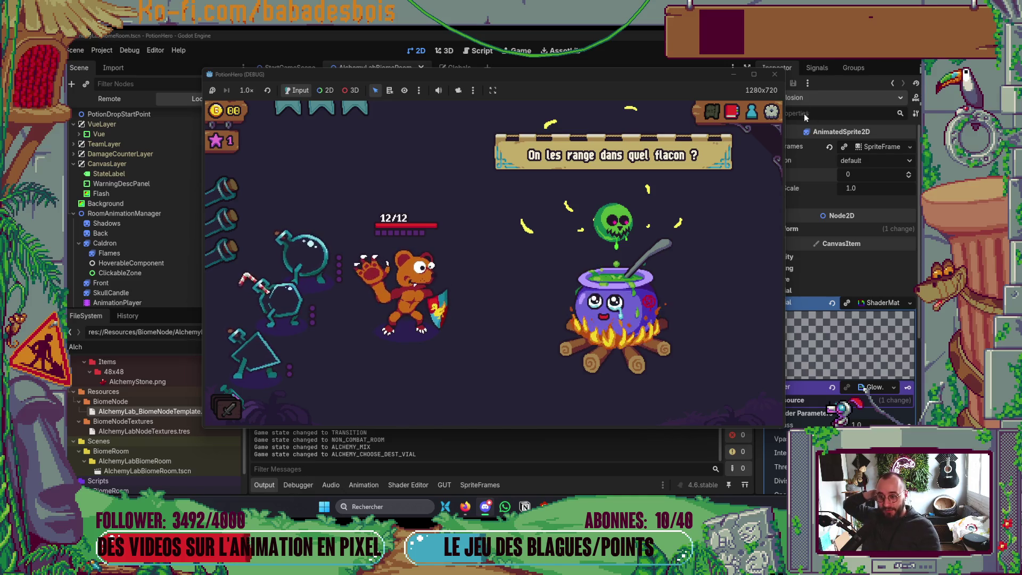
pyautogui.click(774, 76)
# Step: Shift the later Mix Flash keys slightly later and relaunch the game
pyautogui.click(117, 287)
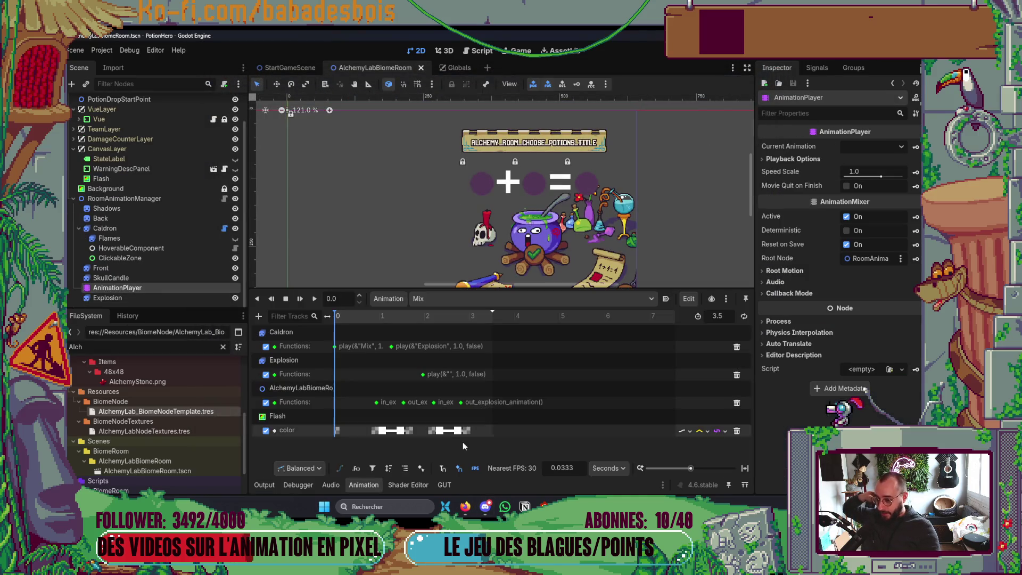
pyautogui.moveTo(470, 439)
pyautogui.mouseDown()
pyautogui.moveTo(432, 400)
pyautogui.moveTo(449, 401)
pyautogui.mouseUp()
pyautogui.click(362, 484)
pyautogui.press('F6')
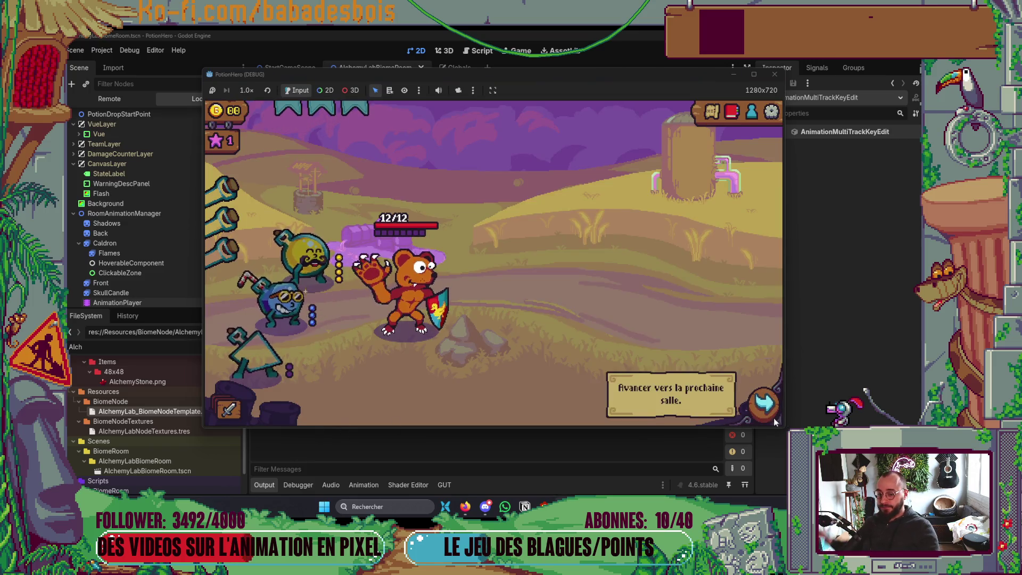
# Step: Go to the next room, mix yellow and blue lichettes into green, then close the game
pyautogui.click(765, 407)
pyautogui.click(309, 301)
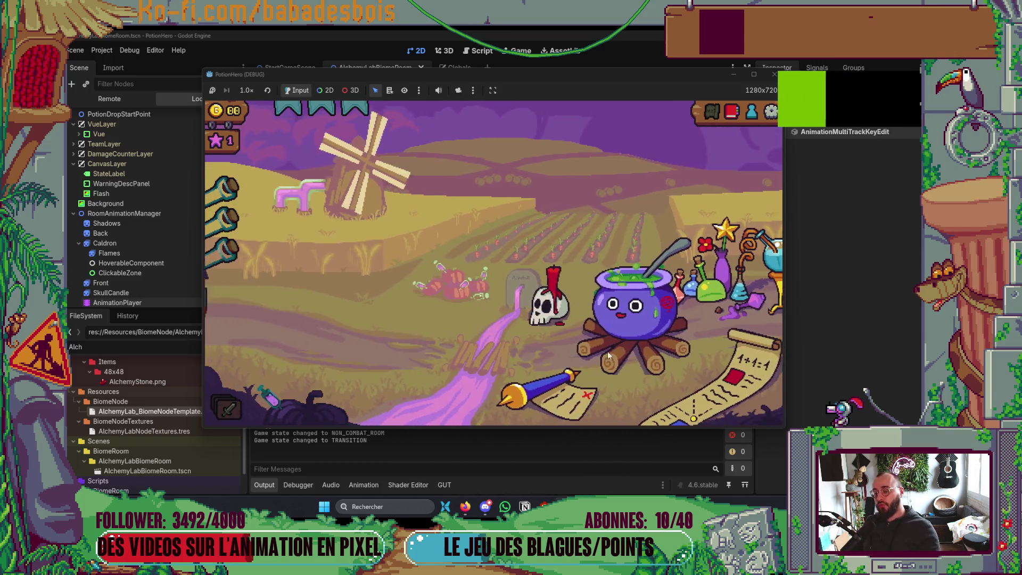
pyautogui.click(660, 309)
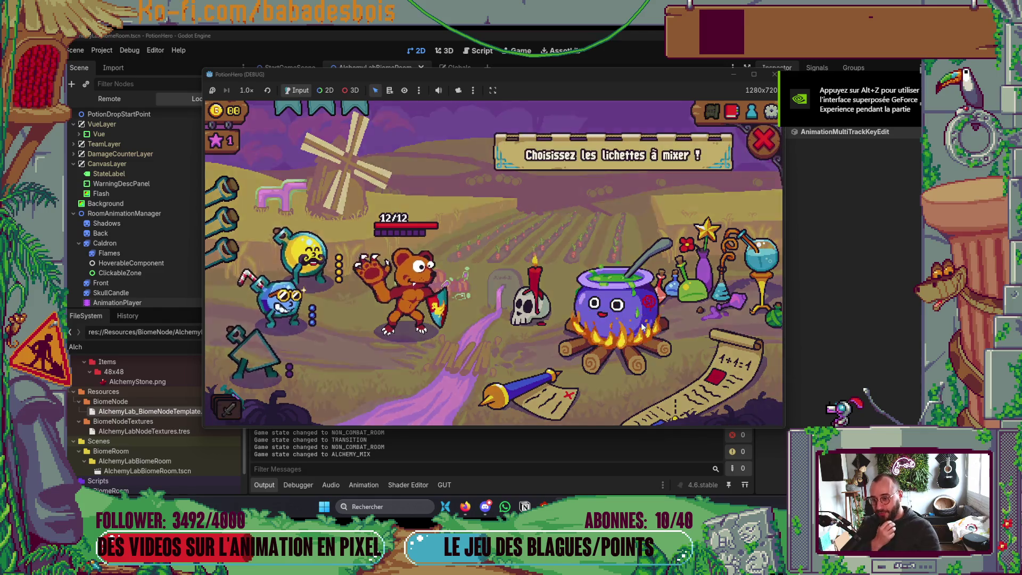
pyautogui.click(290, 296)
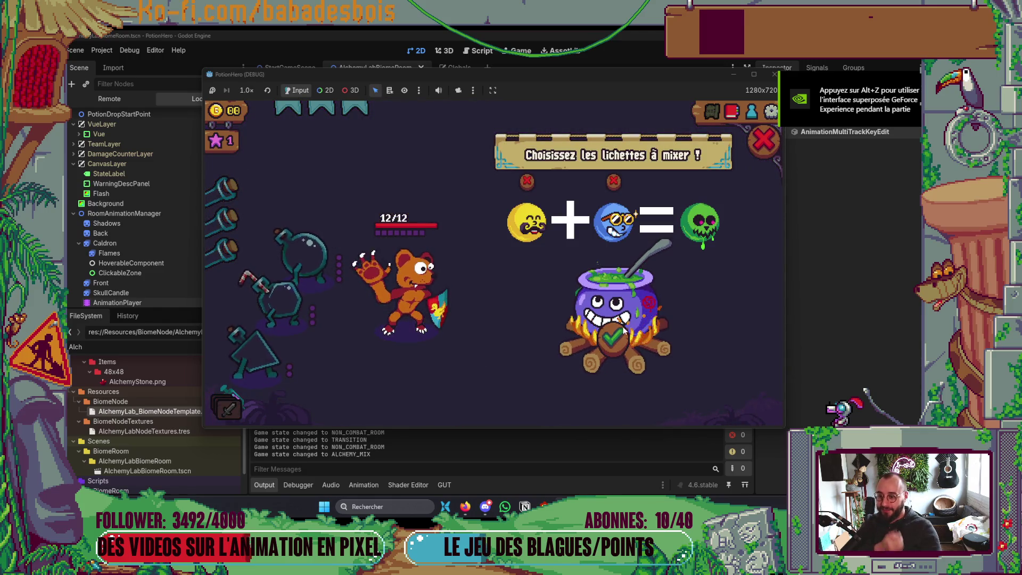
pyautogui.click(615, 341)
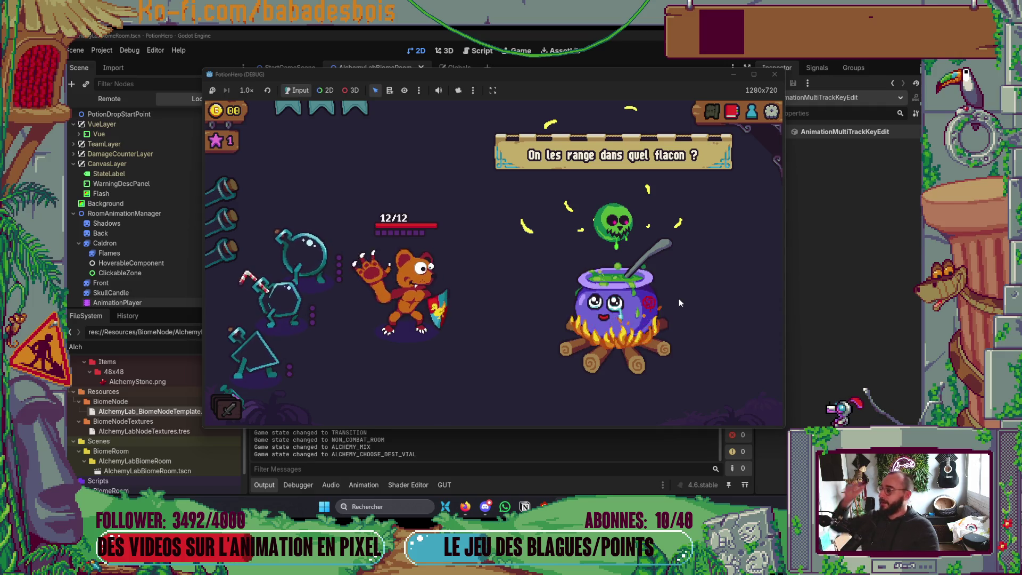
pyautogui.moveTo(610, 238)
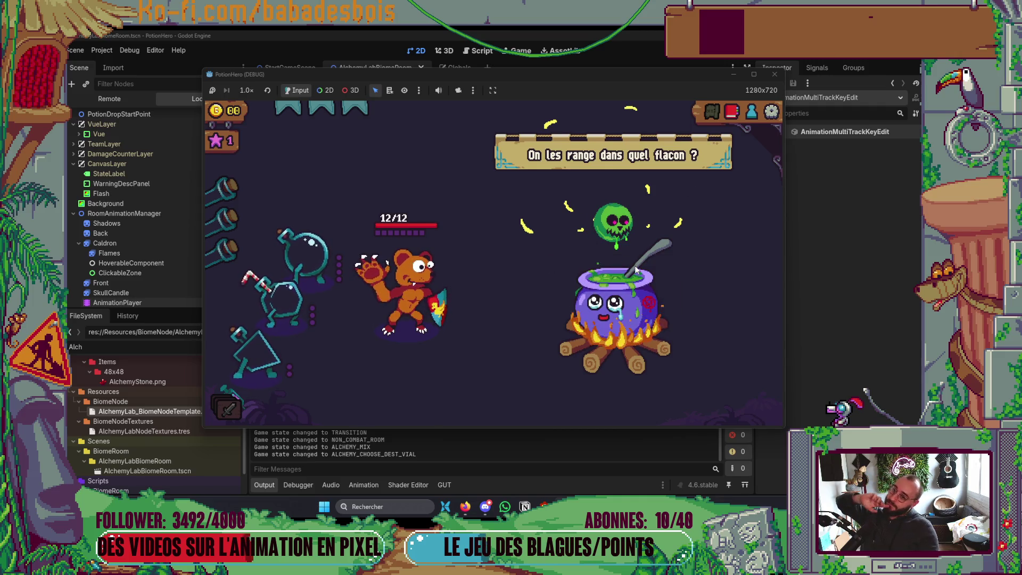
pyautogui.click(778, 76)
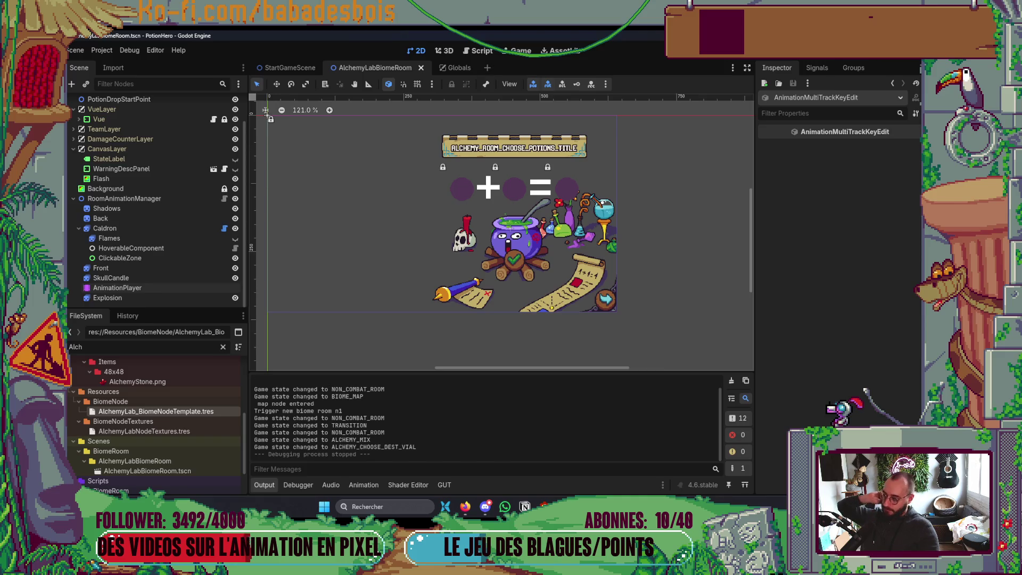
# Step: Select the AnimationPlayer and scrub the Mix timeline to preview the Flash key timing
pyautogui.click(157, 286)
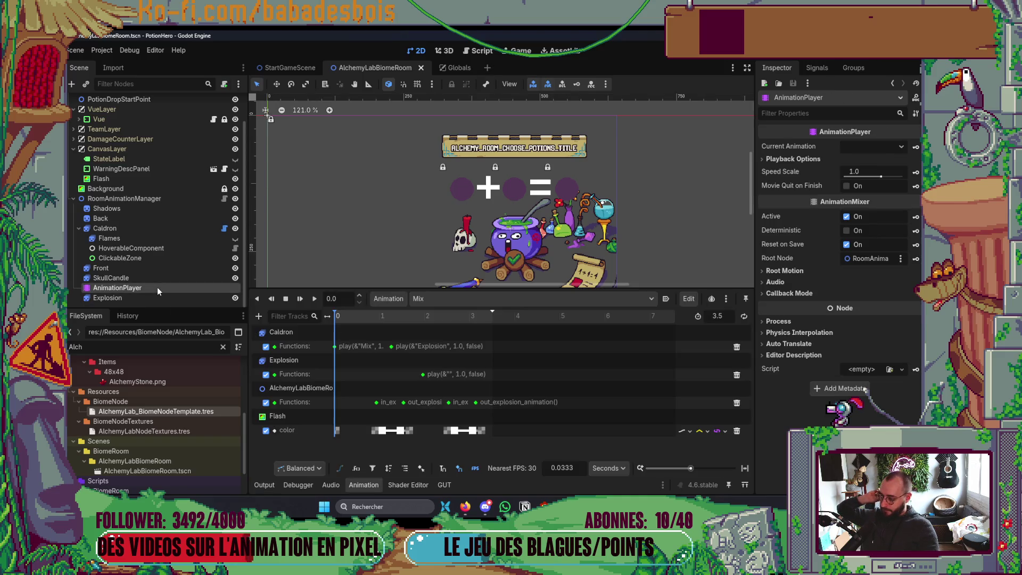
pyautogui.moveTo(442, 322)
pyautogui.mouseDown()
pyautogui.moveTo(492, 318)
pyautogui.moveTo(415, 320)
pyautogui.moveTo(518, 323)
pyautogui.moveTo(331, 327)
pyautogui.mouseUp()
pyautogui.scroll(-2, 656, 224)
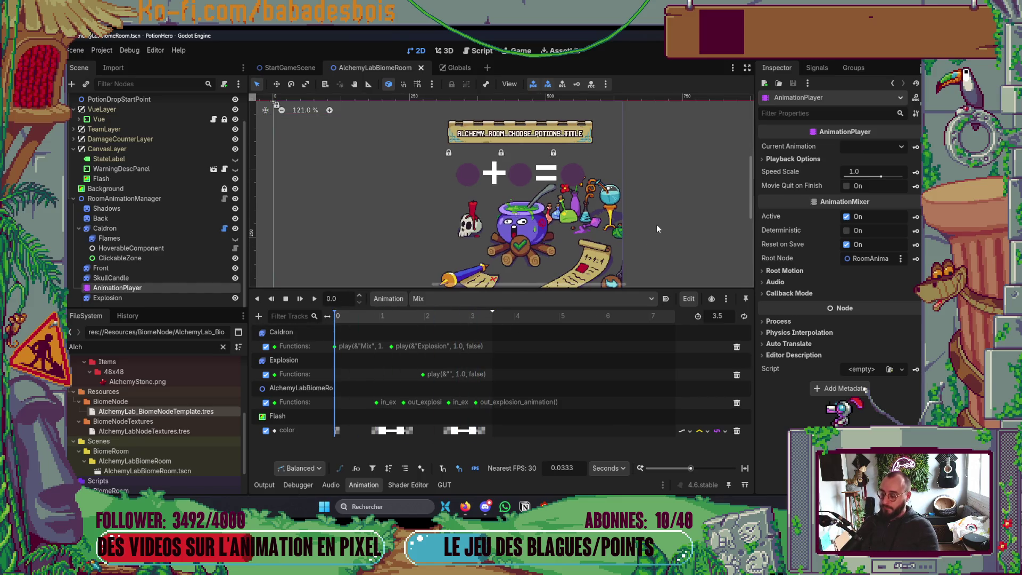